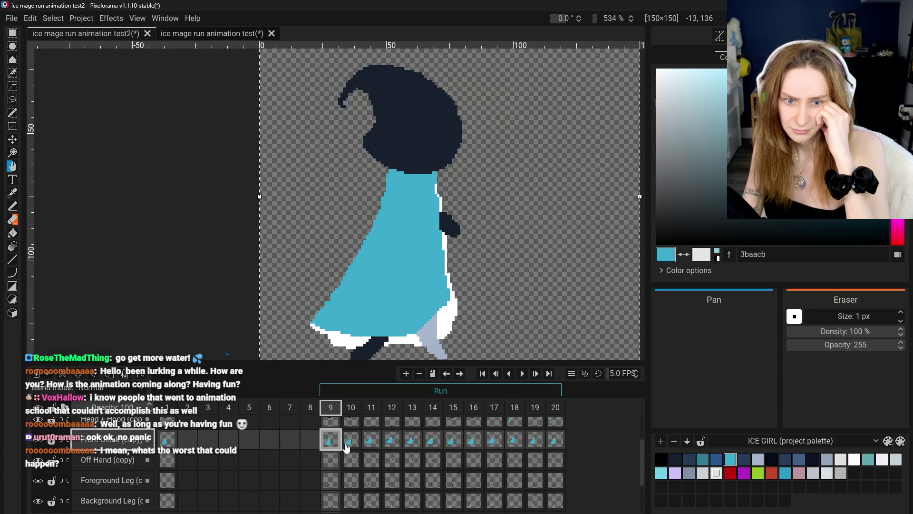
Step: Compare run frames 9 and 10 and select the Back Cloak layer
{"action": "left_click", "coordinate": [333, 447]}
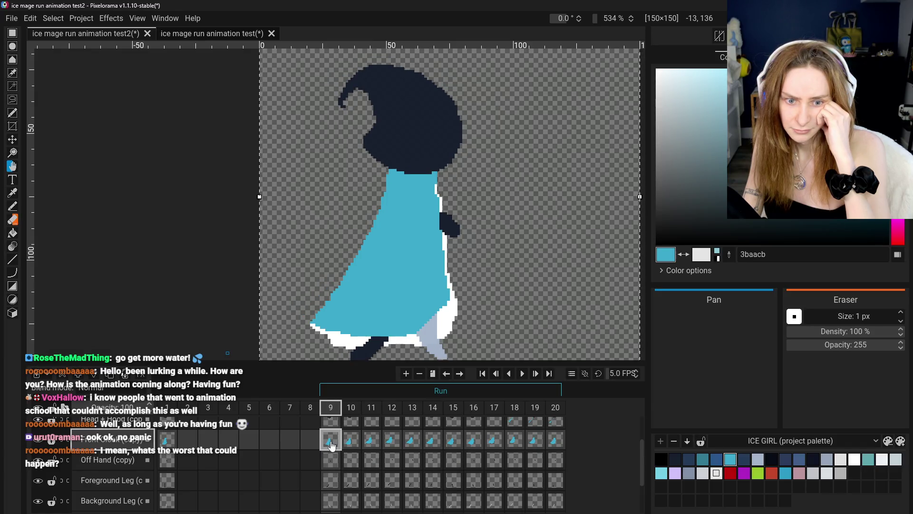
{"action": "left_click", "coordinate": [351, 440]}
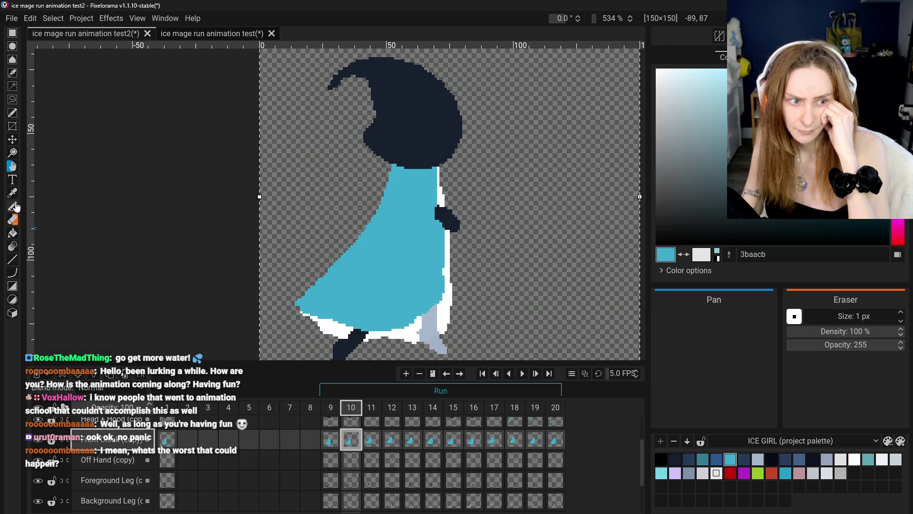
{"action": "scroll", "coordinate": [108, 456], "scroll_direction": "down", "scroll_amount": 2}
{"action": "left_click", "coordinate": [108, 472]}
{"action": "scroll", "coordinate": [109, 470], "scroll_direction": "up", "scroll_amount": 2}
{"action": "scroll", "coordinate": [108, 468], "scroll_direction": "up", "scroll_amount": 1}
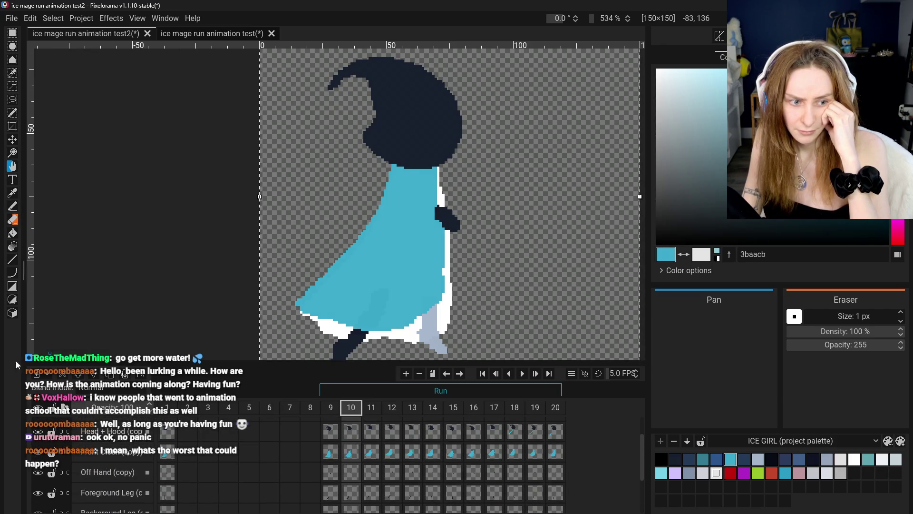
Step: Sample white from the cloak edge for the Pencil and select frame 10's Back Cloak (copy) cel
{"action": "left_click", "coordinate": [15, 206]}
{"action": "left_click", "coordinate": [12, 193]}
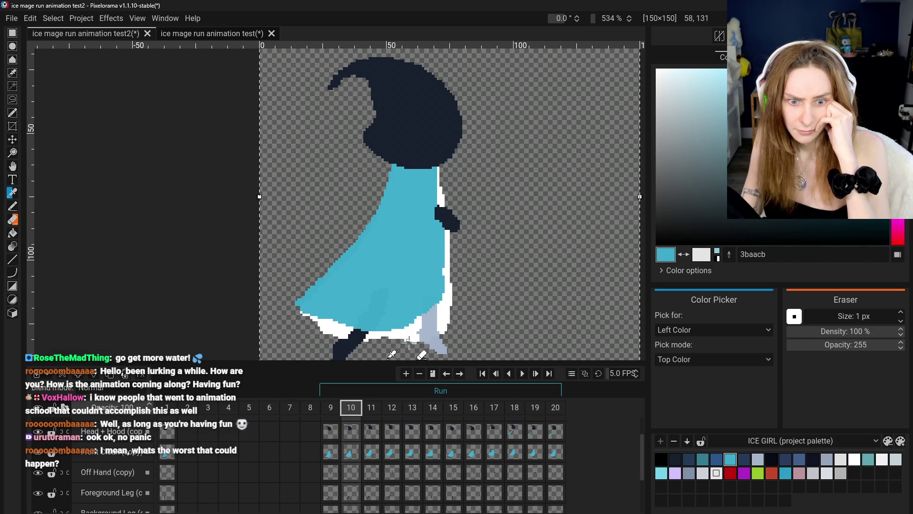
{"action": "left_click", "coordinate": [414, 334]}
{"action": "left_click", "coordinate": [12, 207]}
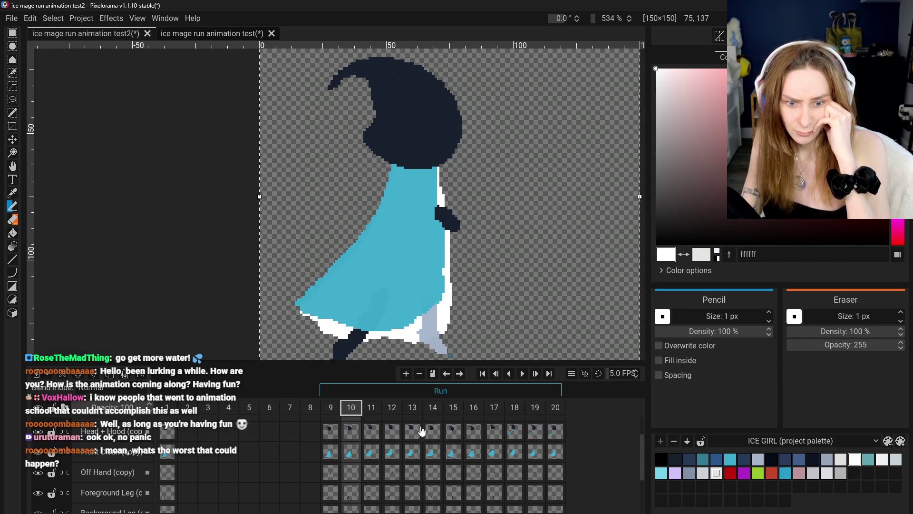
{"action": "scroll", "coordinate": [357, 437], "scroll_direction": "down", "scroll_amount": 2}
{"action": "left_click", "coordinate": [350, 486]}
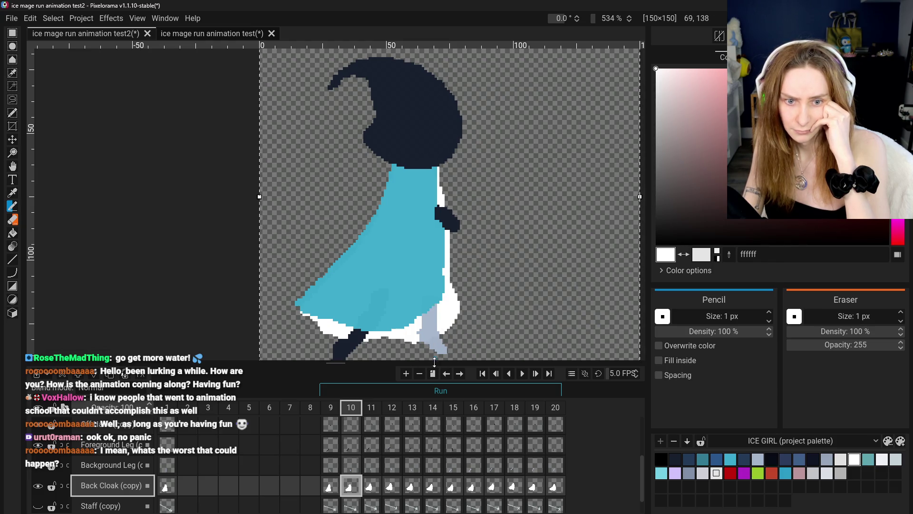
Step: Sample the cloak's cyan, turn on Overwrite color for the Pencil, and undo a bad stroke
{"action": "left_click", "coordinate": [331, 489]}
{"action": "left_click", "coordinate": [353, 494]}
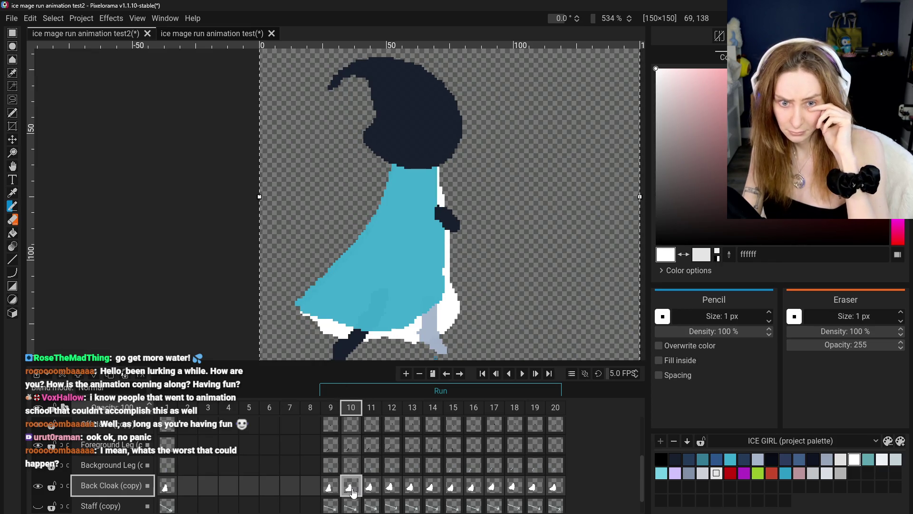
{"action": "left_click", "coordinate": [12, 193]}
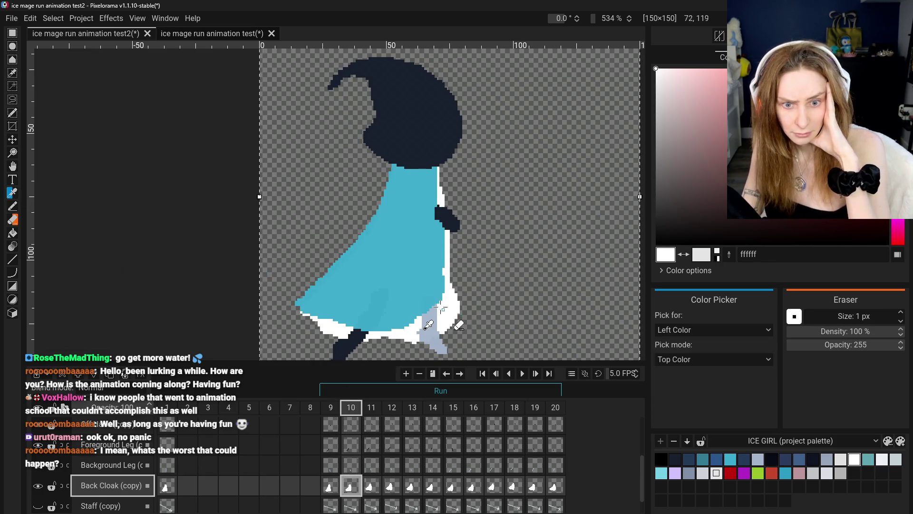
{"action": "left_click", "coordinate": [419, 297]}
{"action": "key", "text": "b"}
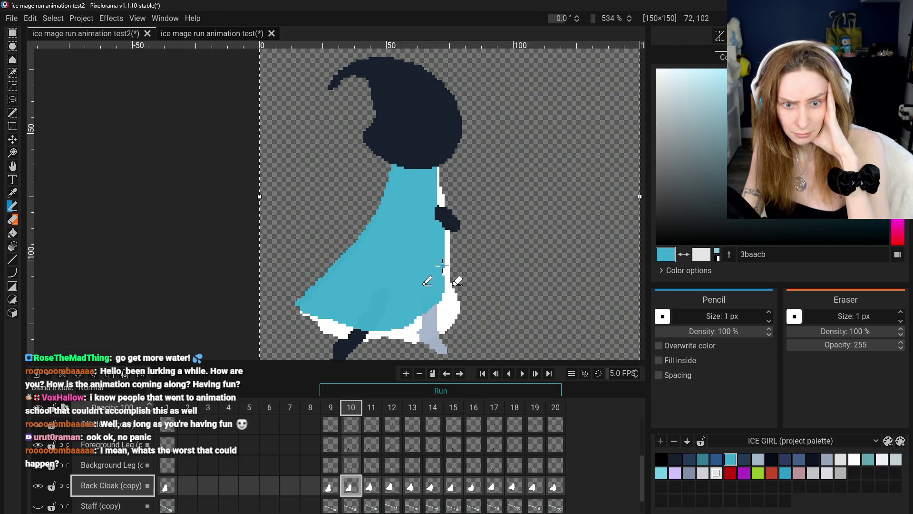
{"action": "key", "text": "o"}
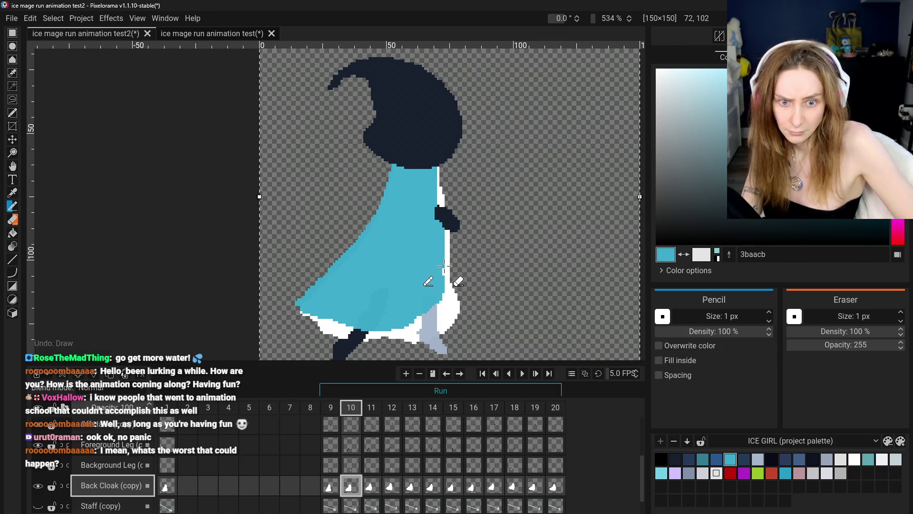
{"action": "key", "text": "ctrl+z"}
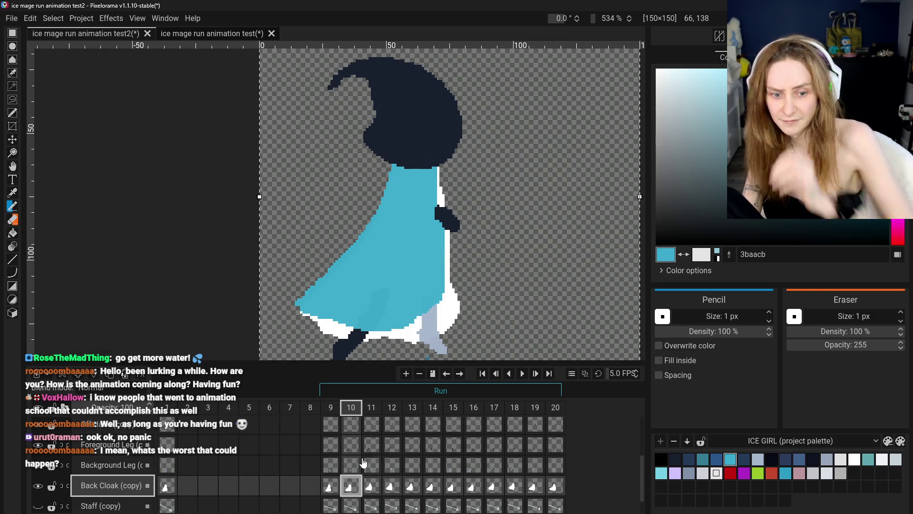
Step: Flip through frames 9 to 11 zoomed out to check the cloak motion, ending on frame 10
{"action": "left_click", "coordinate": [330, 485]}
{"action": "left_click", "coordinate": [359, 494]}
{"action": "left_click", "coordinate": [372, 490]}
{"action": "left_click", "coordinate": [351, 490]}
{"action": "left_click", "coordinate": [330, 487]}
{"action": "left_click", "coordinate": [346, 490]}
{"action": "left_click", "coordinate": [335, 492]}
{"action": "key", "text": "ctrl+minus"}
{"action": "left_click", "coordinate": [351, 489]}
{"action": "left_click", "coordinate": [330, 490]}
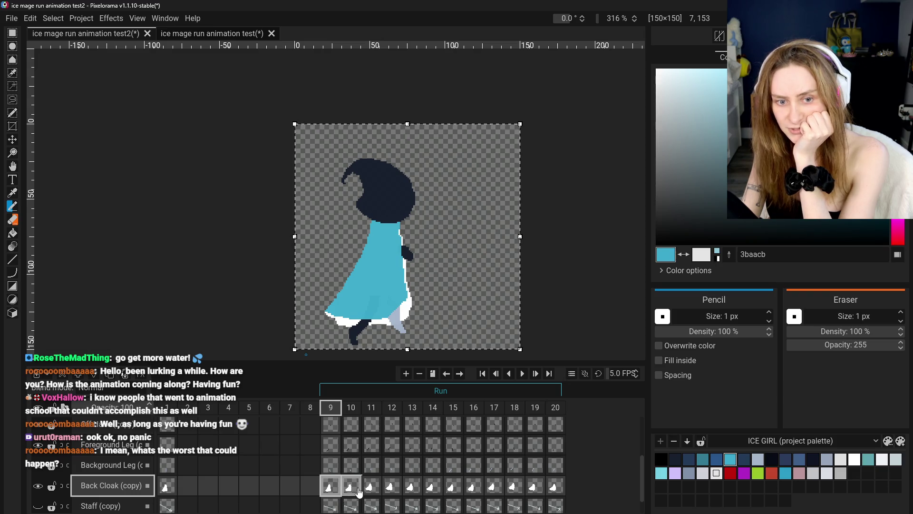
{"action": "left_click", "coordinate": [357, 490]}
Step: Undo another stroke and sample white from the cloak edge
{"action": "scroll", "coordinate": [410, 295], "scroll_direction": "up", "scroll_amount": 2}
{"action": "scroll", "coordinate": [410, 295], "scroll_direction": "up", "scroll_amount": 2}
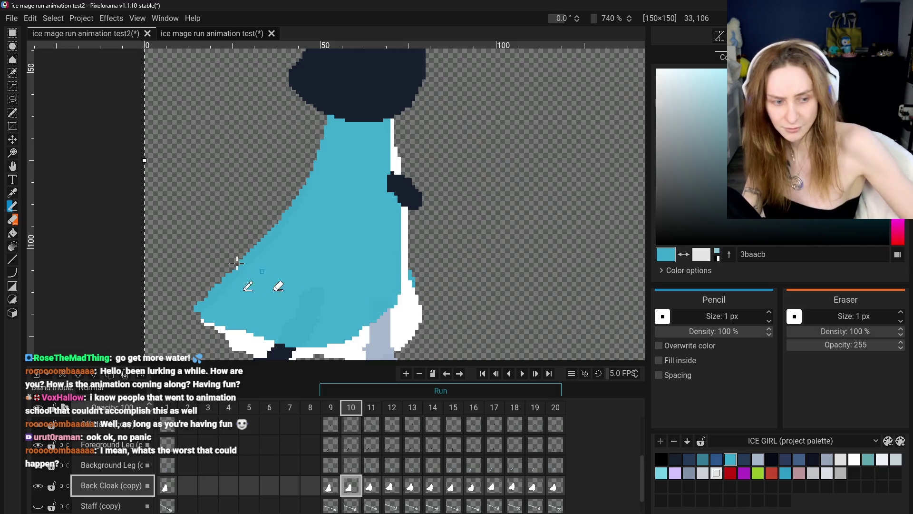
{"action": "key", "text": "ctrl+z"}
{"action": "key", "text": "ctrl"}
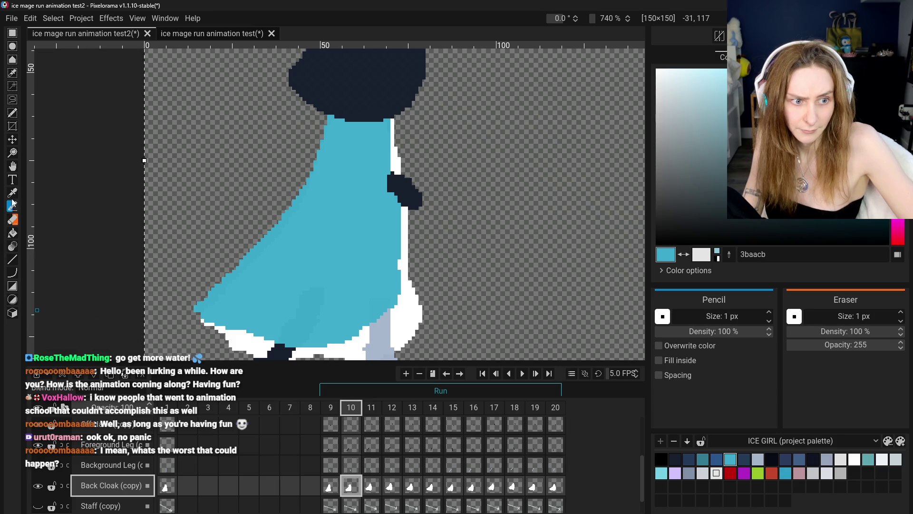
{"action": "left_click", "coordinate": [13, 193]}
{"action": "left_click", "coordinate": [415, 332]}
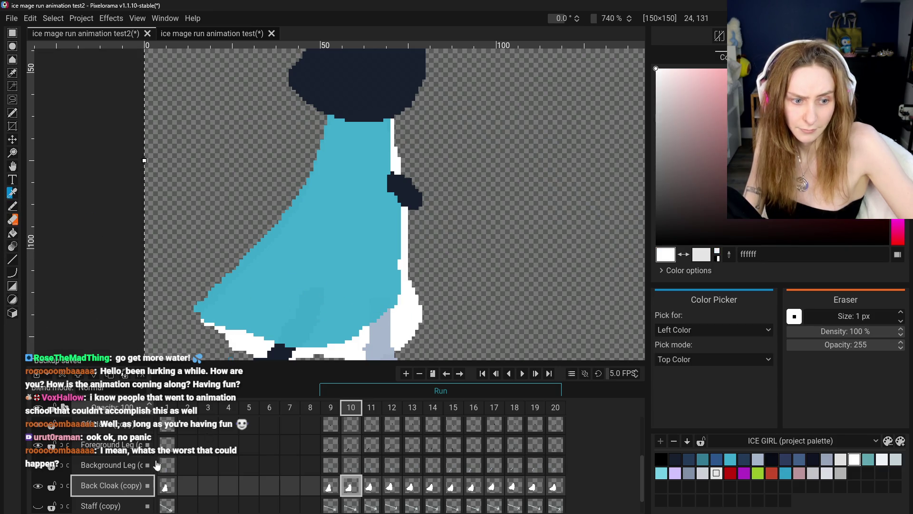
Step: Draw cyan with the Pencil on frame 10's Front Cloak (copy) layer
{"action": "scroll", "coordinate": [170, 464], "scroll_direction": "up", "scroll_amount": 1}
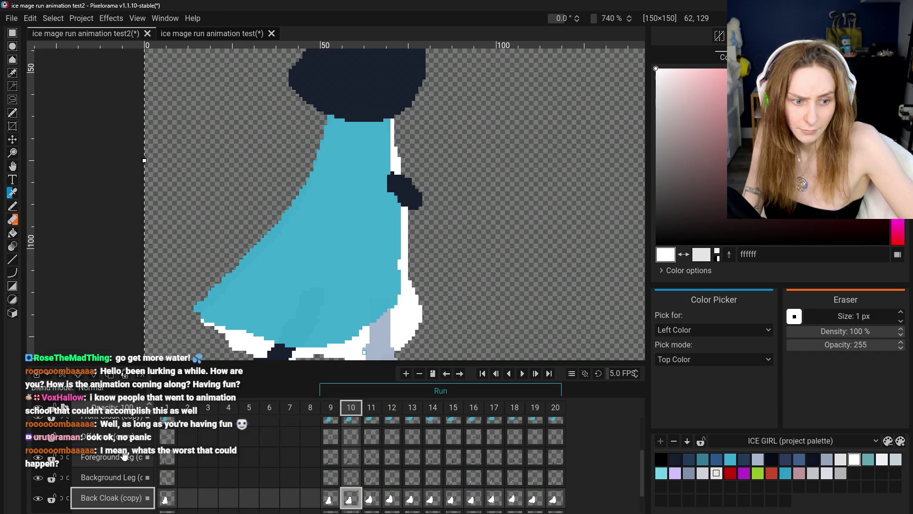
{"action": "scroll", "coordinate": [123, 459], "scroll_direction": "up", "scroll_amount": 1}
{"action": "left_click", "coordinate": [110, 440]}
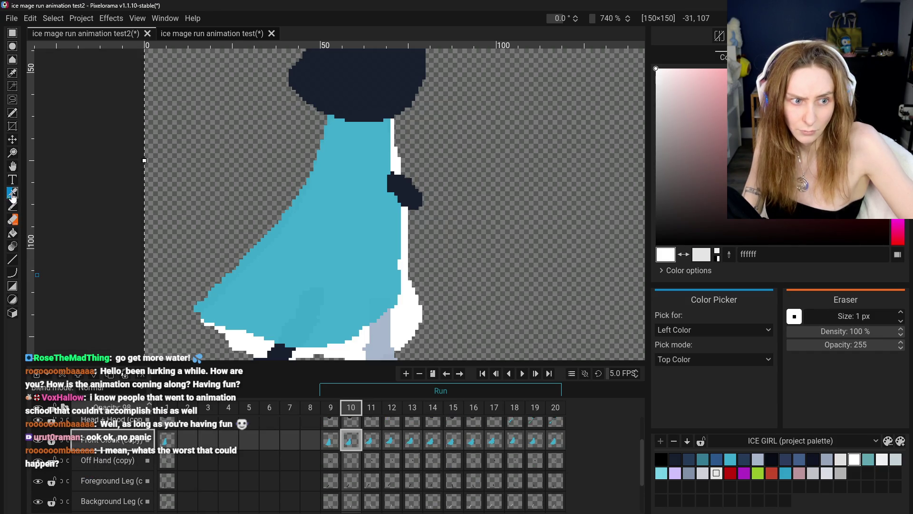
{"action": "left_click", "coordinate": [210, 305]}
{"action": "left_click", "coordinate": [13, 209]}
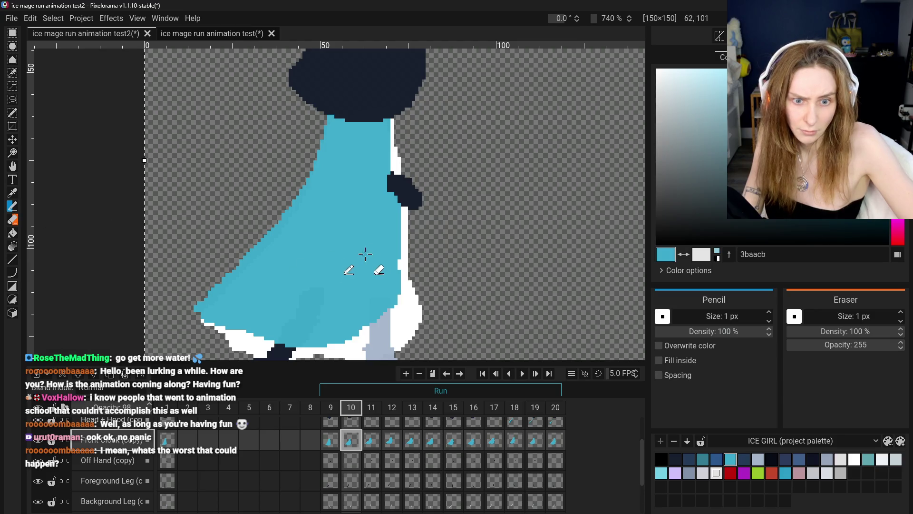
Step: Pencil white along the Back Cloak (copy) right edge down to the hem
{"action": "left_click", "coordinate": [12, 193]}
{"action": "left_click", "coordinate": [412, 336]}
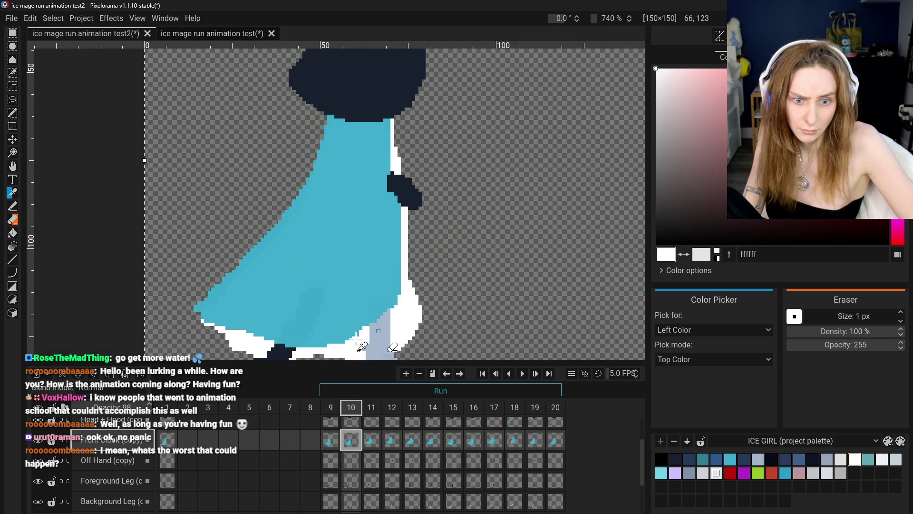
{"action": "scroll", "coordinate": [117, 505], "scroll_direction": "down", "scroll_amount": 1}
{"action": "left_click", "coordinate": [117, 505]}
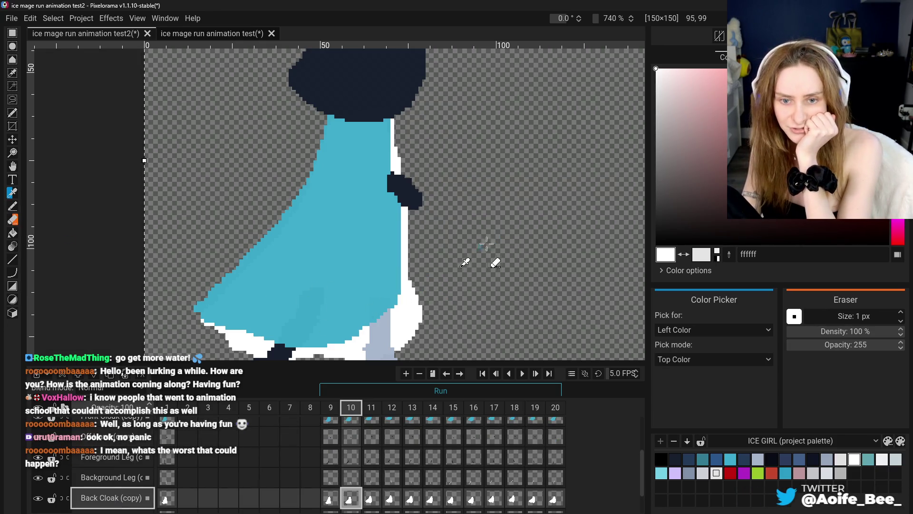
{"action": "left_click", "coordinate": [14, 207]}
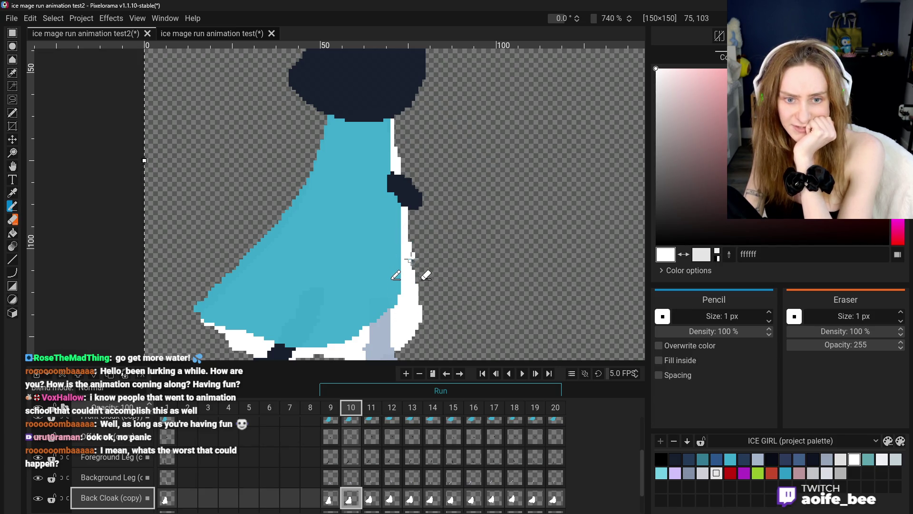
{"action": "scroll", "coordinate": [417, 307], "scroll_direction": "down", "scroll_amount": 5}
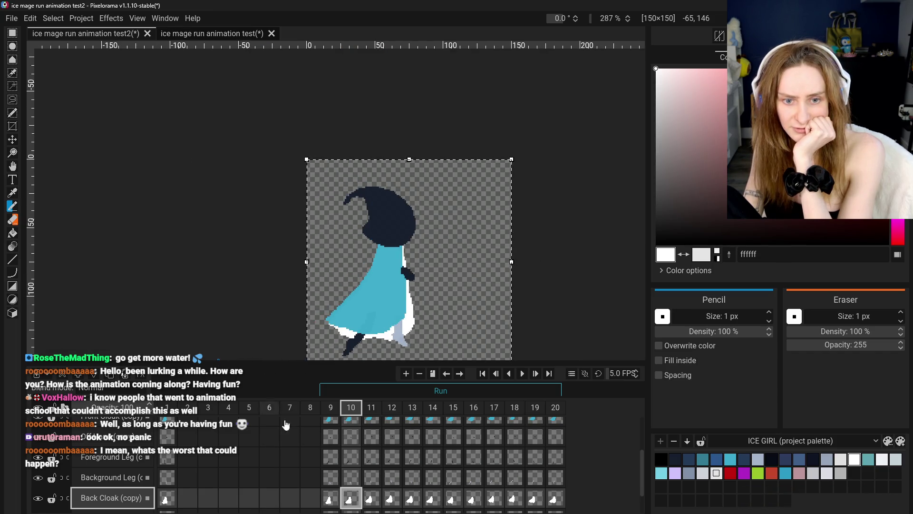
Step: Compare frames 9 and 10, then fit the whole sprite centred in view
{"action": "left_click", "coordinate": [333, 499]}
{"action": "left_click", "coordinate": [348, 500]}
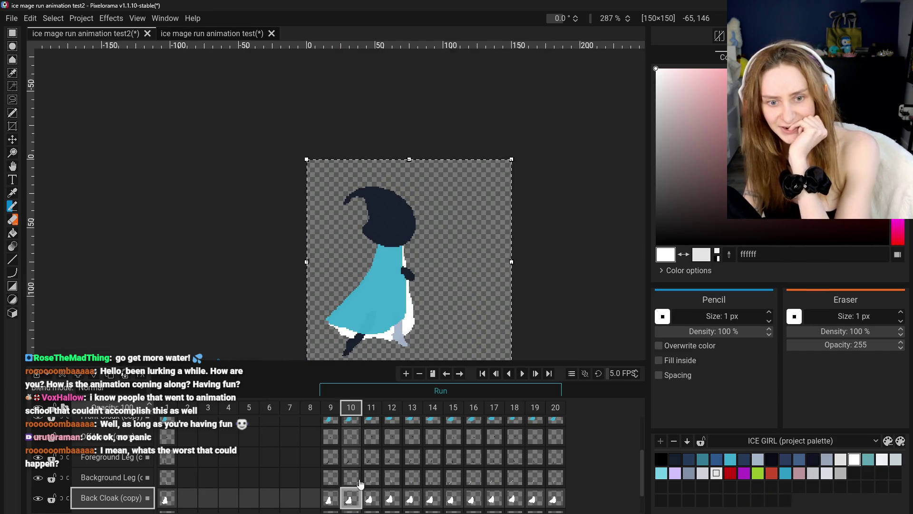
{"action": "left_click", "coordinate": [330, 498]}
{"action": "left_click", "coordinate": [349, 502]}
{"action": "scroll", "coordinate": [424, 266], "scroll_direction": "up", "scroll_amount": 3}
{"action": "scroll", "coordinate": [423, 266], "scroll_direction": "up", "scroll_amount": 2}
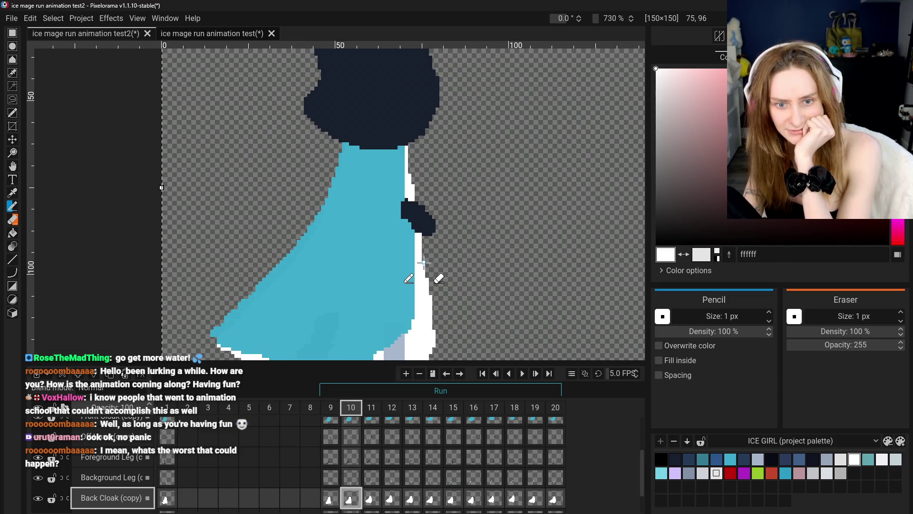
{"action": "scroll", "coordinate": [424, 262], "scroll_direction": "down", "scroll_amount": 5}
{"action": "key", "text": "h"}
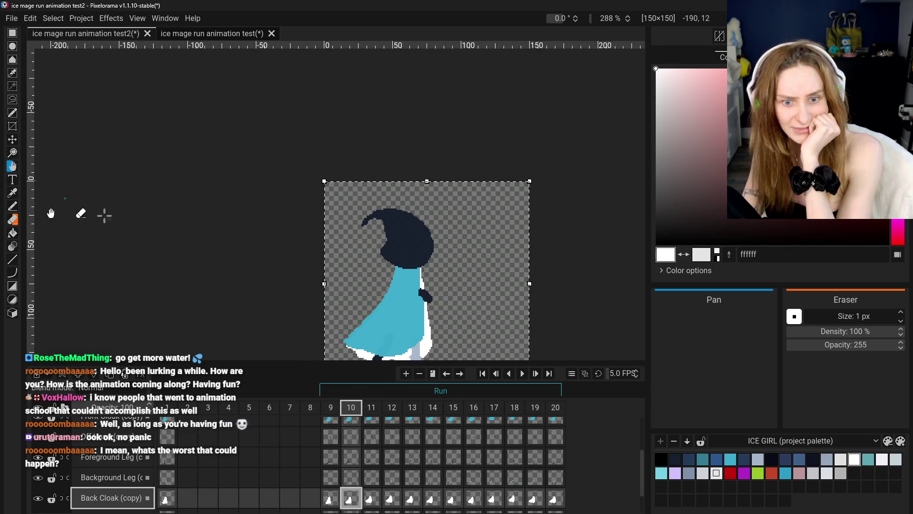
{"action": "left_click_drag", "start_coordinate": [309, 320], "coordinate": [316, 261]}
Step: Show frame 9 zoomed in on the cloak with the Pencil selected
{"action": "left_click", "coordinate": [330, 498]}
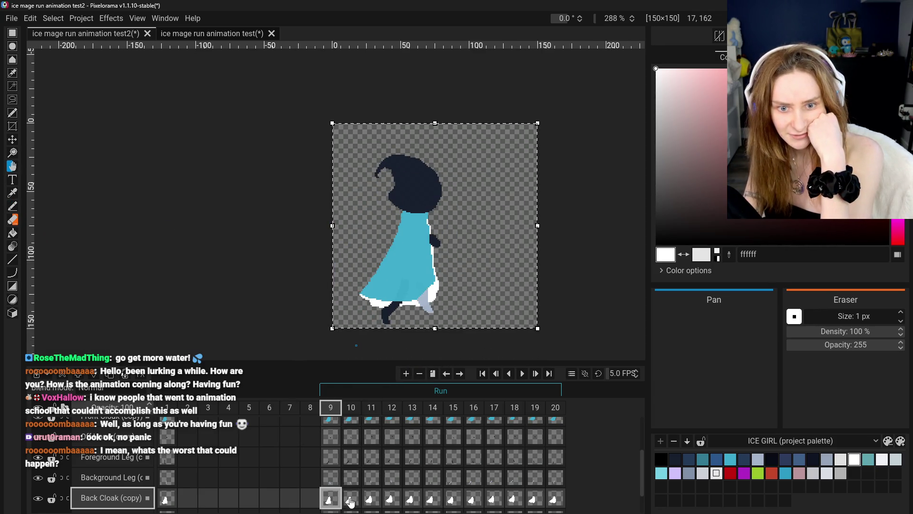
{"action": "scroll", "coordinate": [430, 269], "scroll_direction": "up", "scroll_amount": 2}
{"action": "scroll", "coordinate": [430, 270], "scroll_direction": "up", "scroll_amount": 3}
{"action": "left_click_drag", "start_coordinate": [435, 286], "coordinate": [430, 272]}
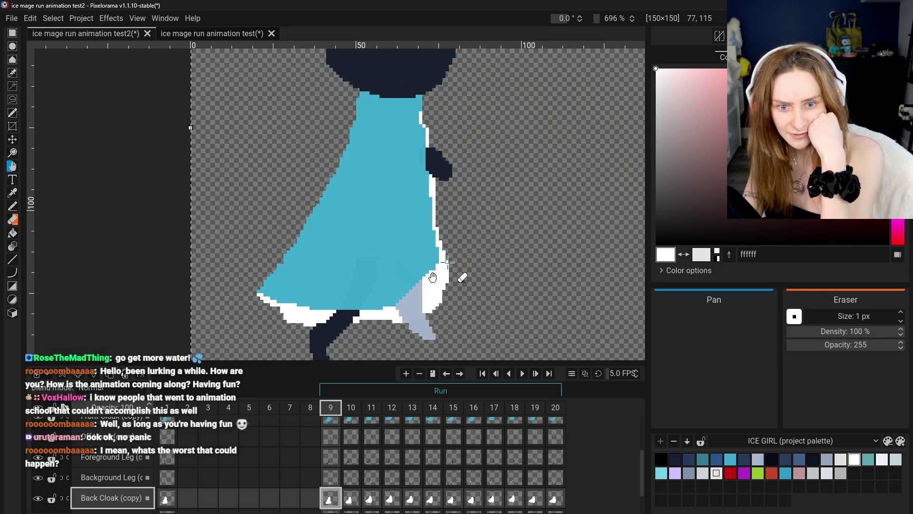
{"action": "left_click", "coordinate": [13, 207]}
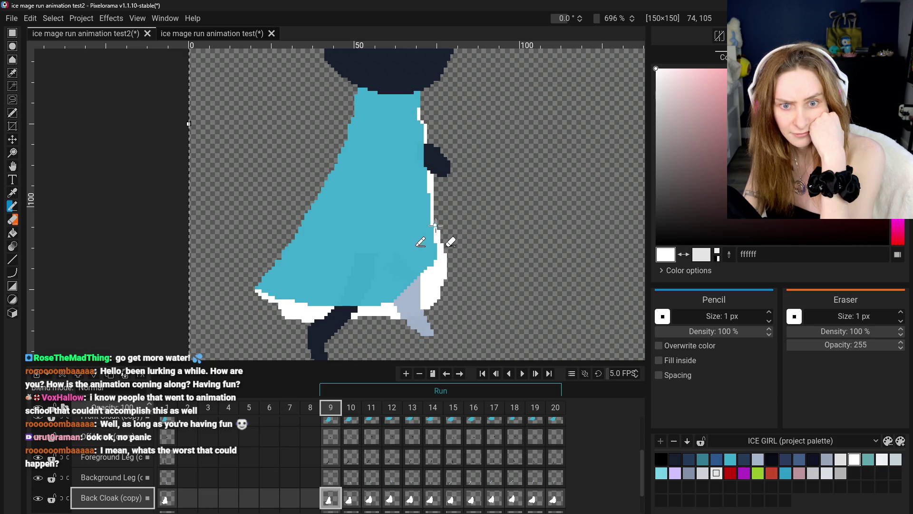
Step: Flip between frames 9 and 10 to compare the cloak poses
{"action": "scroll", "coordinate": [423, 261], "scroll_direction": "down", "scroll_amount": 3}
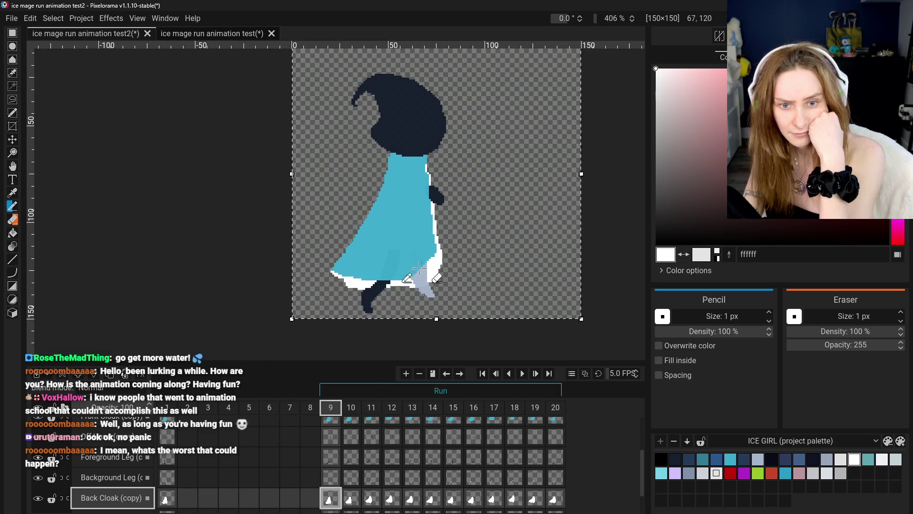
{"action": "left_click", "coordinate": [351, 498]}
{"action": "left_click", "coordinate": [331, 498]}
{"action": "left_click", "coordinate": [345, 497]}
{"action": "left_click", "coordinate": [337, 497]}
{"action": "left_click", "coordinate": [343, 495]}
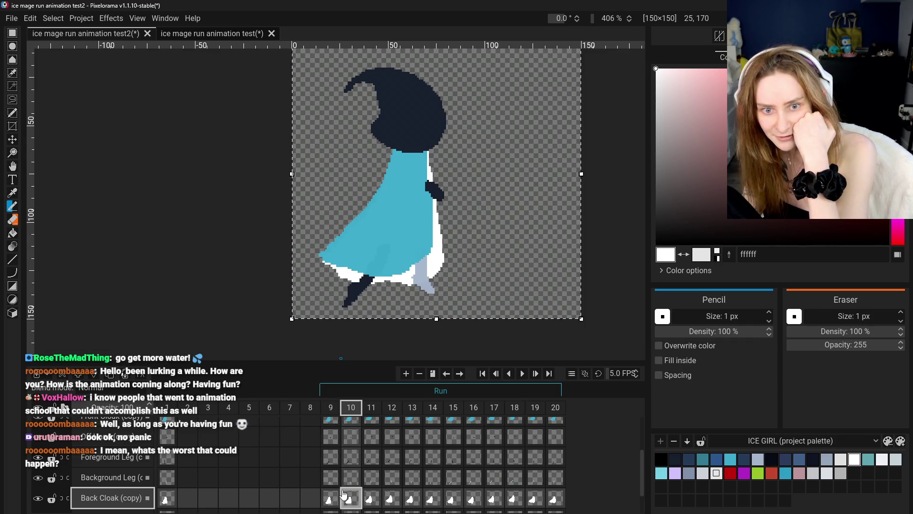
{"action": "left_click", "coordinate": [330, 497]}
{"action": "left_click", "coordinate": [349, 497]}
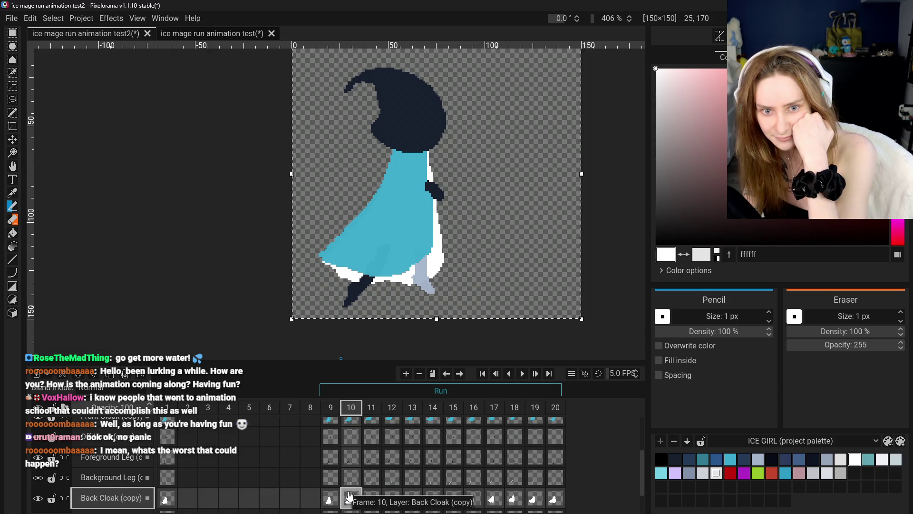
{"action": "scroll", "coordinate": [433, 267], "scroll_direction": "down", "scroll_amount": 3}
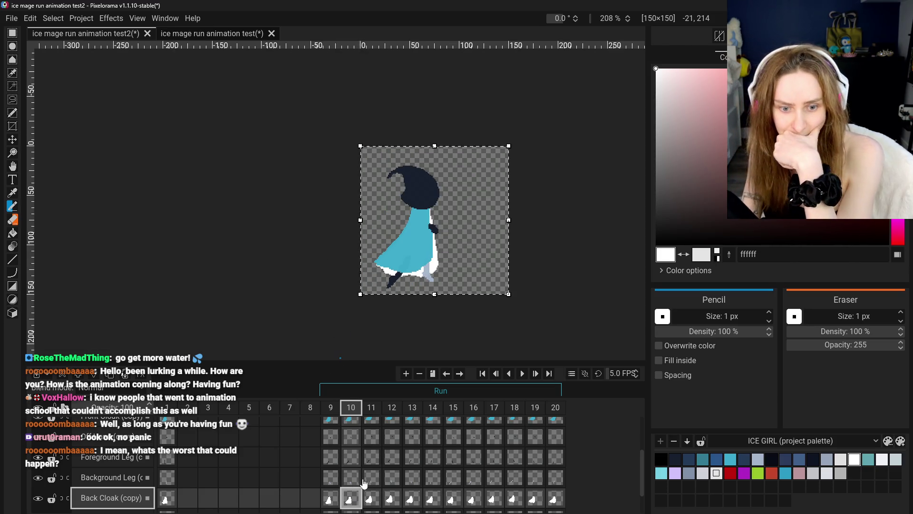
Step: Move to frame 11 and select its Front Cloak (copy) cel with the Eraser
{"action": "left_click", "coordinate": [371, 497]}
{"action": "scroll", "coordinate": [442, 236], "scroll_direction": "up", "scroll_amount": 2}
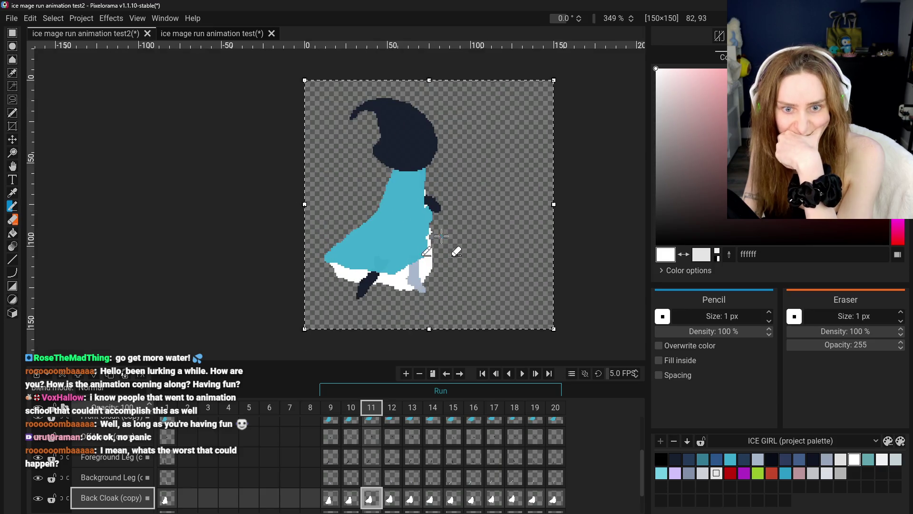
{"action": "scroll", "coordinate": [441, 236], "scroll_direction": "up", "scroll_amount": 2}
{"action": "left_click", "coordinate": [13, 219]}
{"action": "scroll", "coordinate": [122, 442], "scroll_direction": "up", "scroll_amount": 2}
{"action": "left_click", "coordinate": [123, 442]}
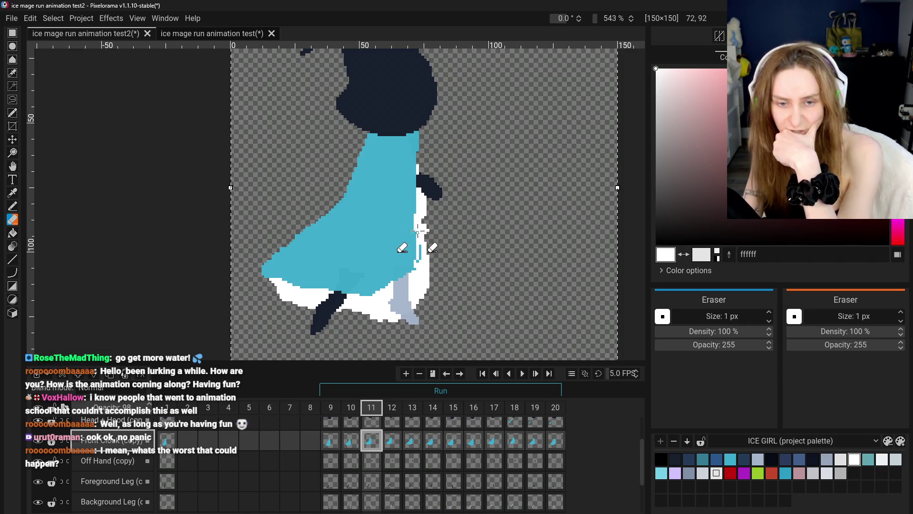
Step: Erase stray white pixels beside the front cloak's right edge on frame 11, then compare frames 9–11
{"action": "left_click_drag", "start_coordinate": [417, 244], "coordinate": [414, 245]}
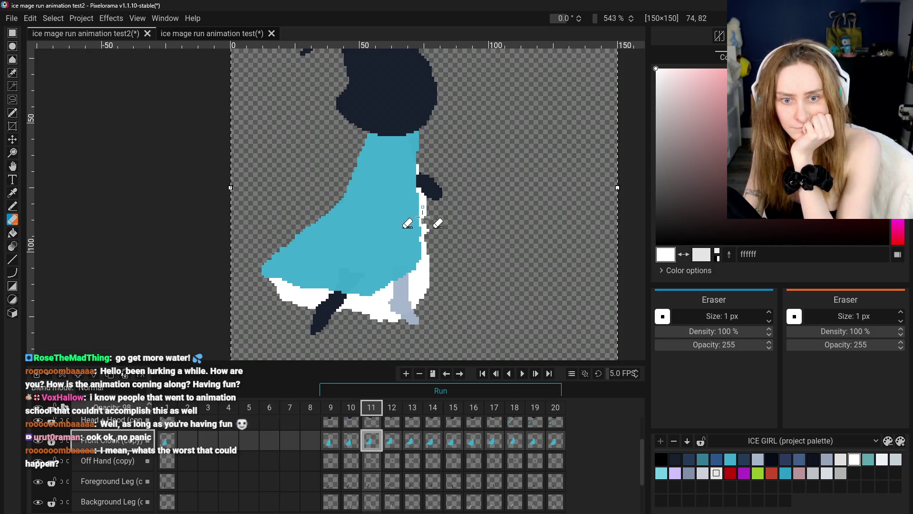
{"action": "scroll", "coordinate": [434, 262], "scroll_direction": "down", "scroll_amount": 3}
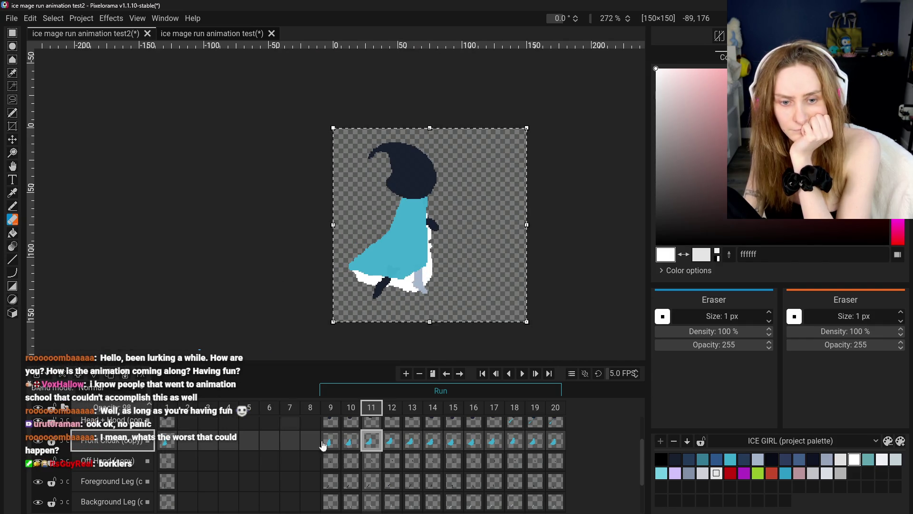
{"action": "left_click", "coordinate": [351, 440]}
{"action": "left_click", "coordinate": [363, 442]}
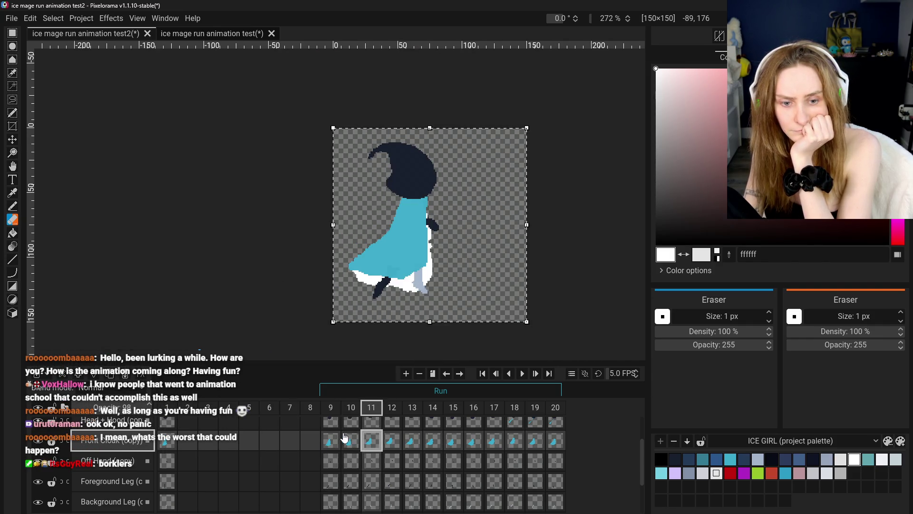
{"action": "left_click", "coordinate": [333, 440]}
{"action": "left_click", "coordinate": [352, 441]}
{"action": "left_click", "coordinate": [336, 440]}
{"action": "left_click", "coordinate": [360, 447]}
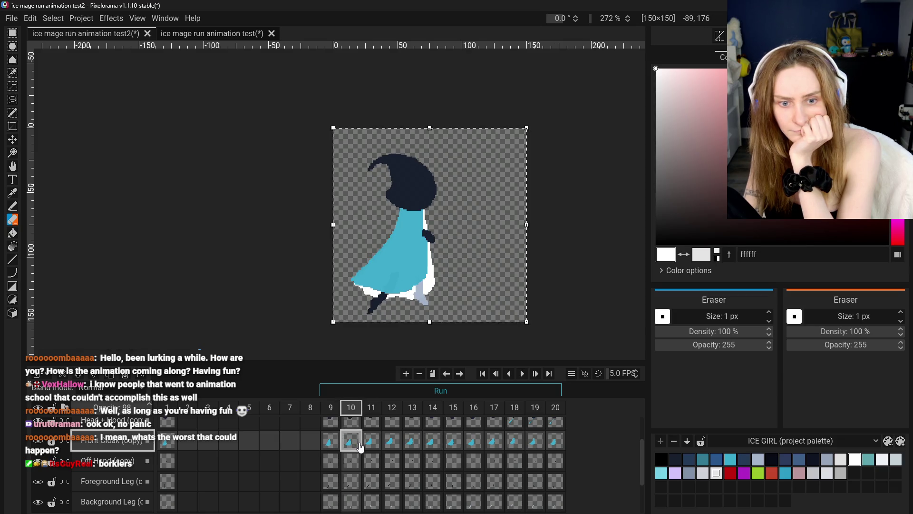
Step: Flip repeatedly between frames 9 and 10 to check the front cloak's motion
{"action": "left_click", "coordinate": [332, 440]}
{"action": "left_click", "coordinate": [352, 441]}
{"action": "left_click", "coordinate": [333, 440]}
{"action": "left_click", "coordinate": [352, 441]}
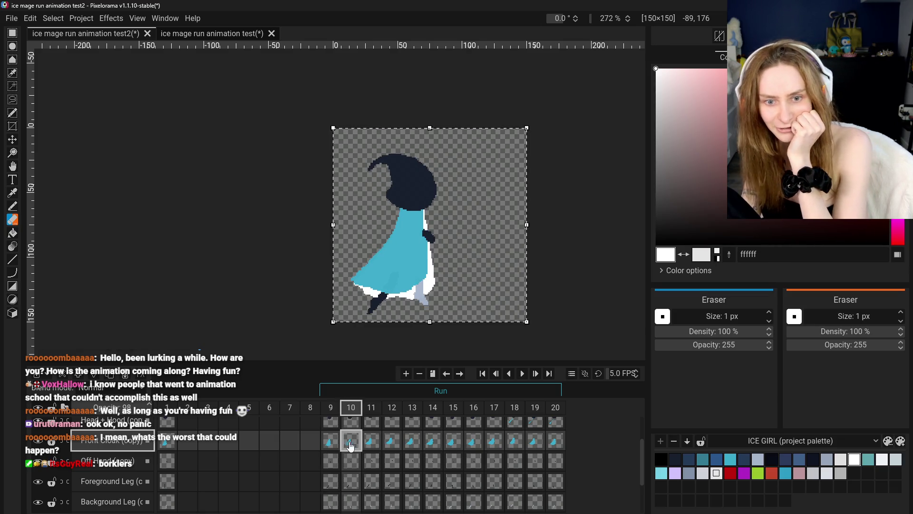
{"action": "left_click", "coordinate": [336, 440]}
{"action": "left_click", "coordinate": [351, 442]}
{"action": "left_click", "coordinate": [333, 439]}
{"action": "left_click", "coordinate": [352, 442]}
{"action": "left_click", "coordinate": [333, 440]}
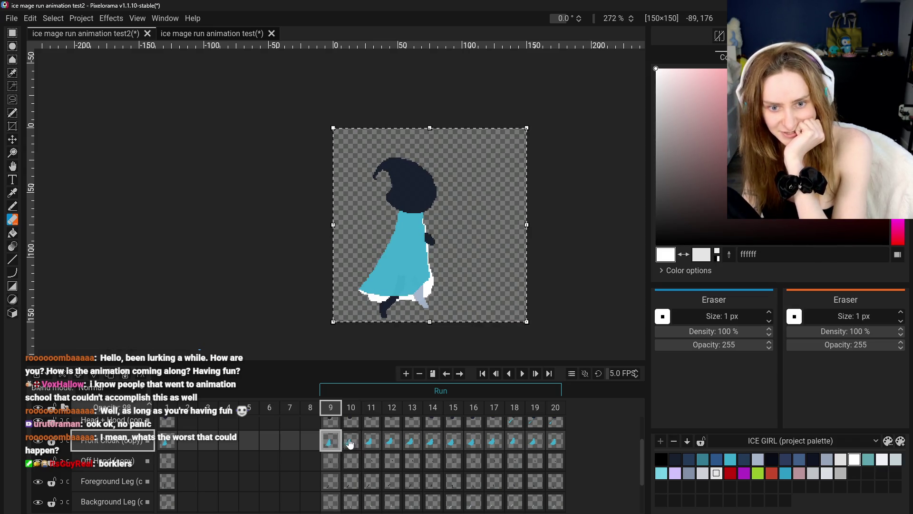
{"action": "left_click", "coordinate": [352, 442]}
{"action": "left_click", "coordinate": [330, 442]}
{"action": "left_click", "coordinate": [352, 441]}
{"action": "left_click", "coordinate": [333, 439]}
{"action": "left_click", "coordinate": [351, 441]}
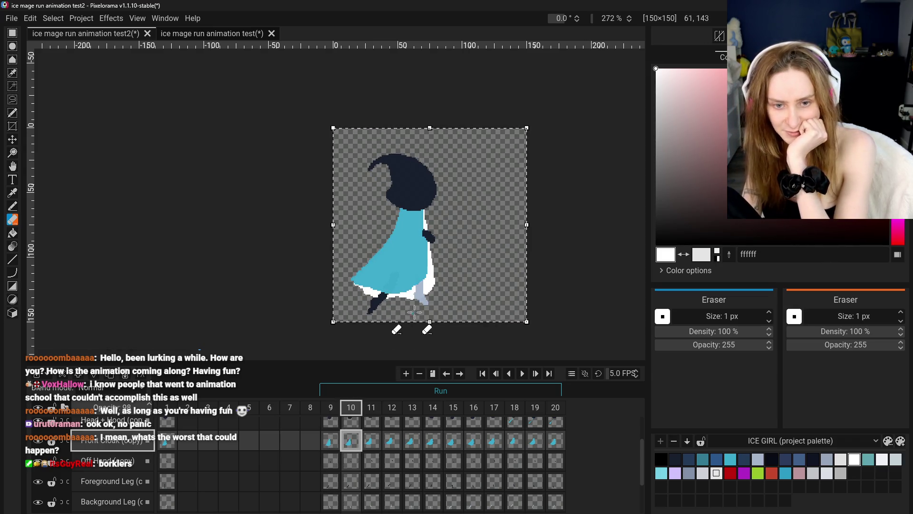
{"action": "left_click", "coordinate": [333, 439]}
{"action": "left_click", "coordinate": [352, 441]}
Step: With the Pan tool selected, compare frames 9, 10 and 11 once more
{"action": "scroll", "coordinate": [424, 285], "scroll_direction": "down", "scroll_amount": 2}
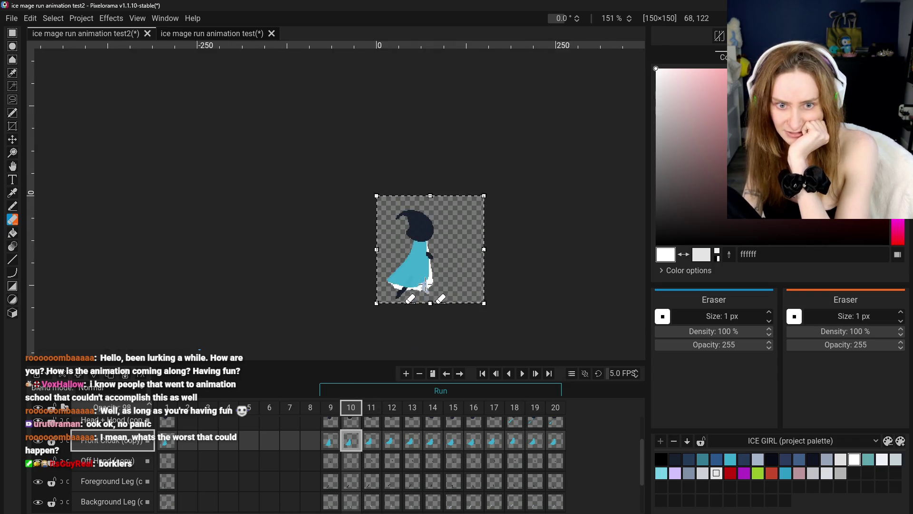
{"action": "scroll", "coordinate": [424, 285], "scroll_direction": "up", "scroll_amount": 3}
{"action": "scroll", "coordinate": [425, 285], "scroll_direction": "up", "scroll_amount": 1}
{"action": "left_click", "coordinate": [13, 166]}
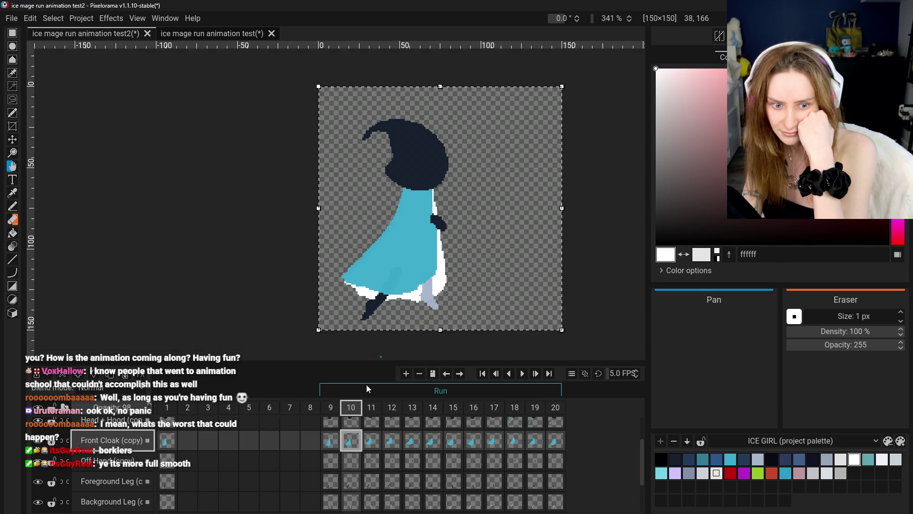
{"action": "left_click", "coordinate": [333, 441]}
{"action": "left_click", "coordinate": [350, 441]}
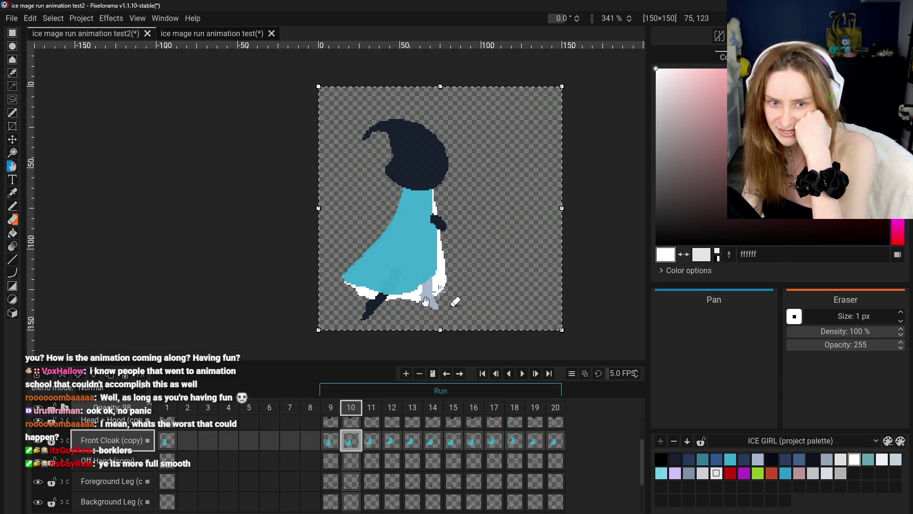
{"action": "left_click", "coordinate": [338, 444]}
{"action": "left_click", "coordinate": [352, 444]}
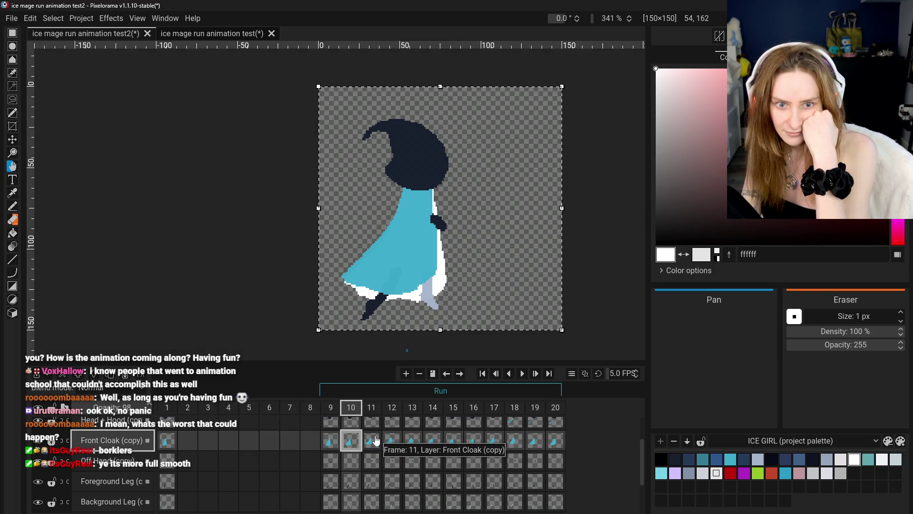
{"action": "left_click", "coordinate": [372, 441]}
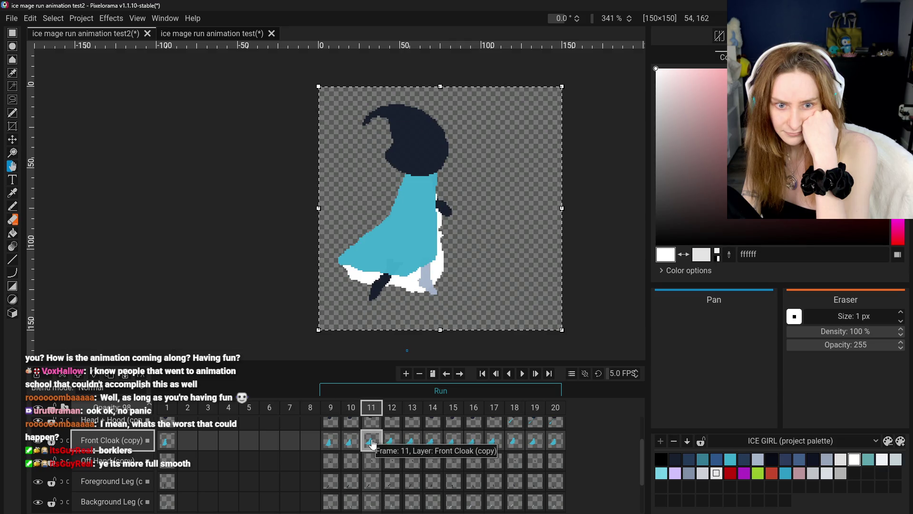
{"action": "left_click", "coordinate": [352, 444]}
{"action": "scroll", "coordinate": [400, 313], "scroll_direction": "up", "scroll_amount": 2}
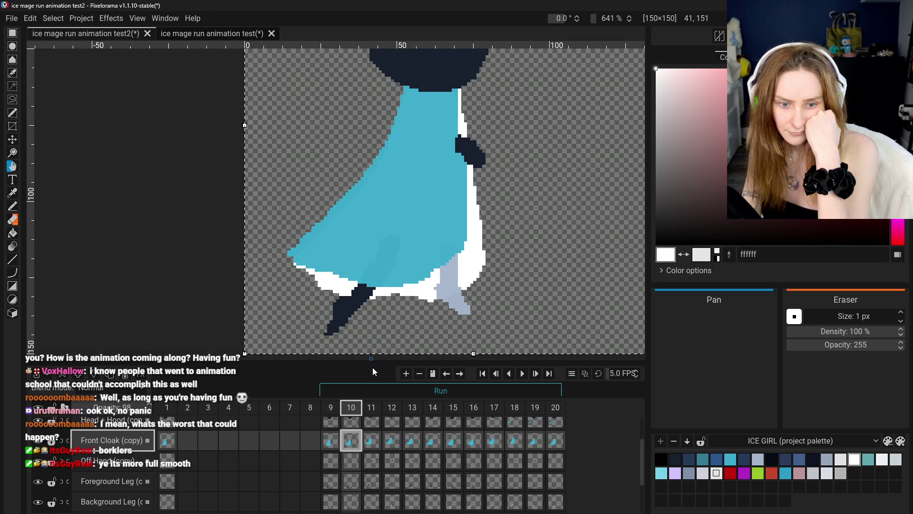
{"action": "scroll", "coordinate": [373, 369], "scroll_direction": "down", "scroll_amount": 2}
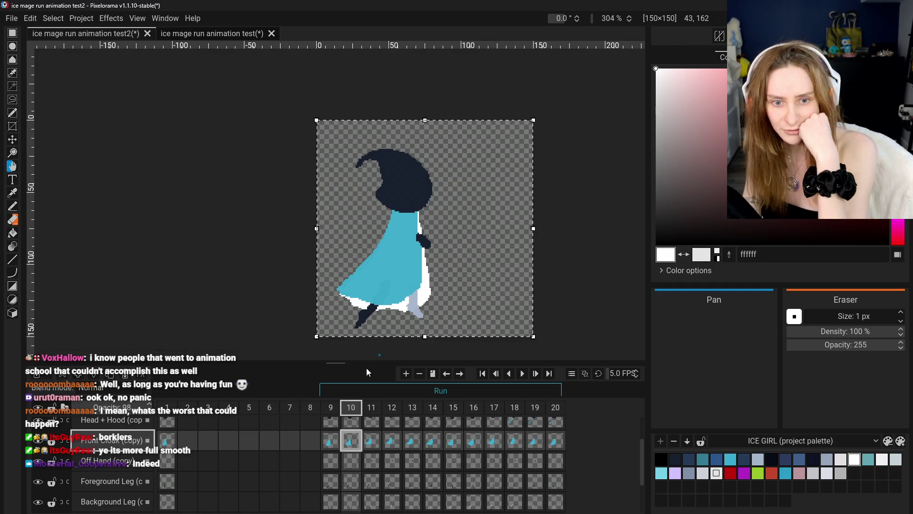
{"action": "left_click", "coordinate": [332, 442]}
{"action": "left_click", "coordinate": [359, 441]}
{"action": "left_click", "coordinate": [379, 441]}
{"action": "left_click", "coordinate": [358, 441]}
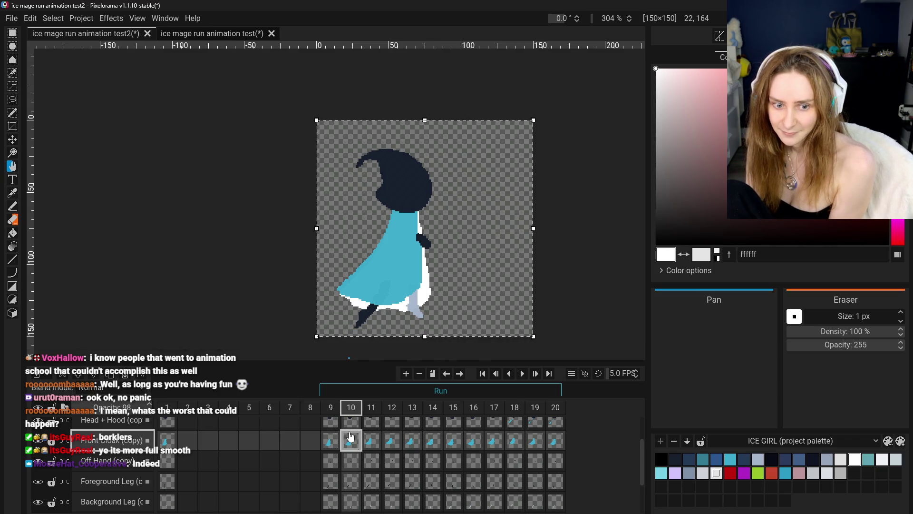
{"action": "left_click", "coordinate": [371, 441]}
Step: Compare frames 10 and 11 and briefly open then dismiss the frame 10 cel options
{"action": "left_click", "coordinate": [352, 442]}
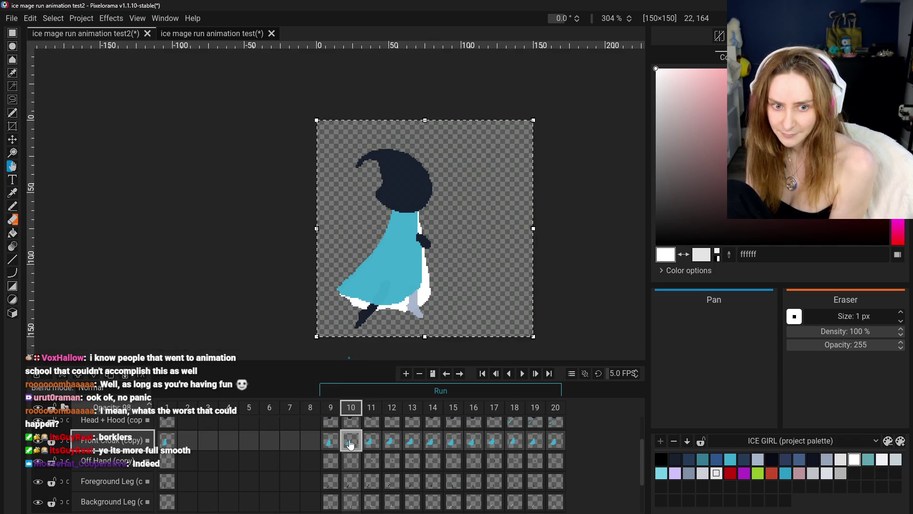
{"action": "right_click", "coordinate": [352, 442]}
{"action": "key", "text": "Escape"}
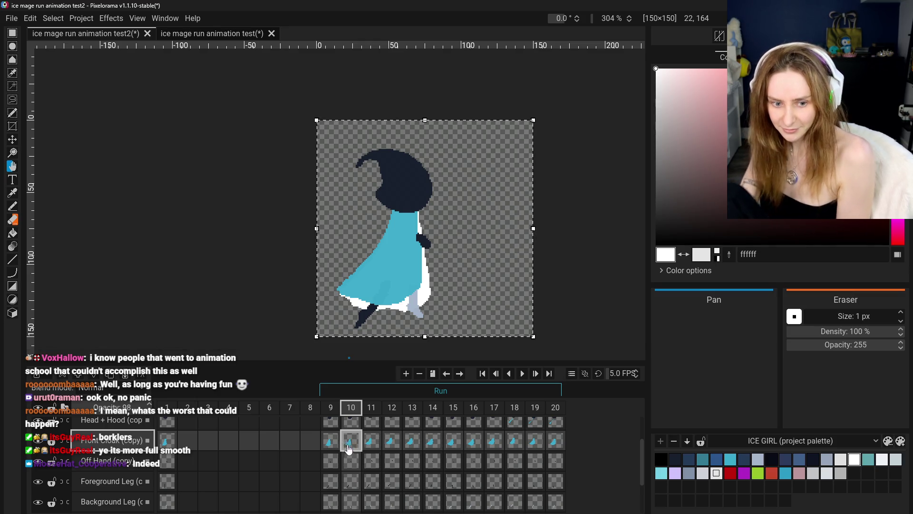
{"action": "scroll", "coordinate": [347, 447], "scroll_direction": "down", "scroll_amount": 3}
{"action": "scroll", "coordinate": [347, 447], "scroll_direction": "up", "scroll_amount": 1}
{"action": "scroll", "coordinate": [350, 443], "scroll_direction": "up", "scroll_amount": 1}
{"action": "scroll", "coordinate": [352, 438], "scroll_direction": "up", "scroll_amount": 1}
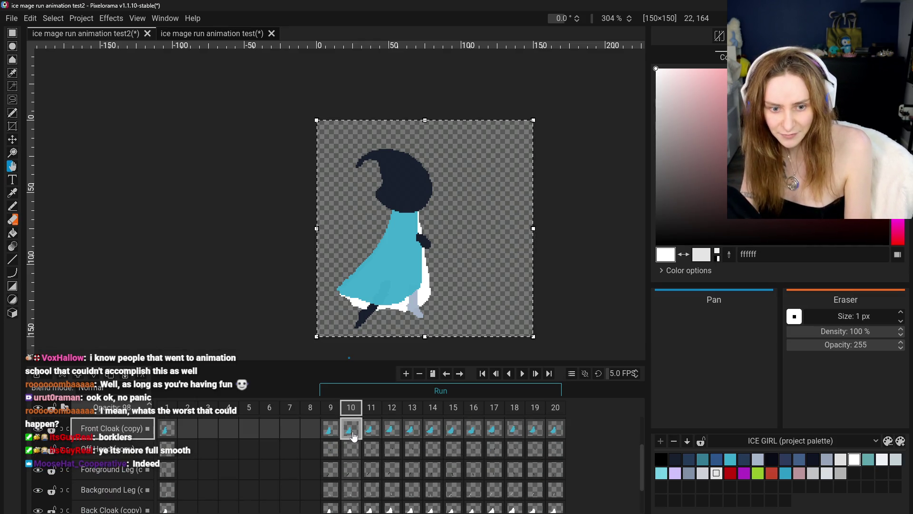
{"action": "scroll", "coordinate": [352, 485], "scroll_direction": "down", "scroll_amount": 1}
{"action": "scroll", "coordinate": [349, 440], "scroll_direction": "up", "scroll_amount": 2}
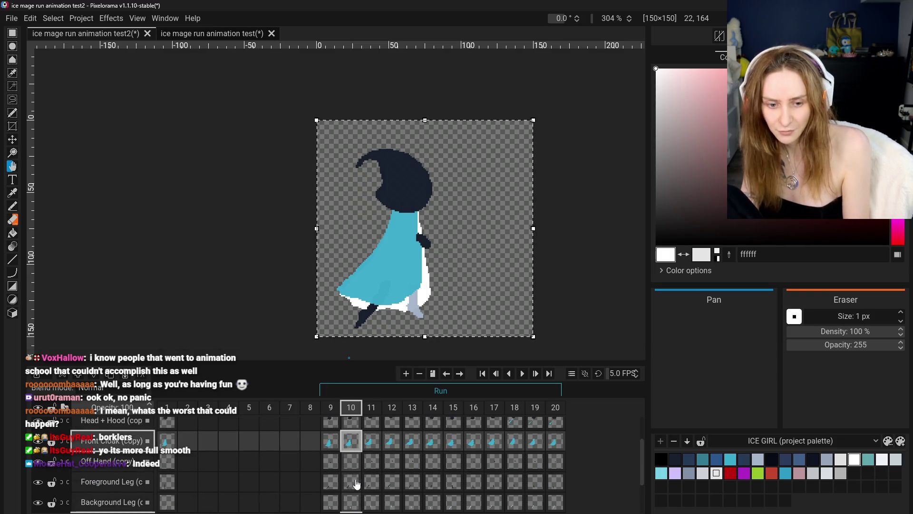
Step: Clone frame 10's Front Cloak (copy) cel and compare the result in frames 10 and 11
{"action": "right_click", "coordinate": [347, 443]}
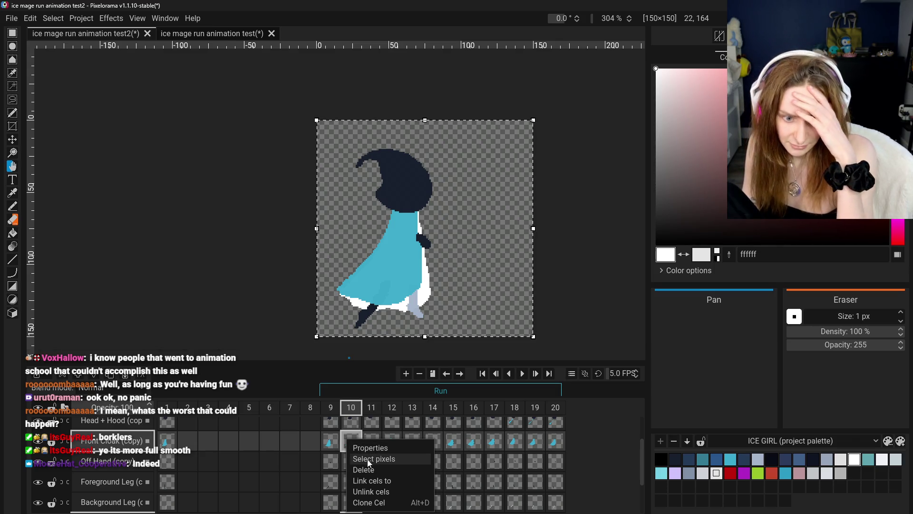
{"action": "left_click", "coordinate": [378, 503]}
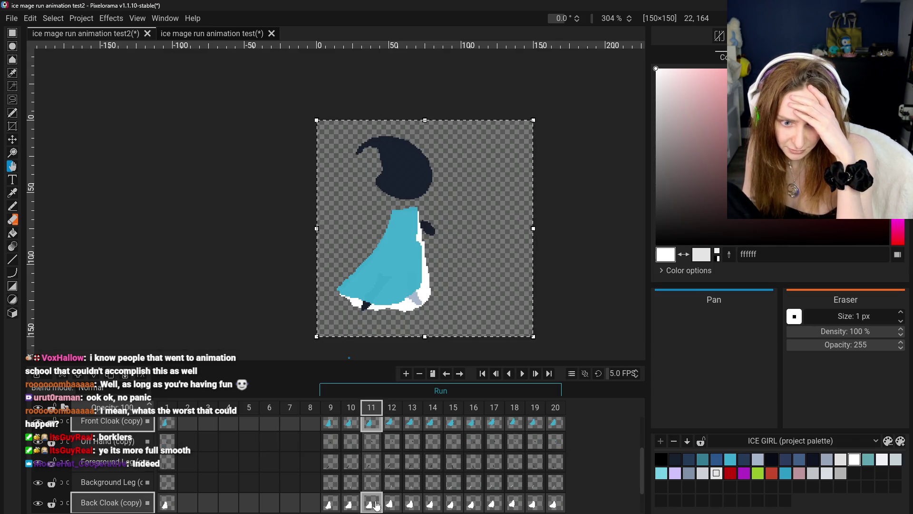
{"action": "scroll", "coordinate": [374, 445], "scroll_direction": "up", "scroll_amount": 2}
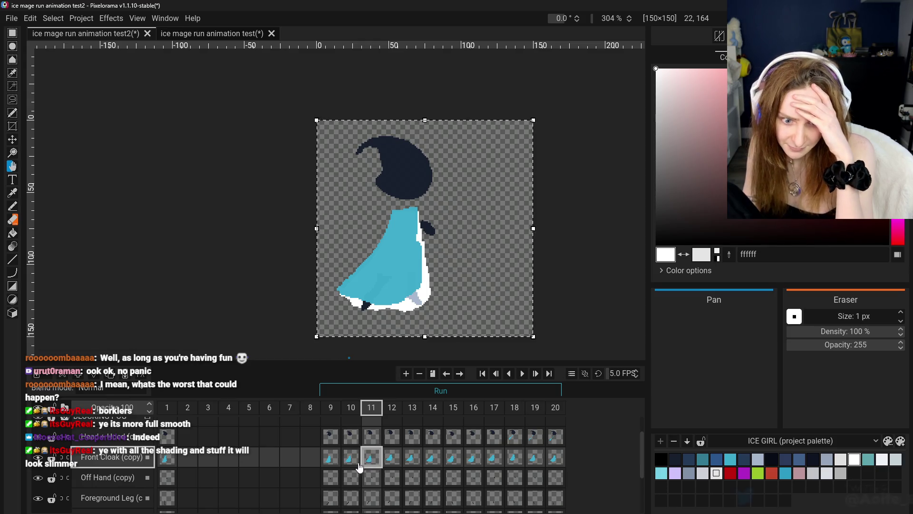
{"action": "left_click", "coordinate": [349, 459]}
{"action": "left_click", "coordinate": [372, 459]}
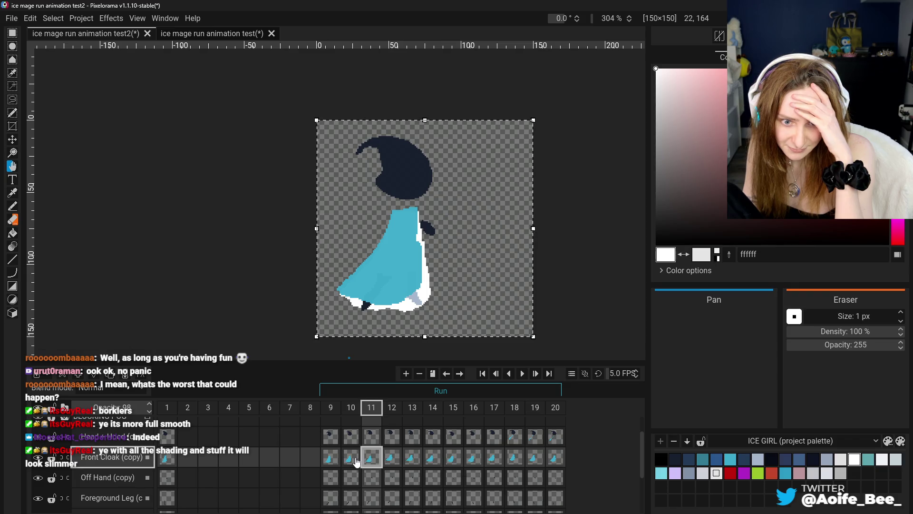
Step: Select frame 11's Back Cloak (copy) cel and pick the Move tool
{"action": "scroll", "coordinate": [370, 471], "scroll_direction": "down", "scroll_amount": 1}
{"action": "scroll", "coordinate": [371, 472], "scroll_direction": "down", "scroll_amount": 1}
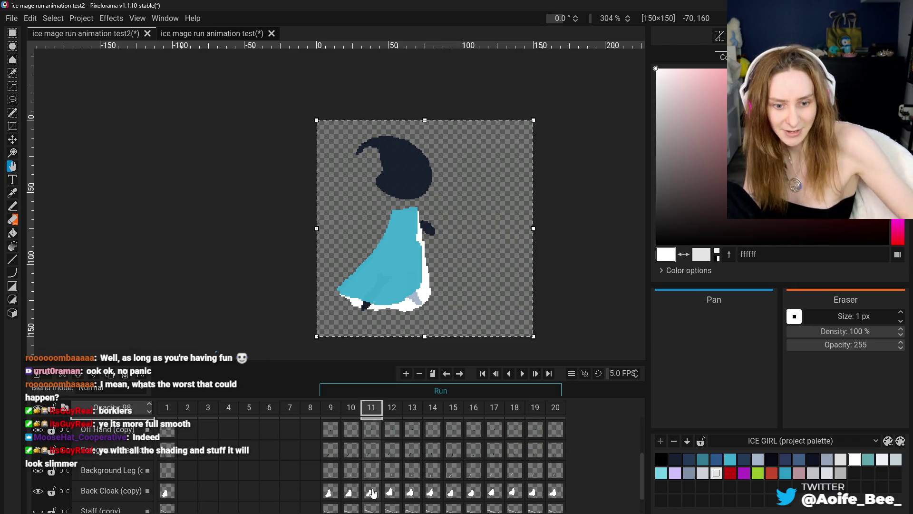
{"action": "left_click", "coordinate": [374, 494]}
{"action": "scroll", "coordinate": [376, 501], "scroll_direction": "up", "scroll_amount": 2}
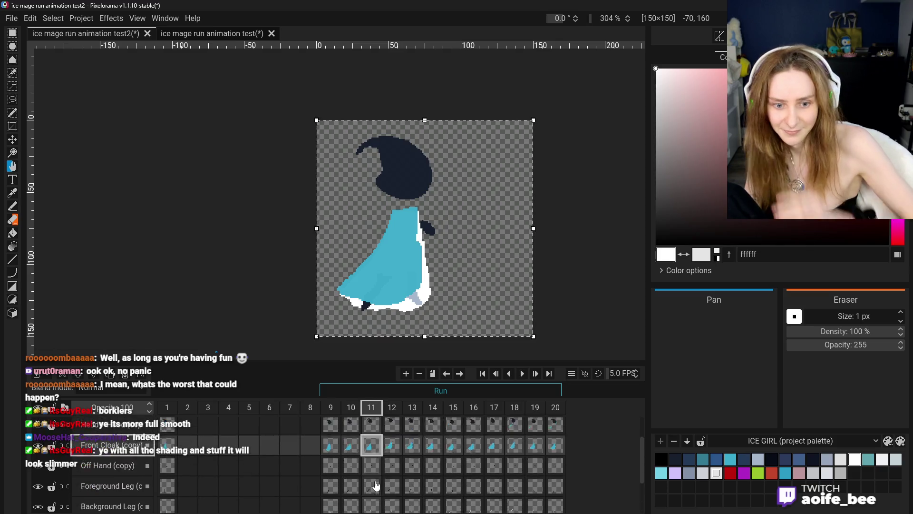
{"action": "scroll", "coordinate": [376, 494], "scroll_direction": "up", "scroll_amount": 2}
{"action": "left_click", "coordinate": [12, 140]}
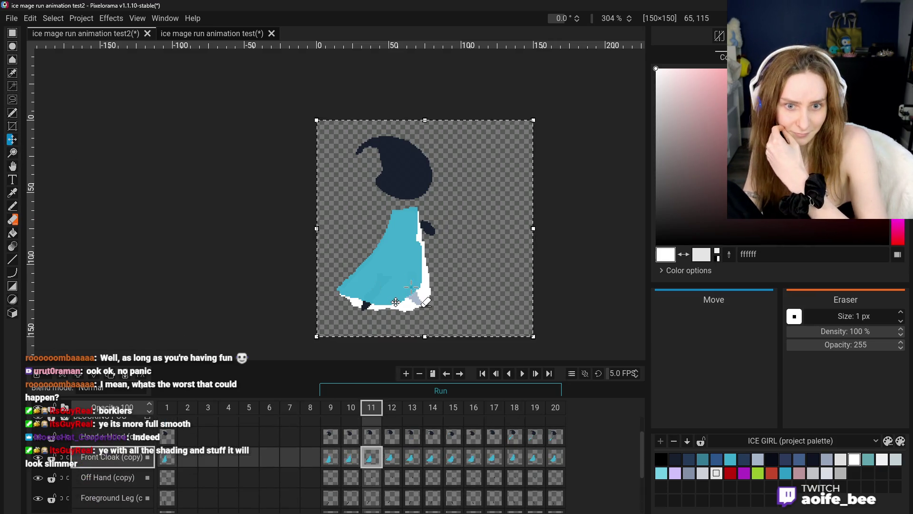
Step: Undo the trial cloak shift on frame 11, paste the head back onto Run frame 10, and deselect
{"action": "left_click_drag", "start_coordinate": [396, 301], "coordinate": [398, 292]}
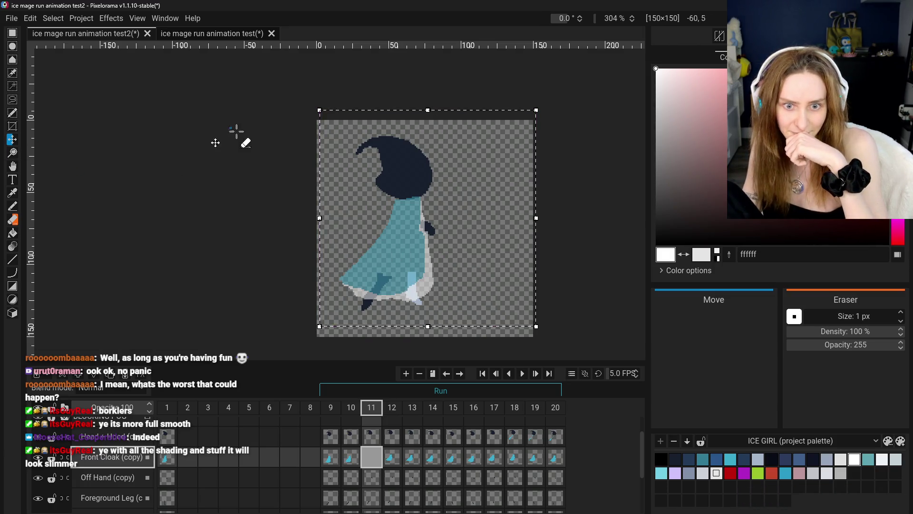
{"action": "key", "text": "ctrl+z"}
{"action": "left_click", "coordinate": [404, 261]}
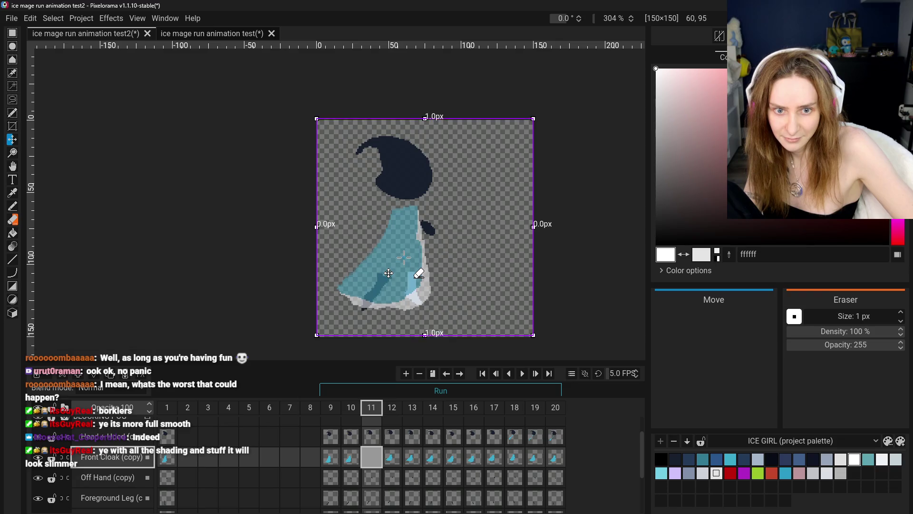
{"action": "left_click", "coordinate": [351, 436]}
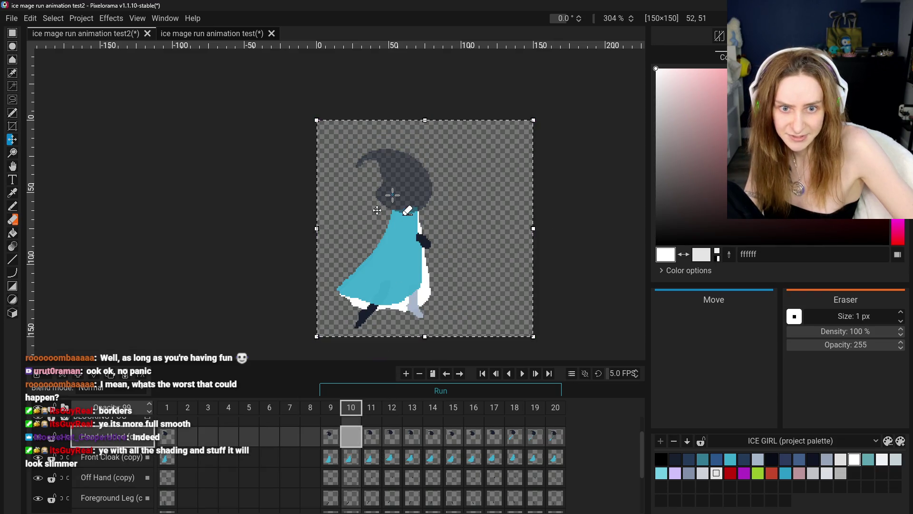
{"action": "key", "text": "ctrl+v"}
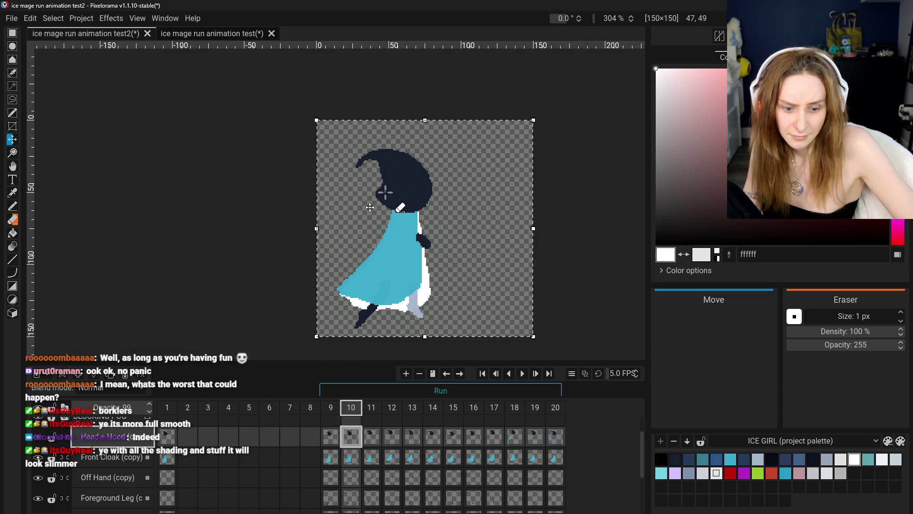
{"action": "key", "text": "ctrl+d"}
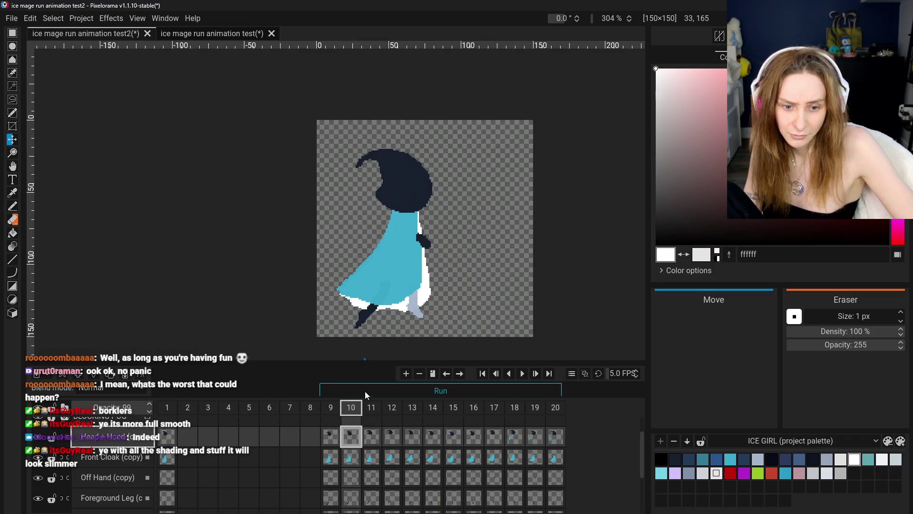
Step: Raise the Front Cloak and Back Cloak cels a few pixels on Run frame 11
{"action": "left_click", "coordinate": [372, 434]}
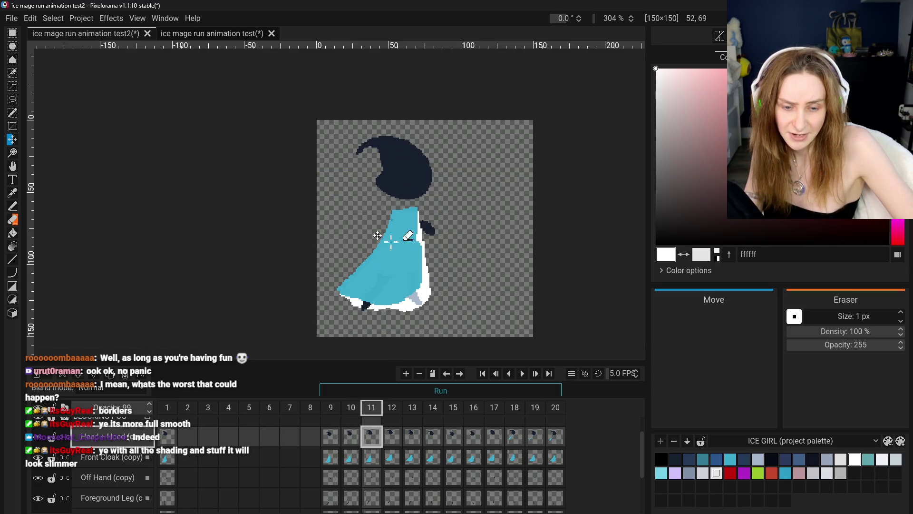
{"action": "left_click", "coordinate": [368, 457]}
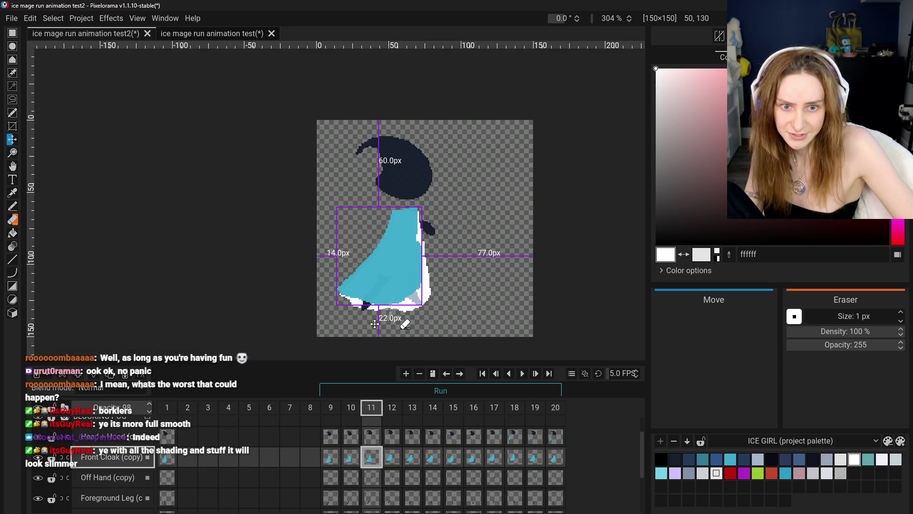
{"action": "left_click_drag", "start_coordinate": [376, 318], "coordinate": [373, 310]}
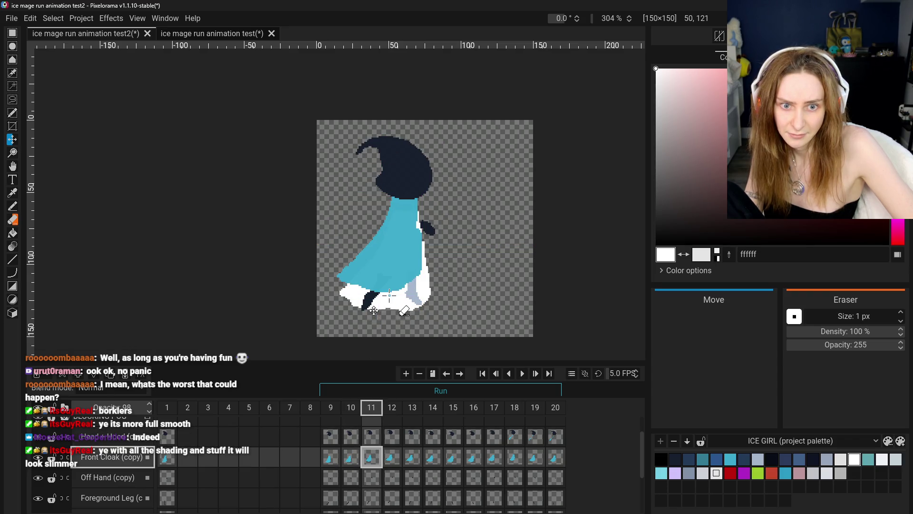
{"action": "scroll", "coordinate": [361, 481], "scroll_direction": "down", "scroll_amount": 2}
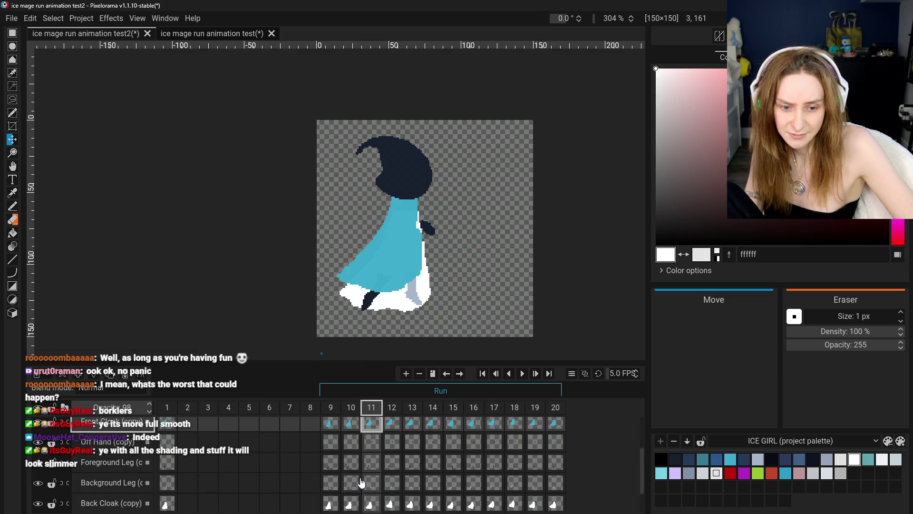
{"action": "left_click", "coordinate": [370, 504]}
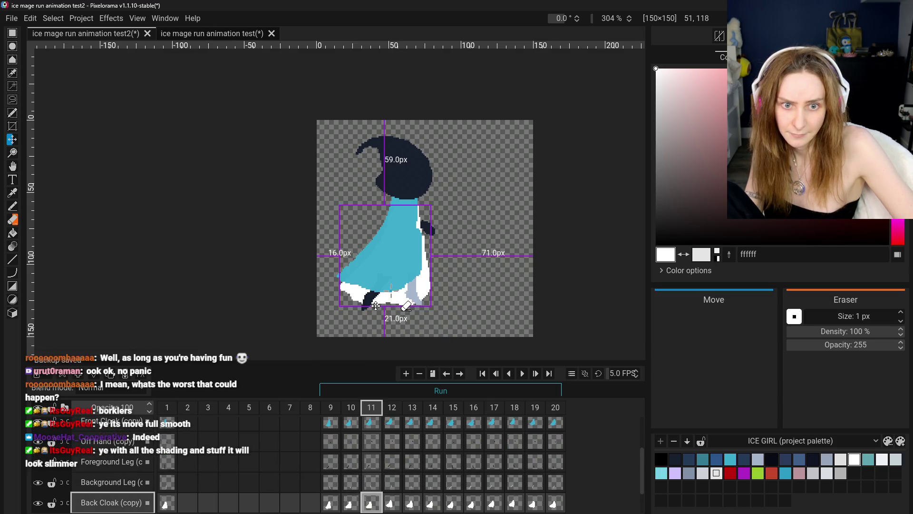
{"action": "left_click_drag", "start_coordinate": [376, 306], "coordinate": [377, 296]}
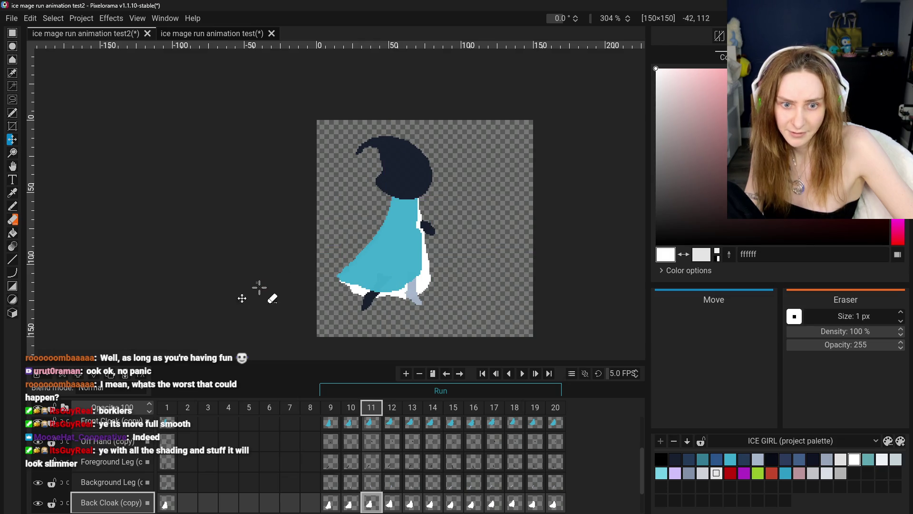
Step: Flip through the Back Cloak cels of Run frames 9–12 to compare the cloak
{"action": "left_click", "coordinate": [351, 503]}
{"action": "left_click", "coordinate": [377, 507]}
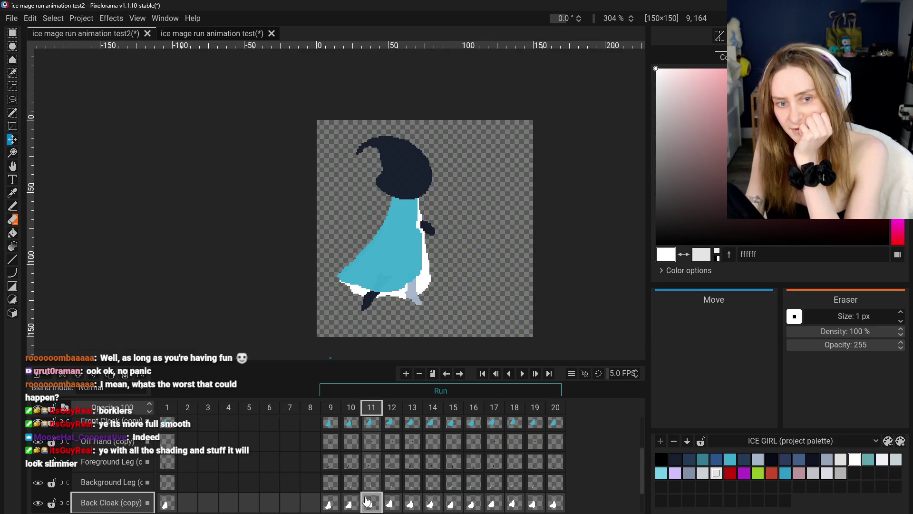
{"action": "left_click", "coordinate": [329, 502]}
{"action": "left_click", "coordinate": [350, 502]}
{"action": "left_click", "coordinate": [385, 508]}
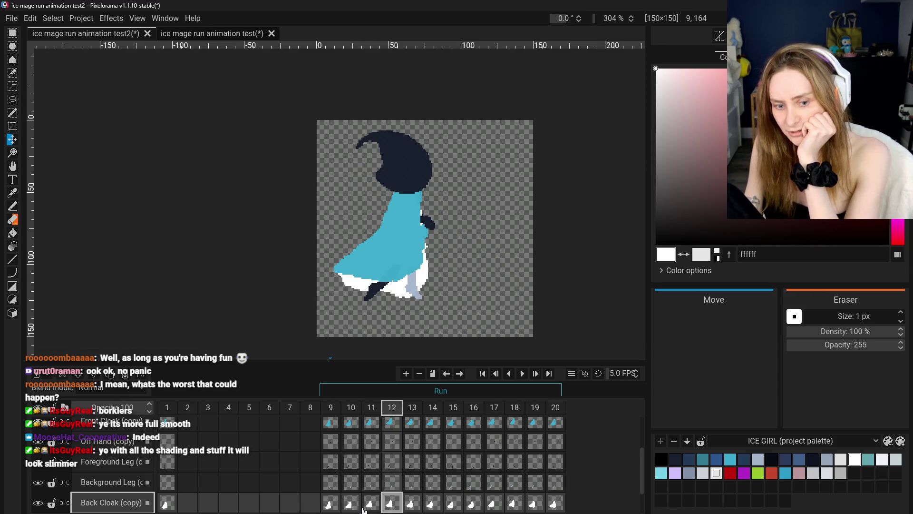
{"action": "left_click", "coordinate": [371, 505]}
{"action": "left_click", "coordinate": [350, 505]}
{"action": "left_click", "coordinate": [372, 505]}
{"action": "left_click", "coordinate": [350, 505]}
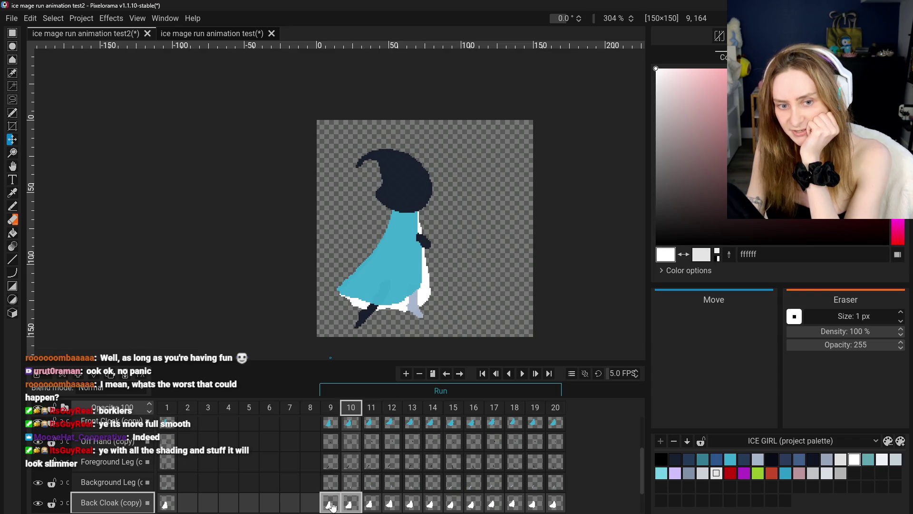
{"action": "left_click", "coordinate": [330, 505]}
{"action": "left_click", "coordinate": [354, 508]}
{"action": "left_click", "coordinate": [371, 505]}
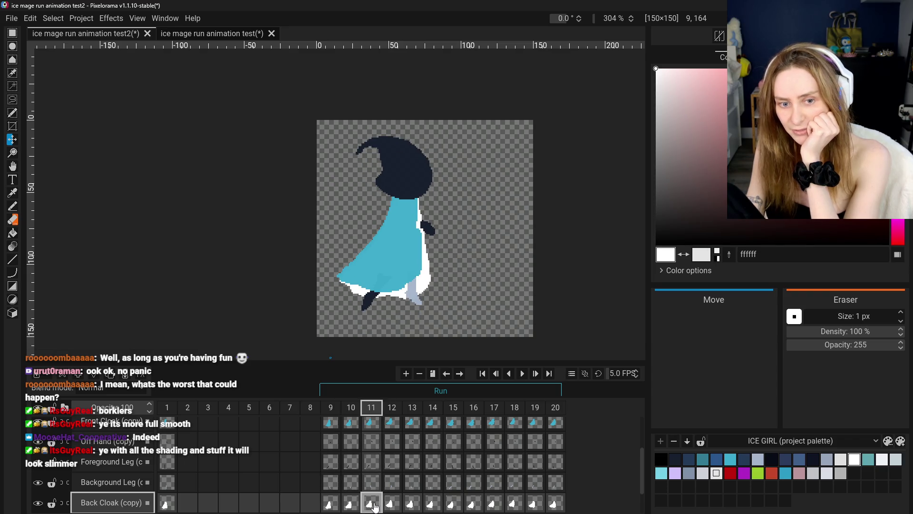
{"action": "left_click", "coordinate": [330, 505]}
Step: Review frames 9 and 10 again, return to frame 11, and select the Eraser
{"action": "left_click", "coordinate": [355, 508]}
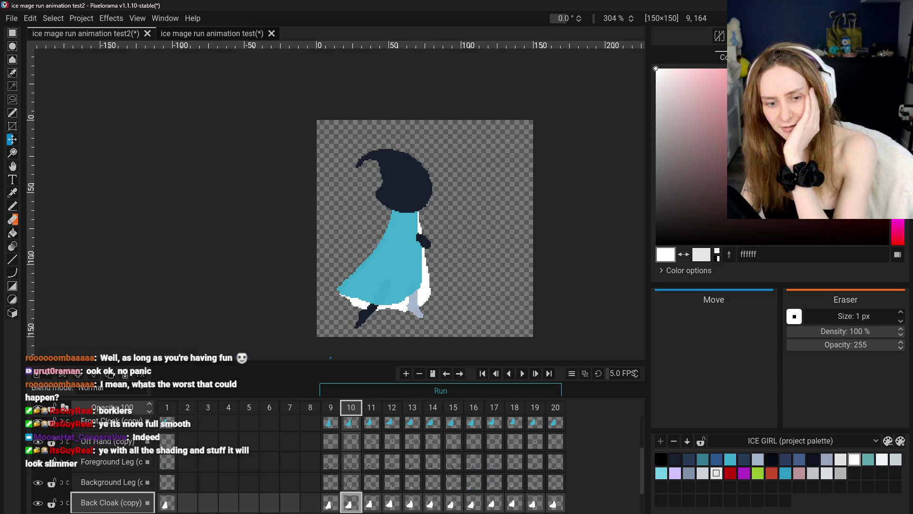
{"action": "left_click", "coordinate": [339, 504]}
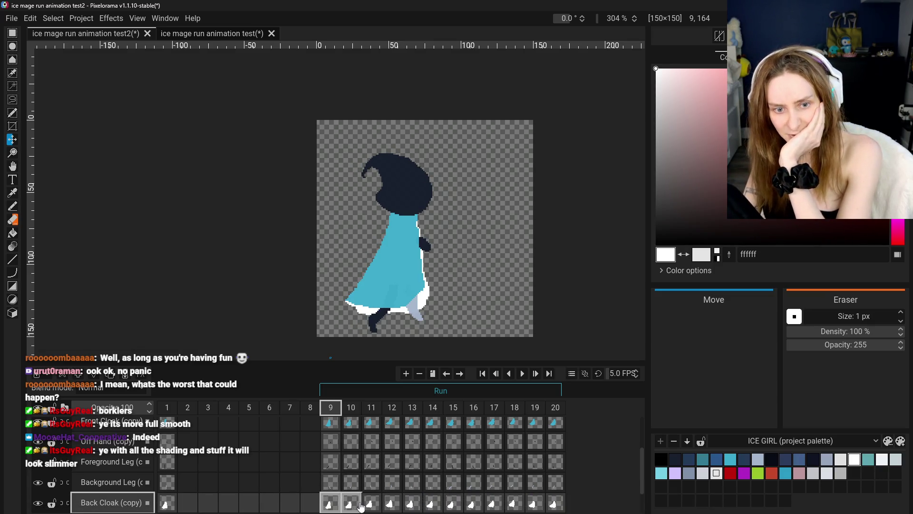
{"action": "left_click", "coordinate": [359, 505]}
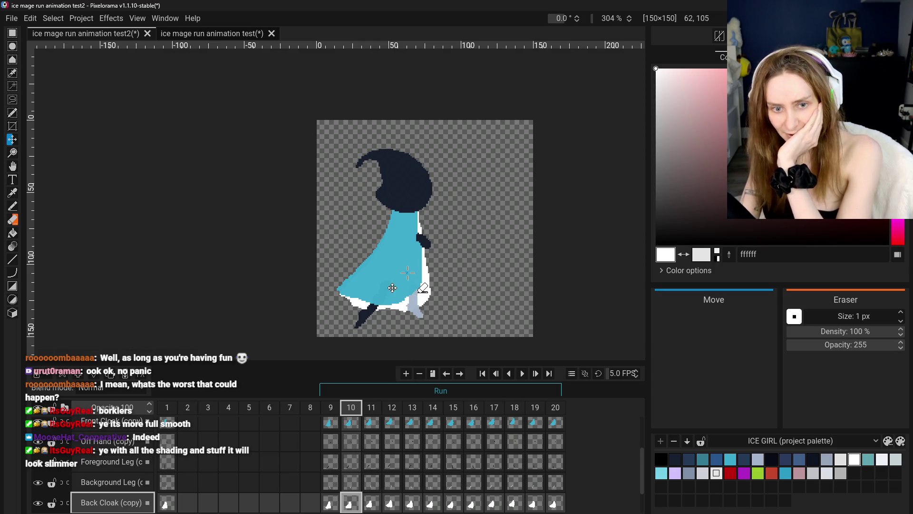
{"action": "left_click", "coordinate": [377, 503]}
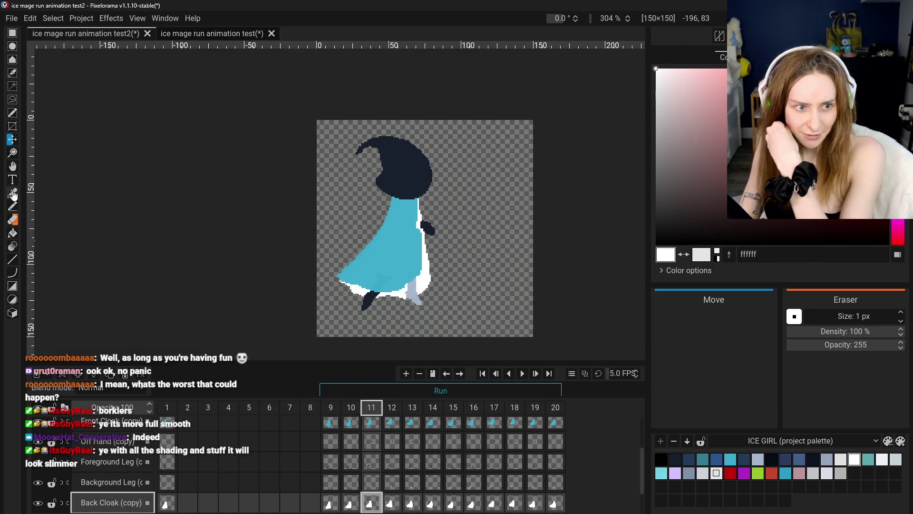
{"action": "left_click", "coordinate": [13, 219]}
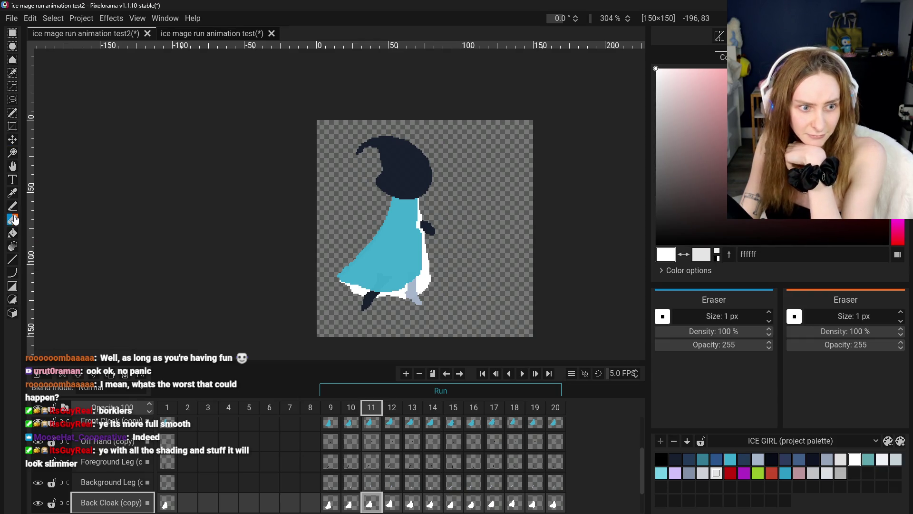
Step: Compare Run frames 9 and 10 at different zooms, settle on frame 9, and select the Pencil
{"action": "scroll", "coordinate": [332, 349], "scroll_direction": "up", "scroll_amount": 2}
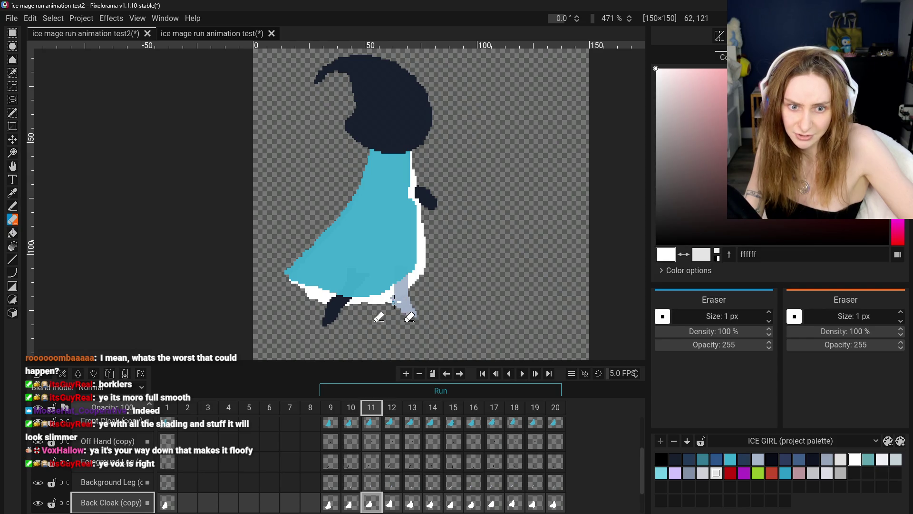
{"action": "scroll", "coordinate": [431, 321], "scroll_direction": "down", "scroll_amount": 3}
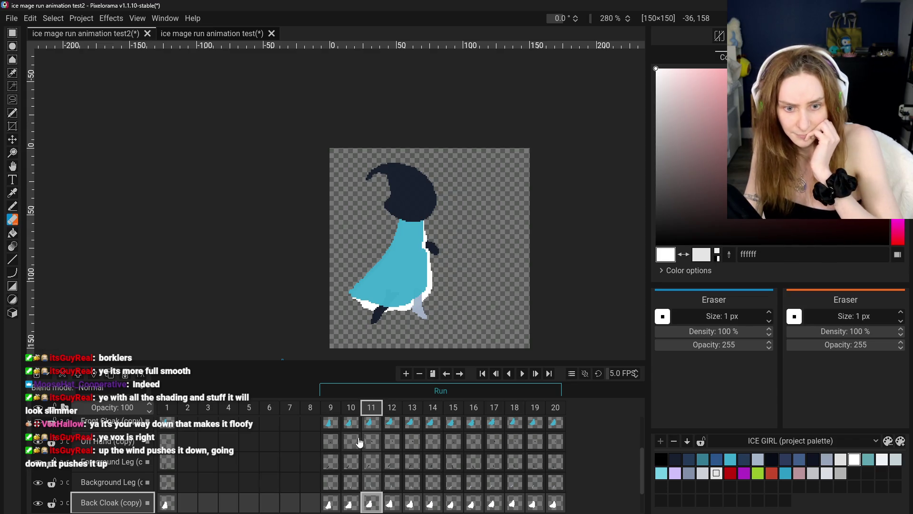
{"action": "left_click", "coordinate": [330, 502]}
{"action": "left_click", "coordinate": [351, 503]}
{"action": "left_click", "coordinate": [330, 502]}
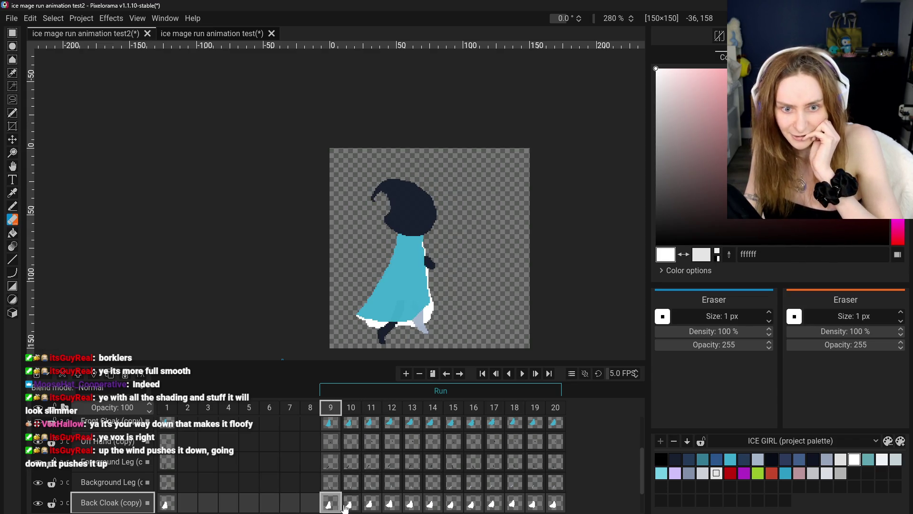
{"action": "left_click", "coordinate": [350, 501]}
{"action": "left_click", "coordinate": [329, 506]}
{"action": "left_click", "coordinate": [350, 503]}
{"action": "left_click", "coordinate": [329, 504]}
{"action": "left_click", "coordinate": [349, 502]}
{"action": "left_click", "coordinate": [339, 499]}
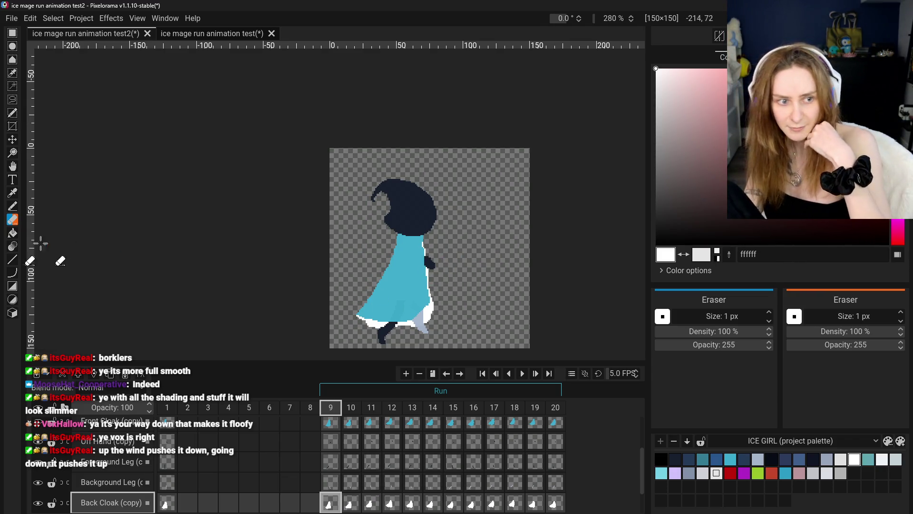
{"action": "left_click", "coordinate": [12, 206]}
Step: Draw a white line and slanted streak off the cloak, then compare frames 9 and 10
{"action": "left_click", "coordinate": [480, 251], "text": "shift"}
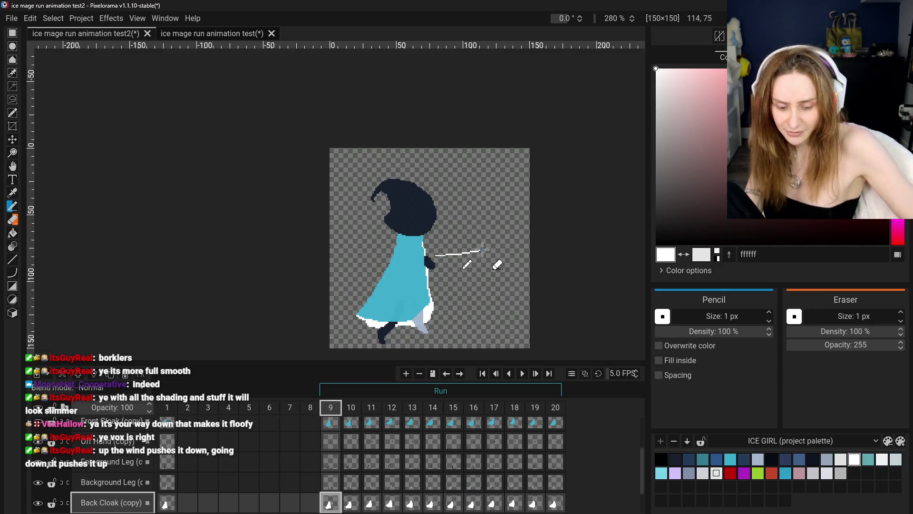
{"action": "left_click_drag", "start_coordinate": [508, 249], "coordinate": [451, 261]}
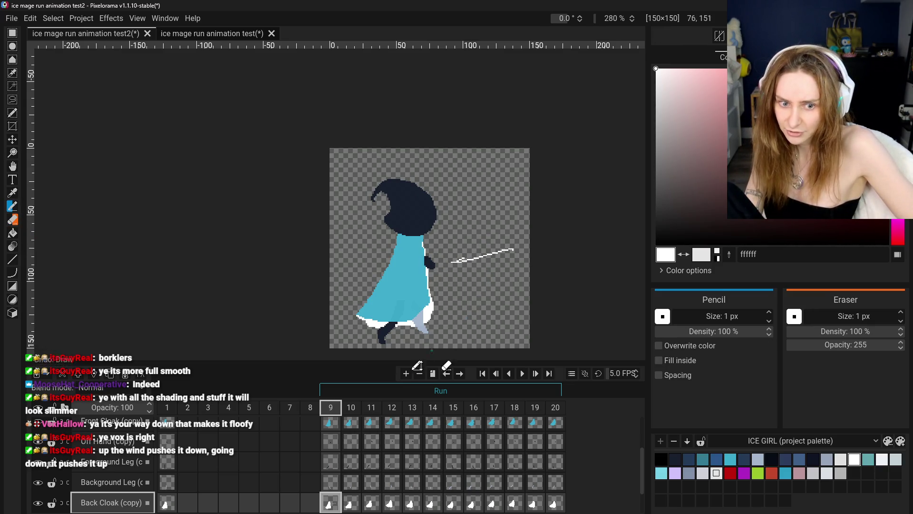
{"action": "left_click", "coordinate": [348, 505]}
{"action": "left_click", "coordinate": [331, 502]}
{"action": "left_click", "coordinate": [352, 502]}
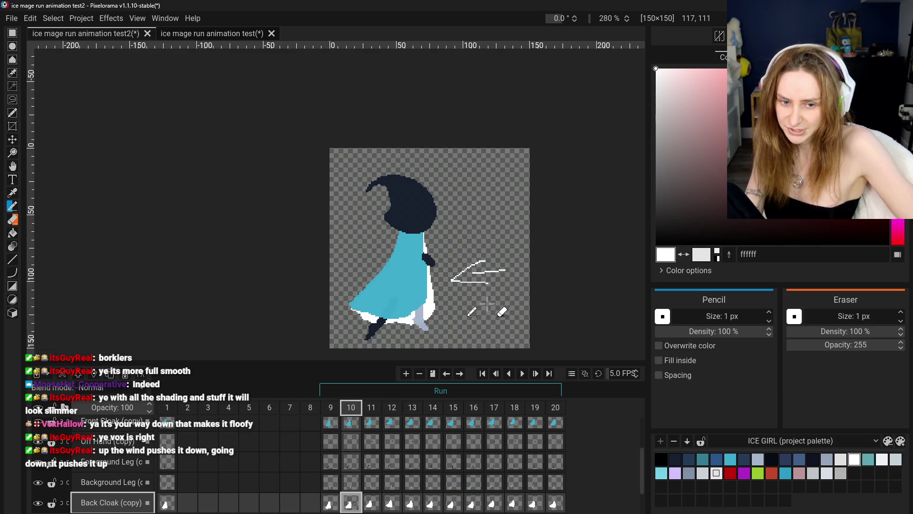
{"action": "left_click", "coordinate": [330, 502]}
{"action": "left_click", "coordinate": [351, 502]}
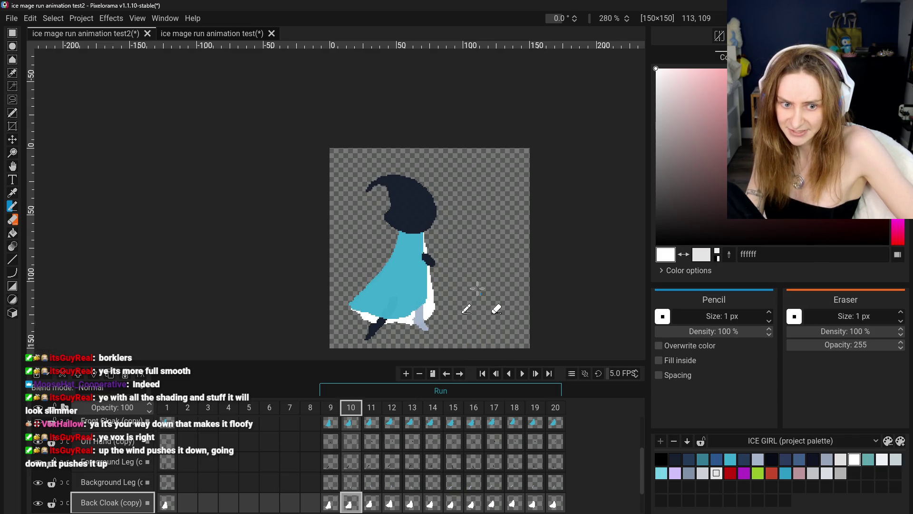
Step: Sketch a white wisp, then undo it along with the earlier white lines and hem stroke
{"action": "mouse_move", "coordinate": [449, 284]}
{"action": "left_mouse_down"}
{"action": "mouse_move", "coordinate": [479, 294]}
{"action": "mouse_move", "coordinate": [460, 285]}
{"action": "left_mouse_up"}
{"action": "key", "text": "ctrl+z"}
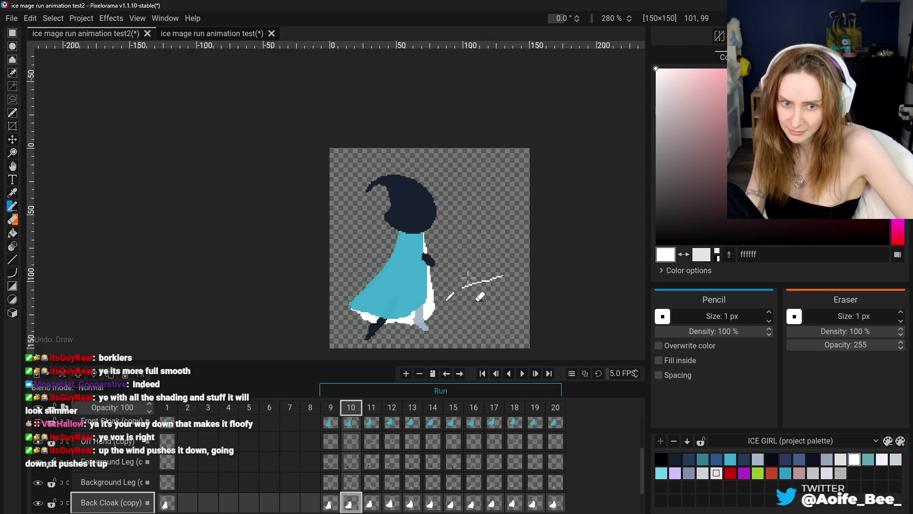
{"action": "key", "text": "ctrl+z"}
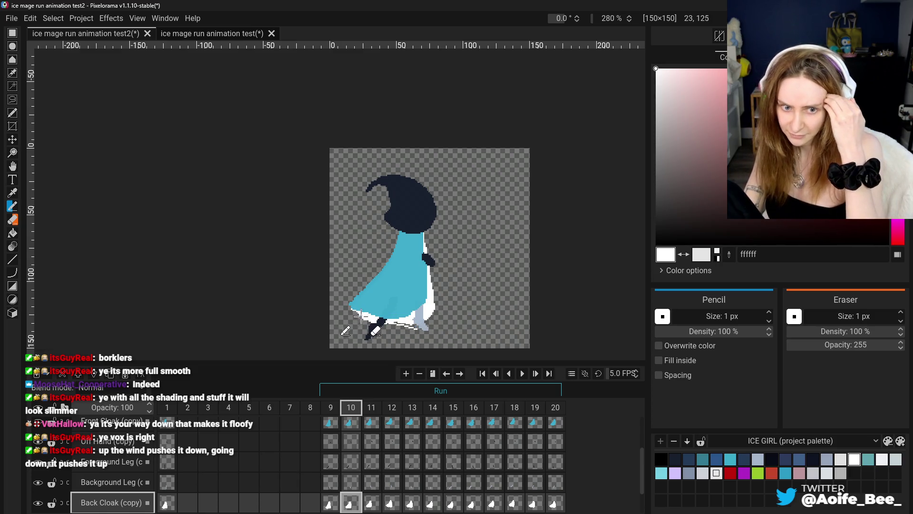
{"action": "key", "text": "ctrl+z"}
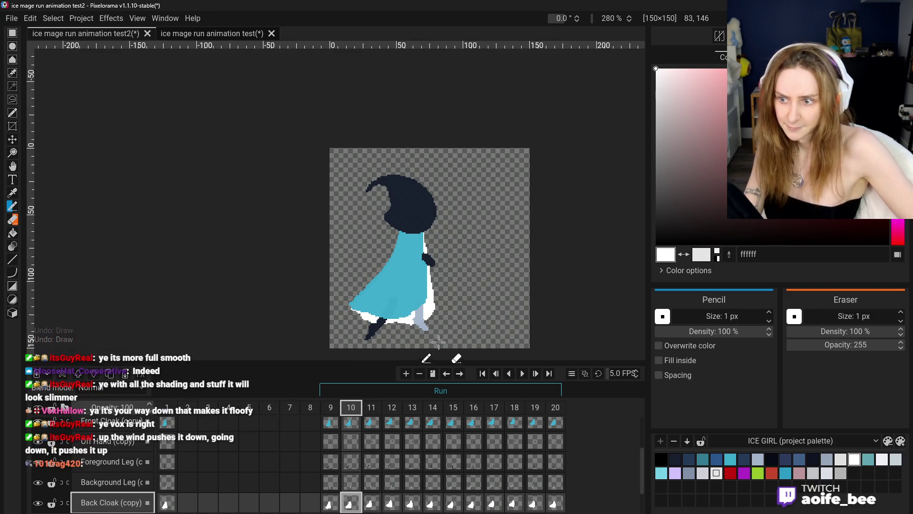
Step: Sketch white wind lines left and right of the cloak on the frame 11 back cloak
{"action": "left_click", "coordinate": [370, 505]}
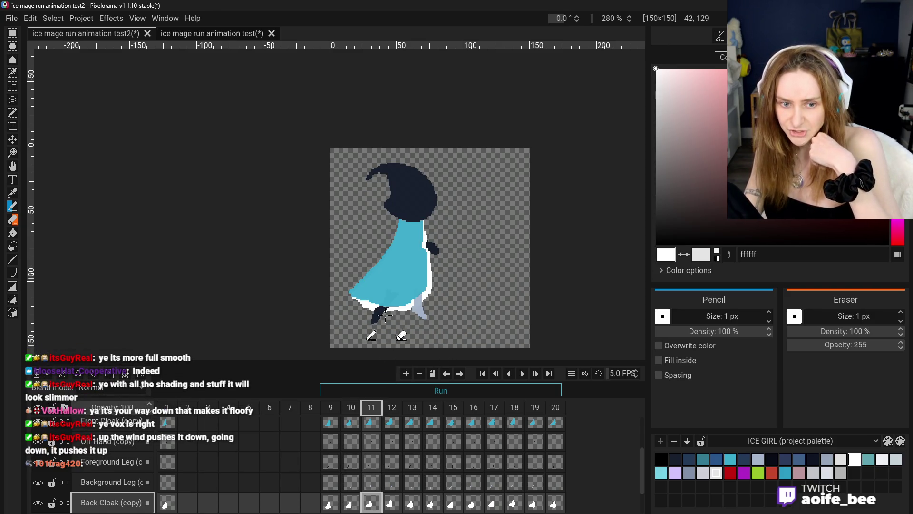
{"action": "left_click_drag", "start_coordinate": [342, 256], "coordinate": [343, 285]}
{"action": "left_click_drag", "start_coordinate": [349, 282], "coordinate": [364, 264]}
{"action": "mouse_move", "coordinate": [440, 286]}
{"action": "left_mouse_down"}
{"action": "mouse_move", "coordinate": [466, 266]}
{"action": "mouse_move", "coordinate": [478, 276]}
{"action": "left_mouse_up"}
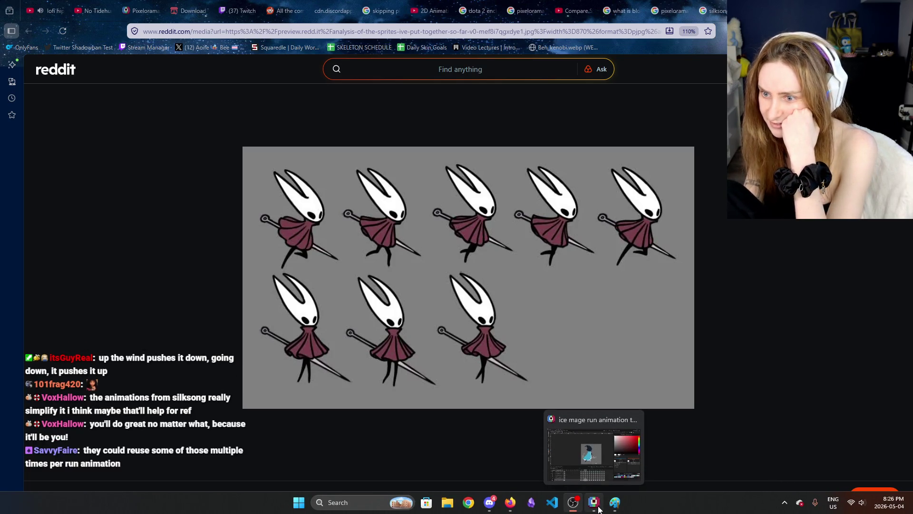
Step: Return from the Reddit sprite-sheet reference to the Pixelorama ice mage project
{"action": "left_click", "coordinate": [599, 509]}
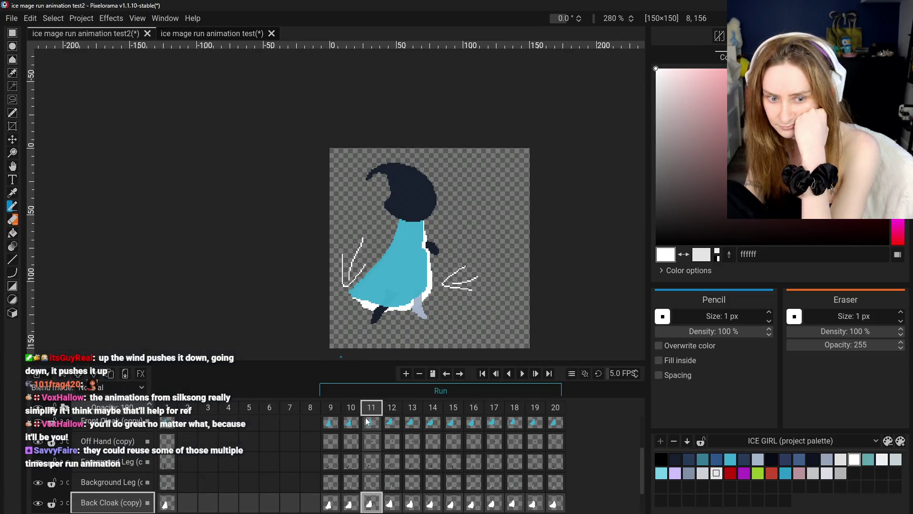
Step: Compare frame 11's pose with frame 10, then undo the white wind-line strokes on frame 11
{"action": "left_click", "coordinate": [341, 503]}
{"action": "left_click", "coordinate": [375, 507]}
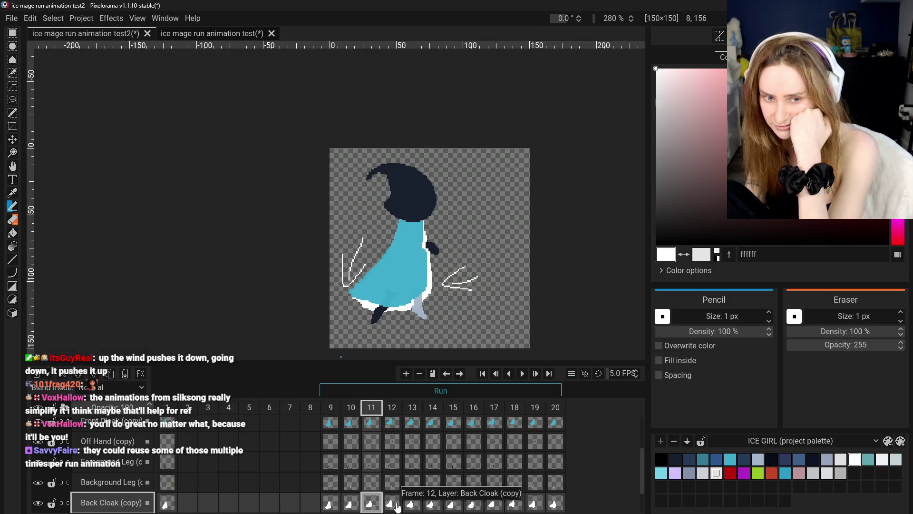
{"action": "left_click", "coordinate": [348, 501]}
{"action": "left_click", "coordinate": [370, 503]}
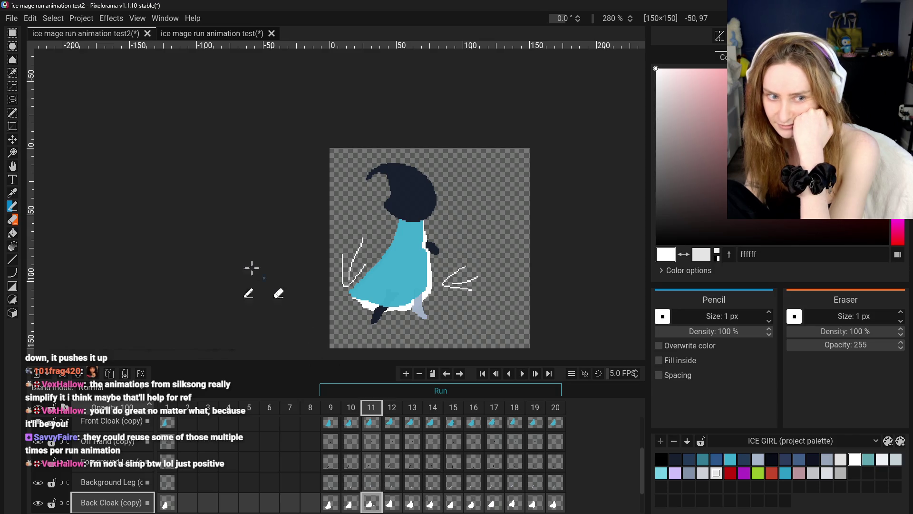
{"action": "left_click", "coordinate": [13, 220]}
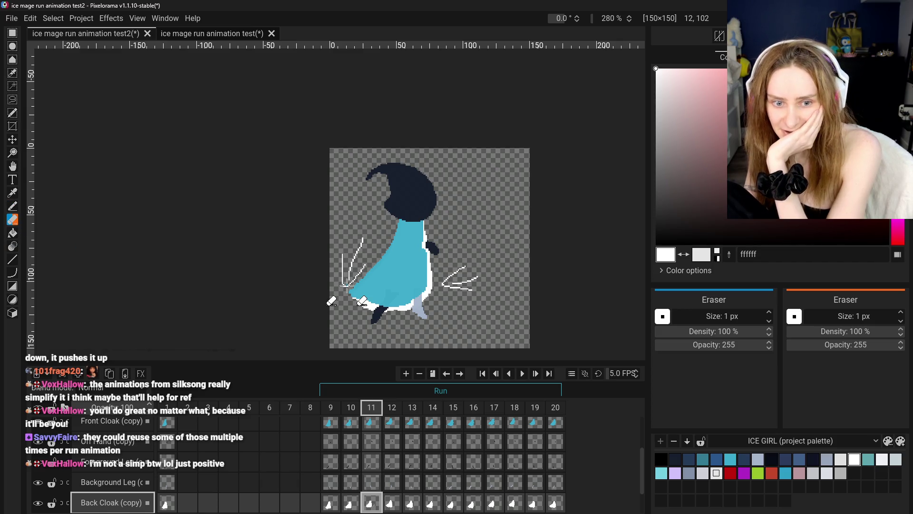
{"action": "key", "text": "ctrl+z"}
{"action": "key", "text": "ctrl+z"}
{"action": "key", "text": "ctrl+z"}
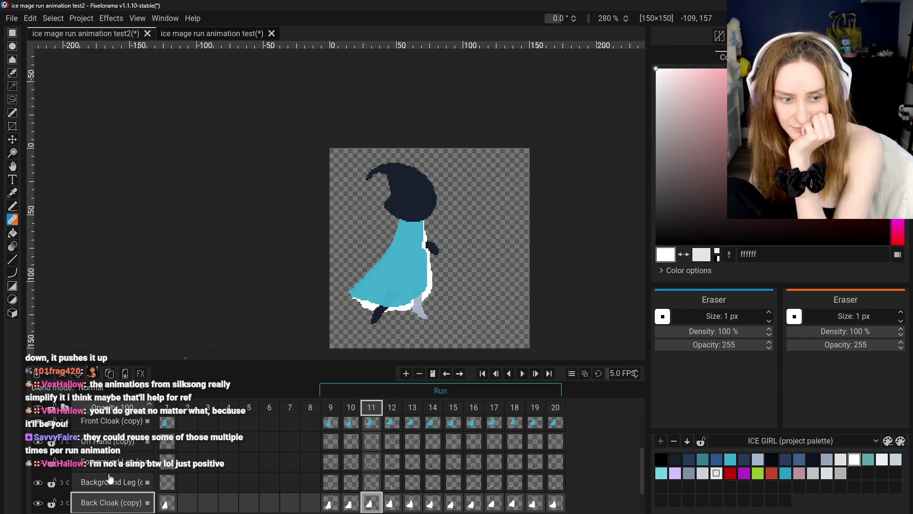
Step: Select the Front Cloak (copy) cel on frame 11 after checking Back Cloak (copy) frames 11–12
{"action": "scroll", "coordinate": [109, 478], "scroll_direction": "up", "scroll_amount": 1}
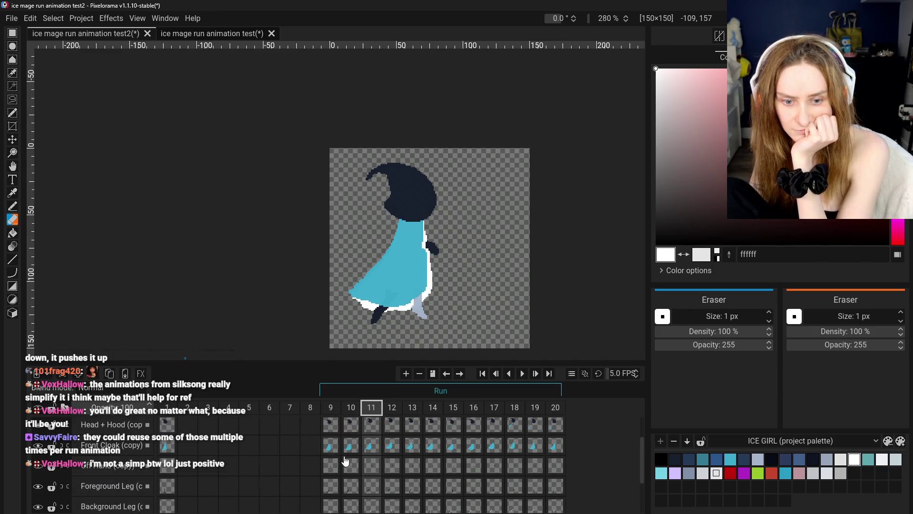
{"action": "left_click", "coordinate": [371, 444]}
{"action": "scroll", "coordinate": [374, 481], "scroll_direction": "down", "scroll_amount": 2}
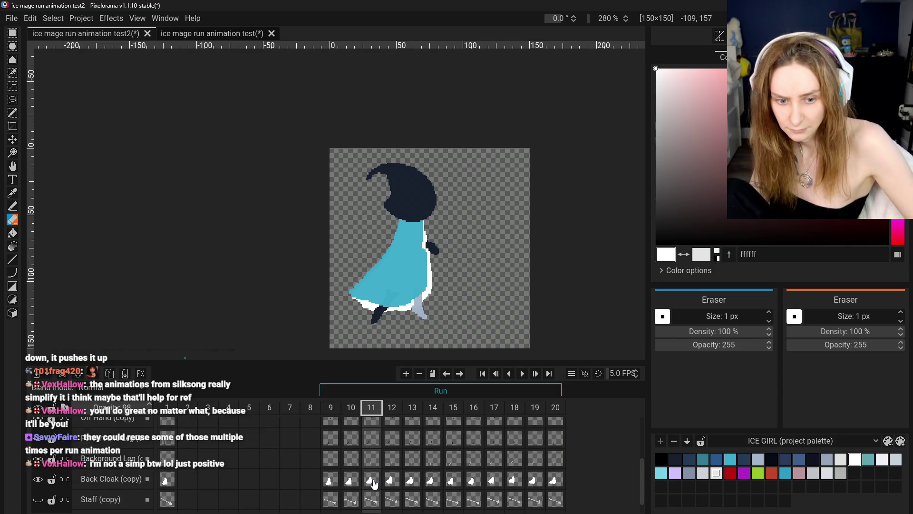
{"action": "left_click", "coordinate": [372, 480]}
{"action": "left_click", "coordinate": [390, 481]}
{"action": "left_click", "coordinate": [371, 480]}
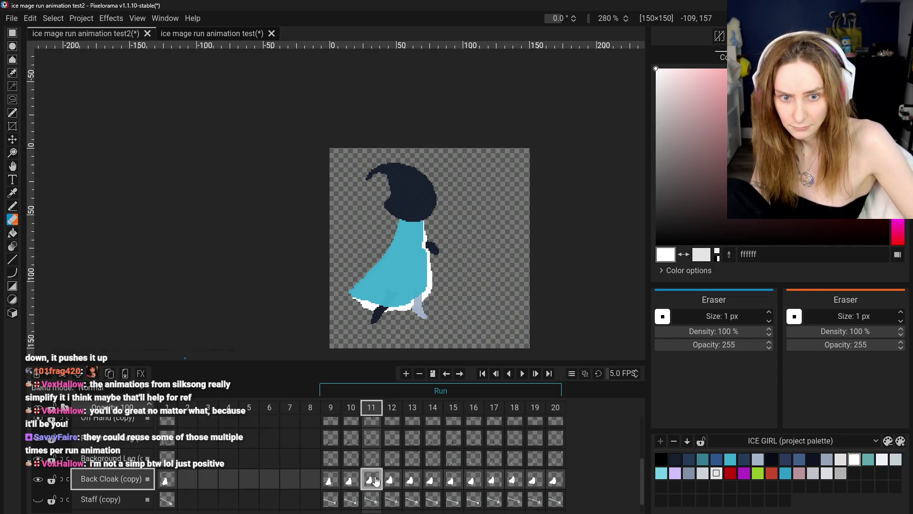
{"action": "left_click", "coordinate": [353, 482]}
{"action": "left_click", "coordinate": [371, 480]}
{"action": "scroll", "coordinate": [371, 480], "scroll_direction": "up", "scroll_amount": 2}
{"action": "left_click", "coordinate": [371, 433]}
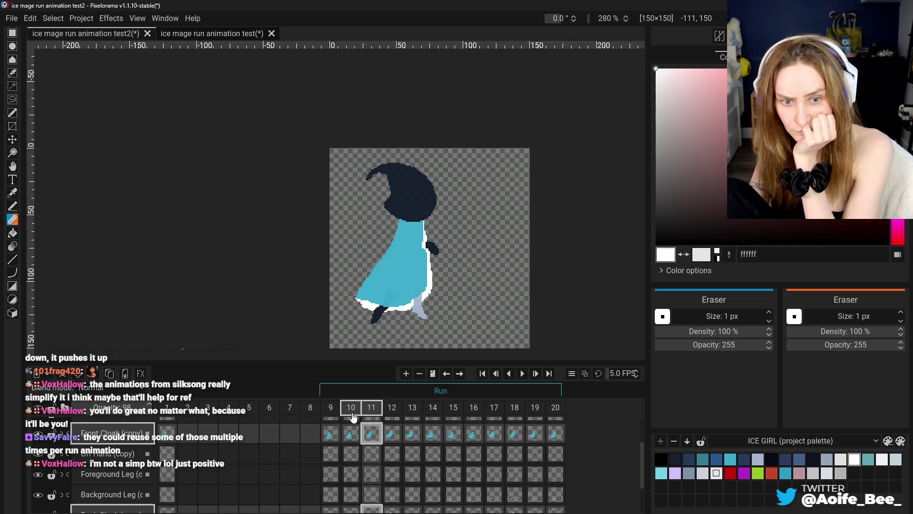
Step: Select the Pencil and move from Back Cloak (copy) up to the Front Cloak (copy) layer on frame 11
{"action": "left_click", "coordinate": [350, 434]}
{"action": "left_click", "coordinate": [372, 433]}
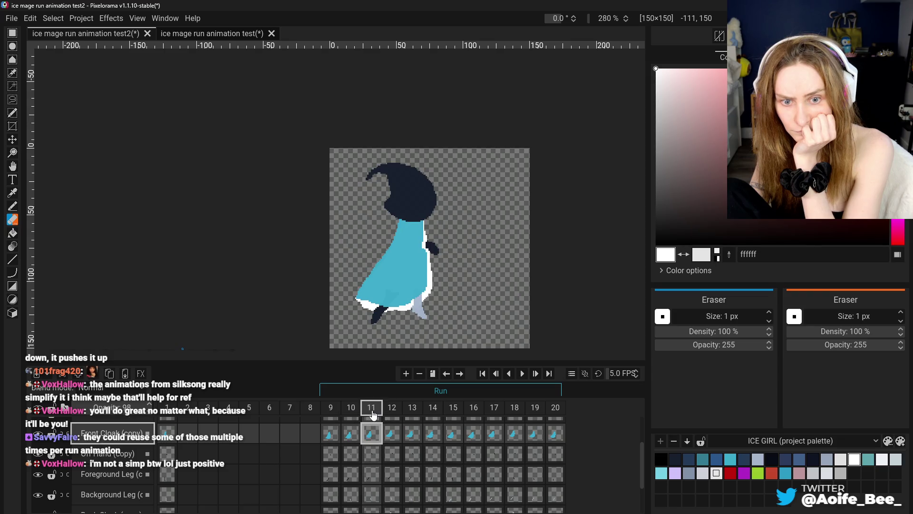
{"action": "left_click", "coordinate": [13, 206]}
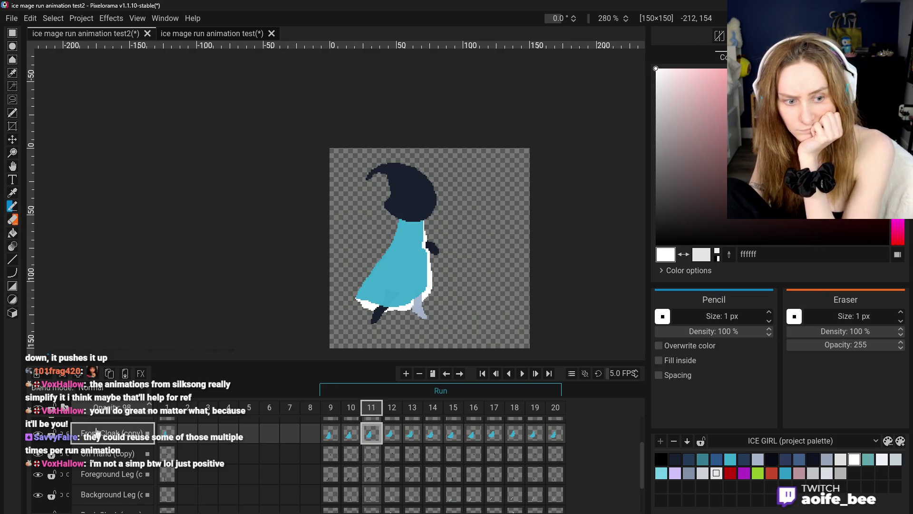
{"action": "key", "text": "Down"}
{"action": "key", "text": "Down"}
{"action": "key", "text": "Down"}
{"action": "key", "text": "Down"}
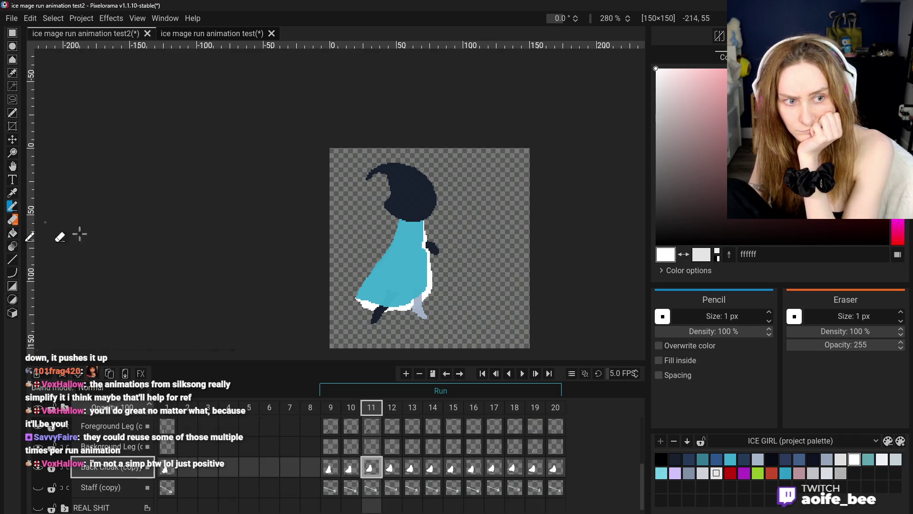
{"action": "scroll", "coordinate": [31, 240], "scroll_direction": "up", "scroll_amount": 3}
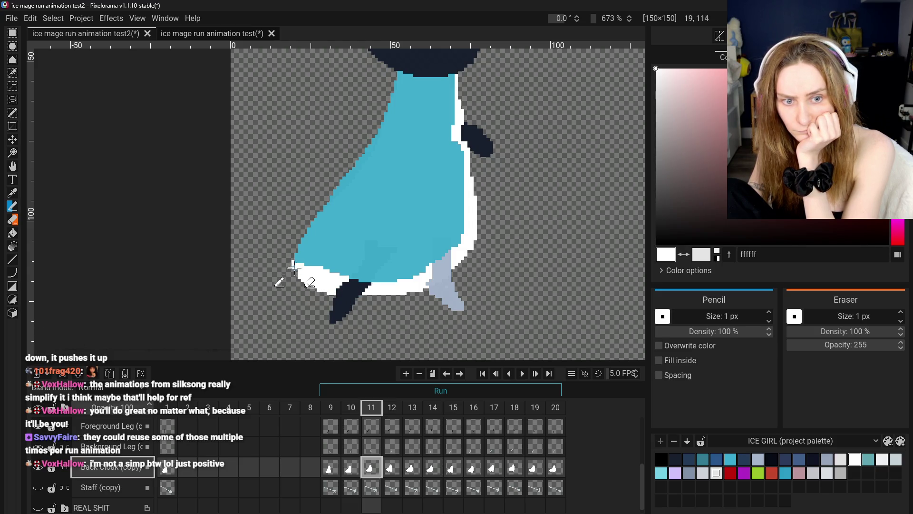
{"action": "scroll", "coordinate": [333, 304], "scroll_direction": "down", "scroll_amount": 4}
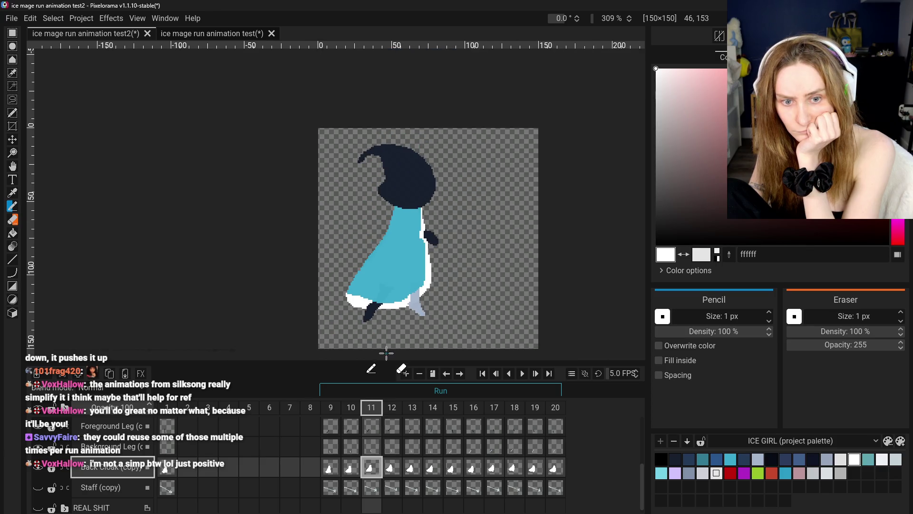
{"action": "key", "text": "Up"}
{"action": "key", "text": "Up"}
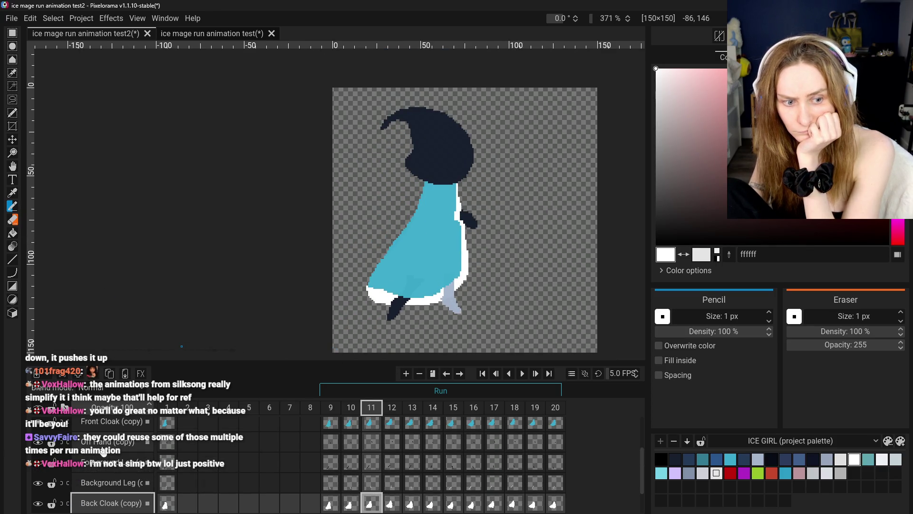
{"action": "key", "text": "Up"}
{"action": "key", "text": "Up"}
Step: Sample the cloak teal 3baacb, paint it over the bottom-left white hem, and tidy with the Eraser
{"action": "key", "text": "o"}
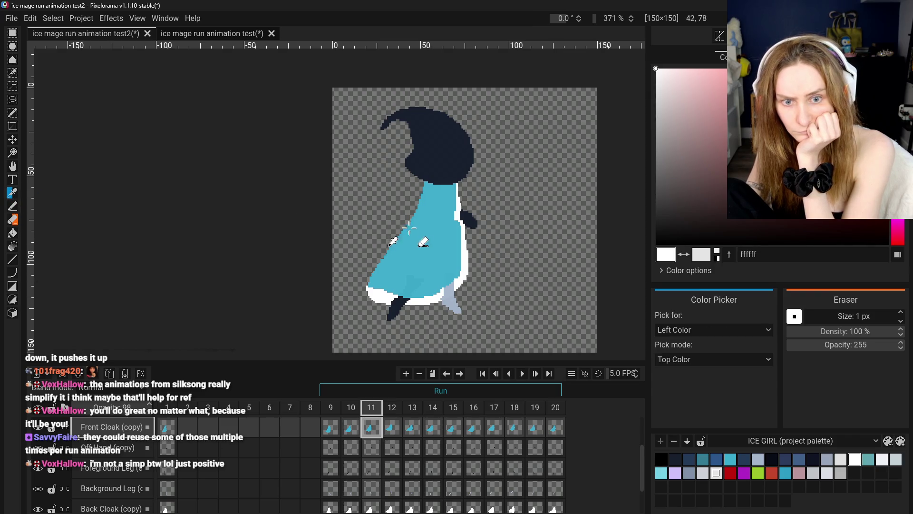
{"action": "left_click", "coordinate": [15, 208]}
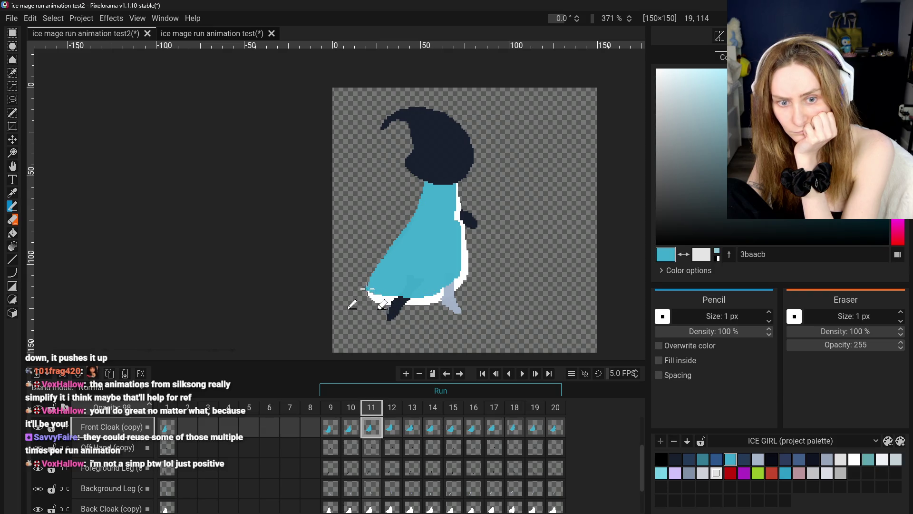
{"action": "scroll", "coordinate": [419, 333], "scroll_direction": "down", "scroll_amount": 2}
{"action": "scroll", "coordinate": [418, 316], "scroll_direction": "up", "scroll_amount": 1}
{"action": "scroll", "coordinate": [280, 246], "scroll_direction": "up", "scroll_amount": 3}
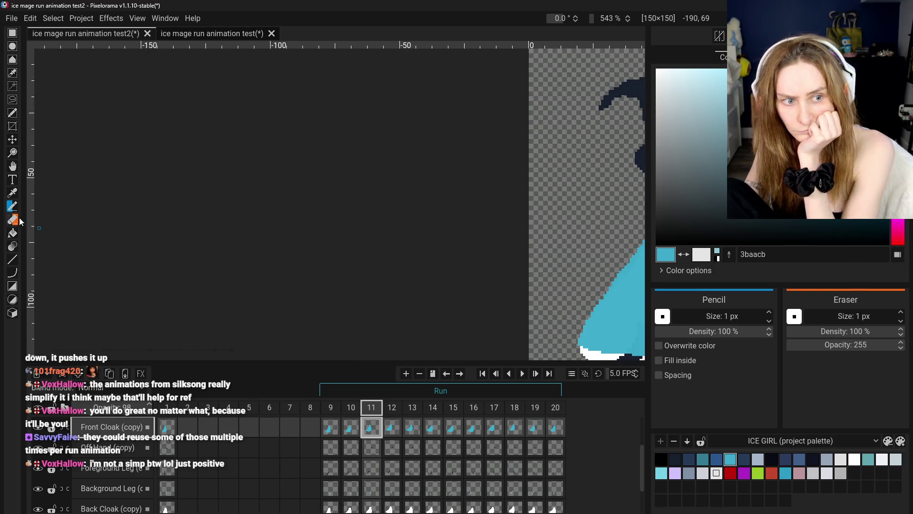
{"action": "key", "text": "e"}
{"action": "scroll", "coordinate": [504, 247], "scroll_direction": "down", "scroll_amount": 5}
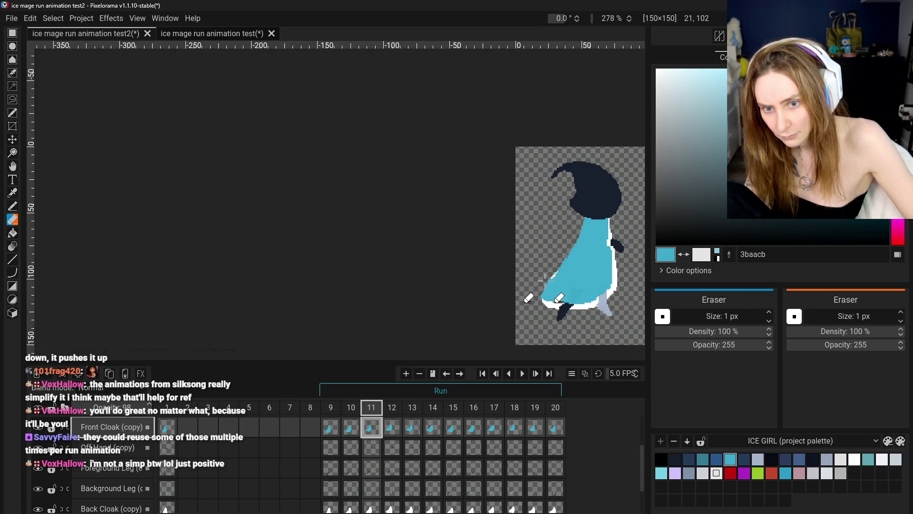
{"action": "scroll", "coordinate": [285, 457], "scroll_direction": "down", "scroll_amount": 2}
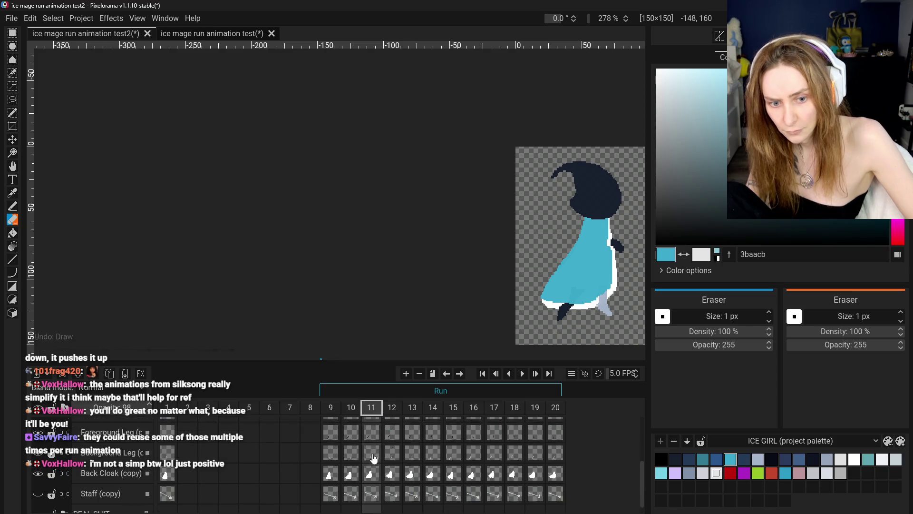
Step: Select the back cloak cel on frame 11, recentre the view on the sprite, and pick the Eraser
{"action": "left_click", "coordinate": [371, 460]}
{"action": "scroll", "coordinate": [565, 246], "scroll_direction": "up", "scroll_amount": 2}
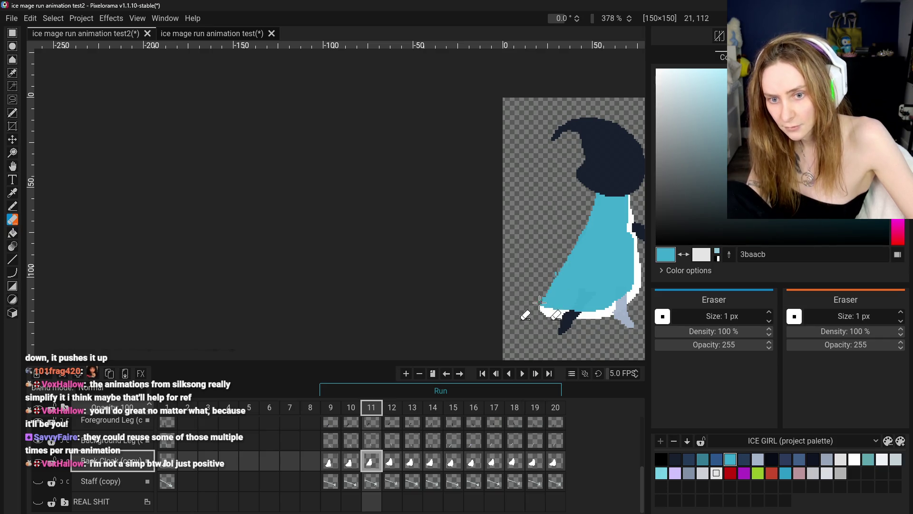
{"action": "scroll", "coordinate": [524, 322], "scroll_direction": "down", "scroll_amount": 2}
{"action": "left_click", "coordinate": [12, 166]}
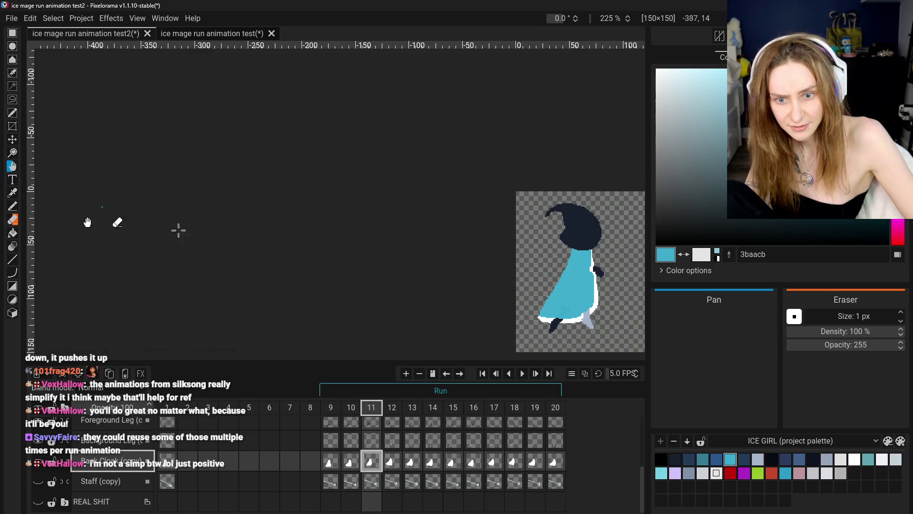
{"action": "left_click_drag", "start_coordinate": [500, 306], "coordinate": [411, 247]}
{"action": "scroll", "coordinate": [449, 253], "scroll_direction": "up", "scroll_amount": 3}
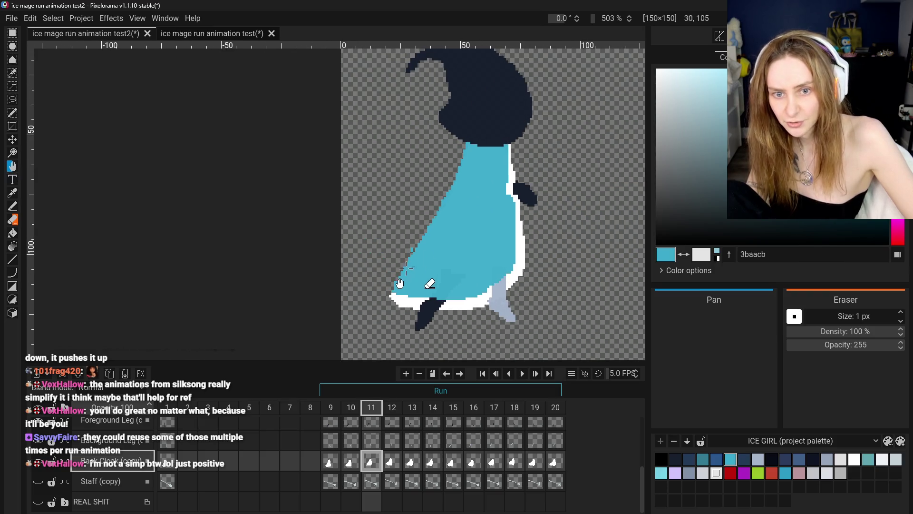
{"action": "left_click", "coordinate": [12, 205]}
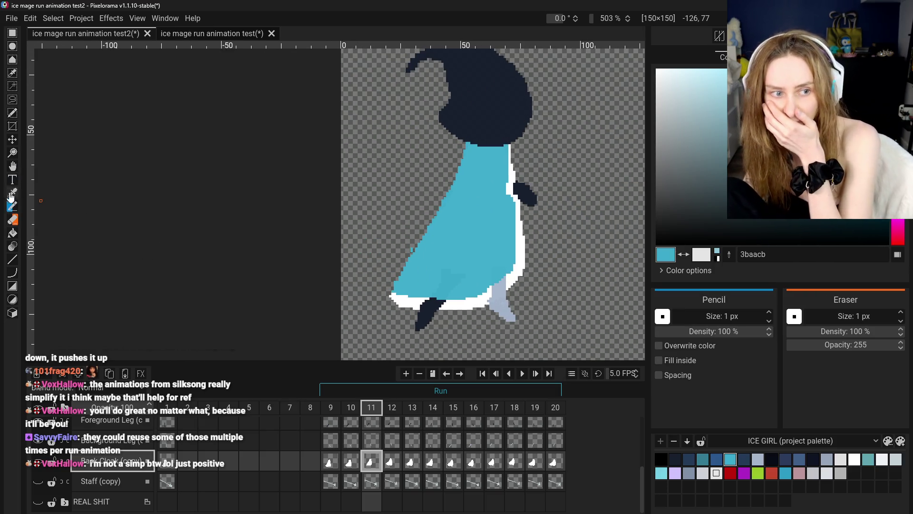
{"action": "left_click", "coordinate": [13, 220]}
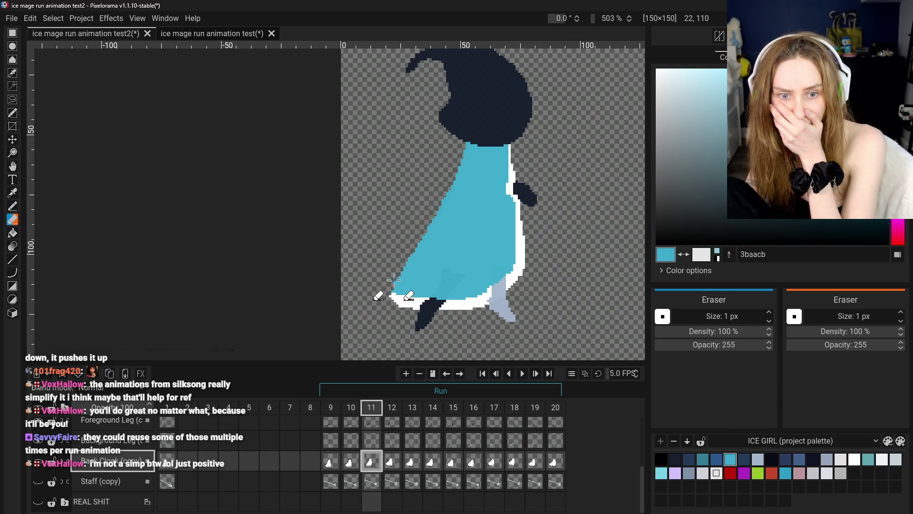
{"action": "scroll", "coordinate": [374, 291], "scroll_direction": "down", "scroll_amount": 3}
Step: Flip between the back cloak poses of frames 9, 10 and 11, ending on frame 11
{"action": "left_click", "coordinate": [331, 461]}
{"action": "left_click", "coordinate": [355, 462]}
{"action": "left_click", "coordinate": [372, 462]}
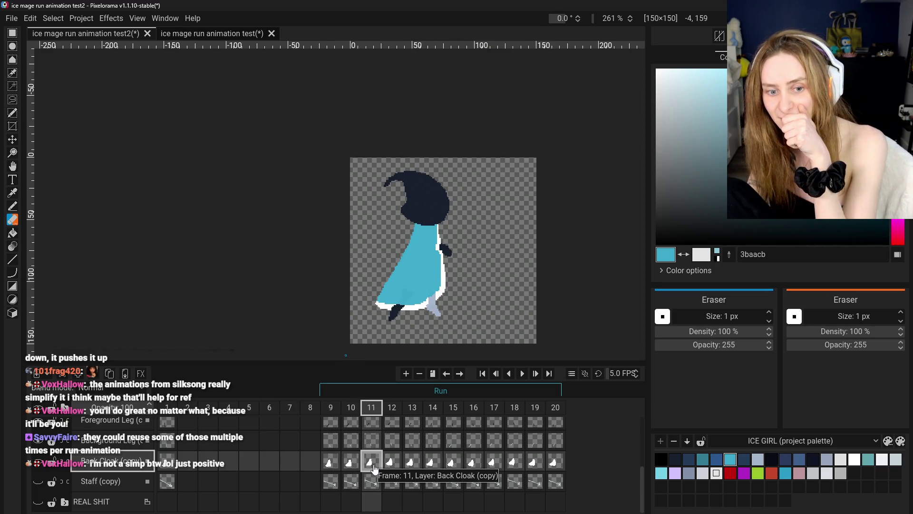
{"action": "left_click", "coordinate": [352, 463]}
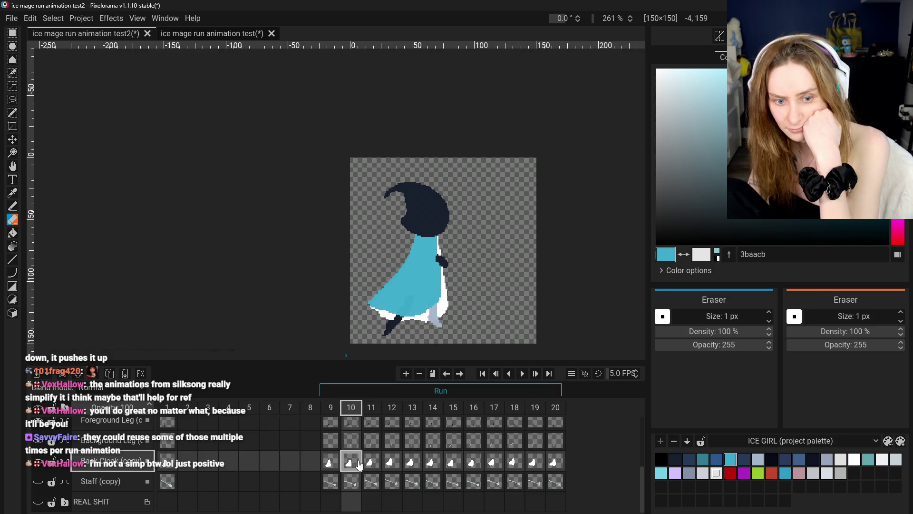
{"action": "left_click", "coordinate": [331, 468]}
{"action": "left_click", "coordinate": [352, 467]}
{"action": "left_click", "coordinate": [370, 463]}
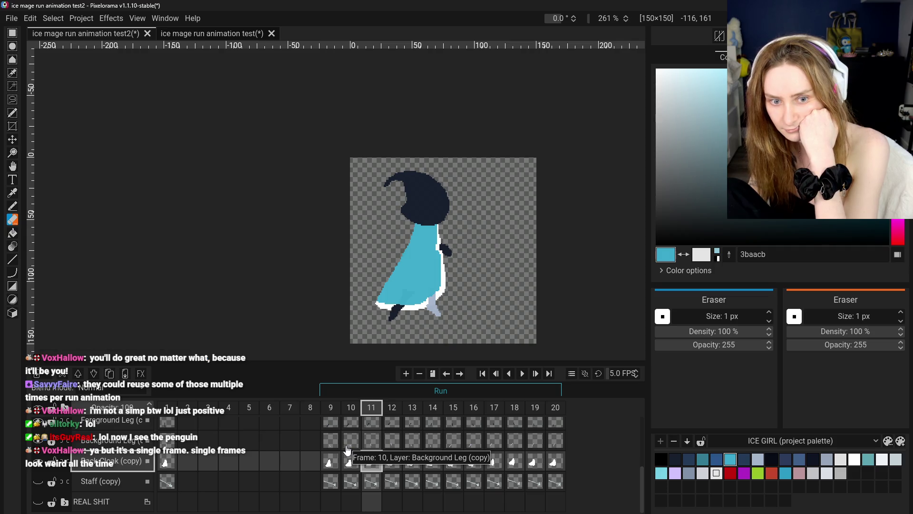
Step: Flip through Back Cloak (copy) frames 9–12 to compare the cloak poses
{"action": "left_click", "coordinate": [330, 462]}
{"action": "left_click", "coordinate": [351, 462]}
{"action": "left_click", "coordinate": [369, 467]}
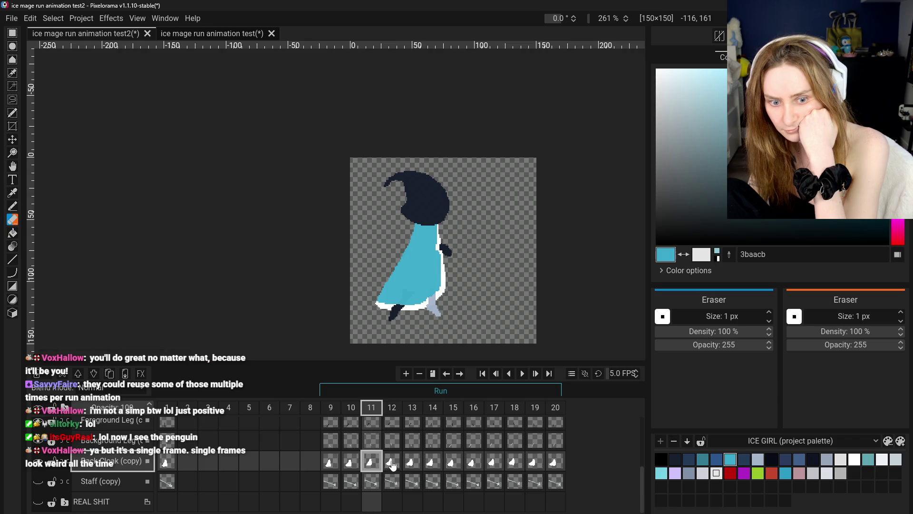
{"action": "left_click", "coordinate": [391, 462]}
{"action": "left_click", "coordinate": [330, 462]}
{"action": "left_click", "coordinate": [351, 463]}
{"action": "left_click", "coordinate": [371, 462]}
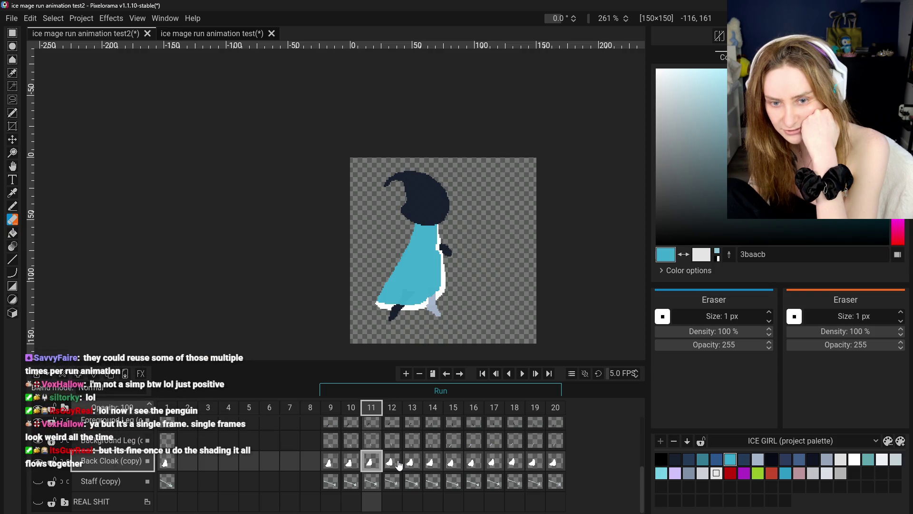
{"action": "left_click", "coordinate": [351, 461]}
{"action": "left_click", "coordinate": [330, 461]}
{"action": "left_click", "coordinate": [351, 462]}
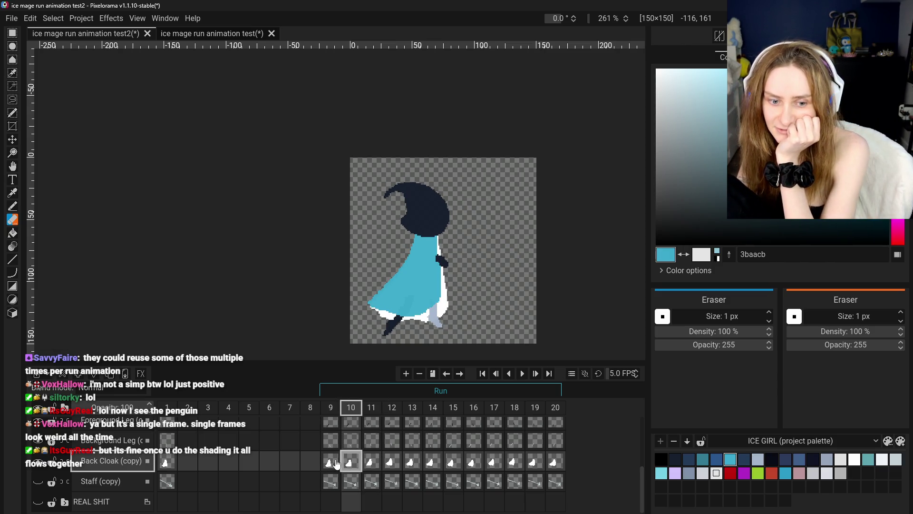
{"action": "left_click", "coordinate": [336, 464]}
{"action": "left_click", "coordinate": [357, 466]}
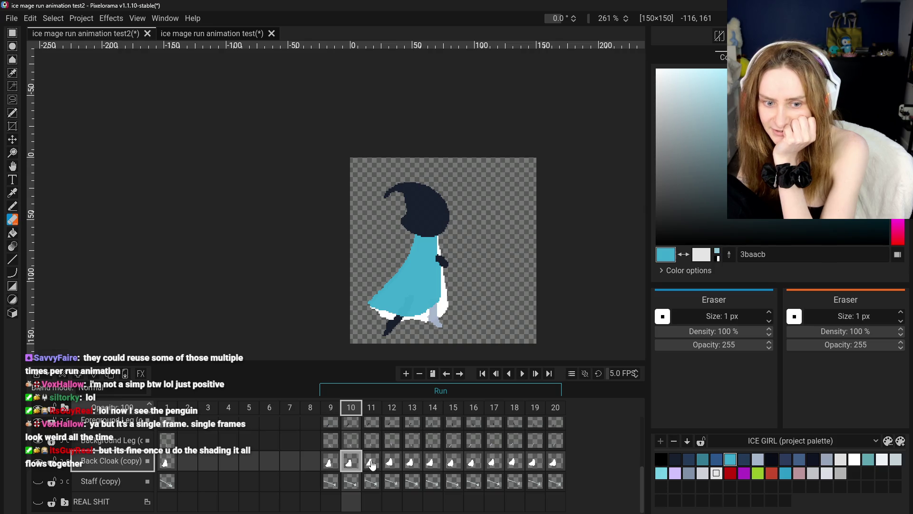
{"action": "left_click", "coordinate": [372, 464]}
Step: Toggle between frames 9, 10 and 11 again, then undo the last stroke on frame 11
{"action": "left_click", "coordinate": [351, 463]}
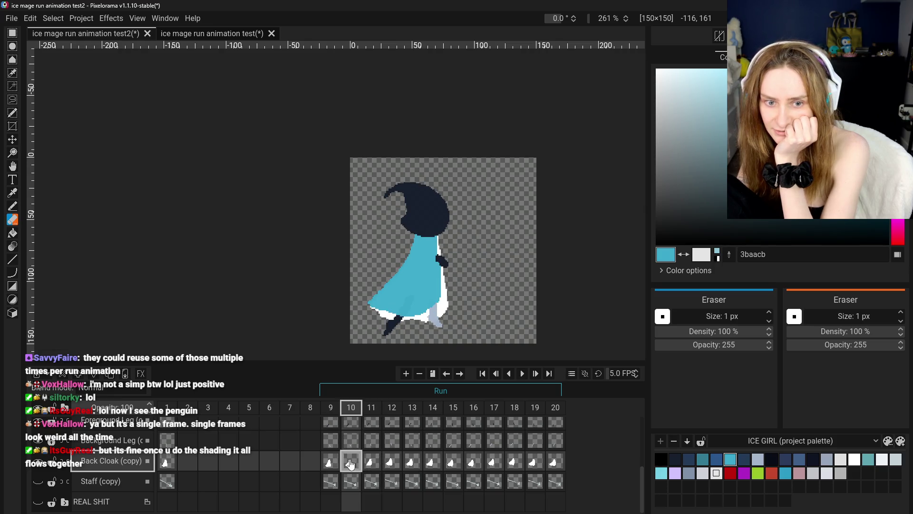
{"action": "left_click", "coordinate": [375, 464]}
{"action": "left_click", "coordinate": [346, 464]}
{"action": "left_click", "coordinate": [370, 461]}
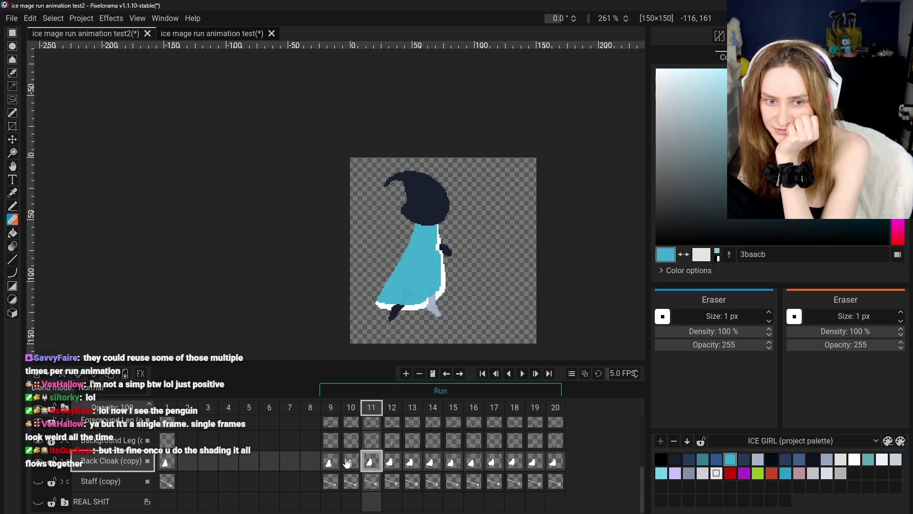
{"action": "left_click", "coordinate": [351, 464]}
{"action": "left_click", "coordinate": [331, 462]}
{"action": "left_click", "coordinate": [351, 463]}
{"action": "left_click", "coordinate": [373, 464]}
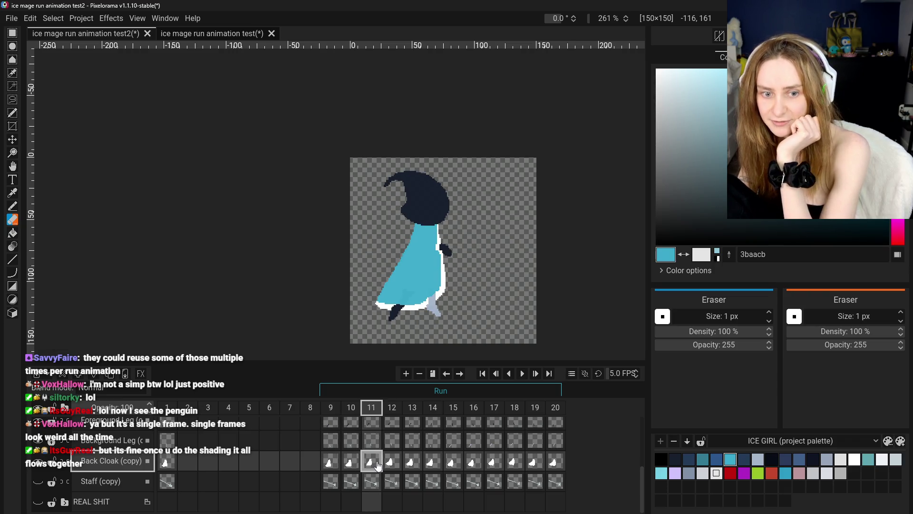
{"action": "key", "text": "ctrl+z"}
{"action": "key", "text": "ctrl+z"}
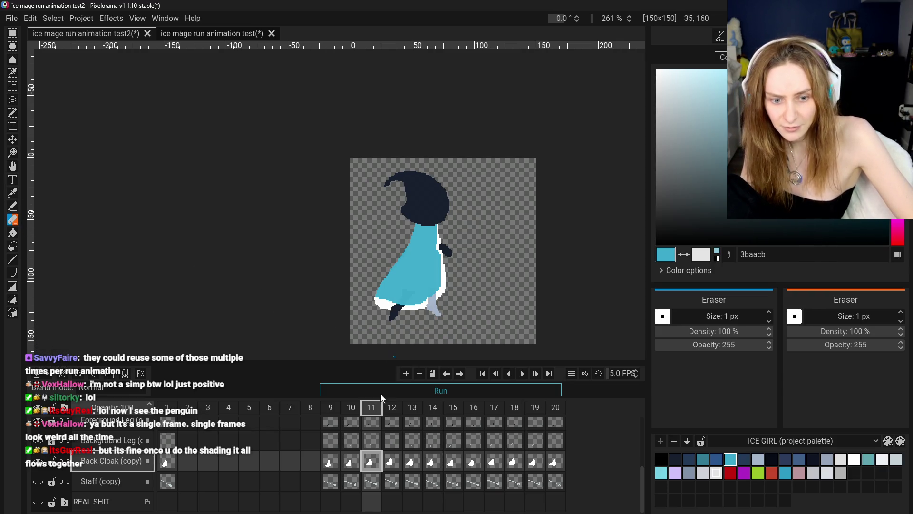
Step: On the zoomed-in Front Cloak (copy) frame 11 cel, erase the white pixels along the lower-left edge
{"action": "scroll", "coordinate": [373, 468], "scroll_direction": "up", "scroll_amount": 3}
{"action": "left_click", "coordinate": [371, 439]}
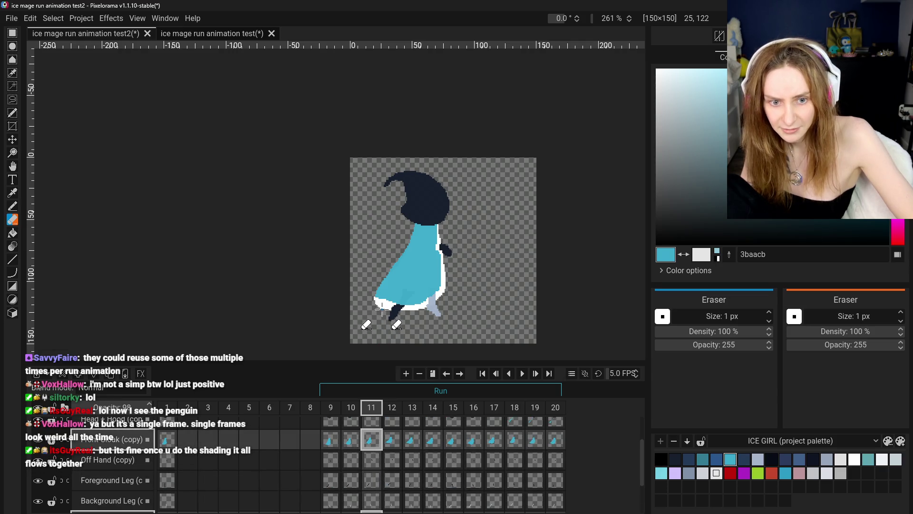
{"action": "scroll", "coordinate": [385, 311], "scroll_direction": "up", "scroll_amount": 4}
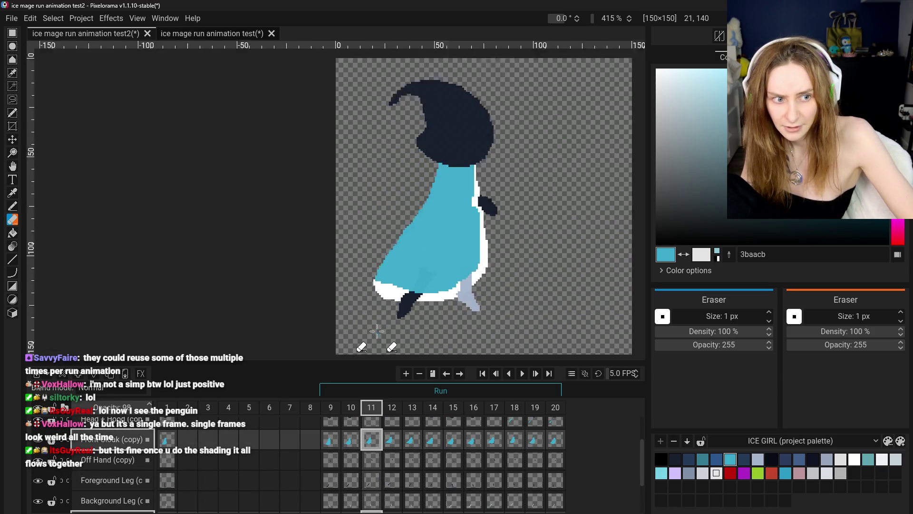
{"action": "left_click_drag", "start_coordinate": [380, 282], "coordinate": [398, 284]}
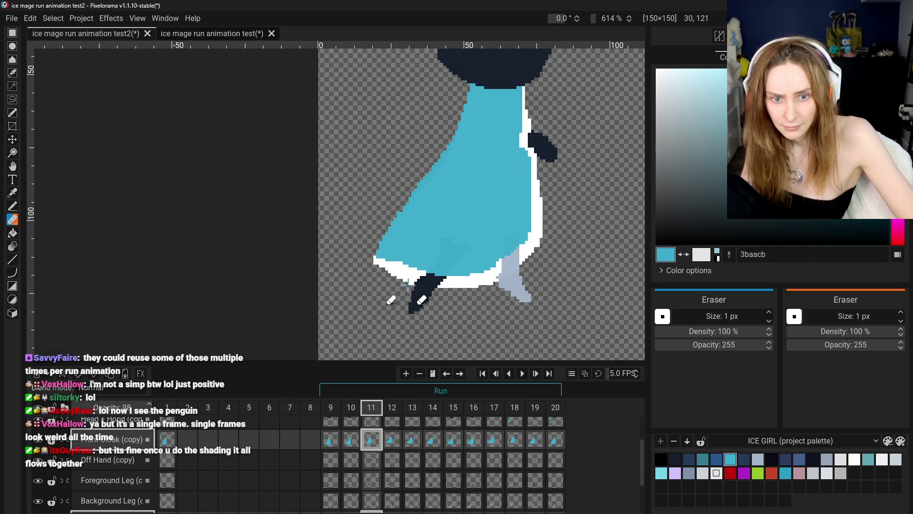
{"action": "scroll", "coordinate": [388, 301], "scroll_direction": "down", "scroll_amount": 3}
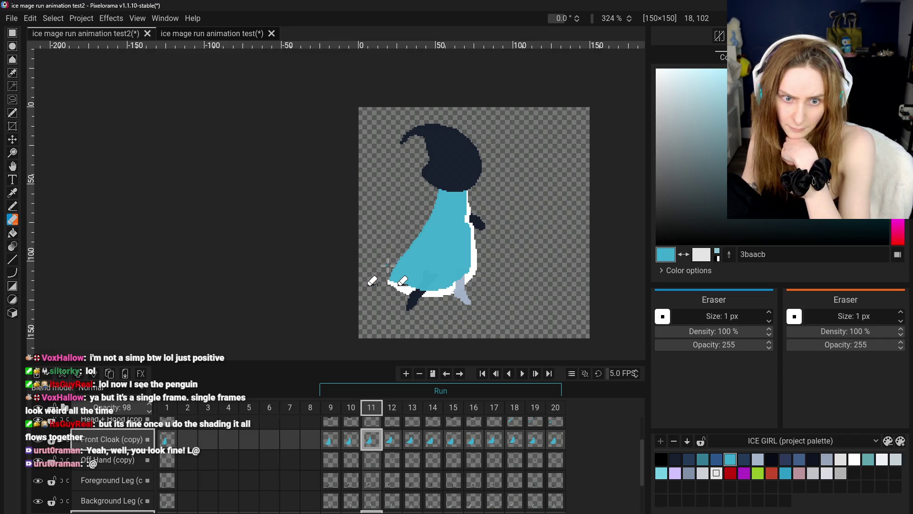
{"action": "scroll", "coordinate": [364, 309], "scroll_direction": "down", "scroll_amount": 3}
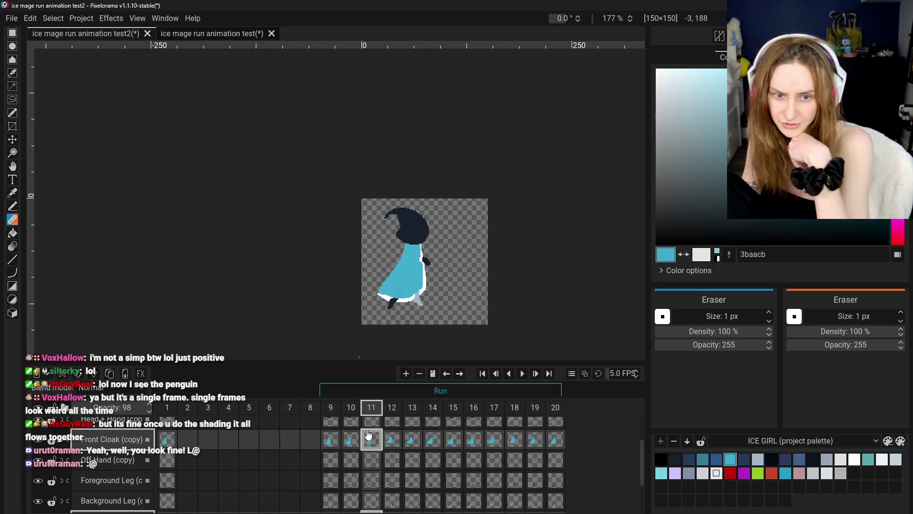
Step: Compare Run frames 9–11, then undo the unwanted pencil stroke on the frame 11 leg
{"action": "left_click", "coordinate": [351, 439]}
{"action": "left_click", "coordinate": [371, 439]}
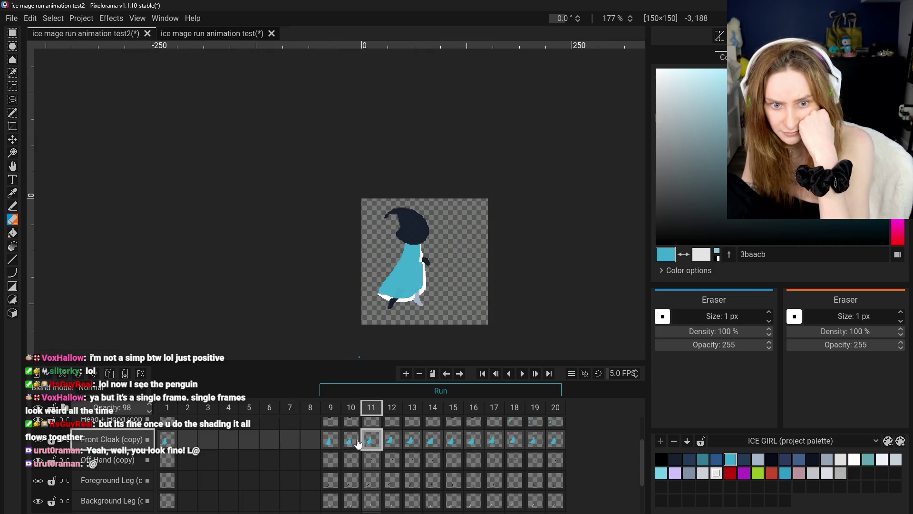
{"action": "left_click", "coordinate": [331, 439]}
{"action": "left_click", "coordinate": [351, 439]}
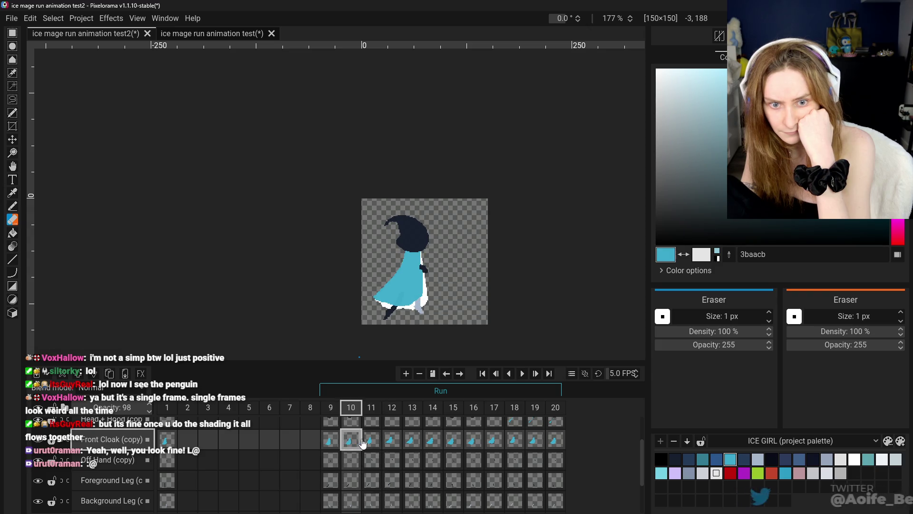
{"action": "left_click", "coordinate": [368, 442]}
{"action": "left_click", "coordinate": [351, 443]}
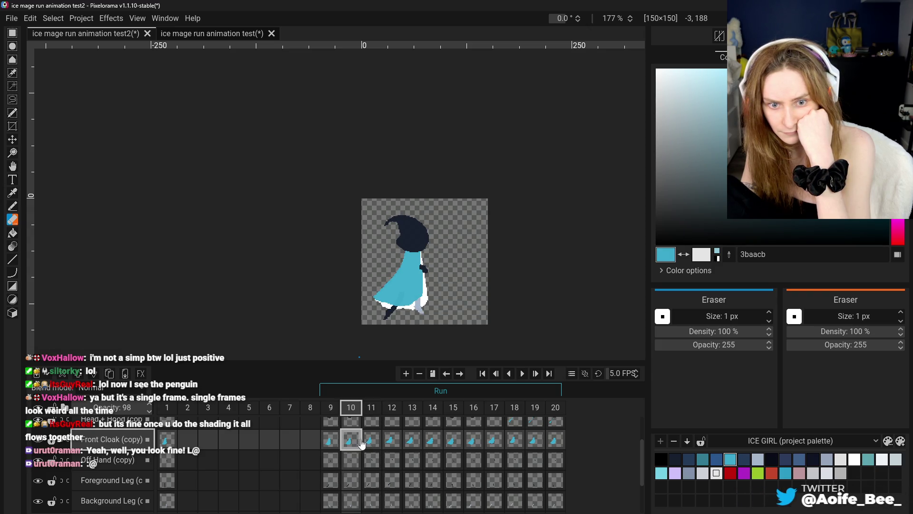
{"action": "left_click", "coordinate": [371, 439]}
{"action": "scroll", "coordinate": [421, 328], "scroll_direction": "up", "scroll_amount": 2}
{"action": "left_click", "coordinate": [12, 207]}
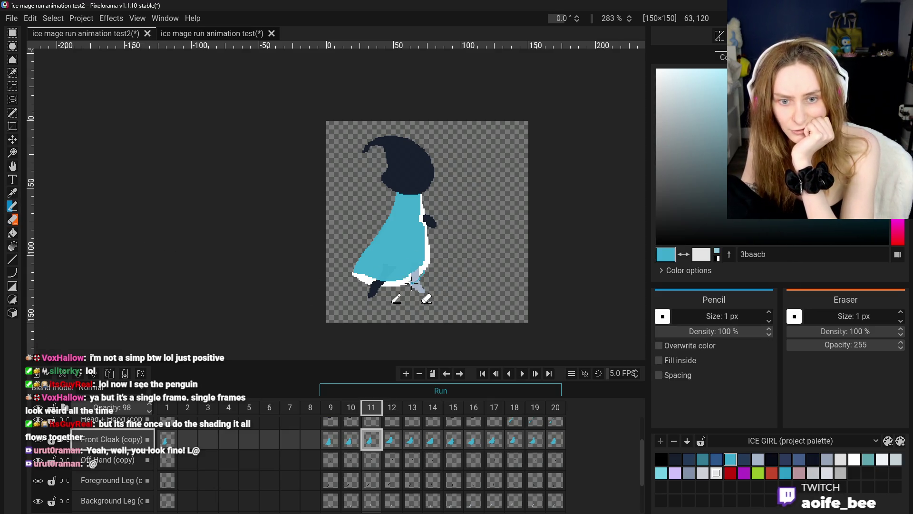
{"action": "key", "text": "ctrl+z"}
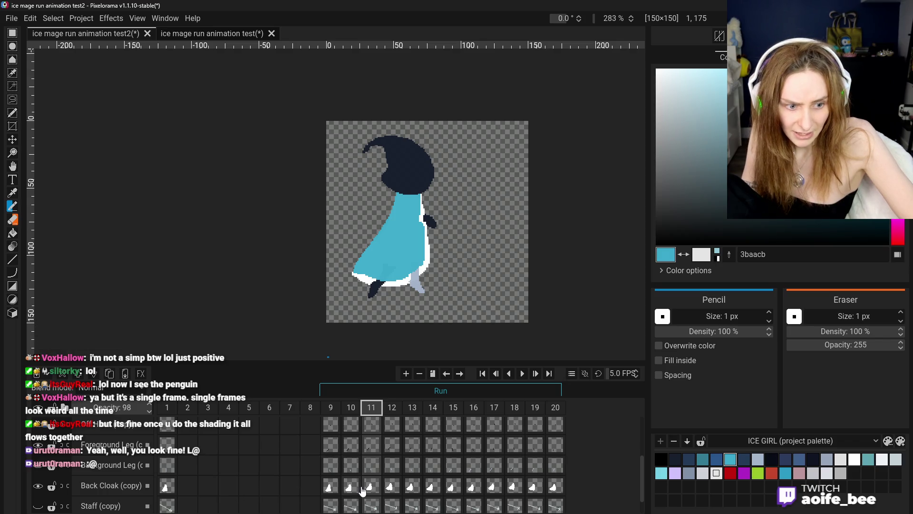
Step: Review the Back Cloak (copy) cels across frames 9, 10 and 11
{"action": "left_click", "coordinate": [372, 485]}
{"action": "key", "text": "ctrl+Left"}
{"action": "key", "text": "ctrl+Left"}
{"action": "left_click", "coordinate": [369, 487]}
{"action": "left_click", "coordinate": [352, 487]}
{"action": "left_click", "coordinate": [333, 487]}
{"action": "left_click", "coordinate": [341, 494]}
{"action": "left_click", "coordinate": [332, 490]}
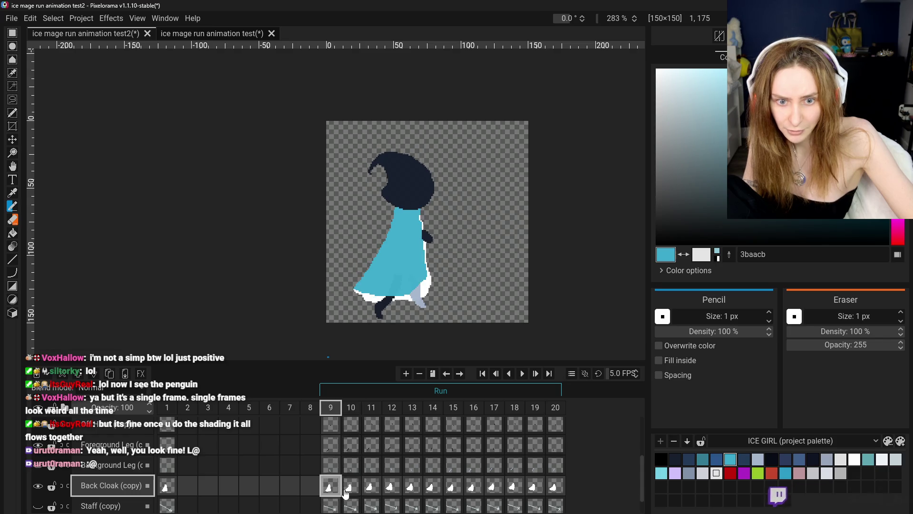
{"action": "left_click", "coordinate": [367, 492]}
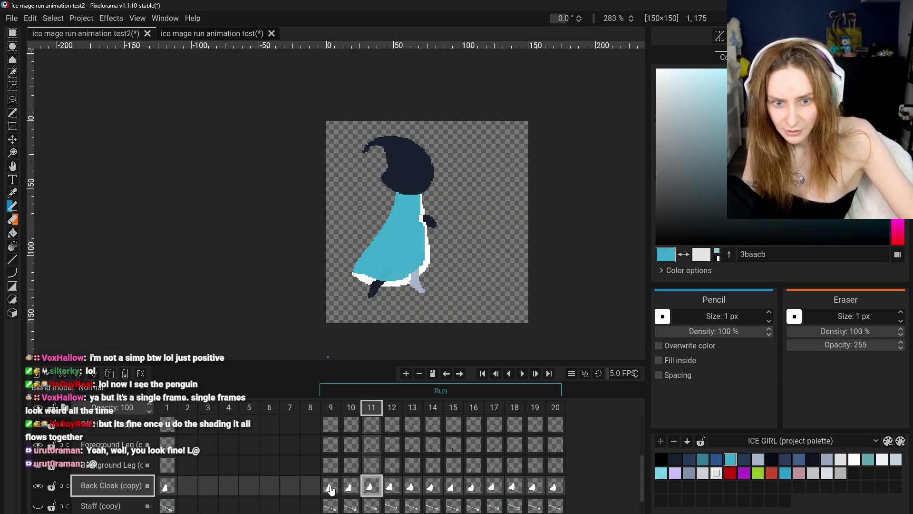
Step: Drag the grey Background Leg slightly right with the Move tool in frame 11
{"action": "left_click", "coordinate": [352, 489]}
{"action": "left_click", "coordinate": [371, 489]}
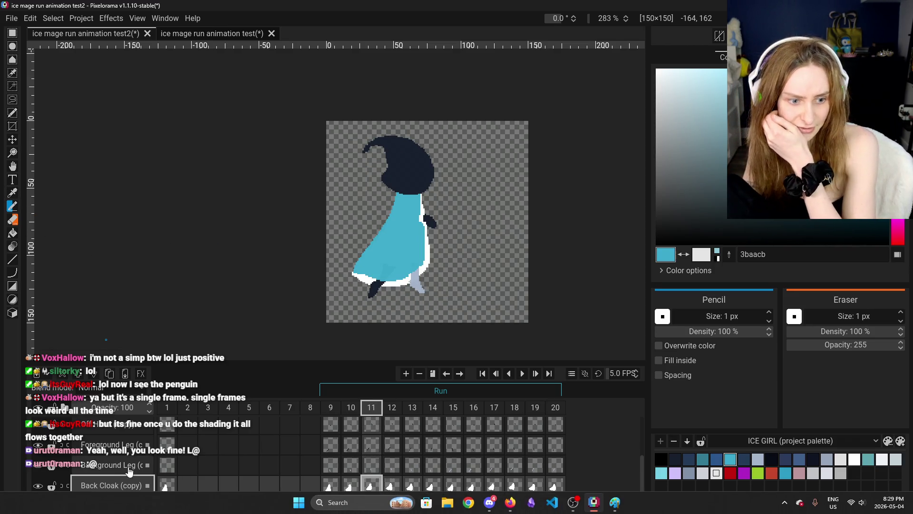
{"action": "scroll", "coordinate": [114, 477], "scroll_direction": "down", "scroll_amount": 1}
{"action": "scroll", "coordinate": [114, 477], "scroll_direction": "up", "scroll_amount": 1}
{"action": "left_click", "coordinate": [115, 464]}
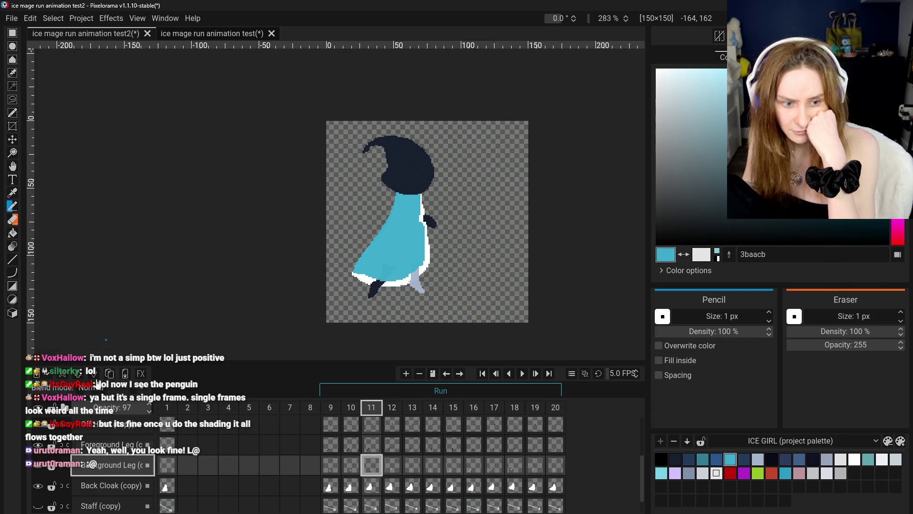
{"action": "left_click", "coordinate": [13, 167]}
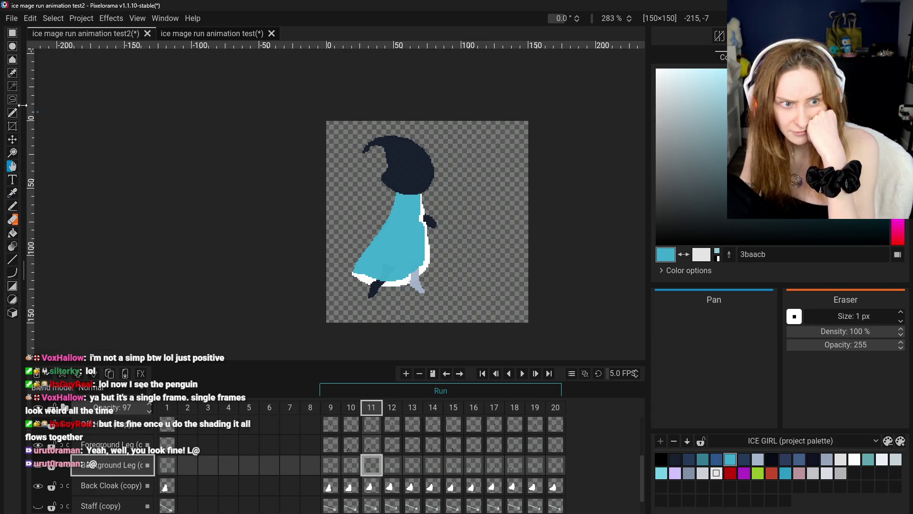
{"action": "left_click", "coordinate": [13, 140]}
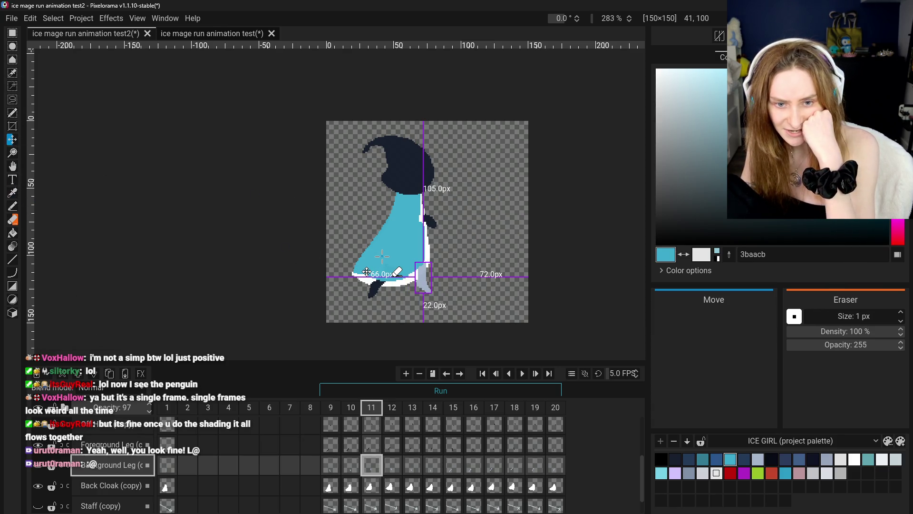
{"action": "left_click_drag", "start_coordinate": [361, 272], "coordinate": [367, 273]}
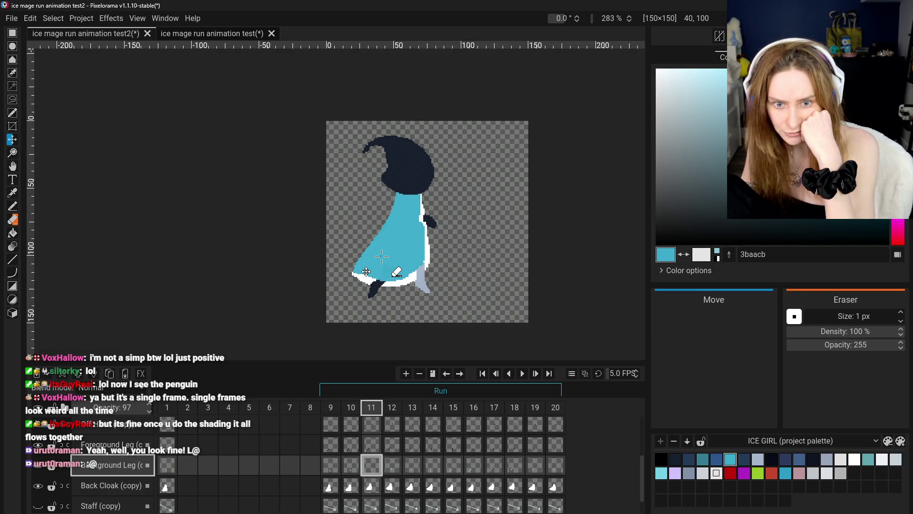
Step: Reselect the frame 11 Back Cloak (copy) cel and return to the Pencil
{"action": "left_click", "coordinate": [374, 490]}
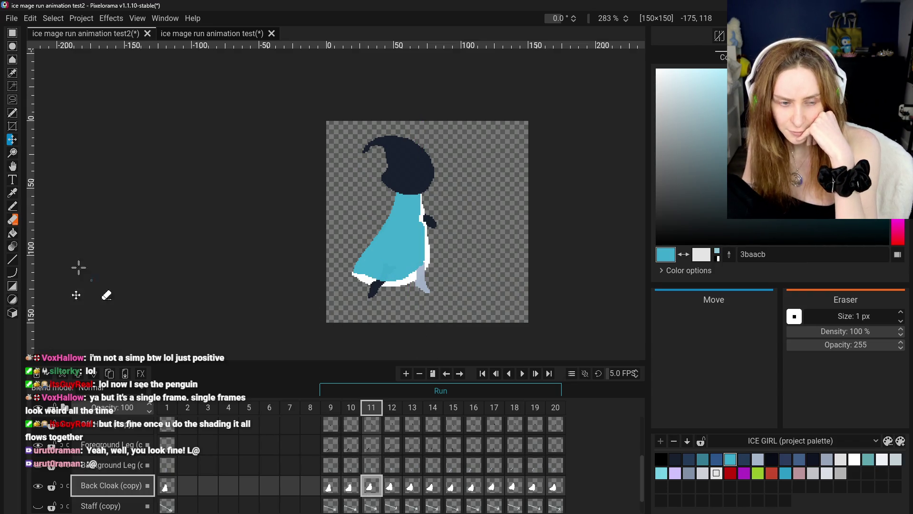
{"action": "scroll", "coordinate": [322, 430], "scroll_direction": "down", "scroll_amount": 1}
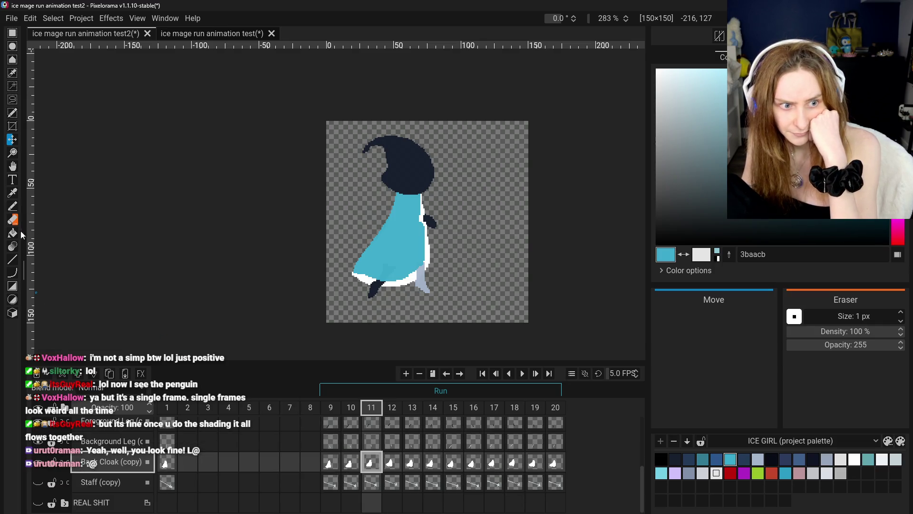
{"action": "left_click", "coordinate": [13, 206]}
{"action": "scroll", "coordinate": [394, 332], "scroll_direction": "up", "scroll_amount": 1}
{"action": "scroll", "coordinate": [316, 284], "scroll_direction": "up", "scroll_amount": 2}
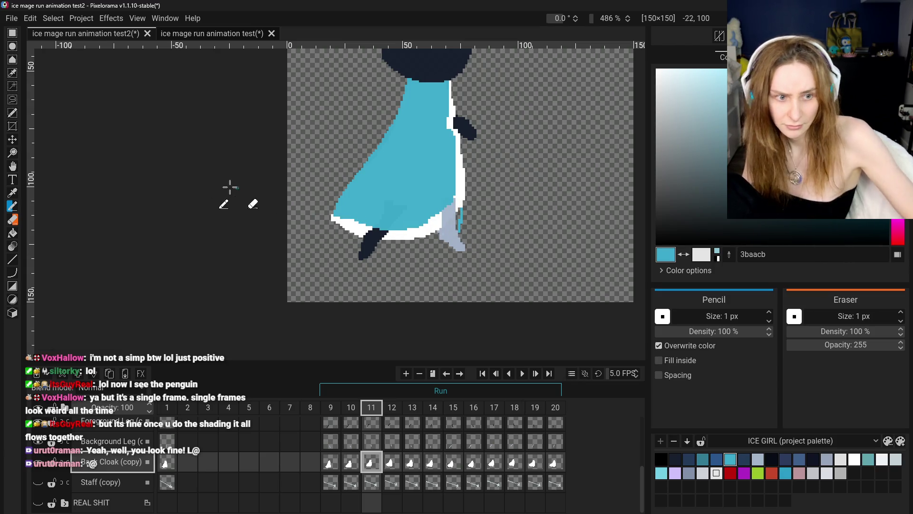
Step: Sample white from the cloak outline as the Pencil's drawing colour
{"action": "left_click", "coordinate": [13, 193]}
{"action": "left_click", "coordinate": [461, 198]}
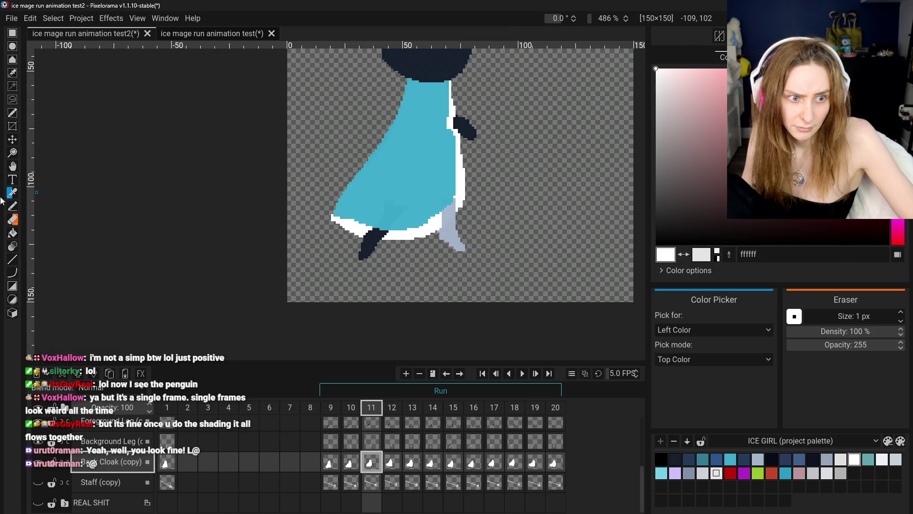
{"action": "key", "text": "b"}
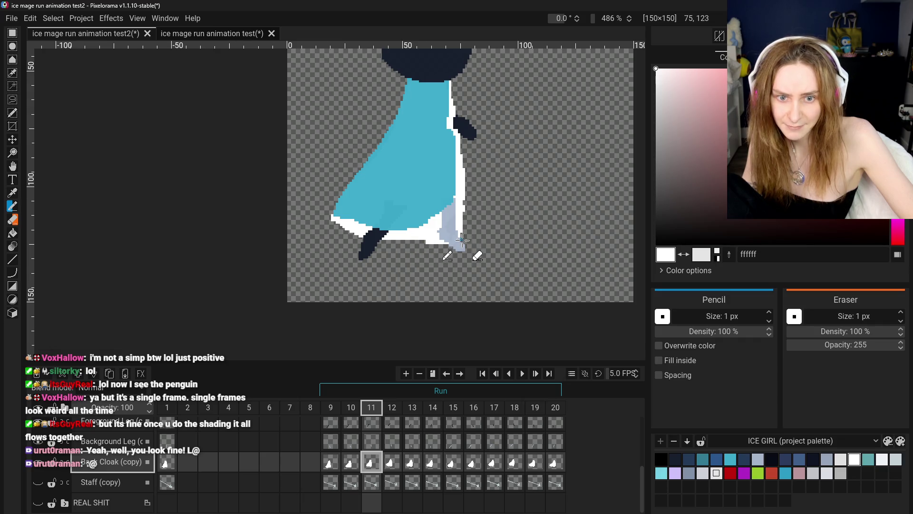
{"action": "scroll", "coordinate": [462, 239], "scroll_direction": "down", "scroll_amount": 3}
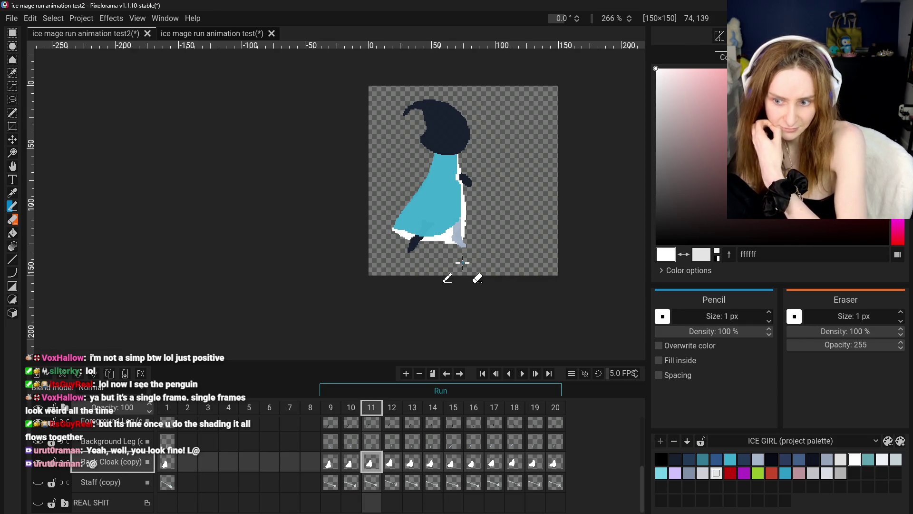
Step: Compare the back cloak across frames 9–11, touch it up, and fit the canvas in view
{"action": "left_click", "coordinate": [347, 467]}
{"action": "left_click", "coordinate": [331, 464]}
{"action": "left_click", "coordinate": [350, 464]}
{"action": "left_click", "coordinate": [378, 461]}
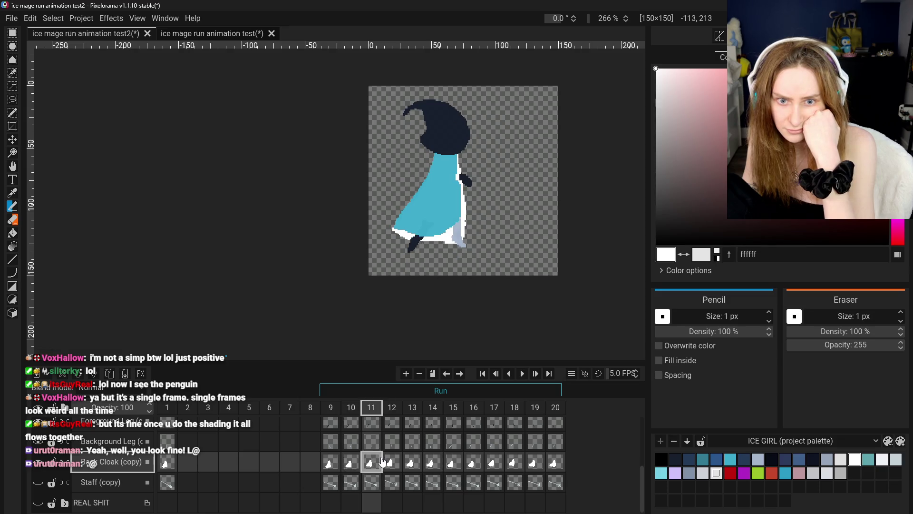
{"action": "scroll", "coordinate": [332, 294], "scroll_direction": "up", "scroll_amount": 2}
{"action": "left_click", "coordinate": [13, 222]}
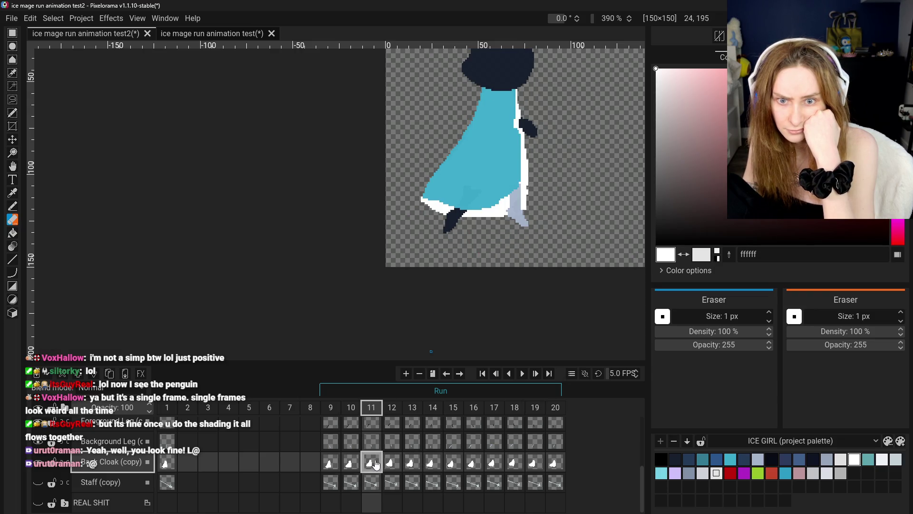
{"action": "left_click", "coordinate": [12, 206]}
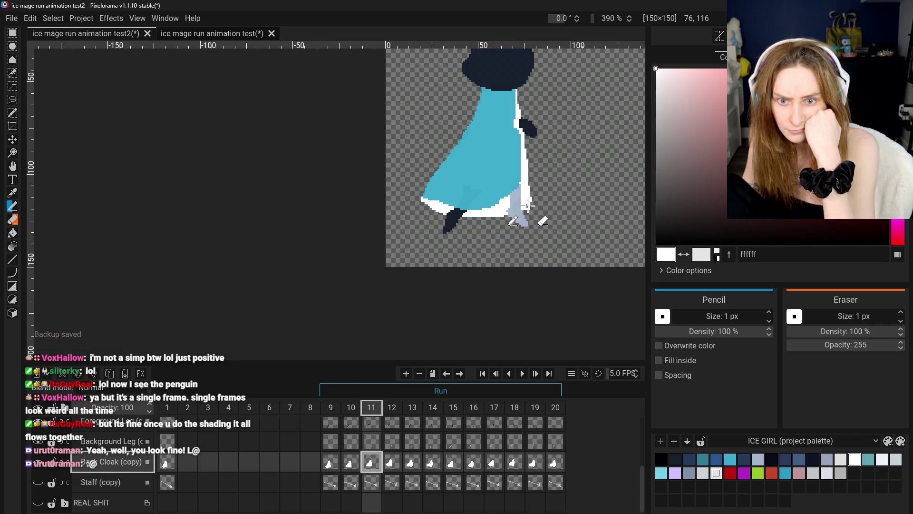
{"action": "key", "text": "ctrl+0"}
Step: Erase stray back-cloak pixels in frame 11 while checking against frames 9 and 10
{"action": "left_click", "coordinate": [350, 462]}
{"action": "left_click", "coordinate": [375, 465]}
{"action": "left_click", "coordinate": [348, 462]}
{"action": "left_click", "coordinate": [373, 463]}
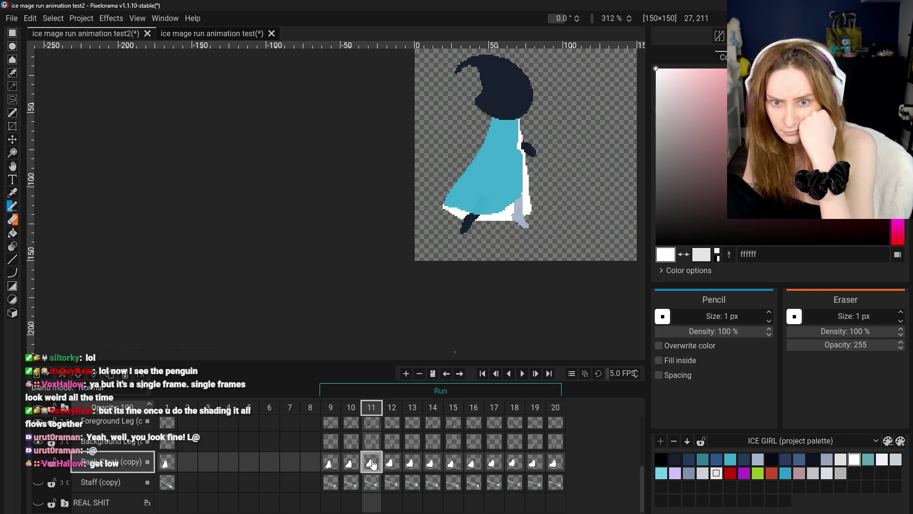
{"action": "left_click", "coordinate": [13, 220]}
{"action": "scroll", "coordinate": [529, 185], "scroll_direction": "up", "scroll_amount": 2}
{"action": "scroll", "coordinate": [529, 185], "scroll_direction": "up", "scroll_amount": 2}
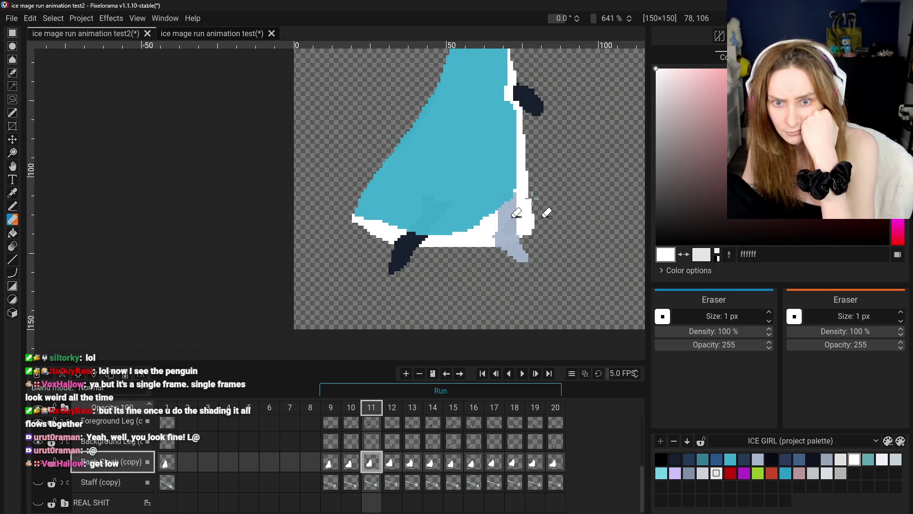
{"action": "scroll", "coordinate": [536, 230], "scroll_direction": "down", "scroll_amount": 2}
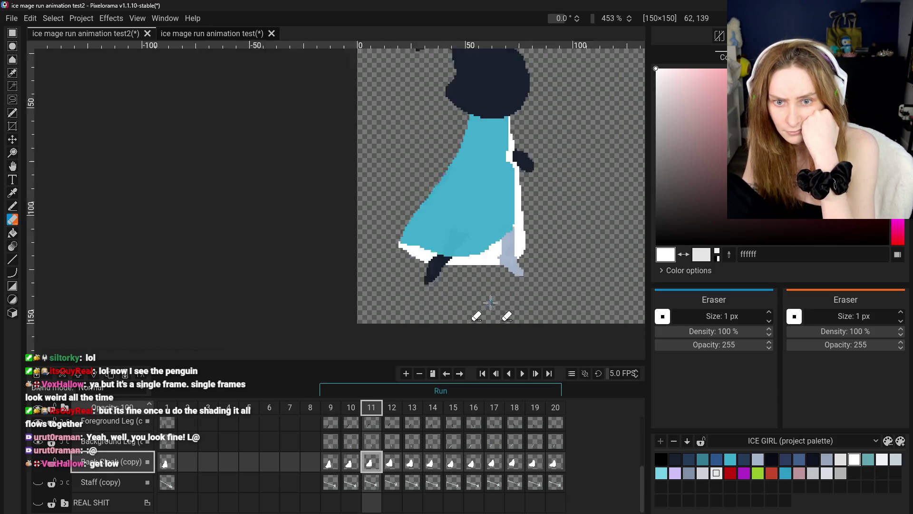
{"action": "left_click", "coordinate": [331, 461]}
{"action": "left_click", "coordinate": [350, 462]}
{"action": "left_click", "coordinate": [370, 464]}
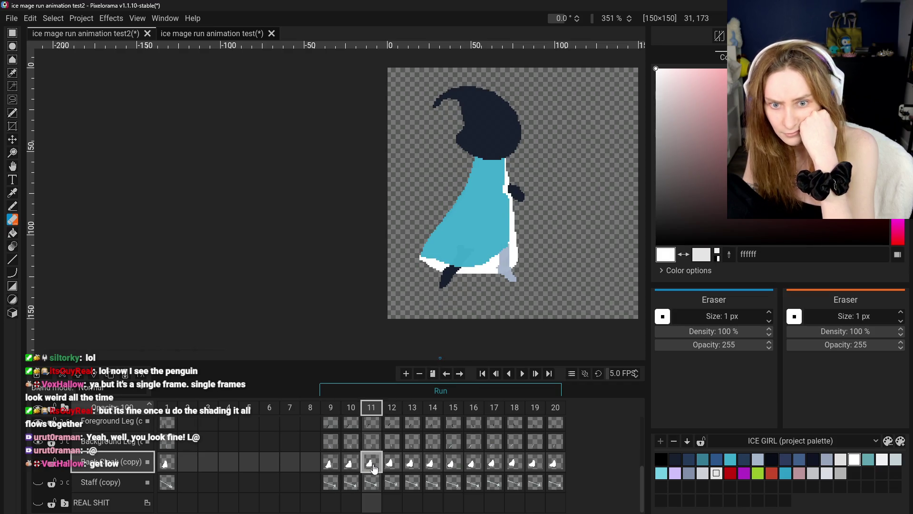
{"action": "left_click", "coordinate": [350, 462]}
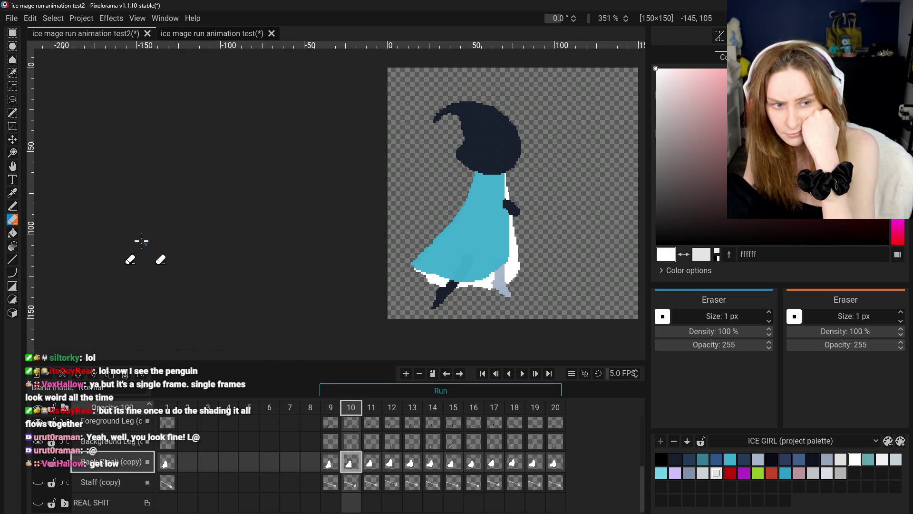
{"action": "left_click", "coordinate": [372, 463]}
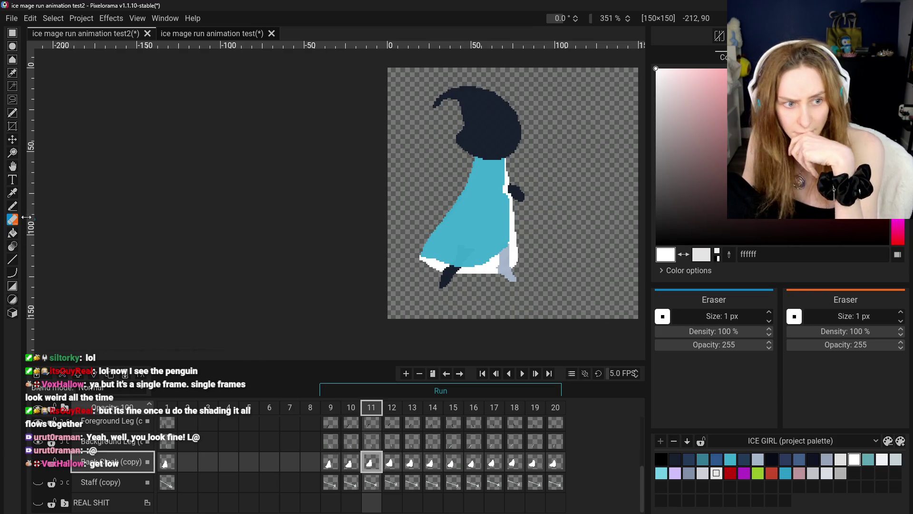
Step: Refine the frame 11 back cloak with the Pencil, comparing against frames 9 and 10
{"action": "key", "text": "b"}
{"action": "scroll", "coordinate": [468, 263], "scroll_direction": "up", "scroll_amount": 2}
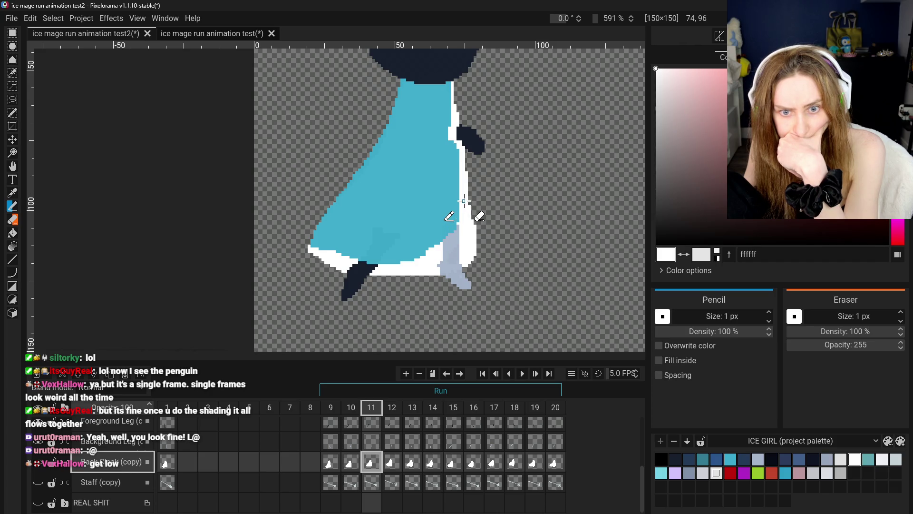
{"action": "left_click", "coordinate": [330, 462]}
{"action": "left_click", "coordinate": [351, 463]}
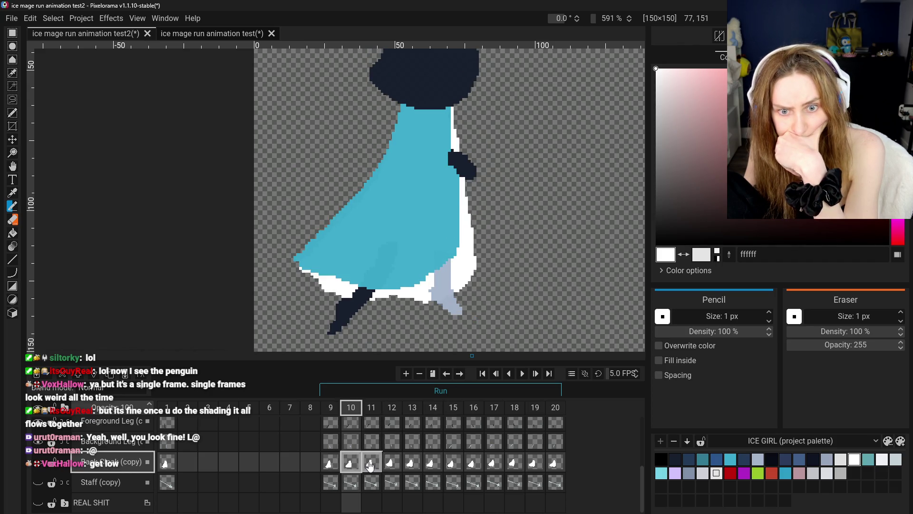
{"action": "left_click", "coordinate": [371, 464]}
{"action": "scroll", "coordinate": [540, 263], "scroll_direction": "down", "scroll_amount": 2}
{"action": "scroll", "coordinate": [540, 263], "scroll_direction": "down", "scroll_amount": 1}
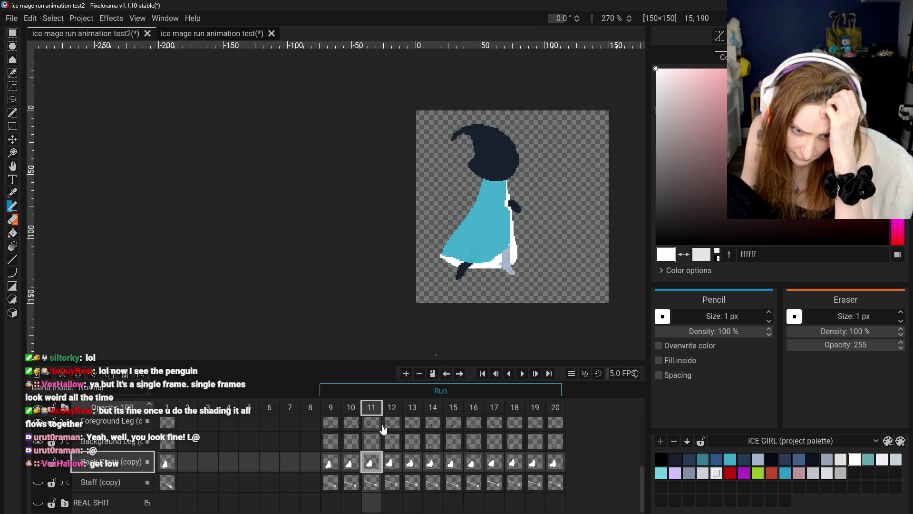
{"action": "left_click", "coordinate": [330, 462]}
{"action": "left_click", "coordinate": [351, 463]}
{"action": "left_click", "coordinate": [366, 464]}
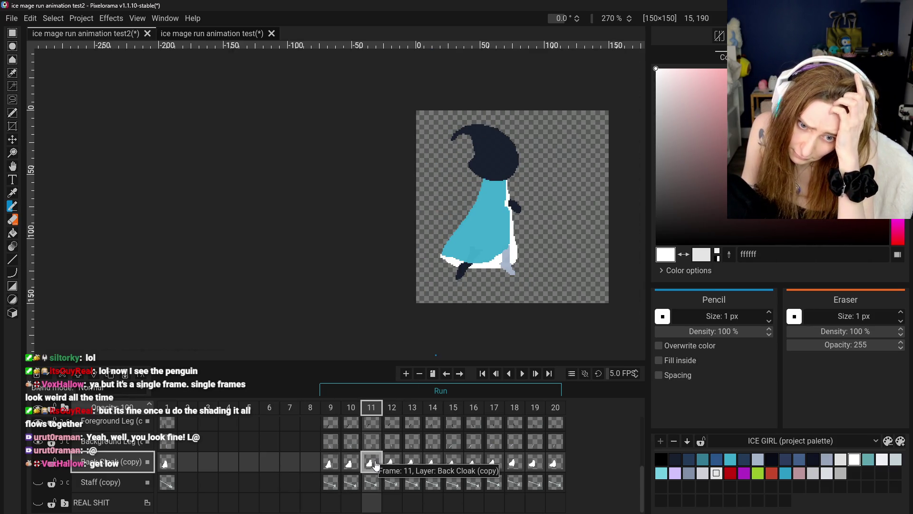
Step: Replay frames 9–11 and step ahead through frames 12–14 to check the cloak motion
{"action": "left_click", "coordinate": [330, 463]}
{"action": "left_click", "coordinate": [350, 462]}
{"action": "left_click", "coordinate": [371, 464]}
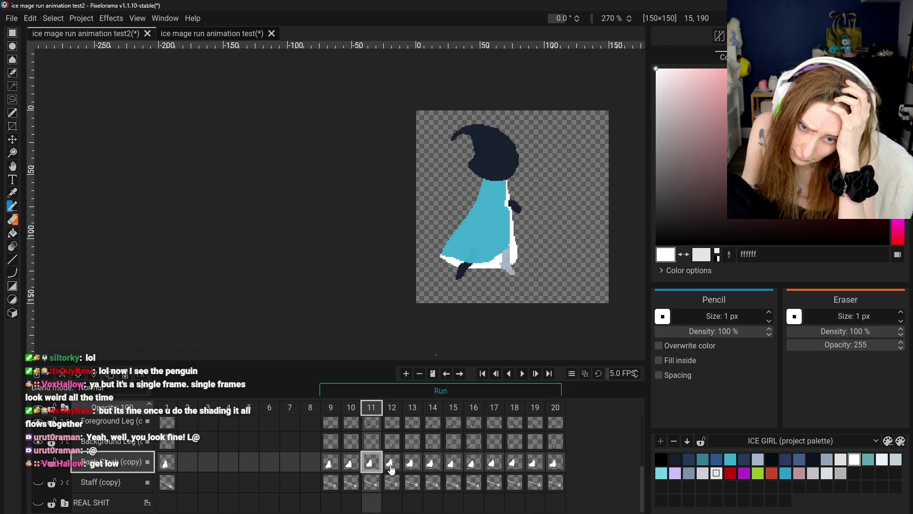
{"action": "key", "text": "ctrl+Right"}
{"action": "key", "text": "ctrl+Right"}
{"action": "key", "text": "ctrl+Right"}
{"action": "left_click", "coordinate": [330, 462]}
{"action": "left_click", "coordinate": [351, 463]}
{"action": "left_click", "coordinate": [371, 462]}
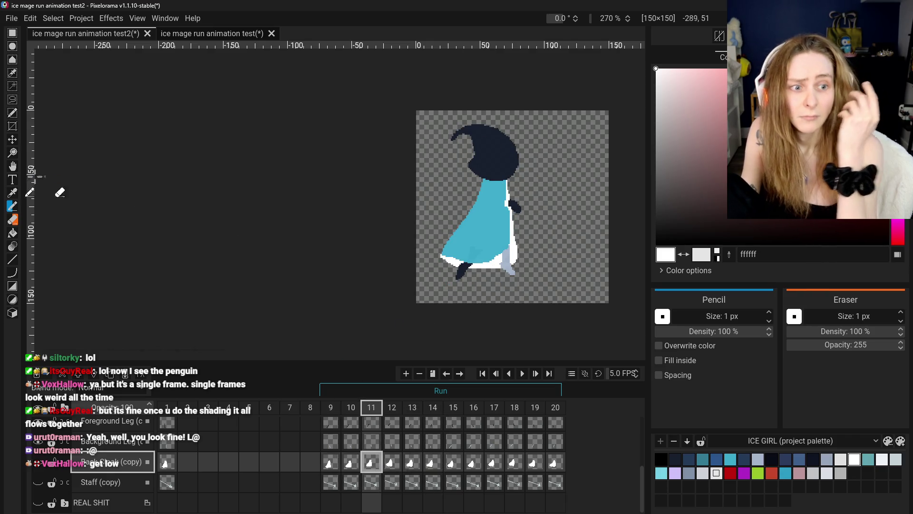
Step: Switch to the Pan tool and select the frame 11 Background Leg (copy) cel
{"action": "left_click", "coordinate": [12, 193]}
{"action": "left_click", "coordinate": [12, 168]}
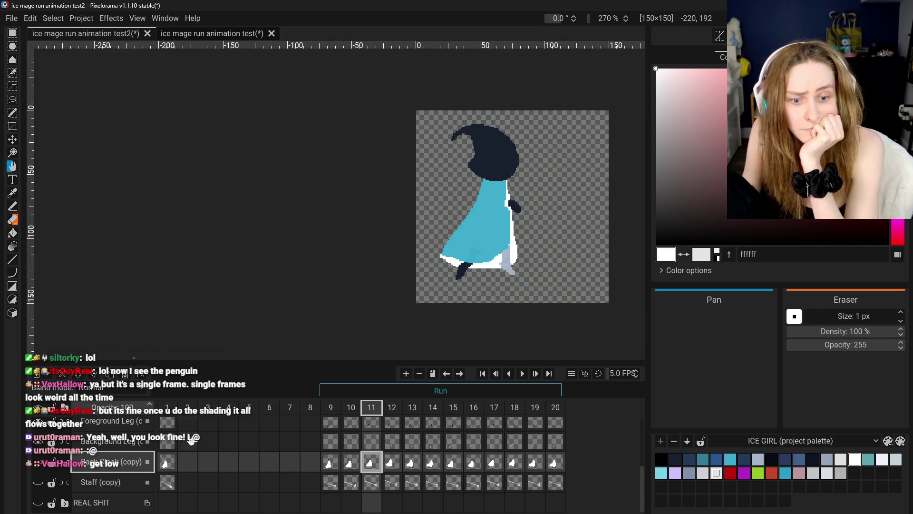
{"action": "scroll", "coordinate": [127, 446], "scroll_direction": "up", "scroll_amount": 1}
{"action": "left_click", "coordinate": [121, 453]}
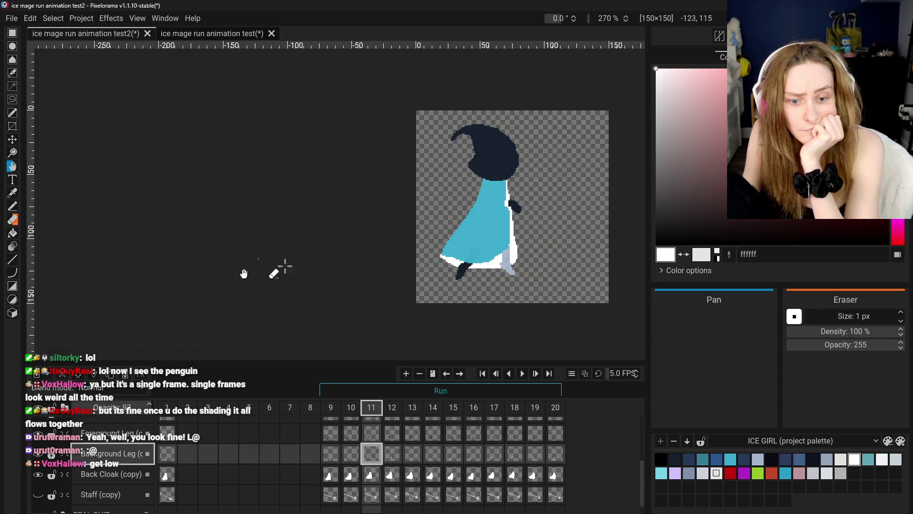
{"action": "left_click", "coordinate": [111, 18]}
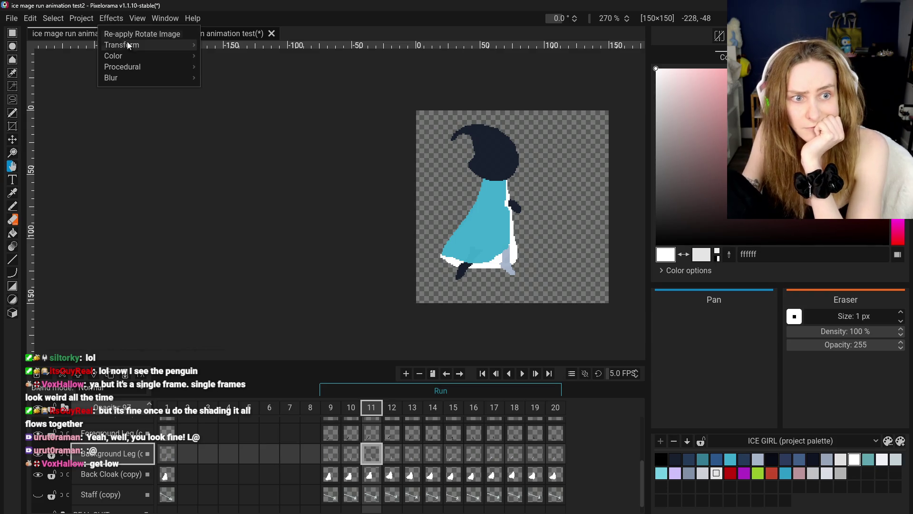
{"action": "mouse_move", "coordinate": [146, 45]}
{"action": "left_click", "coordinate": [233, 67]}
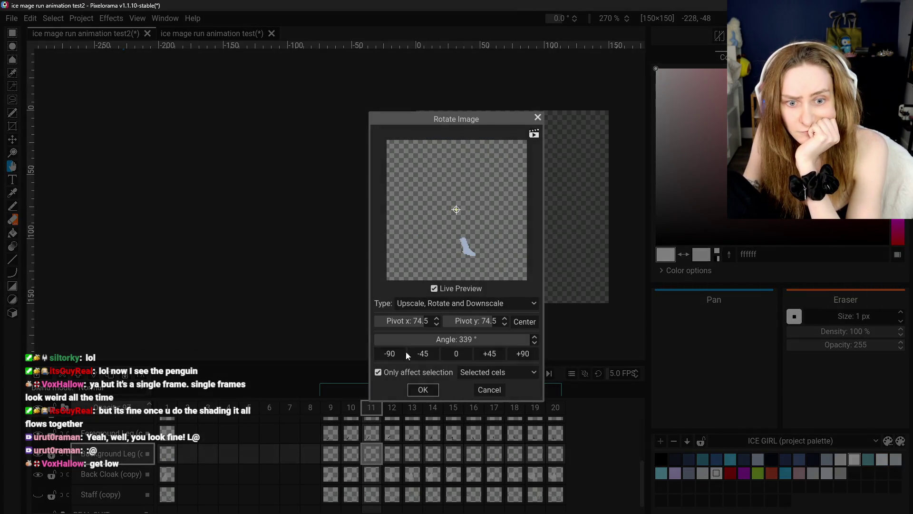
{"action": "left_click_drag", "start_coordinate": [479, 344], "coordinate": [307, 339]}
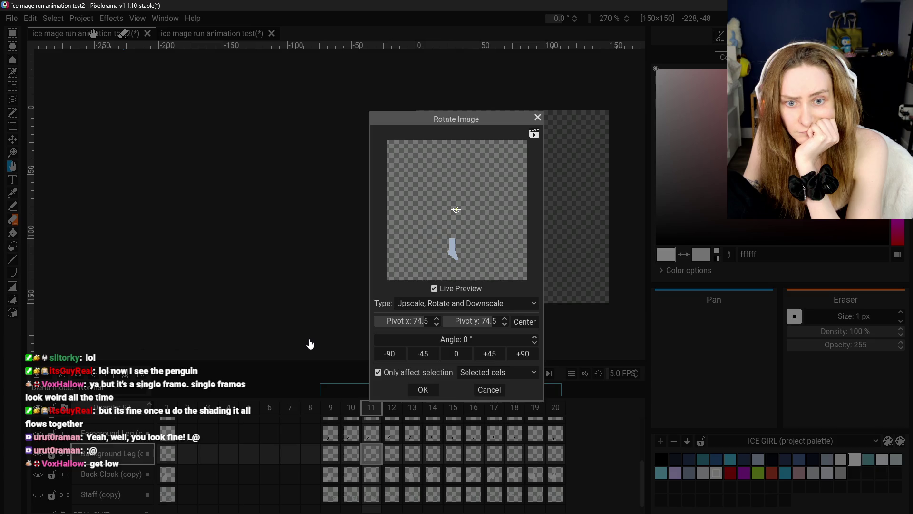
{"action": "left_click", "coordinate": [535, 337]}
{"action": "left_click", "coordinate": [535, 337]}
{"action": "left_click", "coordinate": [534, 336]}
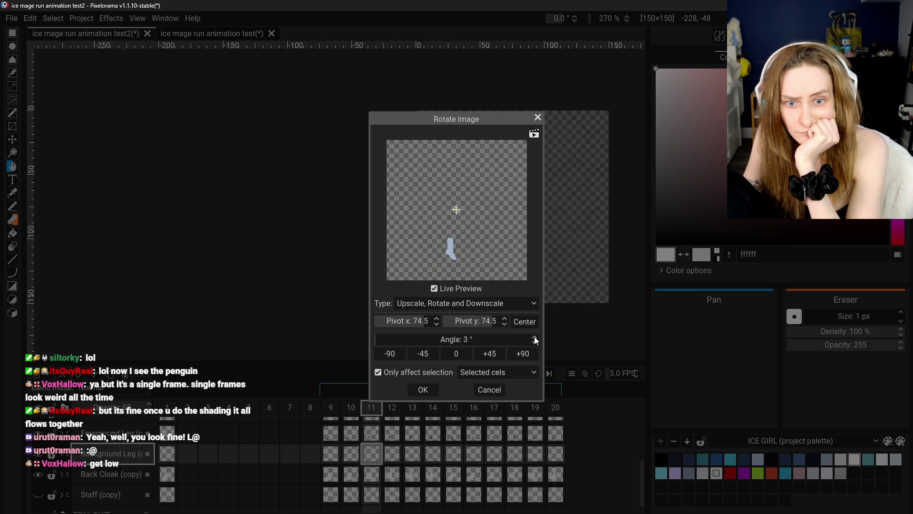
{"action": "left_click_drag", "start_coordinate": [534, 336], "coordinate": [539, 342]}
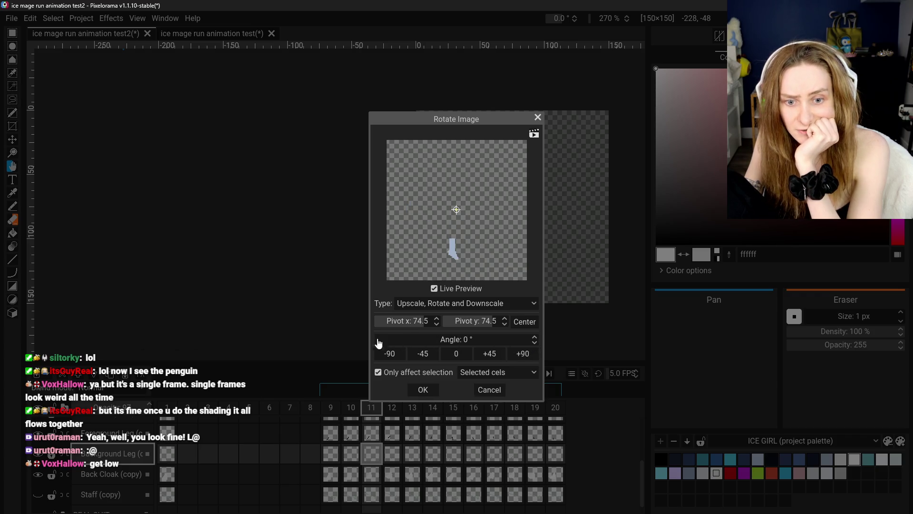
{"action": "left_click", "coordinate": [423, 390]}
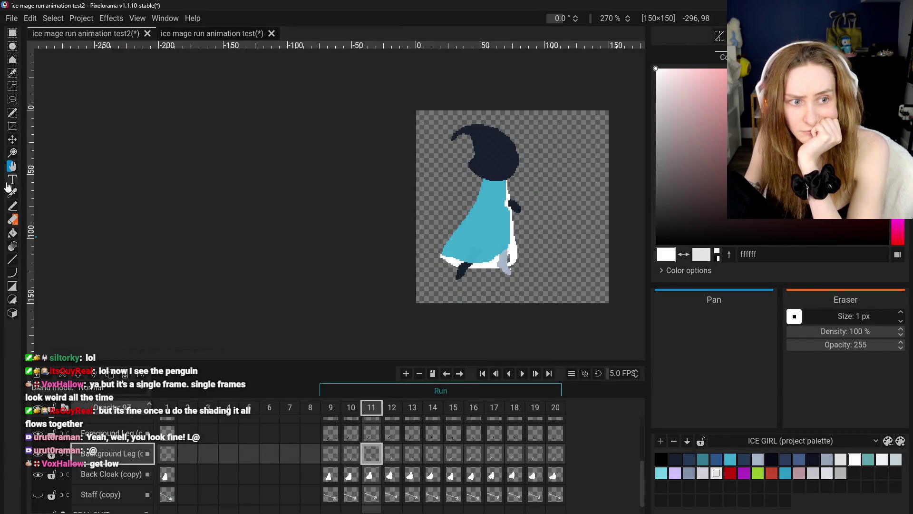
{"action": "left_click", "coordinate": [350, 459]}
{"action": "left_click", "coordinate": [370, 460]}
{"action": "left_click", "coordinate": [350, 456]}
{"action": "left_click", "coordinate": [367, 457]}
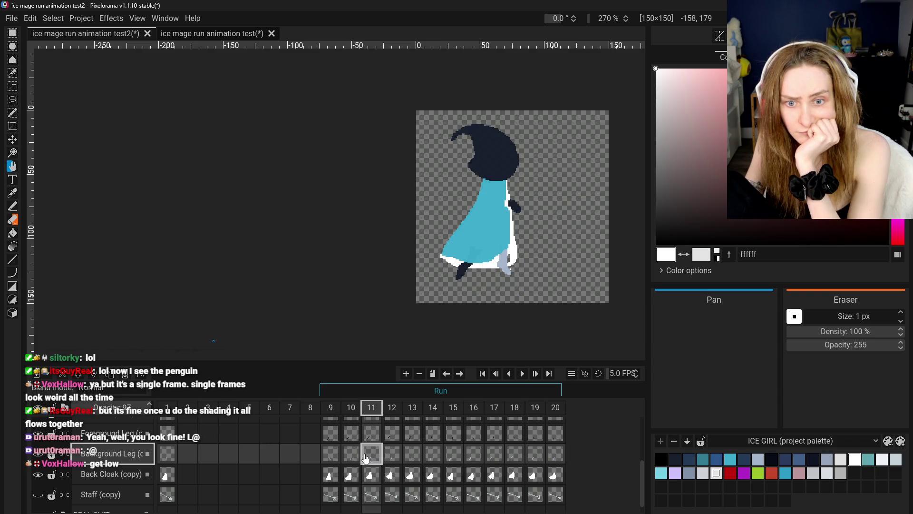
{"action": "left_click", "coordinate": [14, 208]}
{"action": "scroll", "coordinate": [541, 284], "scroll_direction": "up", "scroll_amount": 3}
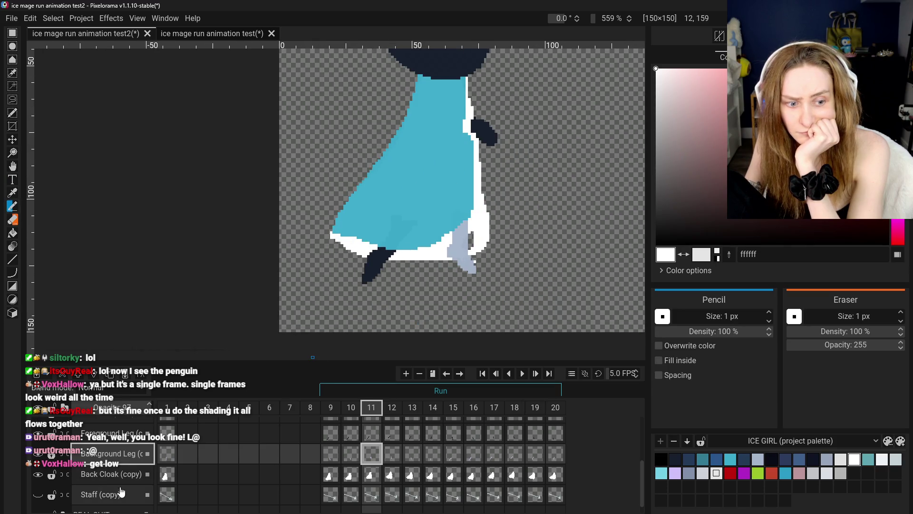
{"action": "left_click", "coordinate": [113, 474]}
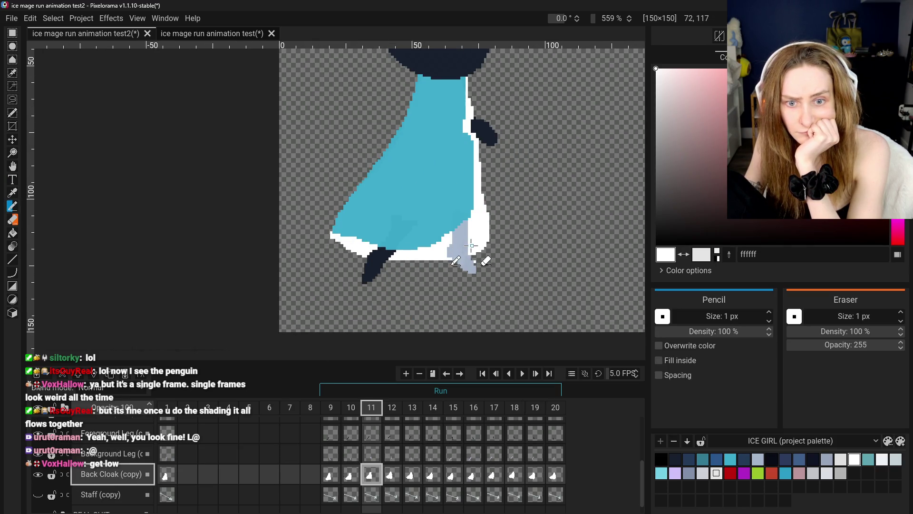
{"action": "key", "text": "e"}
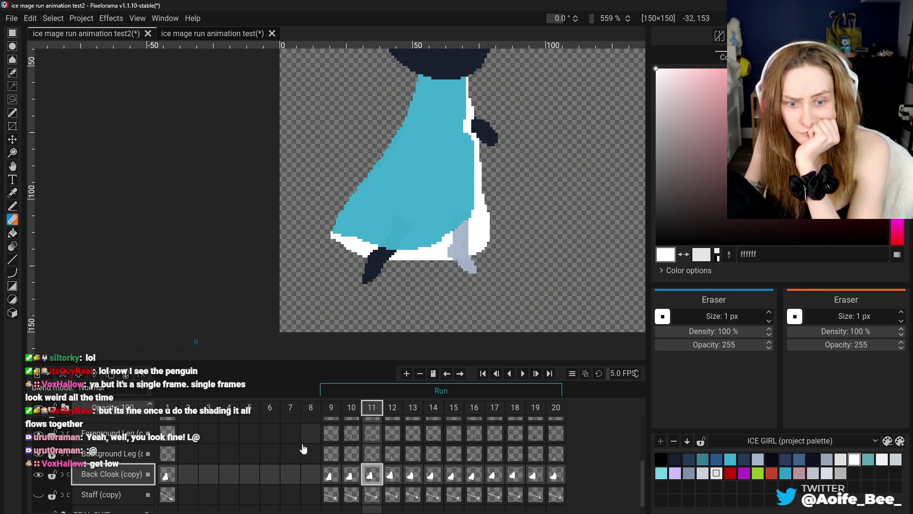
{"action": "left_click", "coordinate": [328, 476]}
{"action": "left_click", "coordinate": [351, 475]}
{"action": "left_click", "coordinate": [372, 475]}
{"action": "left_click", "coordinate": [350, 475]}
{"action": "left_click", "coordinate": [372, 475]}
{"action": "left_click", "coordinate": [359, 478]}
{"action": "left_click", "coordinate": [372, 476]}
{"action": "scroll", "coordinate": [425, 442], "scroll_direction": "down", "scroll_amount": 1}
{"action": "scroll", "coordinate": [379, 268], "scroll_direction": "down", "scroll_amount": 3}
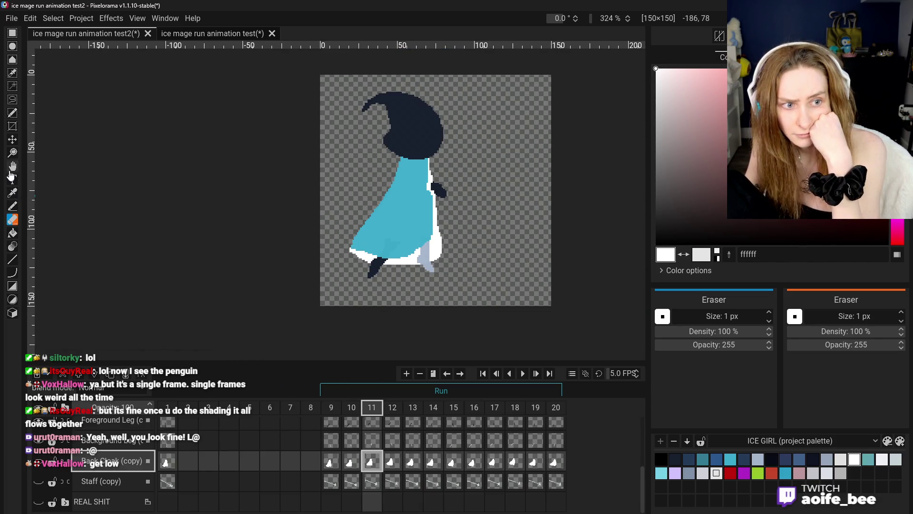
{"action": "key", "text": "p"}
{"action": "left_click_drag", "start_coordinate": [400, 273], "coordinate": [412, 293]}
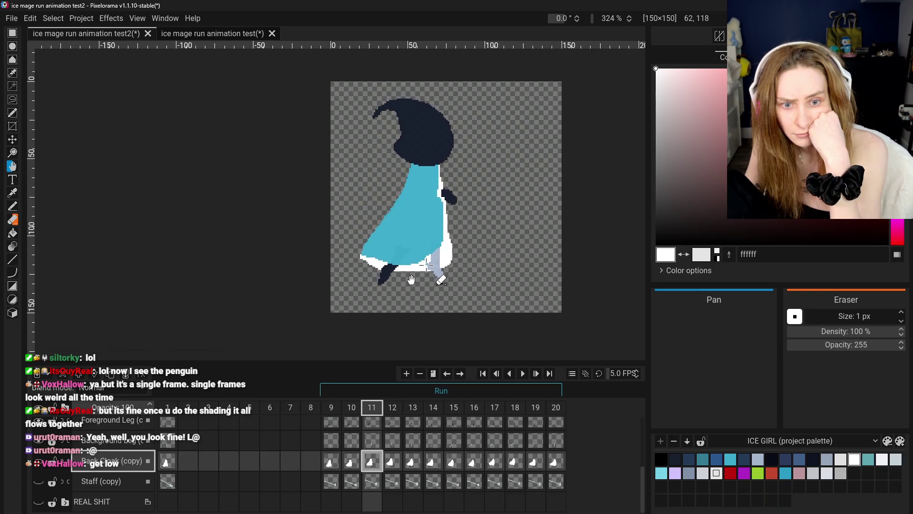
{"action": "left_click", "coordinate": [522, 374]}
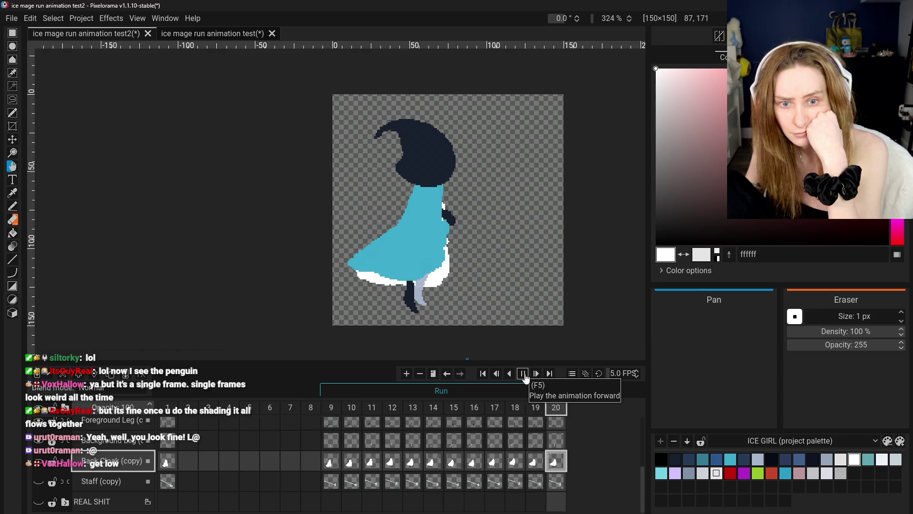
{"action": "left_click", "coordinate": [525, 375]}
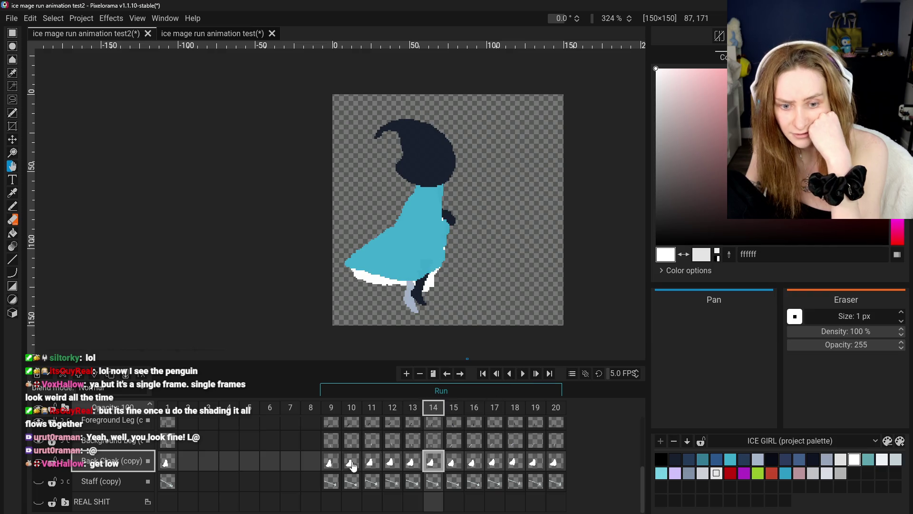
{"action": "left_click", "coordinate": [331, 462]}
{"action": "left_click", "coordinate": [350, 464]}
{"action": "left_click", "coordinate": [368, 468]}
{"action": "left_click", "coordinate": [332, 471]}
{"action": "left_click", "coordinate": [377, 468]}
{"action": "left_click", "coordinate": [351, 462]}
{"action": "left_click", "coordinate": [371, 464]}
{"action": "left_click", "coordinate": [12, 194]}
{"action": "left_click", "coordinate": [13, 205]}
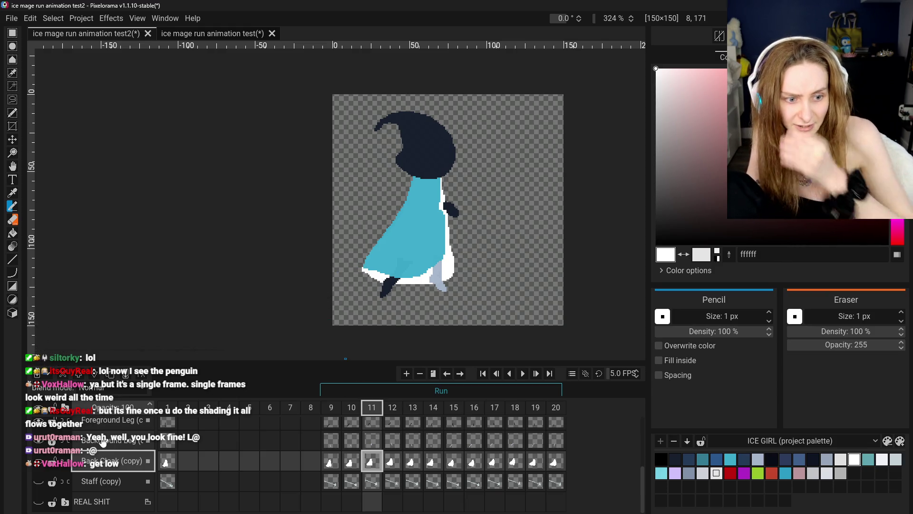
{"action": "scroll", "coordinate": [102, 442], "scroll_direction": "up", "scroll_amount": 3}
Step: On Front Cloak (copy), pick cyan 3baacb and pencil out the frame 11 cloak's lower-left tip
{"action": "left_click", "coordinate": [109, 426]}
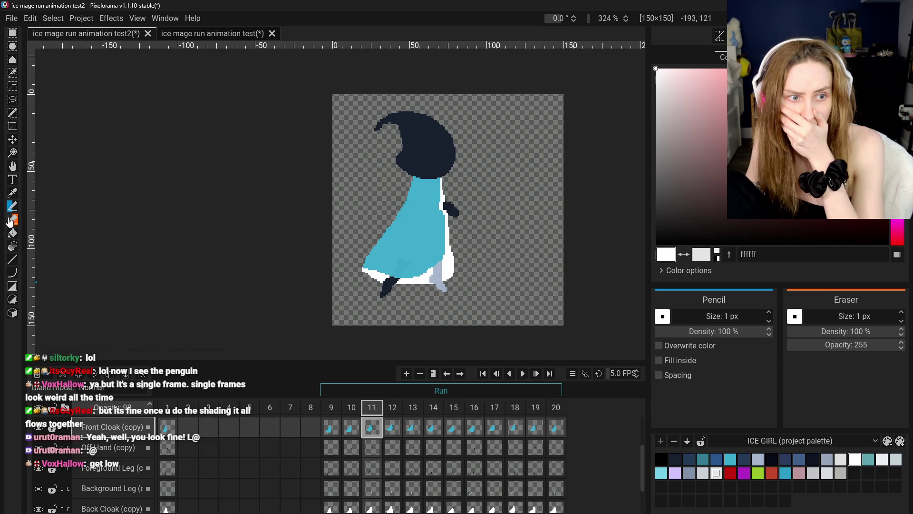
{"action": "left_click", "coordinate": [13, 194]}
{"action": "left_click", "coordinate": [354, 258]}
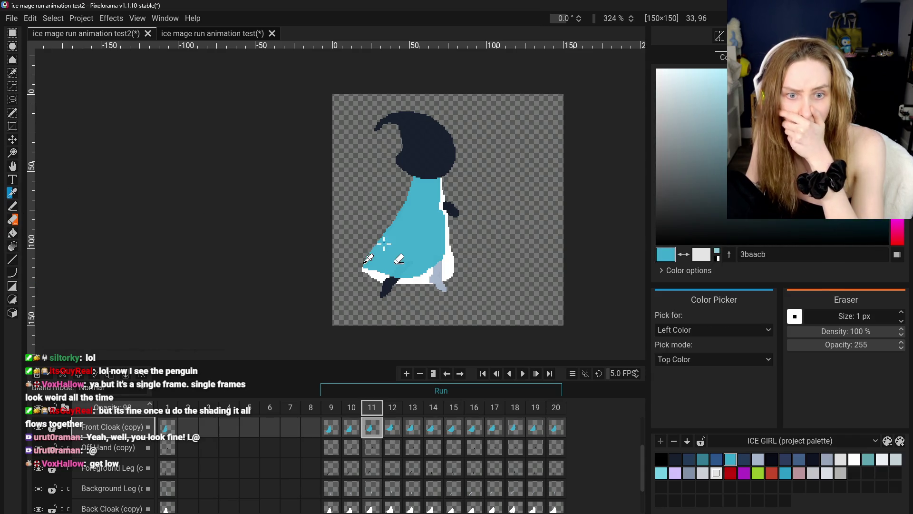
{"action": "left_click", "coordinate": [13, 206]}
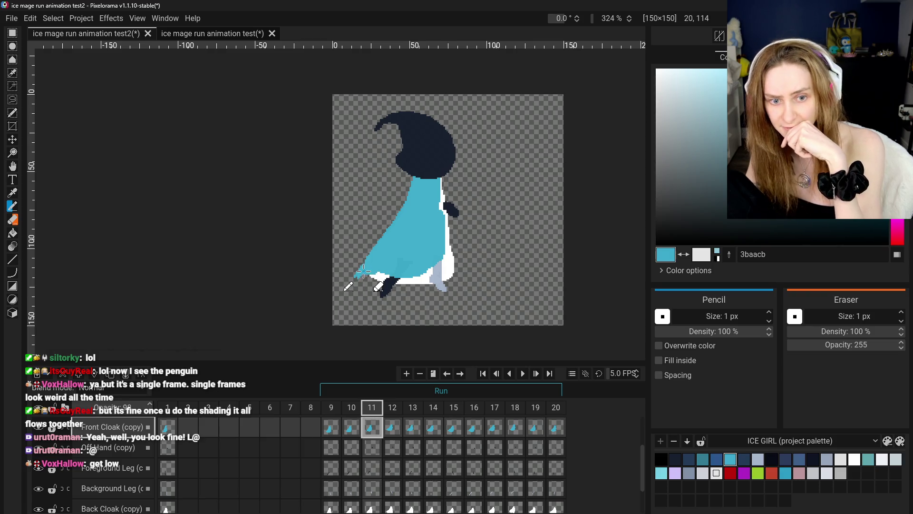
{"action": "left_click", "coordinate": [351, 430]}
{"action": "left_click", "coordinate": [379, 432]}
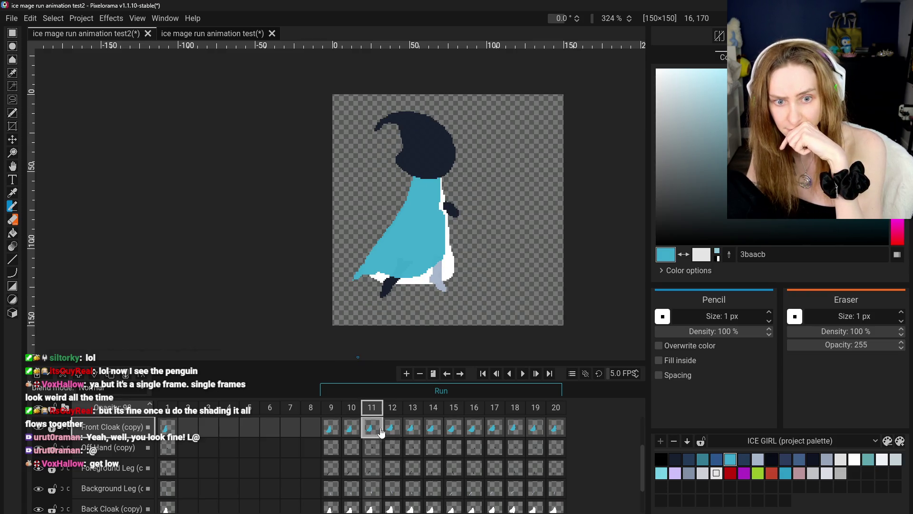
Step: Sample white from the sprite as the drawing colour and return to the Pencil
{"action": "left_click", "coordinate": [12, 193]}
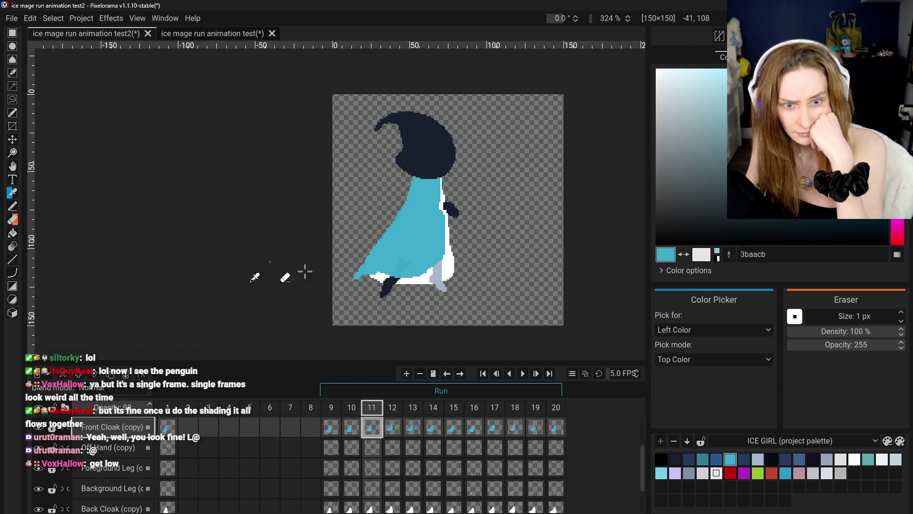
{"action": "left_click", "coordinate": [419, 281]}
{"action": "left_click", "coordinate": [13, 209]}
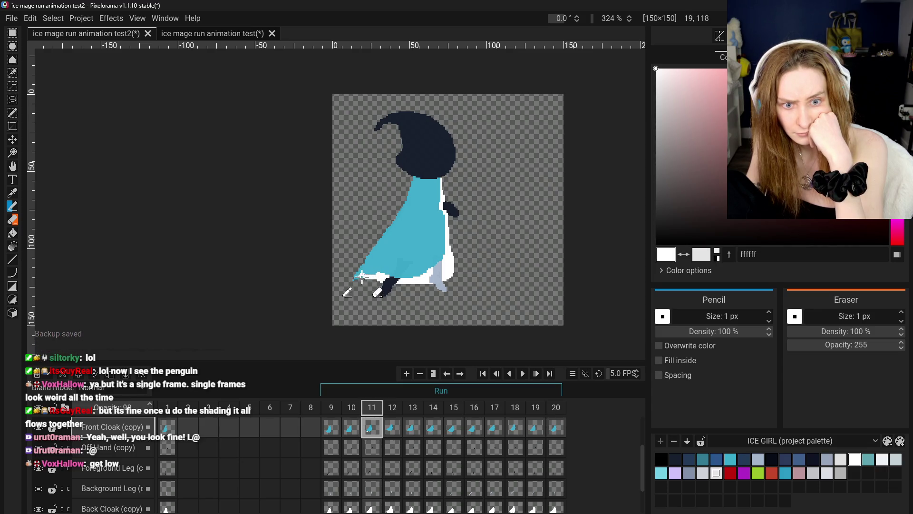
{"action": "scroll", "coordinate": [368, 490], "scroll_direction": "down", "scroll_amount": 1}
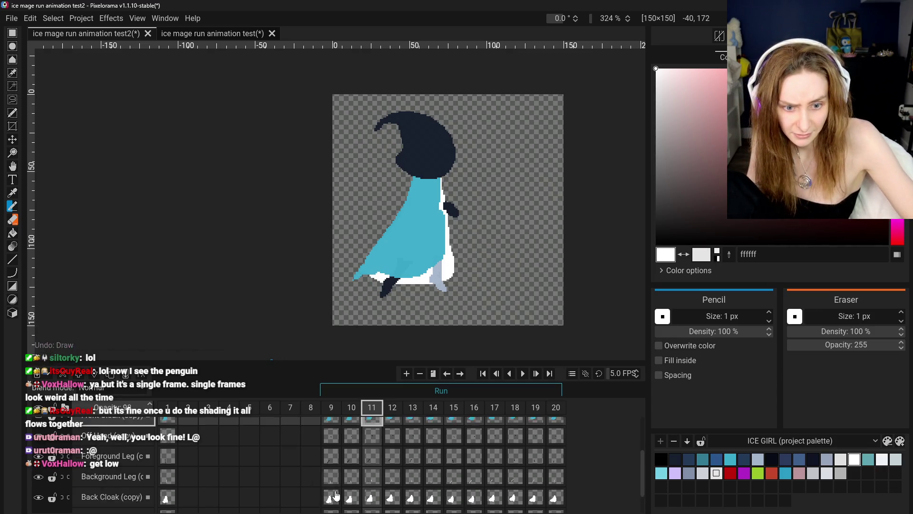
{"action": "left_click", "coordinate": [369, 489]}
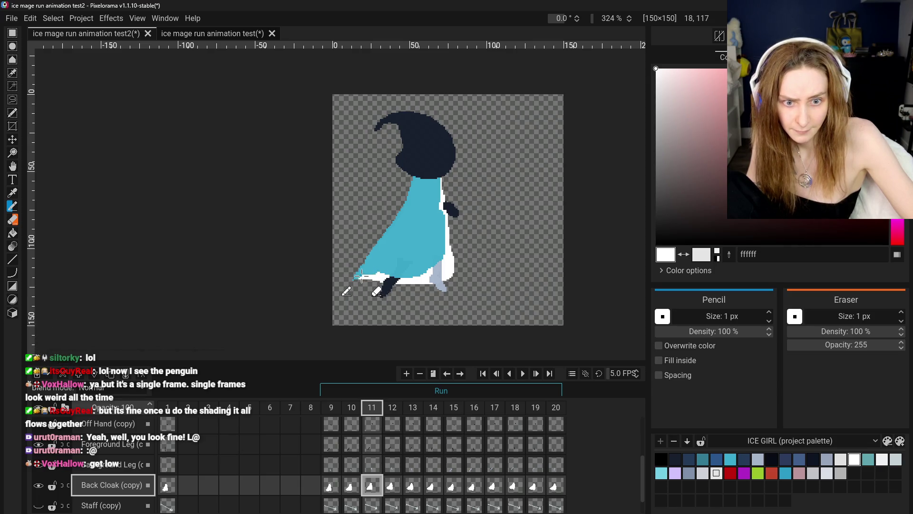
{"action": "scroll", "coordinate": [401, 302], "scroll_direction": "down", "scroll_amount": 1}
{"action": "left_click", "coordinate": [331, 486]}
{"action": "left_click", "coordinate": [372, 486]}
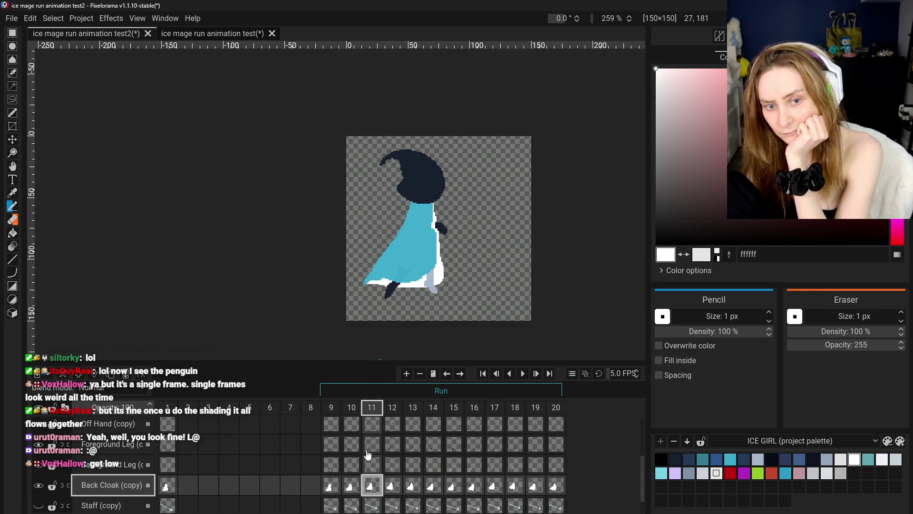
{"action": "left_click", "coordinate": [336, 489]}
{"action": "left_click", "coordinate": [372, 486]}
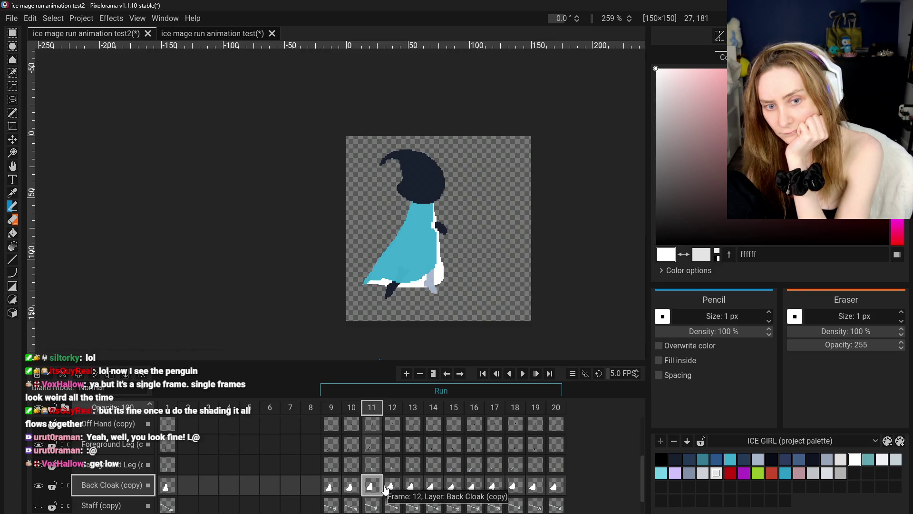
{"action": "left_click", "coordinate": [351, 486]}
{"action": "left_click", "coordinate": [331, 486]}
{"action": "left_click", "coordinate": [352, 486]}
{"action": "left_click", "coordinate": [372, 486]}
{"action": "left_click", "coordinate": [389, 491]}
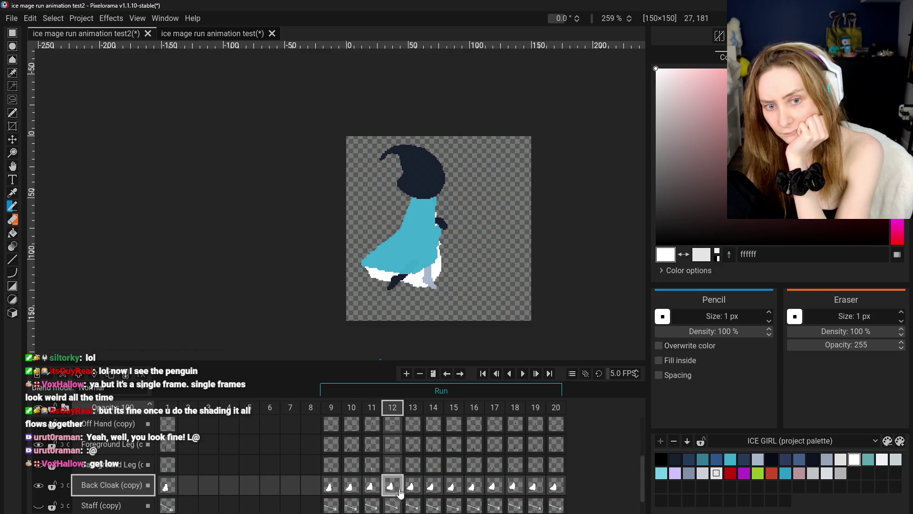
{"action": "left_click", "coordinate": [372, 486]}
{"action": "left_click", "coordinate": [395, 487]}
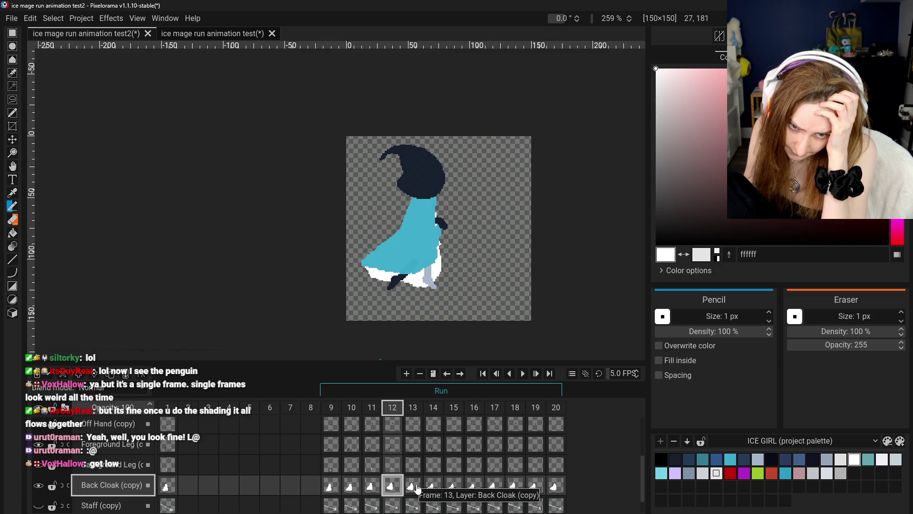
{"action": "left_click", "coordinate": [331, 485]}
{"action": "left_click", "coordinate": [351, 485]}
{"action": "left_click", "coordinate": [370, 489]}
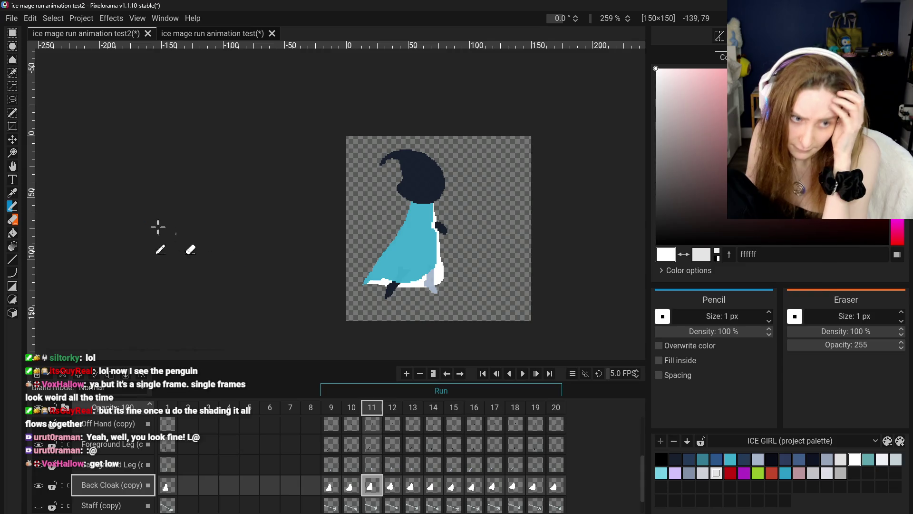
{"action": "key", "text": "e"}
{"action": "scroll", "coordinate": [457, 293], "scroll_direction": "up", "scroll_amount": 1}
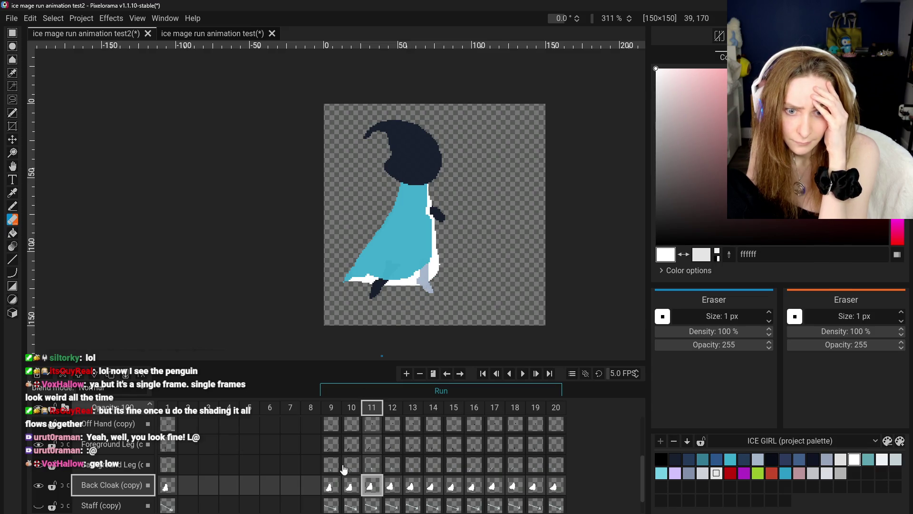
{"action": "left_click", "coordinate": [331, 489]}
{"action": "left_click", "coordinate": [376, 485]}
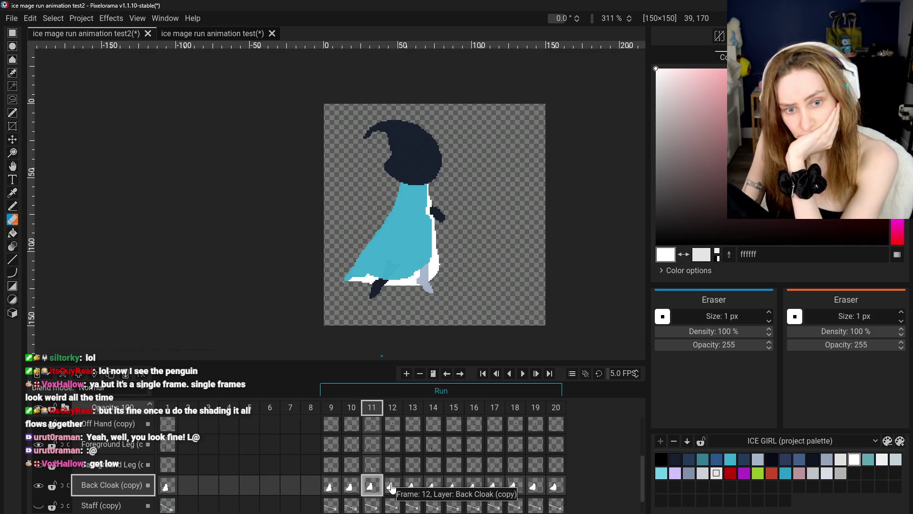
{"action": "left_click", "coordinate": [391, 486]}
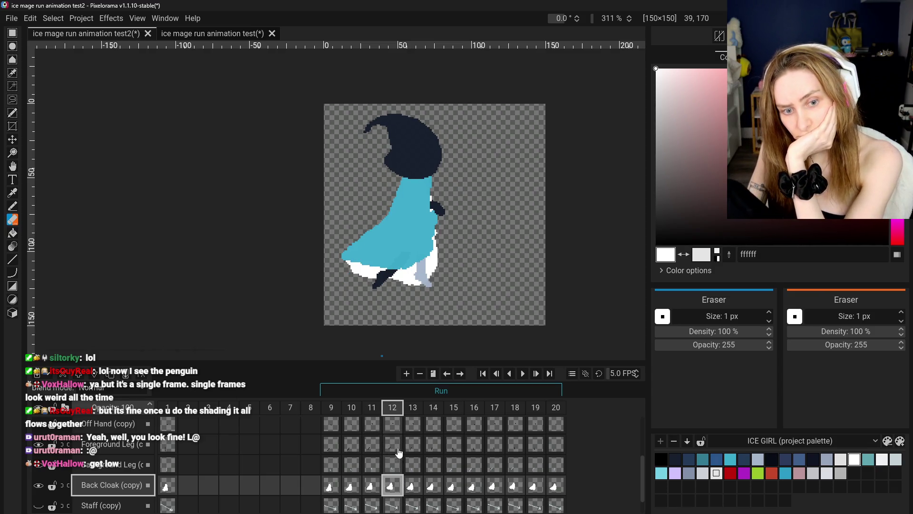
{"action": "left_click", "coordinate": [372, 485]}
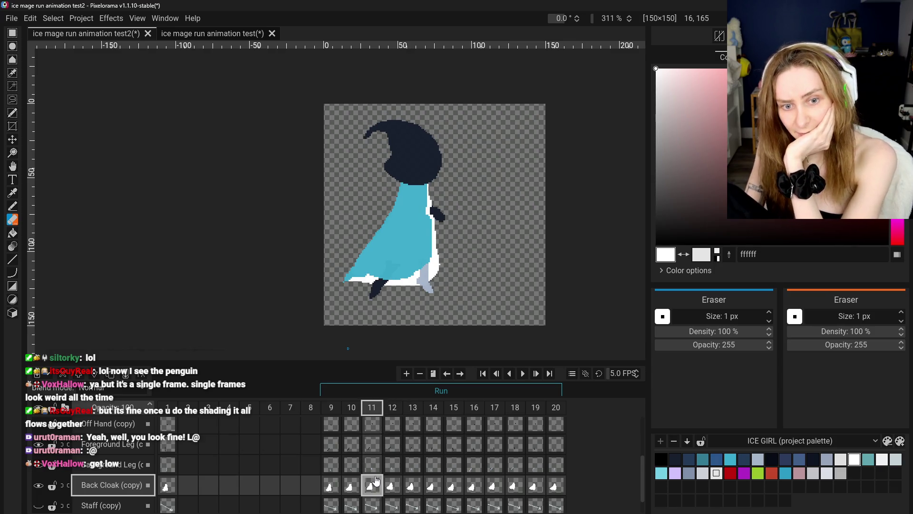
{"action": "scroll", "coordinate": [376, 478], "scroll_direction": "down", "scroll_amount": 1}
{"action": "scroll", "coordinate": [376, 478], "scroll_direction": "up", "scroll_amount": 2}
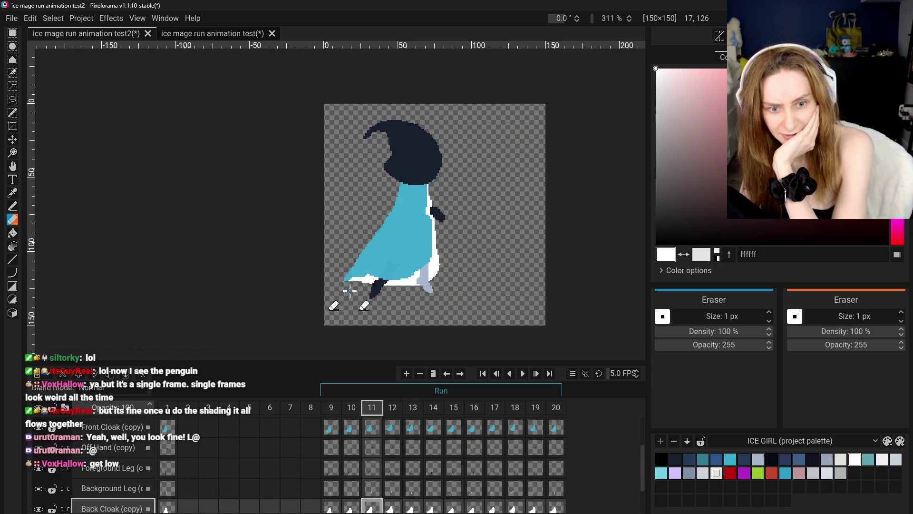
{"action": "scroll", "coordinate": [347, 295], "scroll_direction": "up", "scroll_amount": 3}
{"action": "key", "text": "Up"}
{"action": "key", "text": "Up"}
{"action": "key", "text": "Up"}
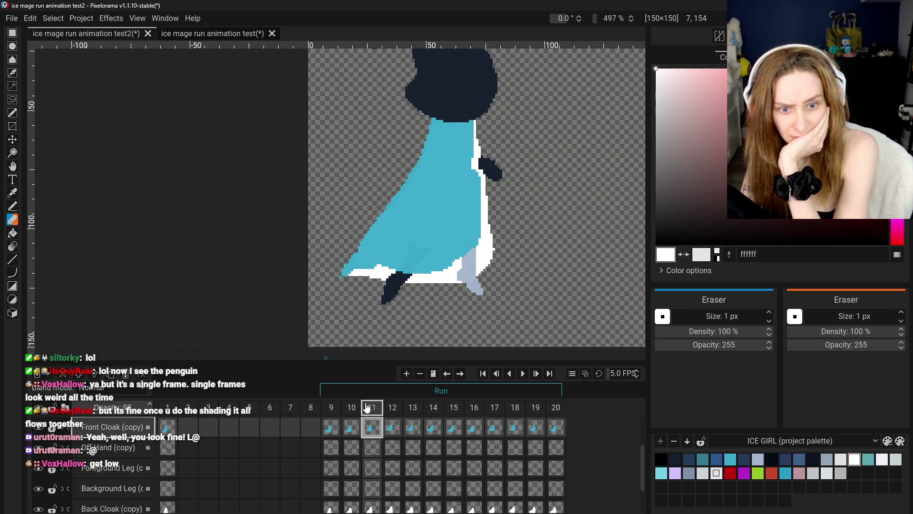
Step: Zoom and pan the canvas to bring the hood and upper cloak into view
{"action": "scroll", "coordinate": [346, 281], "scroll_direction": "down", "scroll_amount": 4}
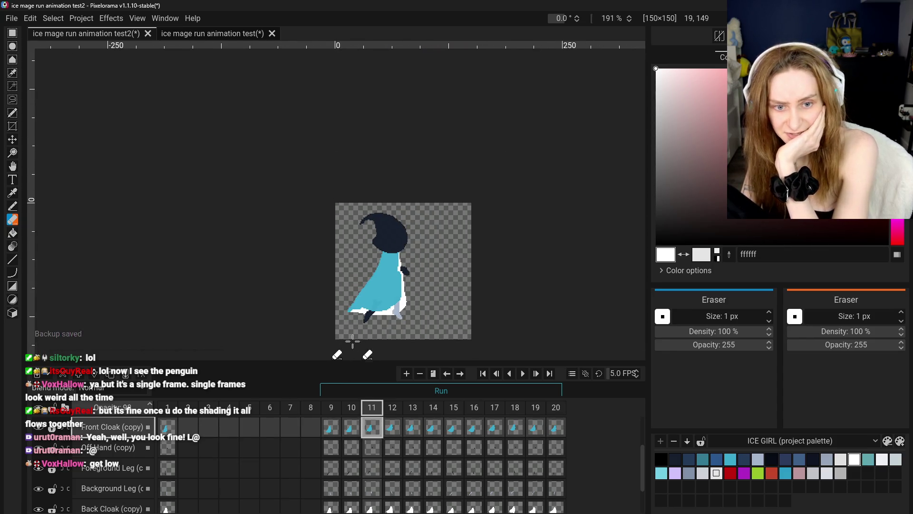
{"action": "scroll", "coordinate": [367, 445], "scroll_direction": "up", "scroll_amount": 1}
{"action": "scroll", "coordinate": [380, 297], "scroll_direction": "up", "scroll_amount": 1}
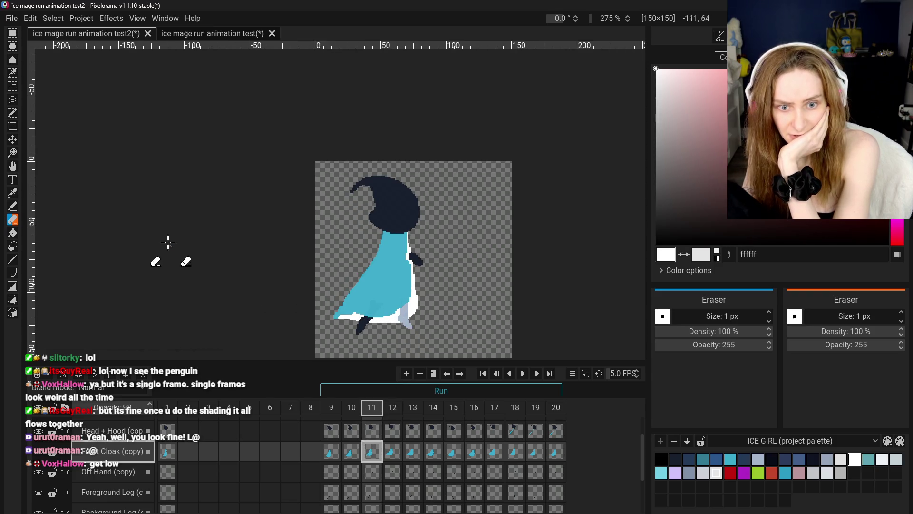
{"action": "scroll", "coordinate": [381, 277], "scroll_direction": "up", "scroll_amount": 2}
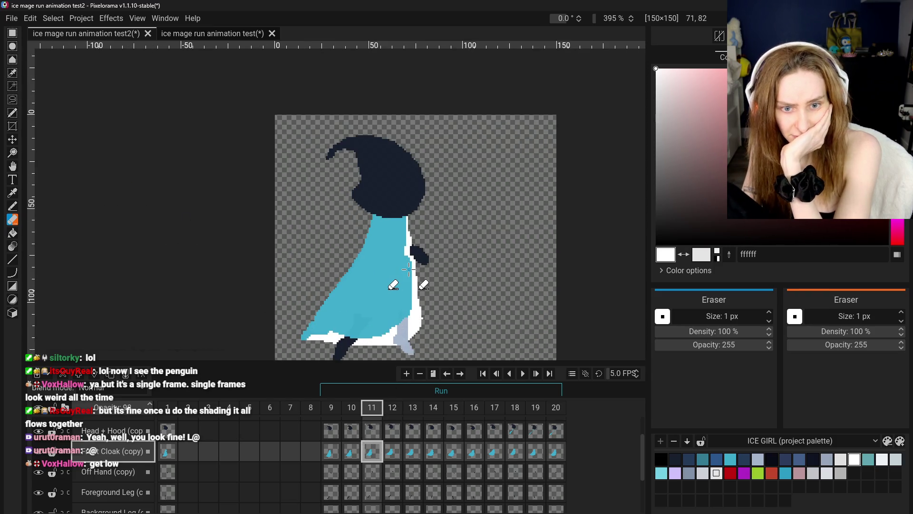
{"action": "left_click", "coordinate": [12, 165]}
{"action": "scroll", "coordinate": [341, 257], "scroll_direction": "up", "scroll_amount": 1}
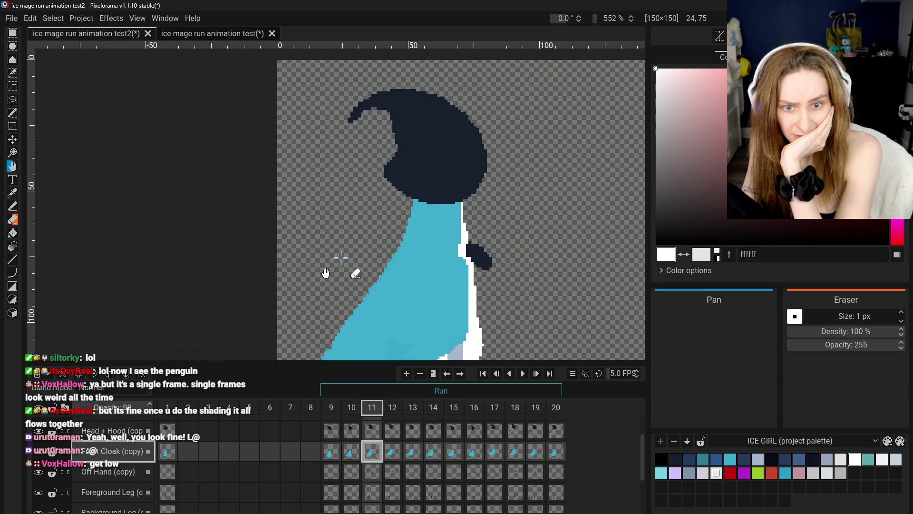
{"action": "left_click_drag", "start_coordinate": [341, 257], "coordinate": [329, 252]}
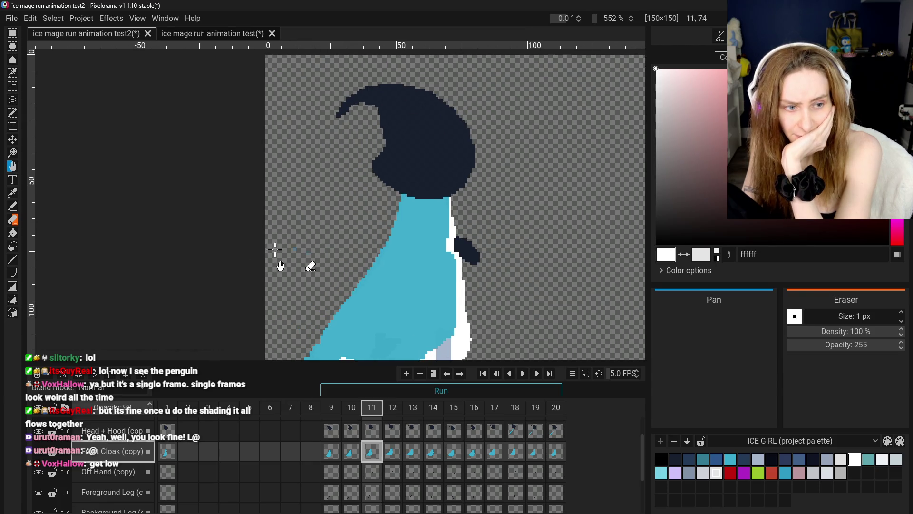
Step: Move the Off Hand shape about 12 px left in frame 11, comparing against frame 10
{"action": "left_click", "coordinate": [117, 469]}
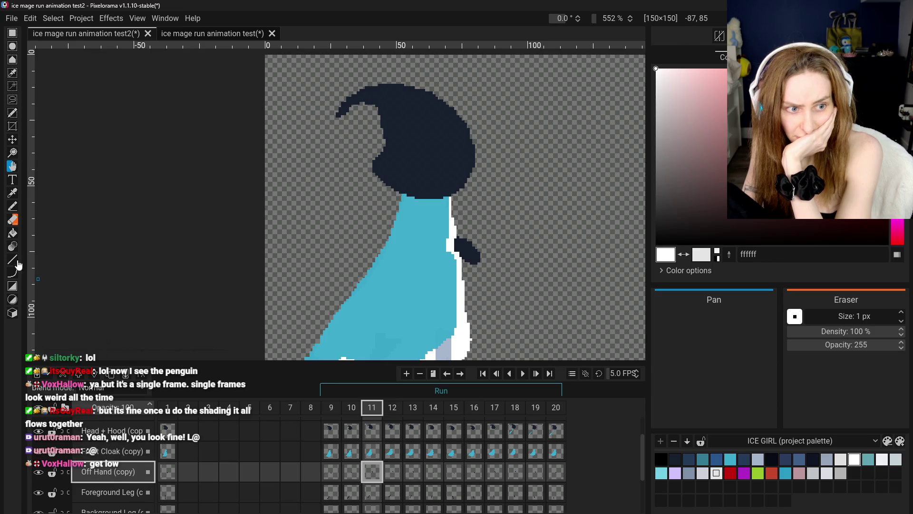
{"action": "left_click_drag", "start_coordinate": [378, 303], "coordinate": [372, 303]}
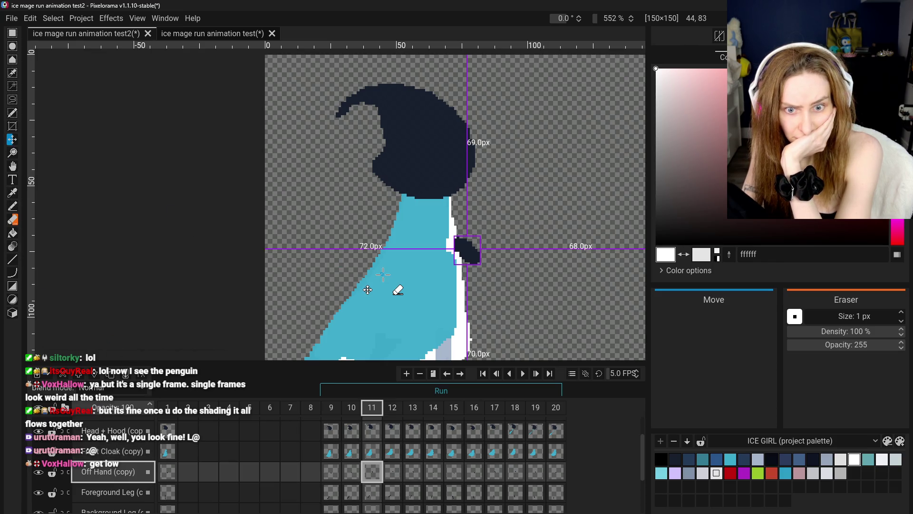
{"action": "left_click", "coordinate": [351, 472]}
{"action": "left_click", "coordinate": [372, 472]}
{"action": "left_click", "coordinate": [354, 478]}
{"action": "left_click", "coordinate": [372, 475]}
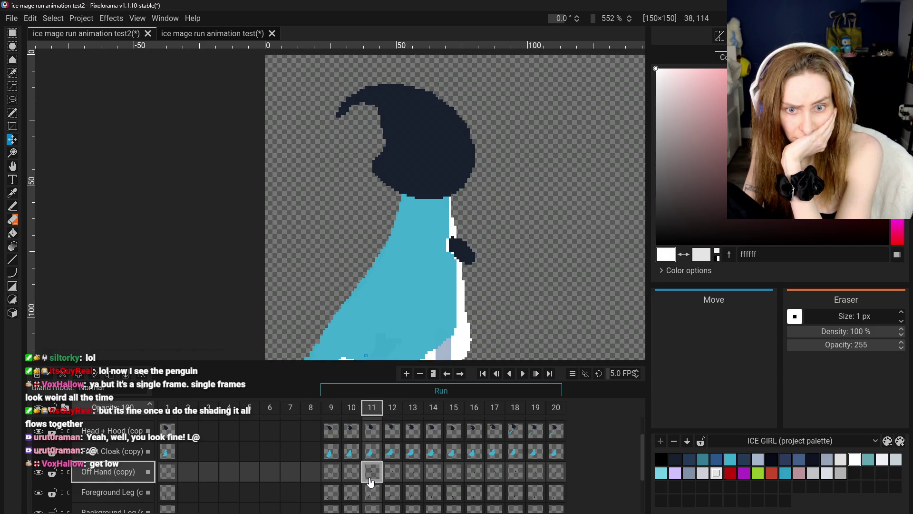
{"action": "left_click", "coordinate": [351, 472]}
{"action": "left_click", "coordinate": [372, 472]}
{"action": "scroll", "coordinate": [364, 319], "scroll_direction": "down", "scroll_amount": 3}
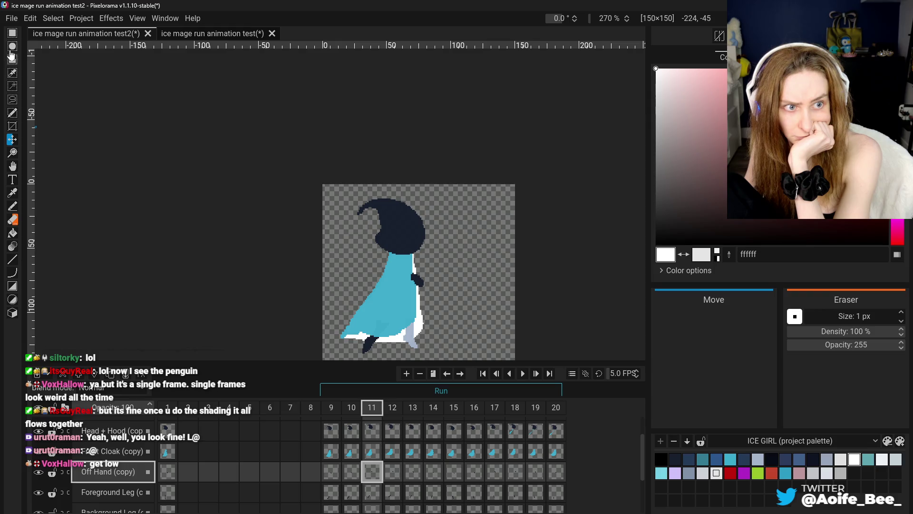
{"action": "scroll", "coordinate": [365, 470], "scroll_direction": "down", "scroll_amount": 3}
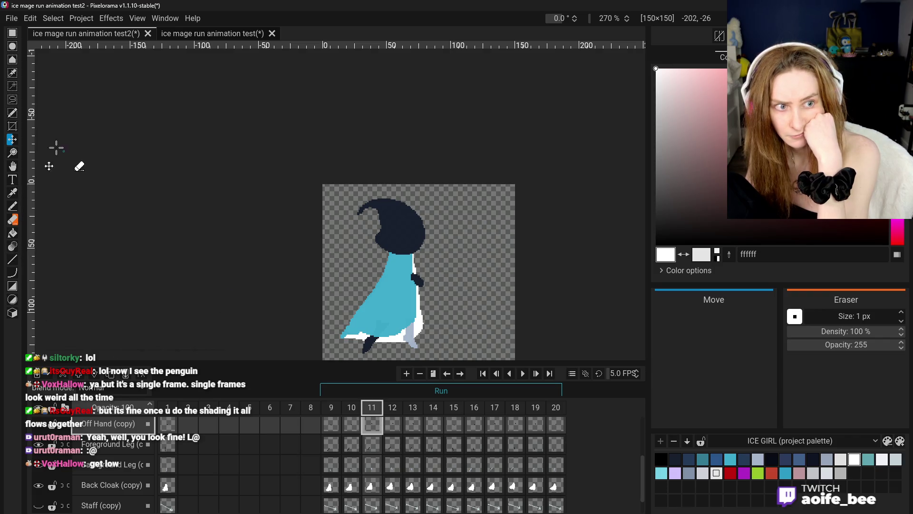
{"action": "left_click", "coordinate": [12, 166]}
{"action": "scroll", "coordinate": [228, 248], "scroll_direction": "up", "scroll_amount": 4}
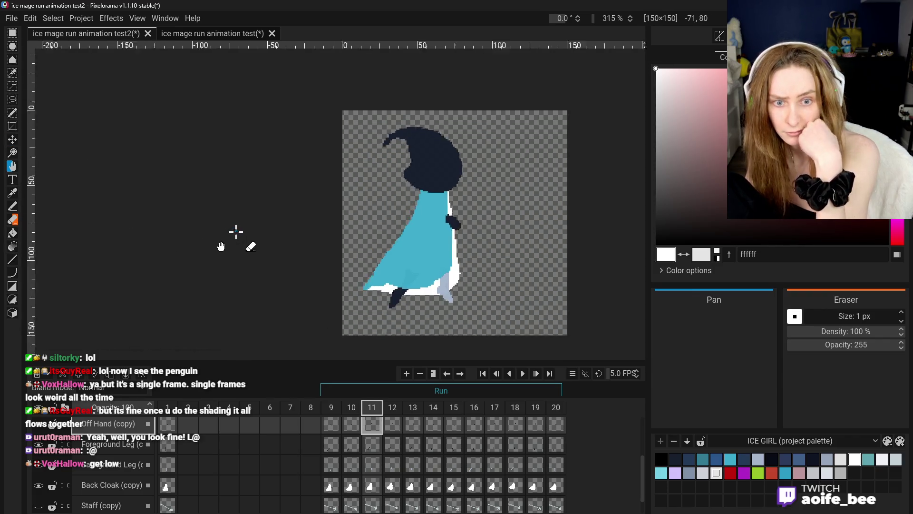
{"action": "left_click", "coordinate": [335, 487]}
{"action": "scroll", "coordinate": [336, 483], "scroll_direction": "down", "scroll_amount": 2}
{"action": "scroll", "coordinate": [336, 479], "scroll_direction": "up", "scroll_amount": 2}
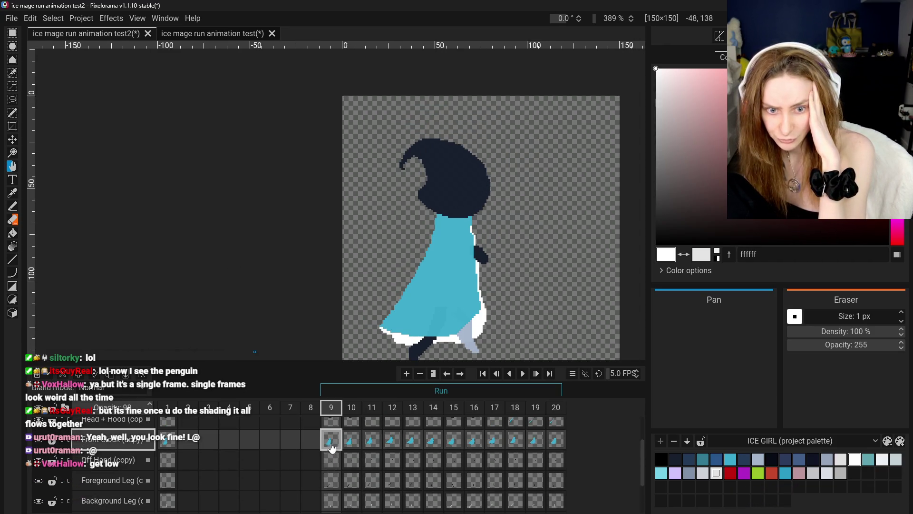
{"action": "left_click", "coordinate": [351, 498]}
{"action": "scroll", "coordinate": [353, 442], "scroll_direction": "up", "scroll_amount": 2}
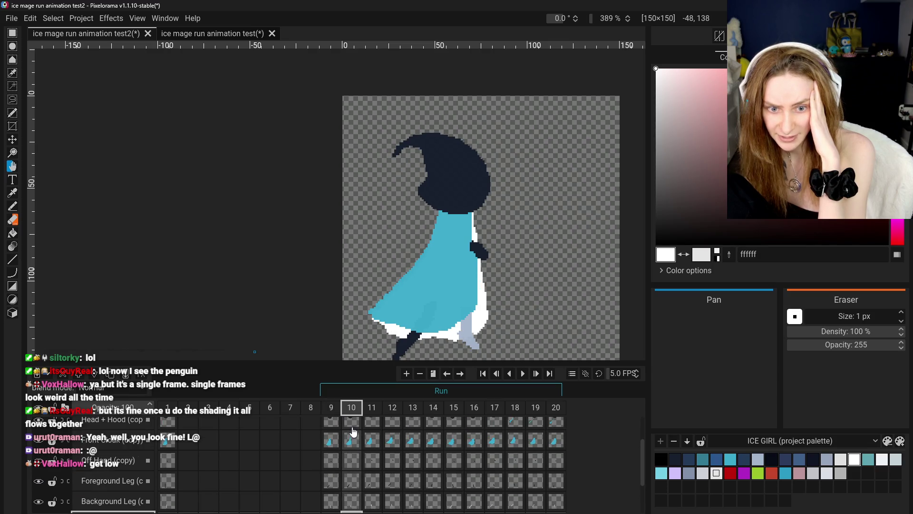
{"action": "left_click", "coordinate": [355, 441]}
{"action": "left_click", "coordinate": [378, 446]}
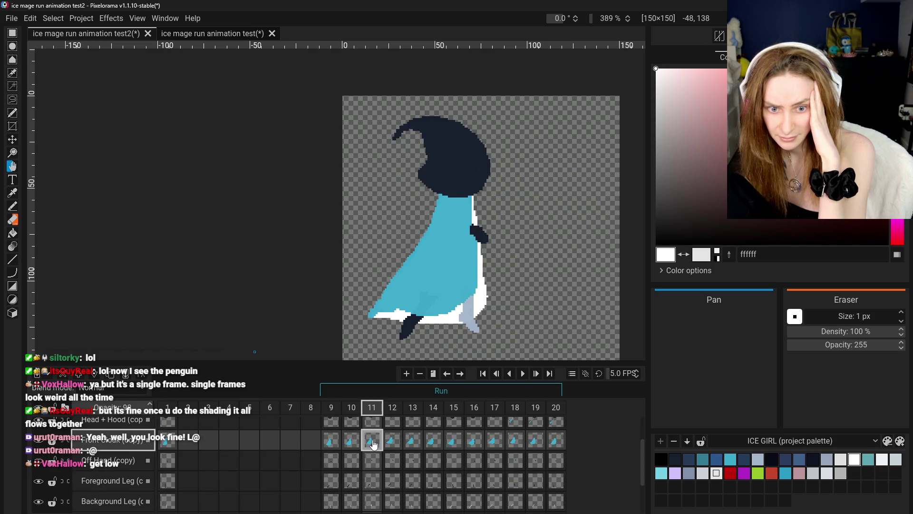
{"action": "left_click", "coordinate": [391, 442]}
{"action": "scroll", "coordinate": [399, 449], "scroll_direction": "down", "scroll_amount": 1}
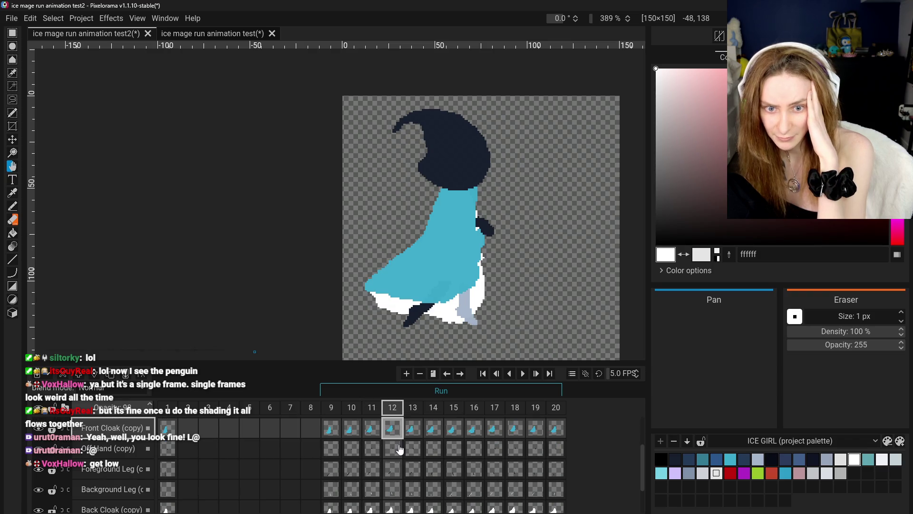
{"action": "left_click", "coordinate": [373, 432]}
{"action": "key", "text": "Left"}
{"action": "key", "text": "Right"}
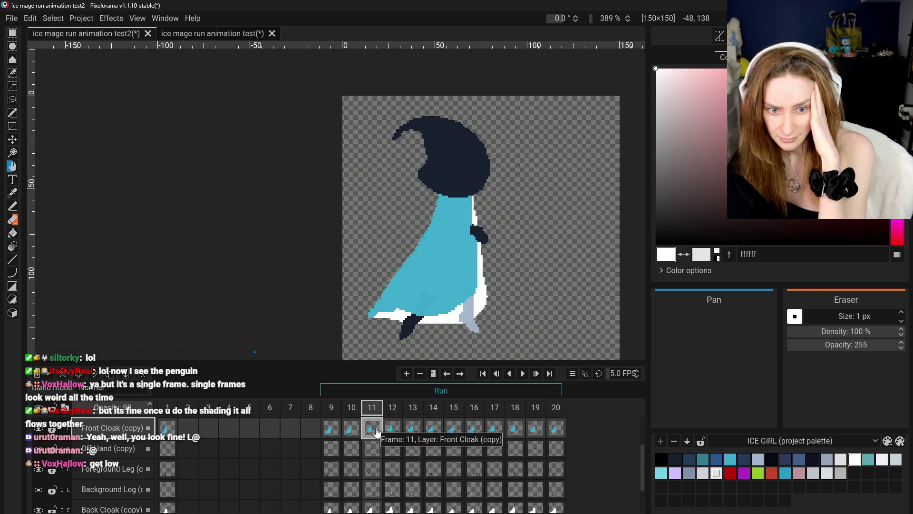
{"action": "left_click", "coordinate": [387, 433]}
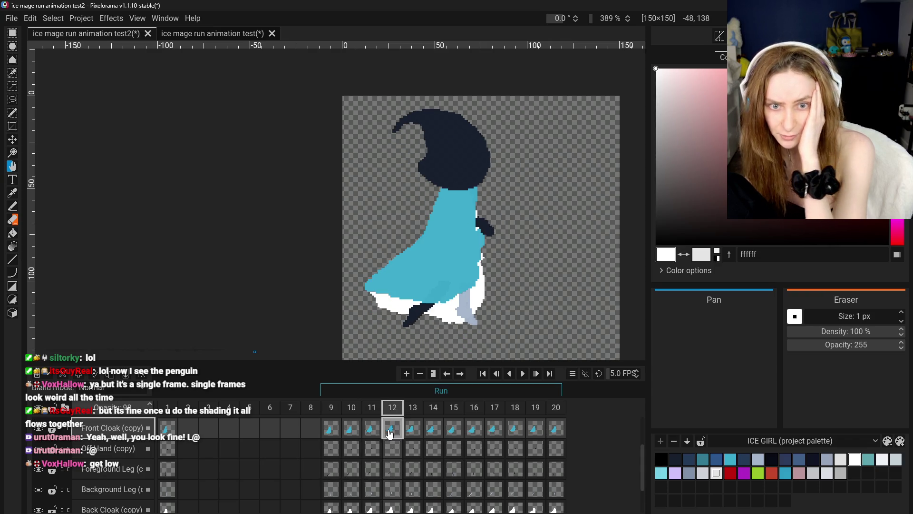
{"action": "left_click", "coordinate": [372, 431]}
{"action": "scroll", "coordinate": [371, 437], "scroll_direction": "down", "scroll_amount": 1}
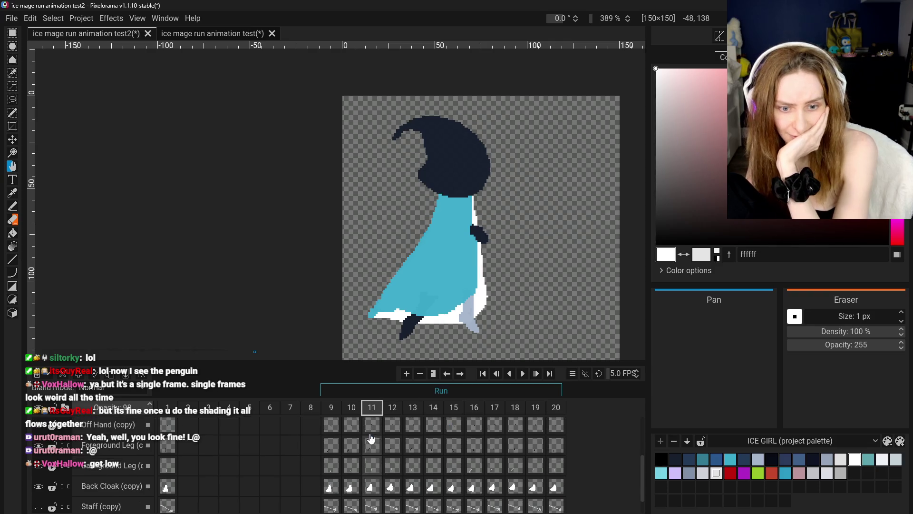
{"action": "left_click", "coordinate": [372, 486], "text": "ctrl"}
{"action": "scroll", "coordinate": [372, 475], "scroll_direction": "up", "scroll_amount": 1}
{"action": "scroll", "coordinate": [374, 461], "scroll_direction": "down", "scroll_amount": 1}
{"action": "scroll", "coordinate": [375, 464], "scroll_direction": "down", "scroll_amount": 1}
{"action": "scroll", "coordinate": [379, 476], "scroll_direction": "up", "scroll_amount": 2}
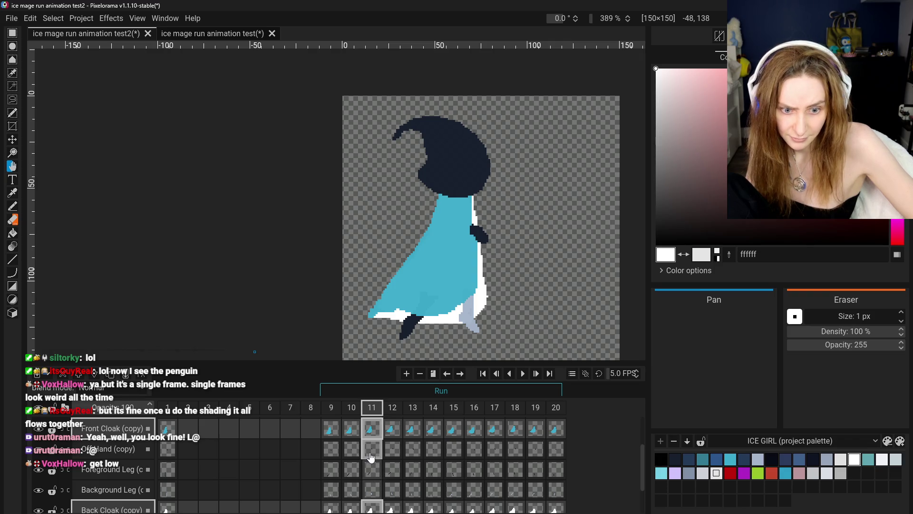
Step: Clone the selected frame 11 cels into frame 12
{"action": "right_click", "coordinate": [372, 456]}
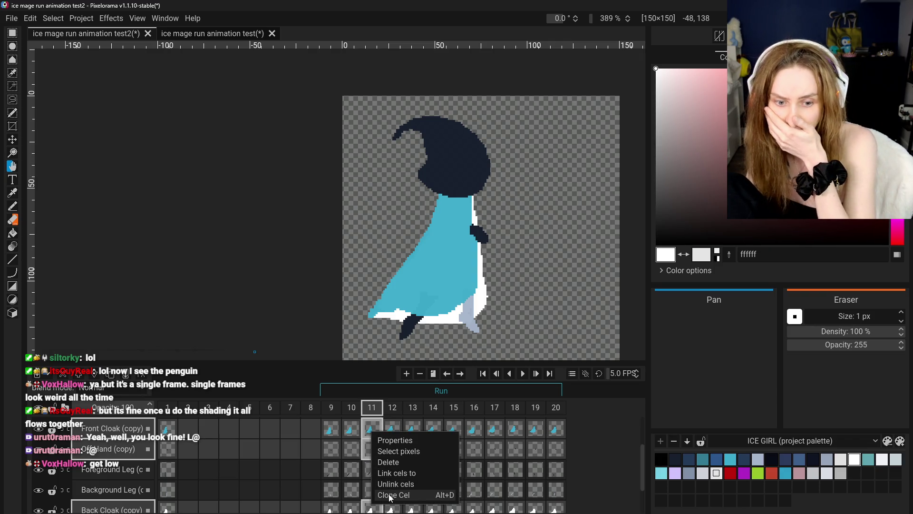
{"action": "left_click", "coordinate": [391, 495]}
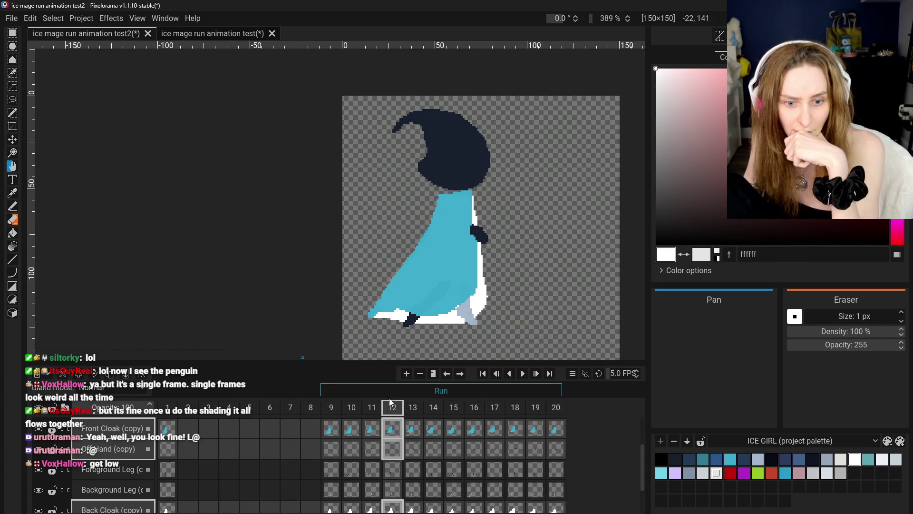
{"action": "scroll", "coordinate": [247, 428], "scroll_direction": "up", "scroll_amount": 2}
{"action": "scroll", "coordinate": [110, 416], "scroll_direction": "up", "scroll_amount": 1}
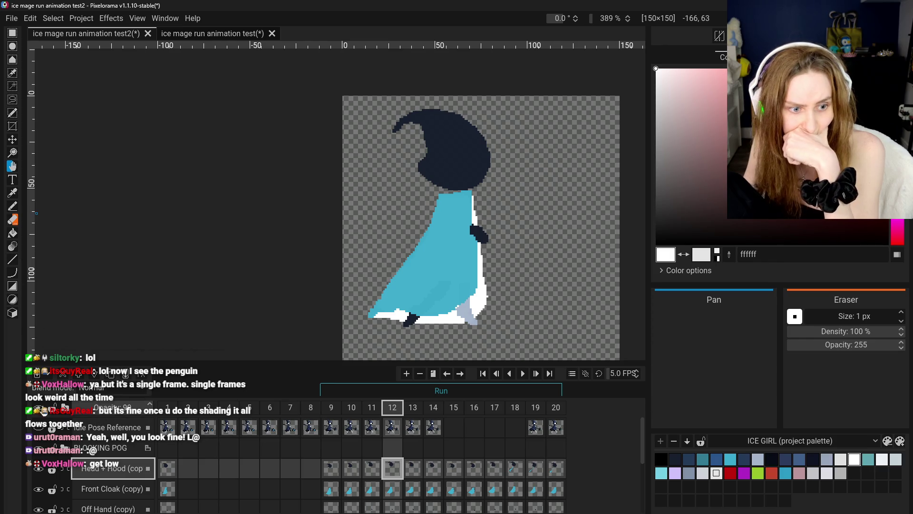
Step: Raise the frame 12 Front Cloak and Off Hand cels by 3 px, then deselect
{"action": "left_click", "coordinate": [13, 140]}
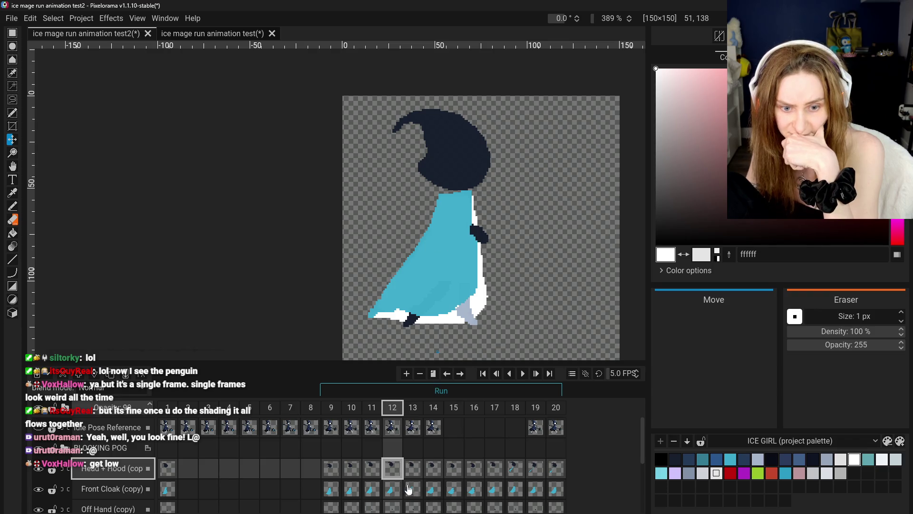
{"action": "left_click", "coordinate": [393, 487]}
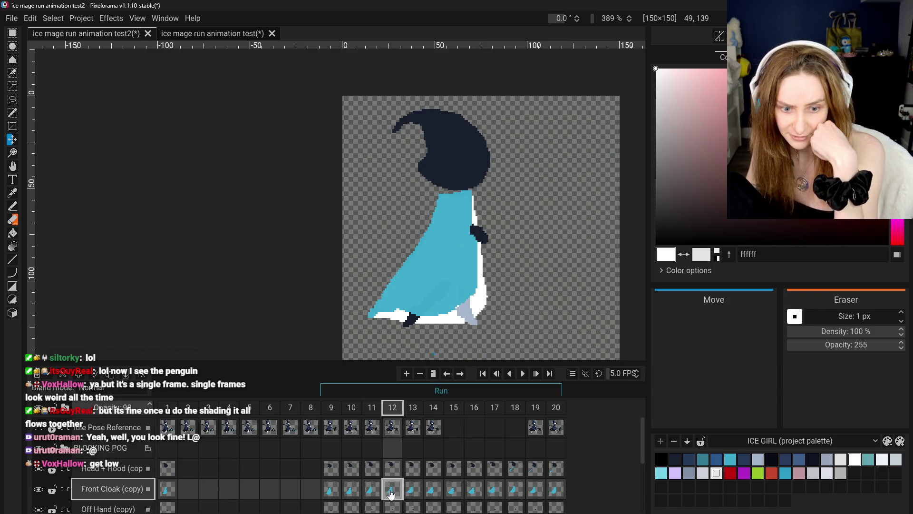
{"action": "scroll", "coordinate": [401, 484], "scroll_direction": "down", "scroll_amount": 1}
{"action": "scroll", "coordinate": [401, 485], "scroll_direction": "down", "scroll_amount": 1}
{"action": "scroll", "coordinate": [394, 481], "scroll_direction": "down", "scroll_amount": 1}
{"action": "scroll", "coordinate": [393, 475], "scroll_direction": "up", "scroll_amount": 2}
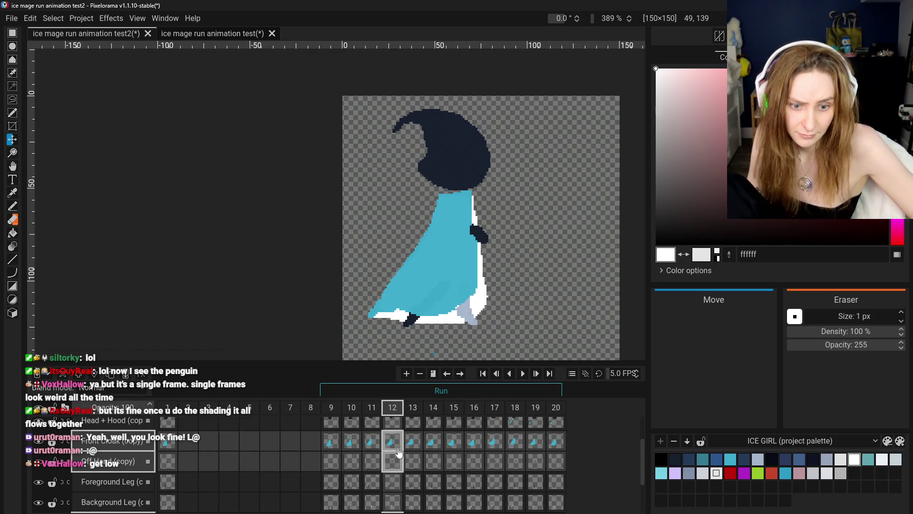
{"action": "left_click", "coordinate": [393, 461], "text": "ctrl"}
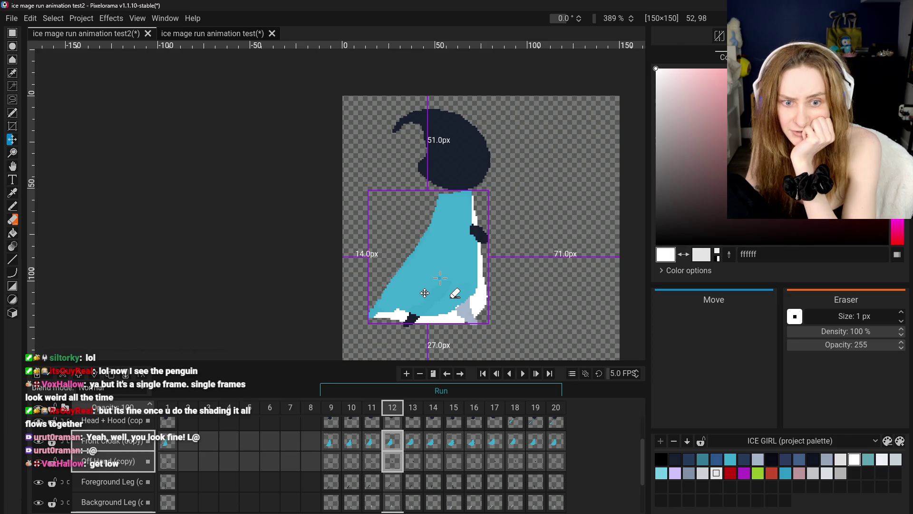
{"action": "left_click_drag", "start_coordinate": [425, 293], "coordinate": [425, 288]}
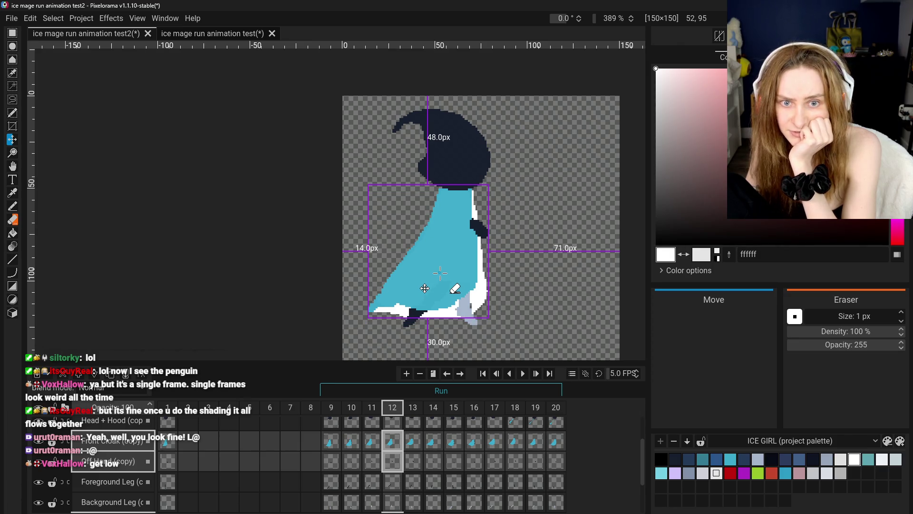
{"action": "key", "text": "ctrl+shift+a"}
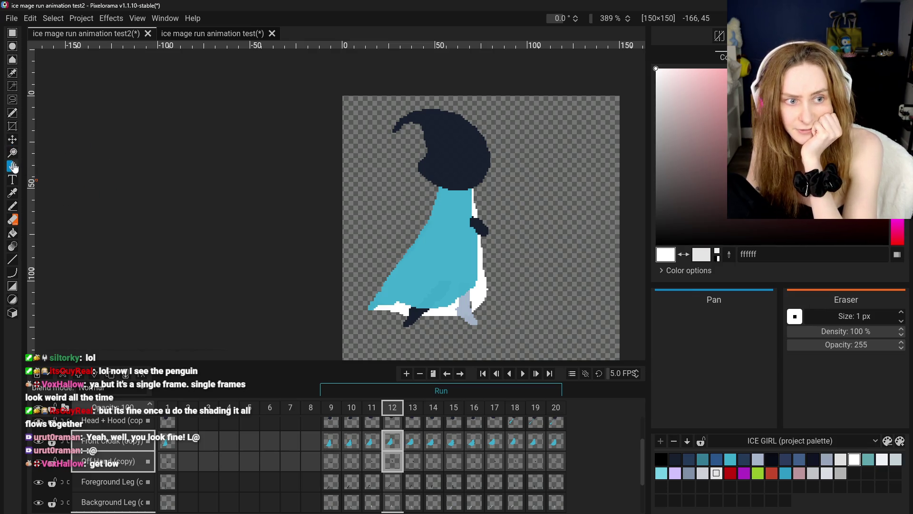
Step: Switch to the Eraser
{"action": "left_click", "coordinate": [15, 221]}
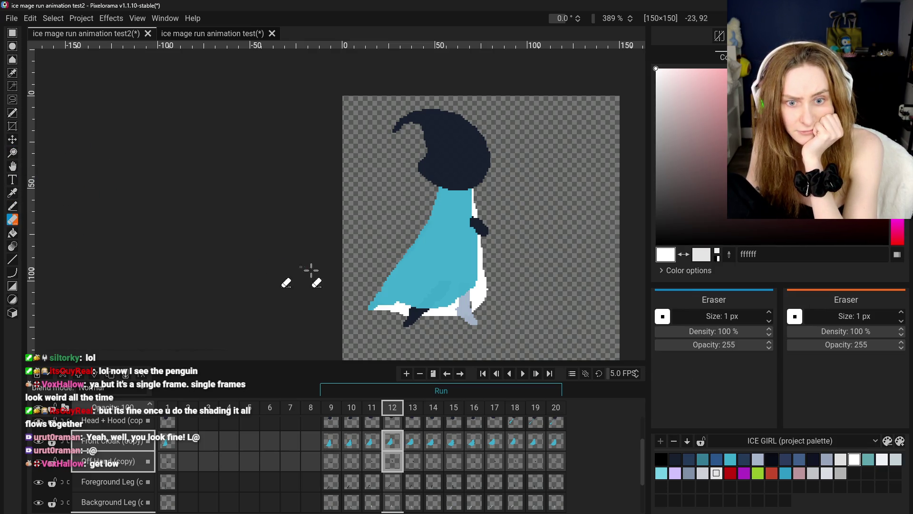
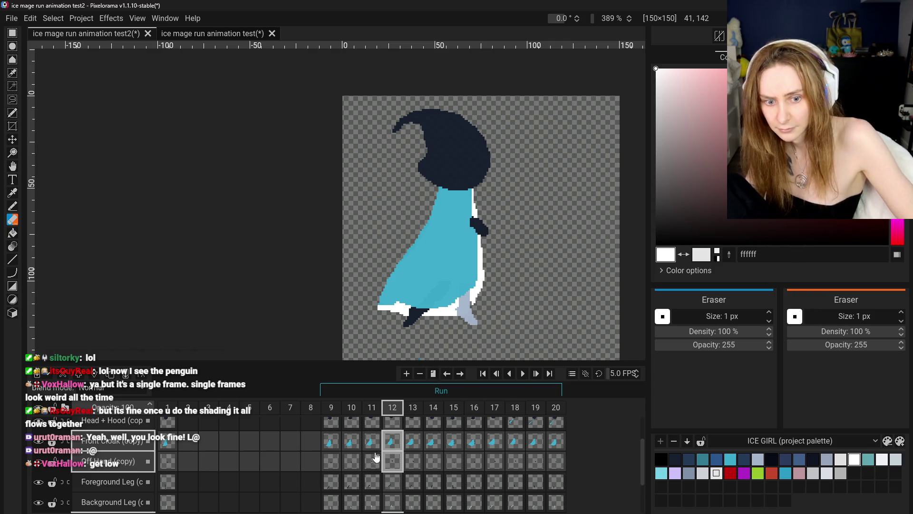
Step: Compare the run poses across frames 9 to 13, then return to frame 12
{"action": "left_click", "coordinate": [369, 460]}
{"action": "key", "text": "Right"}
{"action": "left_click", "coordinate": [362, 468]}
{"action": "key", "text": "Right"}
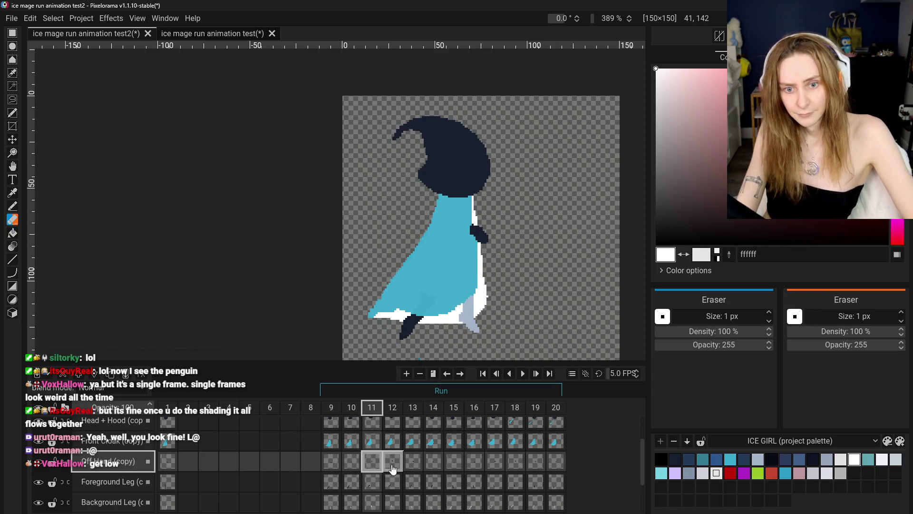
{"action": "key", "text": "Right"}
{"action": "left_click", "coordinate": [333, 462]}
{"action": "key", "text": "Right"}
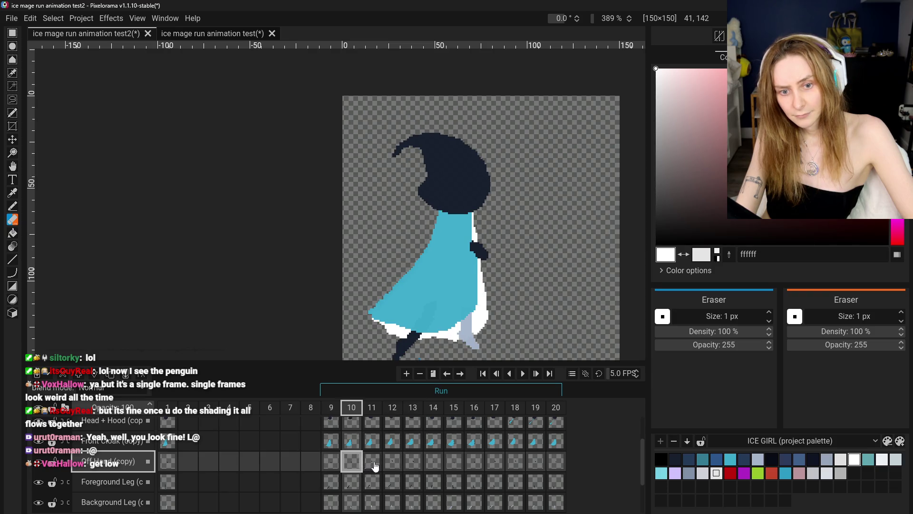
{"action": "key", "text": "Right"}
{"action": "left_click", "coordinate": [398, 461]}
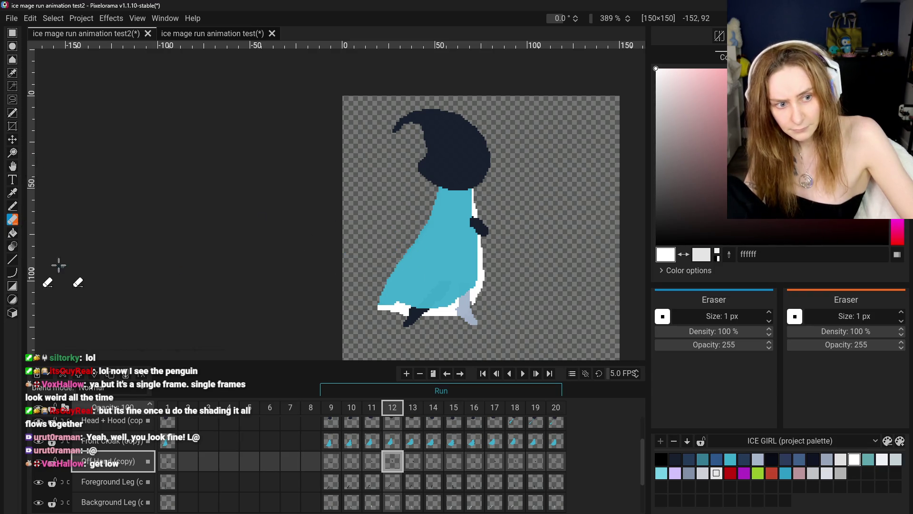
Step: Select the Back Cloak layer in frame 12 and preview the neighbouring frames against it
{"action": "left_click", "coordinate": [12, 206]}
{"action": "left_click", "coordinate": [12, 220]}
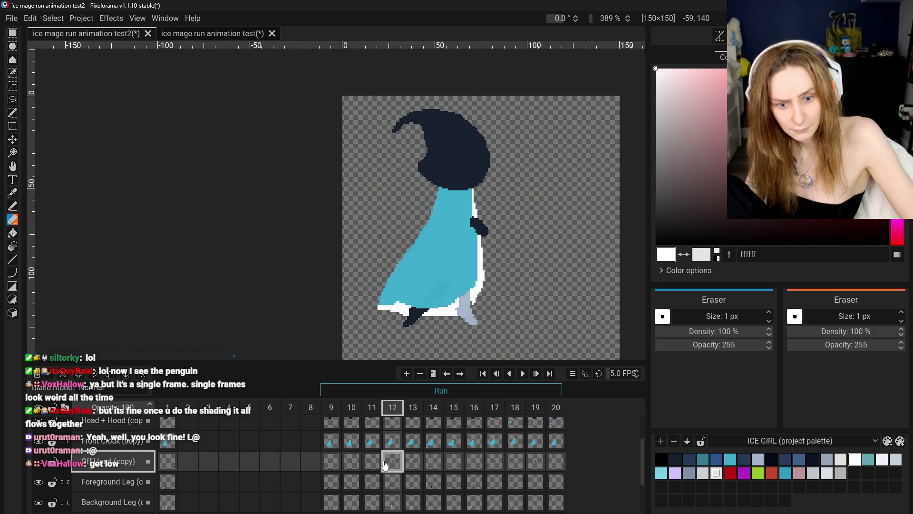
{"action": "left_click", "coordinate": [390, 438]}
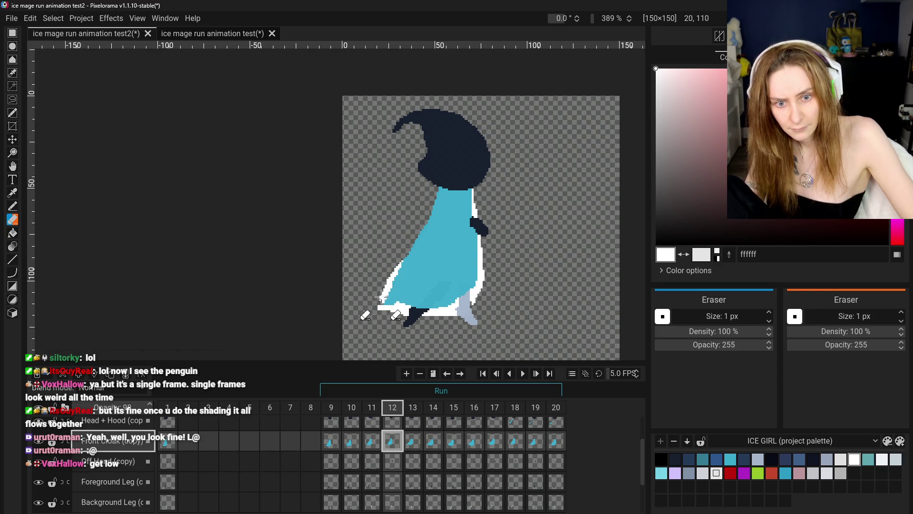
{"action": "scroll", "coordinate": [391, 469], "scroll_direction": "down", "scroll_amount": 2}
{"action": "left_click", "coordinate": [391, 487]}
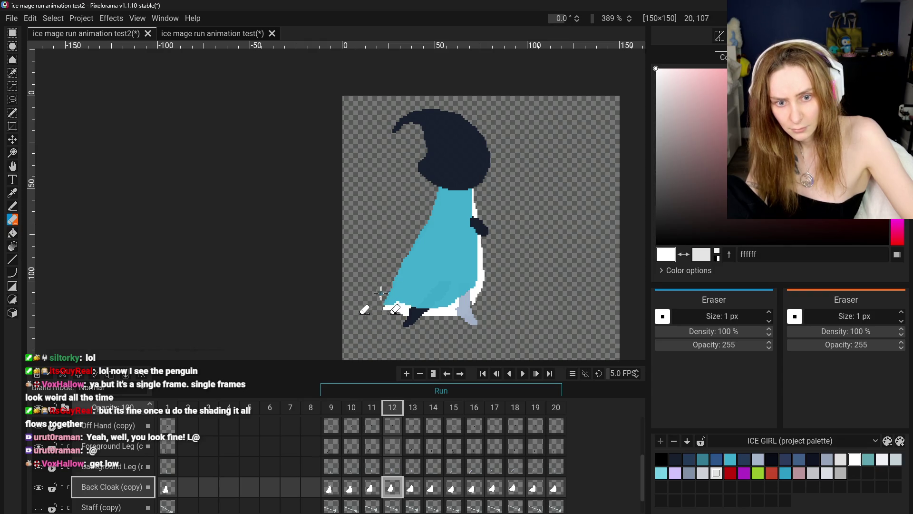
{"action": "left_click", "coordinate": [352, 489]}
{"action": "left_click", "coordinate": [372, 489]}
{"action": "left_click", "coordinate": [393, 489]}
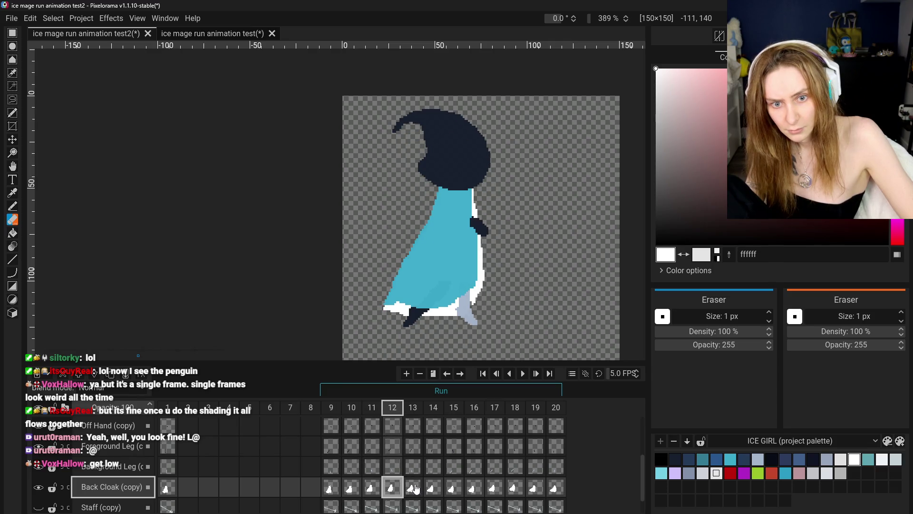
Step: With the Pencil selected, compare the Back Cloak pose in frames 10 and 11 against frame 12
{"action": "left_click", "coordinate": [13, 206]}
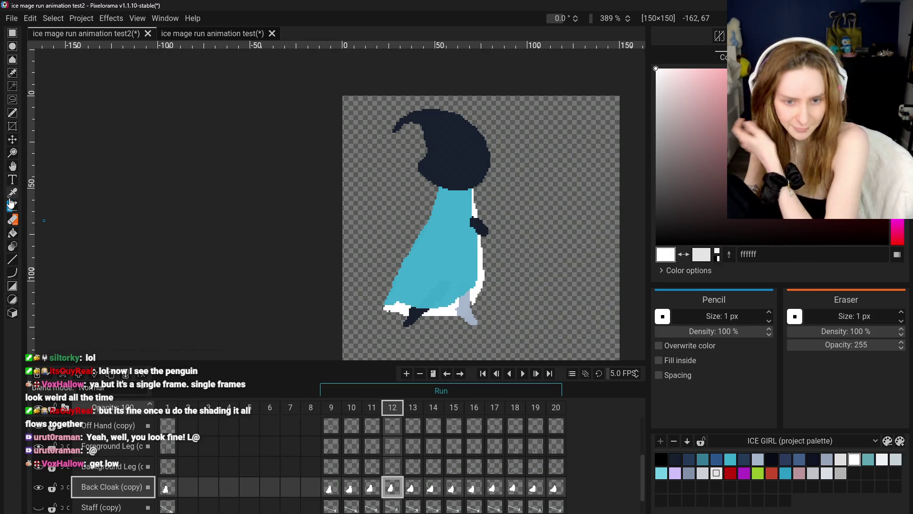
{"action": "left_click", "coordinate": [331, 487]}
{"action": "left_click", "coordinate": [351, 487]}
{"action": "left_click", "coordinate": [372, 486]}
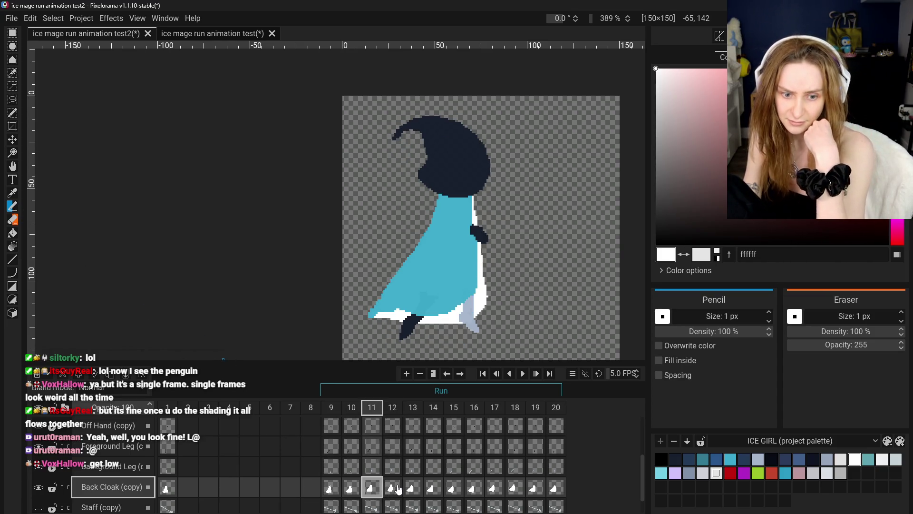
{"action": "left_click", "coordinate": [331, 487]}
{"action": "left_click", "coordinate": [351, 487]}
{"action": "left_click", "coordinate": [392, 487]}
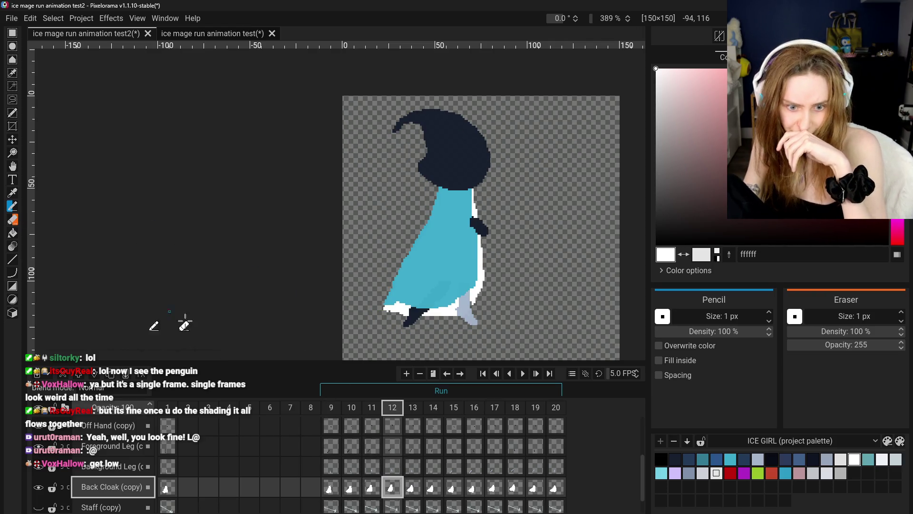
{"action": "scroll", "coordinate": [376, 459], "scroll_direction": "up", "scroll_amount": 2}
Step: On the Front Cloak cel of frame 12, erase the white trim along the lower-left hem
{"action": "left_click", "coordinate": [392, 442]}
{"action": "left_click_drag", "start_coordinate": [425, 209], "coordinate": [410, 260]}
{"action": "key", "text": "ctrl+z"}
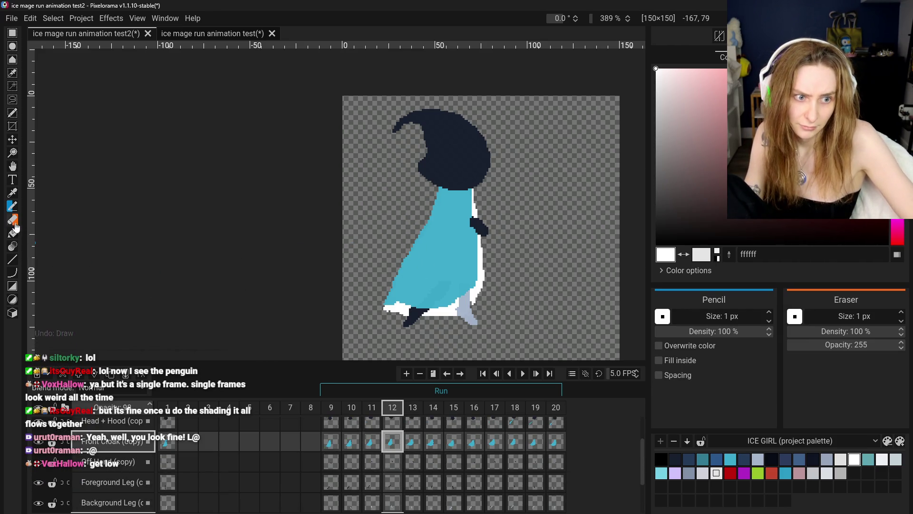
{"action": "key", "text": "e"}
{"action": "left_click_drag", "start_coordinate": [426, 221], "coordinate": [400, 275]}
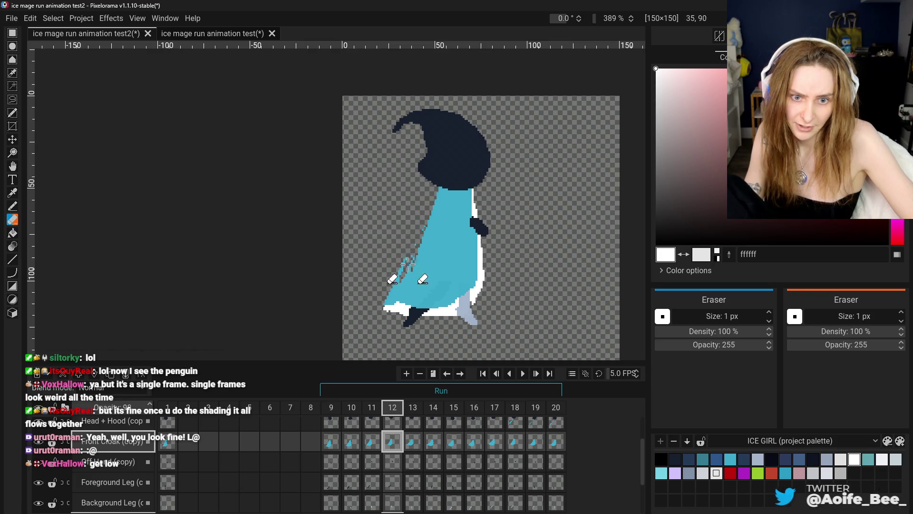
{"action": "key", "text": "ctrl+z"}
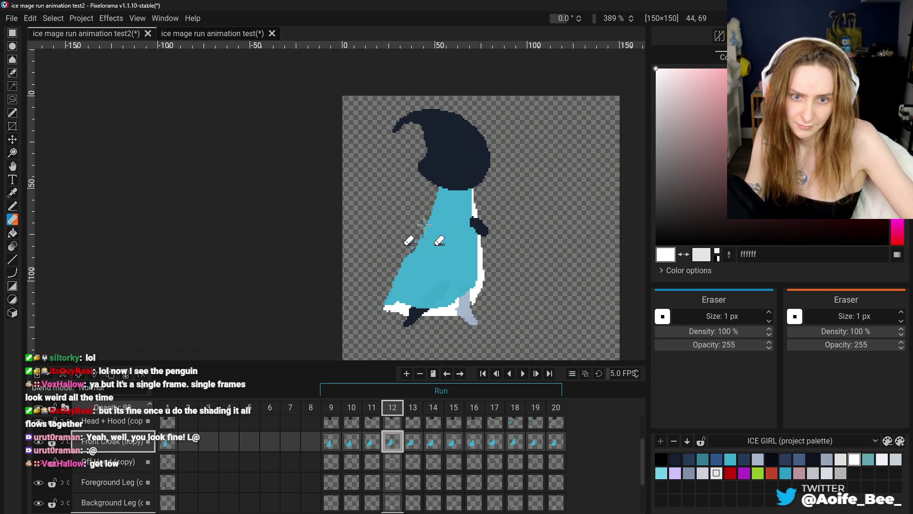
{"action": "left_click_drag", "start_coordinate": [415, 229], "coordinate": [387, 308]}
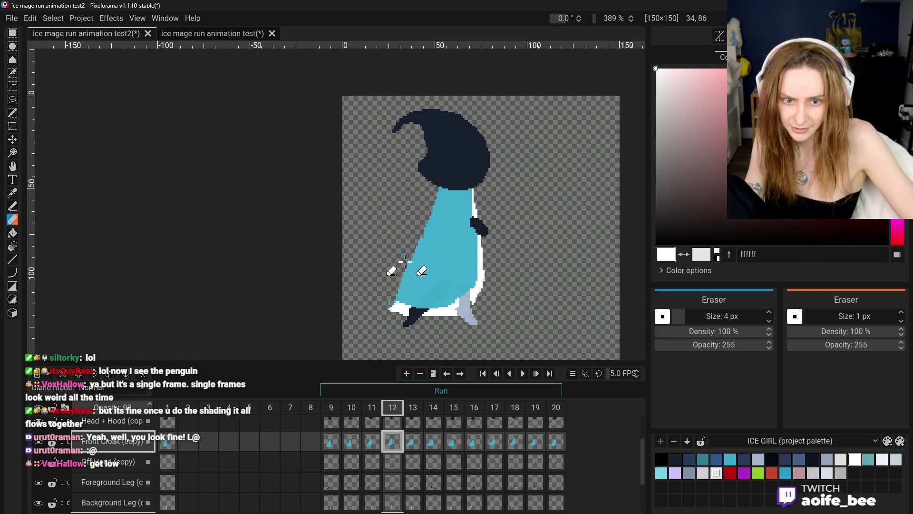
{"action": "left_click", "coordinate": [390, 308]}
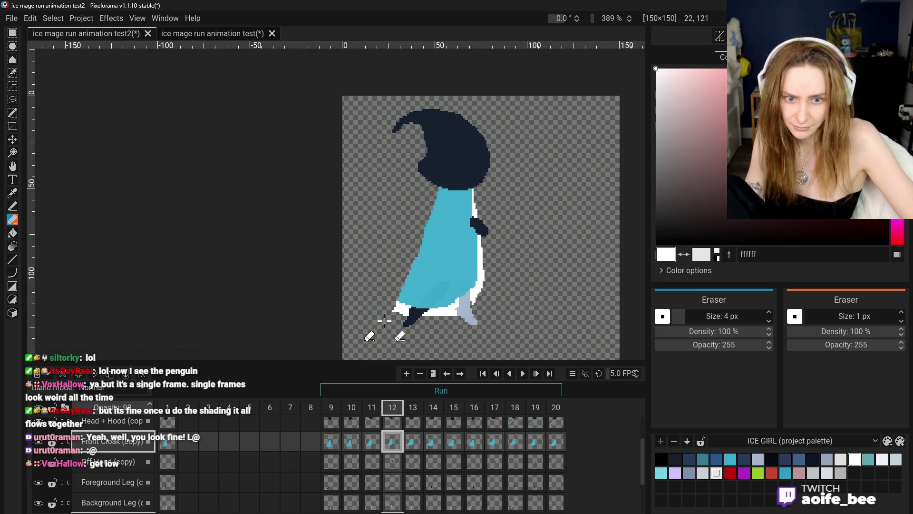
Step: Sample the cloak cyan 3baacb and pencil the cloak's left edge wider
{"action": "scroll", "coordinate": [363, 342], "scroll_direction": "down", "scroll_amount": 2}
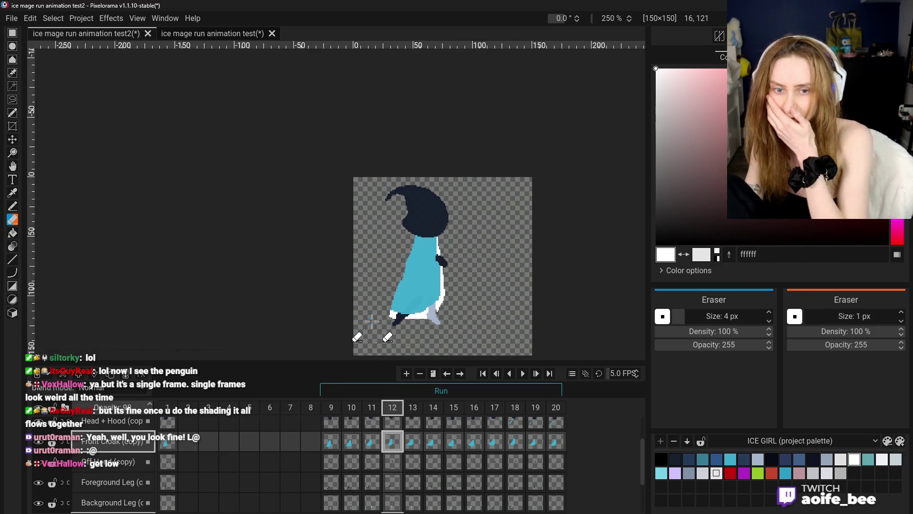
{"action": "left_click", "coordinate": [12, 193]}
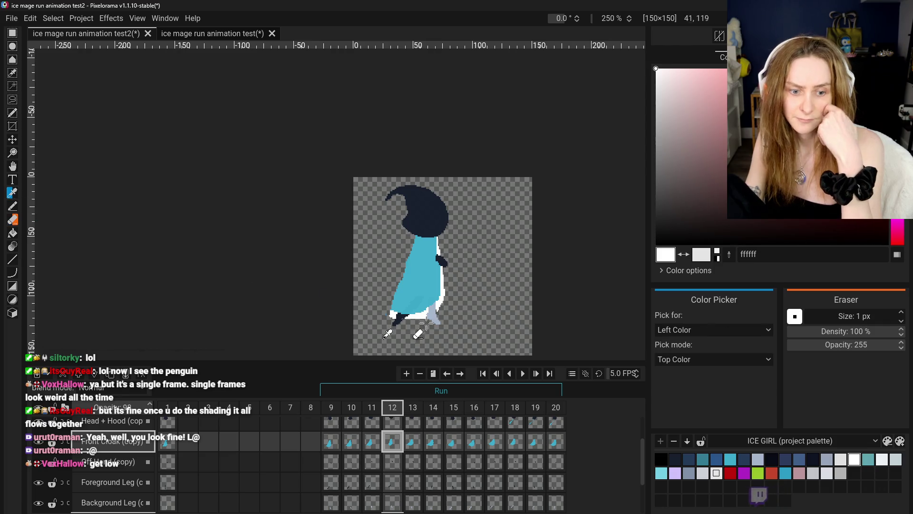
{"action": "left_click", "coordinate": [404, 304]}
{"action": "key", "text": "b"}
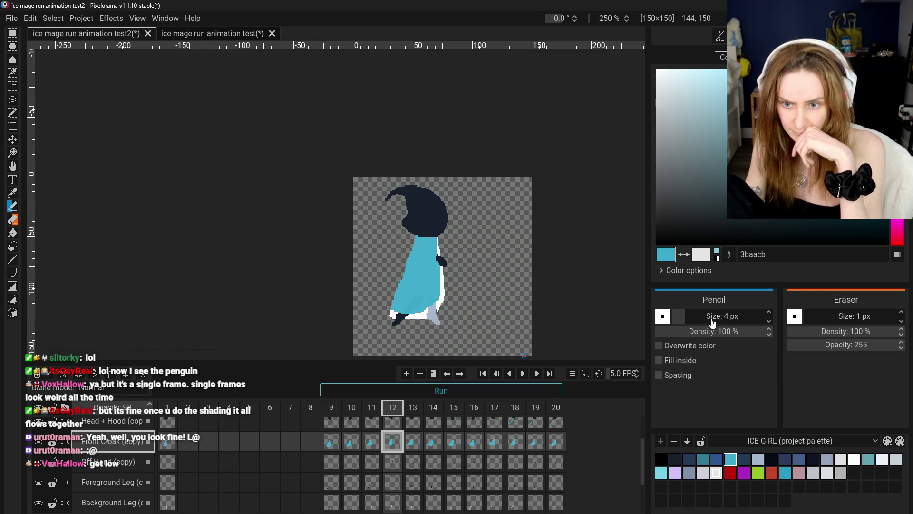
{"action": "scroll", "coordinate": [435, 295], "scroll_direction": "up", "scroll_amount": 2}
{"action": "left_click_drag", "start_coordinate": [399, 233], "coordinate": [374, 298]}
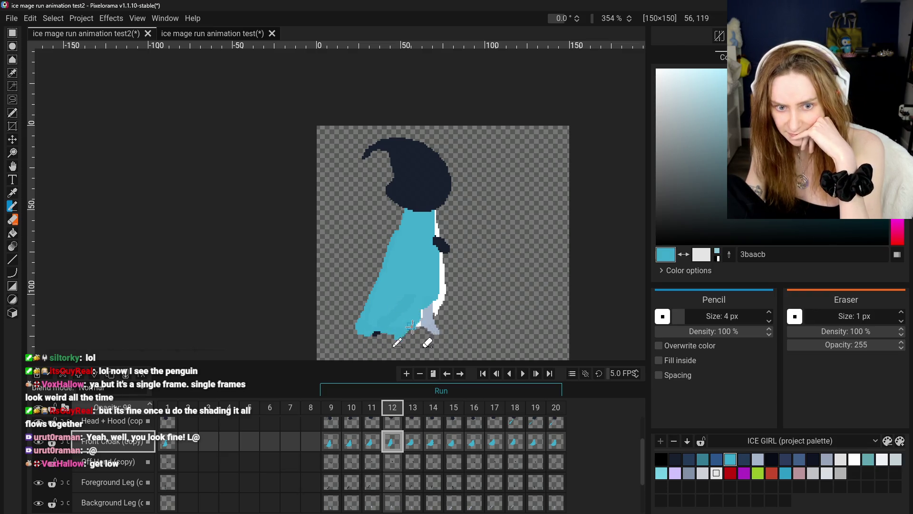
{"action": "left_click_drag", "start_coordinate": [432, 312], "coordinate": [420, 333]}
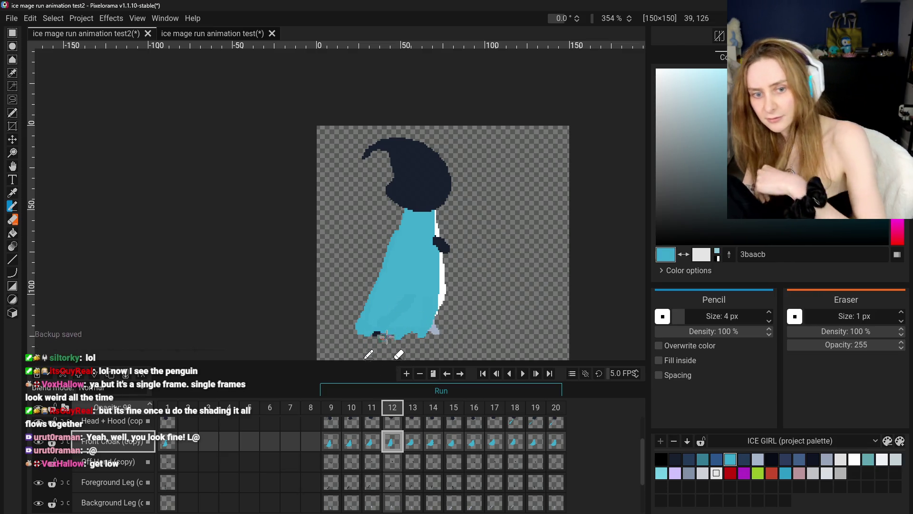
{"action": "key", "text": "ctrl+z"}
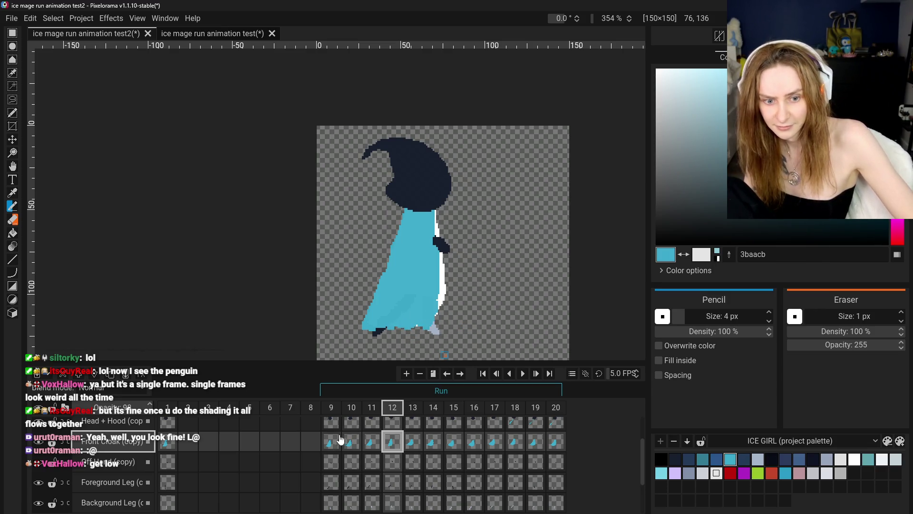
Step: Extend the cloak's lower-left edge further left in cyan and check the motion across frames 9–12
{"action": "left_click", "coordinate": [351, 441]}
{"action": "left_click", "coordinate": [372, 441]}
{"action": "left_click", "coordinate": [392, 442]}
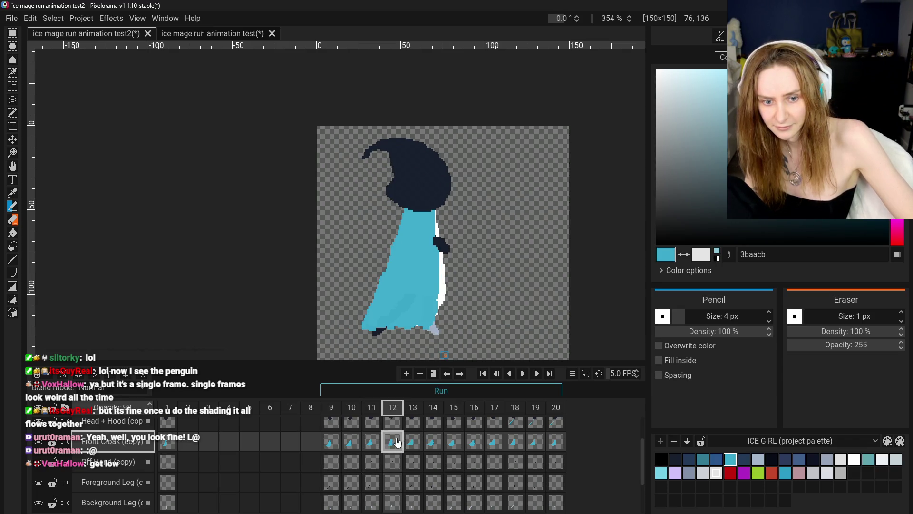
{"action": "left_click_drag", "start_coordinate": [381, 287], "coordinate": [363, 324]}
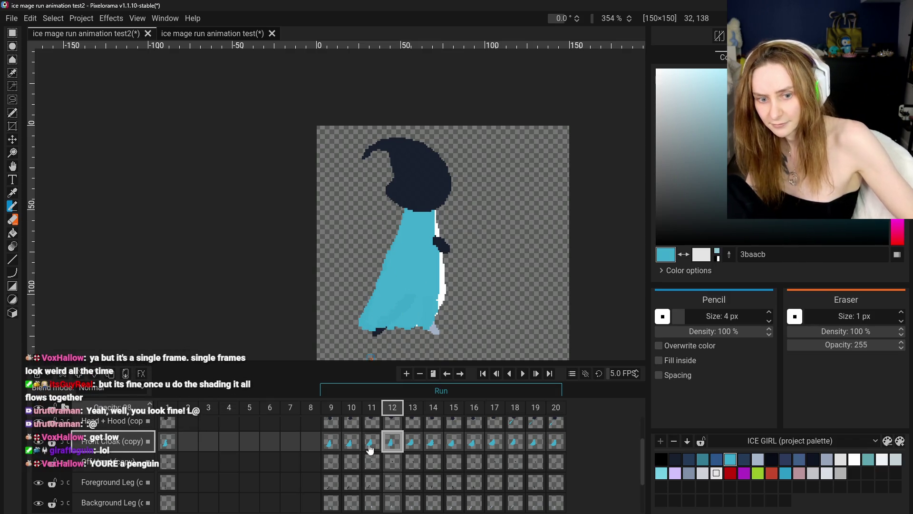
{"action": "left_click", "coordinate": [331, 442]}
{"action": "left_click", "coordinate": [351, 442]}
{"action": "left_click", "coordinate": [372, 441]}
{"action": "left_click", "coordinate": [393, 442]}
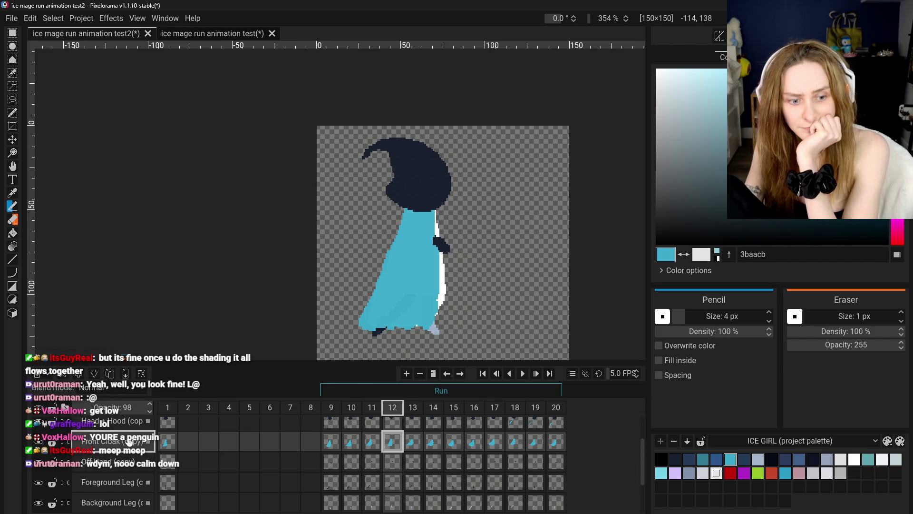
{"action": "scroll", "coordinate": [131, 481], "scroll_direction": "down", "scroll_amount": 3}
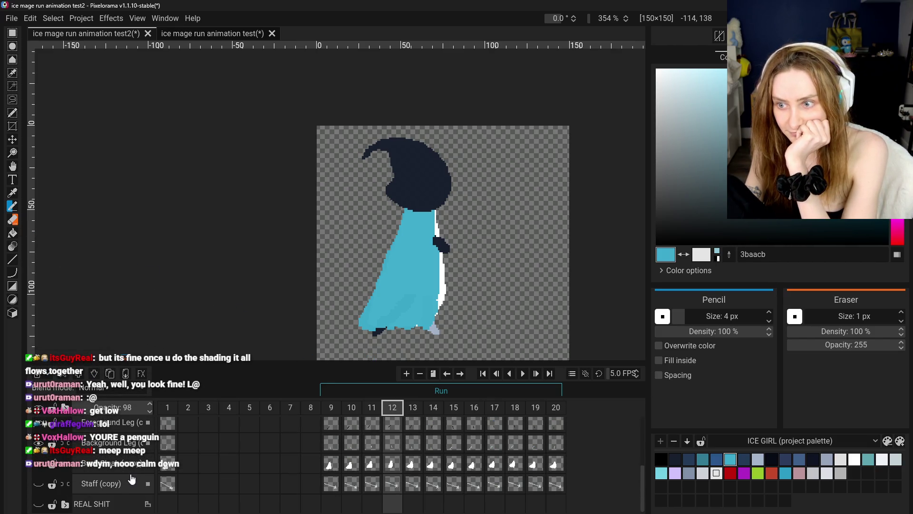
Step: Select the Back Cloak layer in frame 12 and sample white for the cloak trim
{"action": "left_click", "coordinate": [114, 464]}
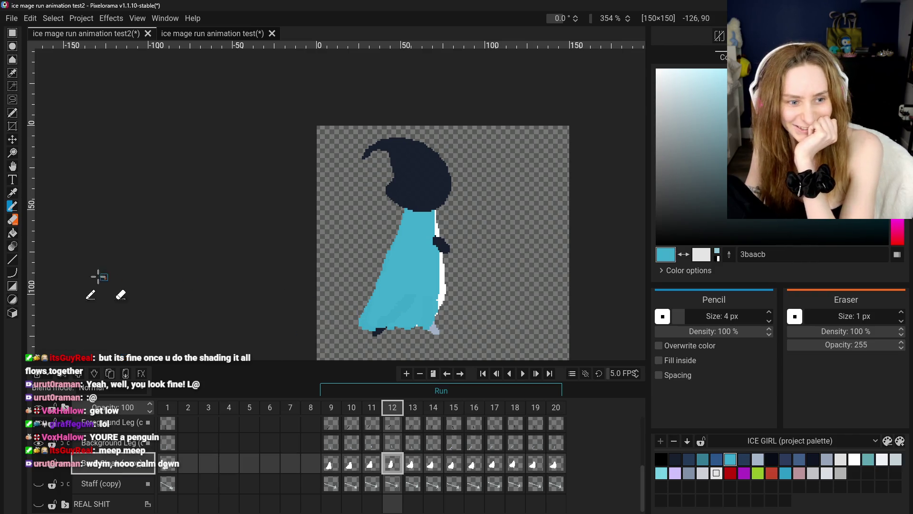
{"action": "left_click", "coordinate": [12, 193]}
{"action": "left_click", "coordinate": [443, 286]}
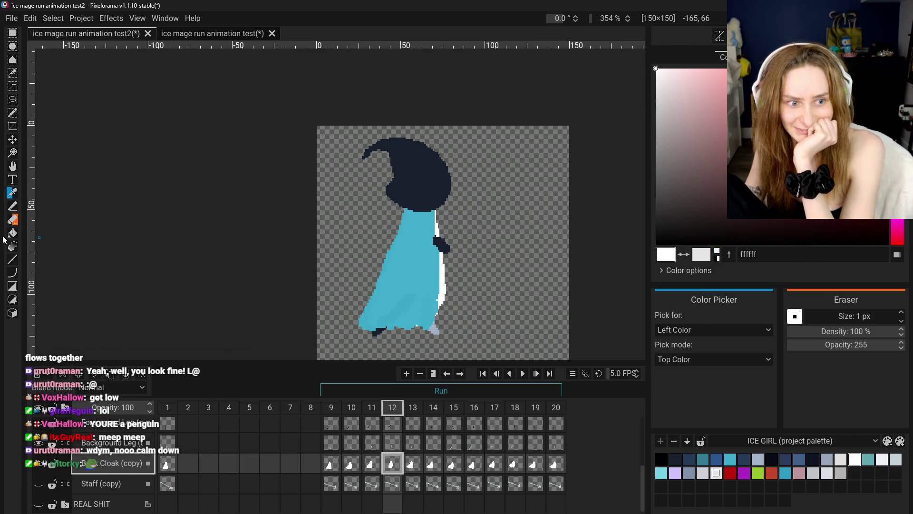
{"action": "left_click", "coordinate": [13, 205]}
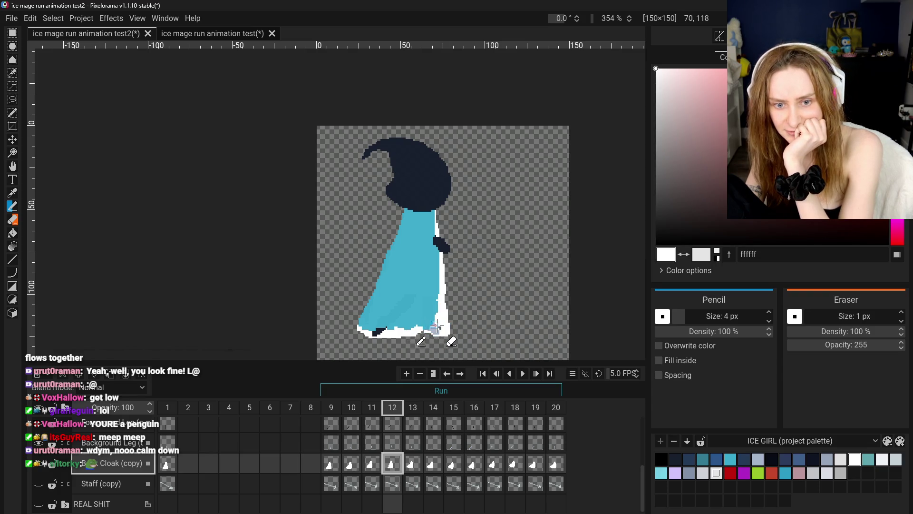
{"action": "scroll", "coordinate": [405, 333], "scroll_direction": "down", "scroll_amount": 2}
{"action": "scroll", "coordinate": [381, 395], "scroll_direction": "up", "scroll_amount": 2}
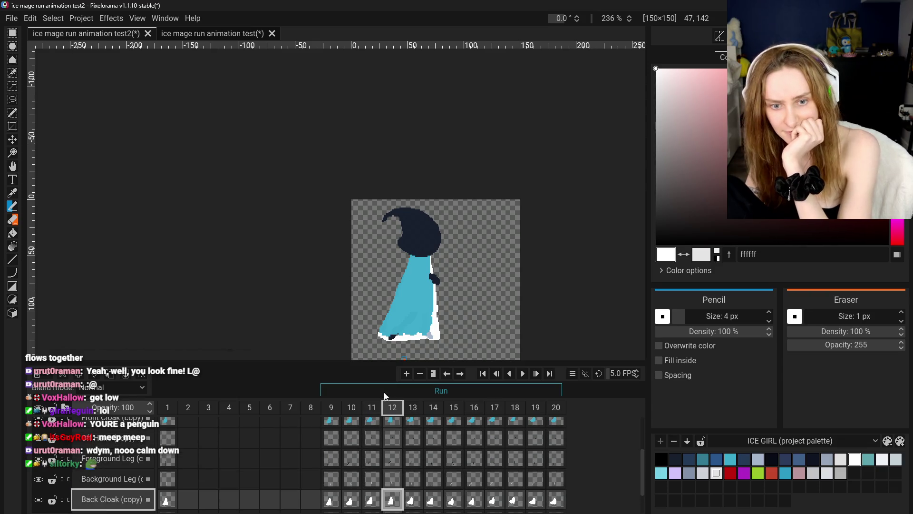
{"action": "scroll", "coordinate": [407, 333], "scroll_direction": "up", "scroll_amount": 3}
Step: Go to frame 10, switch to the Pan tool and zoom out the canvas
{"action": "left_click", "coordinate": [329, 458]}
{"action": "left_click", "coordinate": [353, 462]}
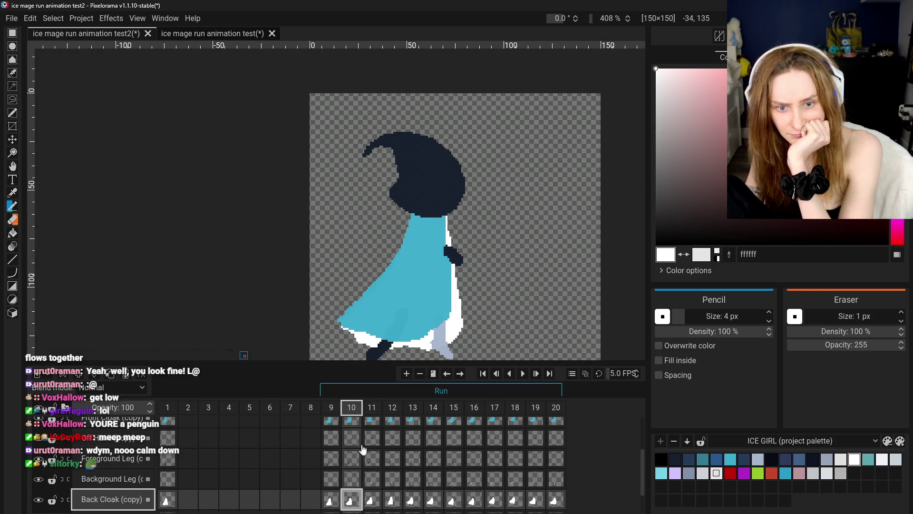
{"action": "left_click", "coordinate": [13, 169]}
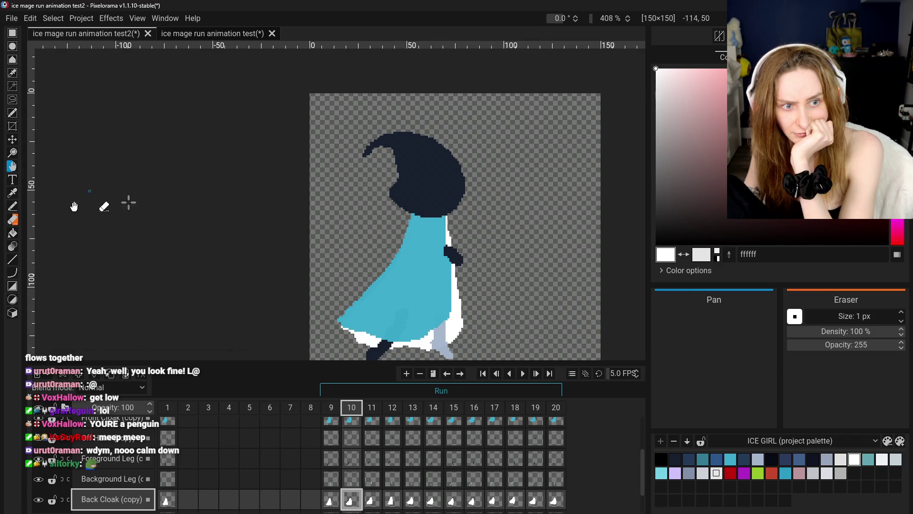
{"action": "scroll", "coordinate": [265, 198], "scroll_direction": "down", "scroll_amount": 2}
{"action": "scroll", "coordinate": [285, 262], "scroll_direction": "down", "scroll_amount": 2}
{"action": "scroll", "coordinate": [317, 309], "scroll_direction": "up", "scroll_amount": 2}
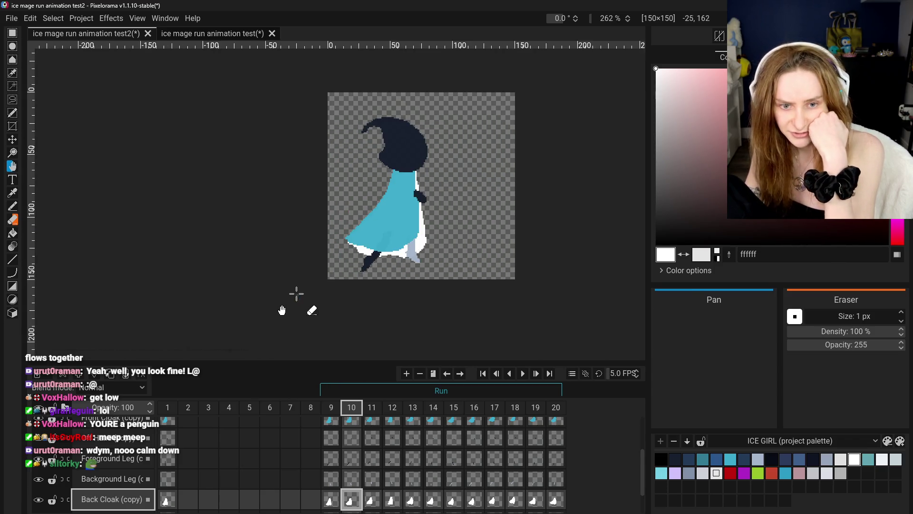
Step: Flip through frames 9 to 13, comparing frames 12 and 13, and settle on frame 13
{"action": "left_click", "coordinate": [331, 503]}
{"action": "left_click", "coordinate": [352, 501]}
{"action": "left_click", "coordinate": [376, 502]}
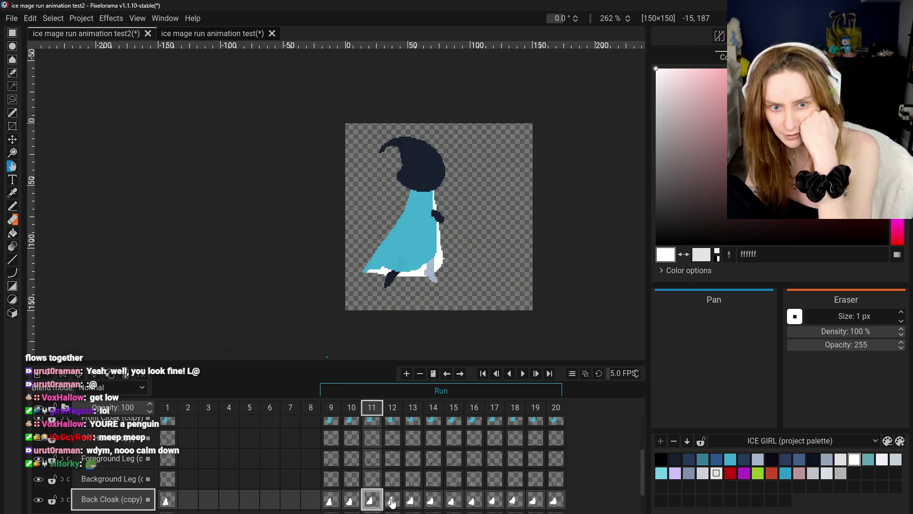
{"action": "key", "text": "Right"}
{"action": "key", "text": "Right"}
{"action": "left_click", "coordinate": [392, 503]}
{"action": "left_click", "coordinate": [412, 503]}
{"action": "left_click", "coordinate": [391, 502]}
{"action": "left_click", "coordinate": [413, 503]}
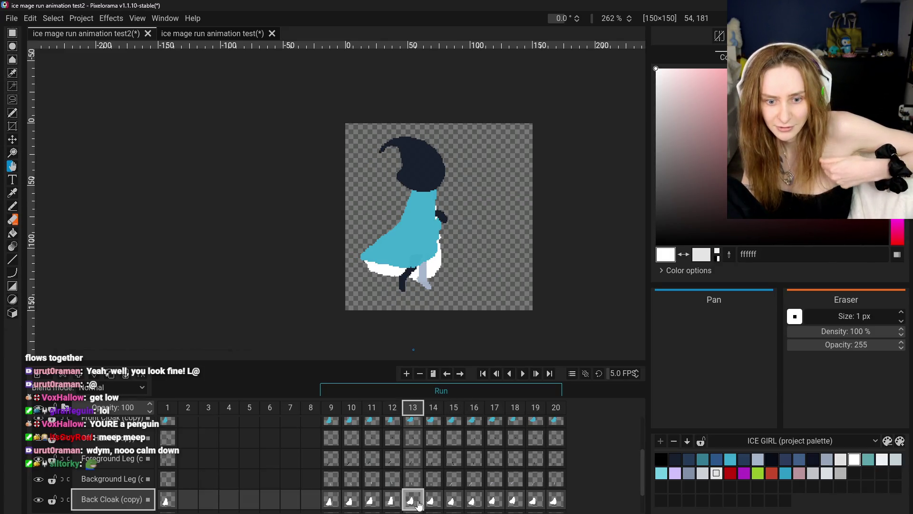
Step: Insert a new frame 14 after frame 13 and clone frame 13's Front Cloak cel into it
{"action": "right_click", "coordinate": [414, 410]}
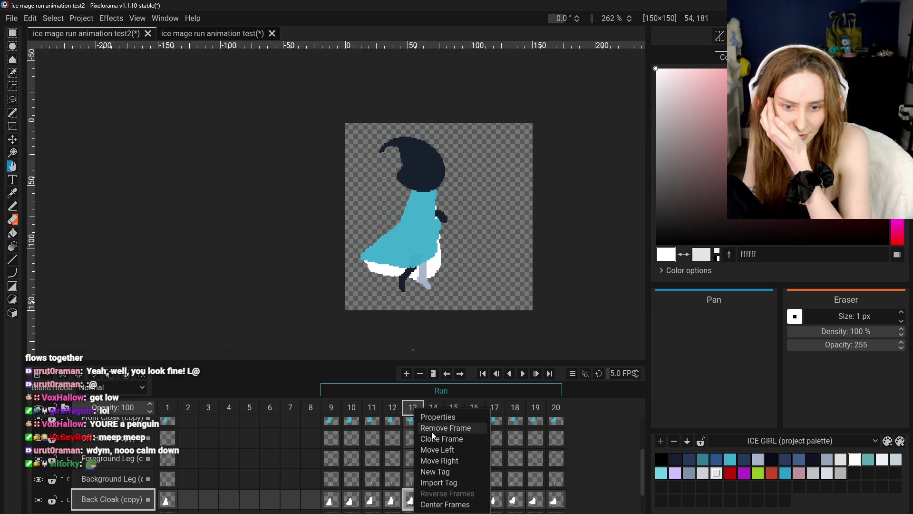
{"action": "left_click", "coordinate": [412, 407]}
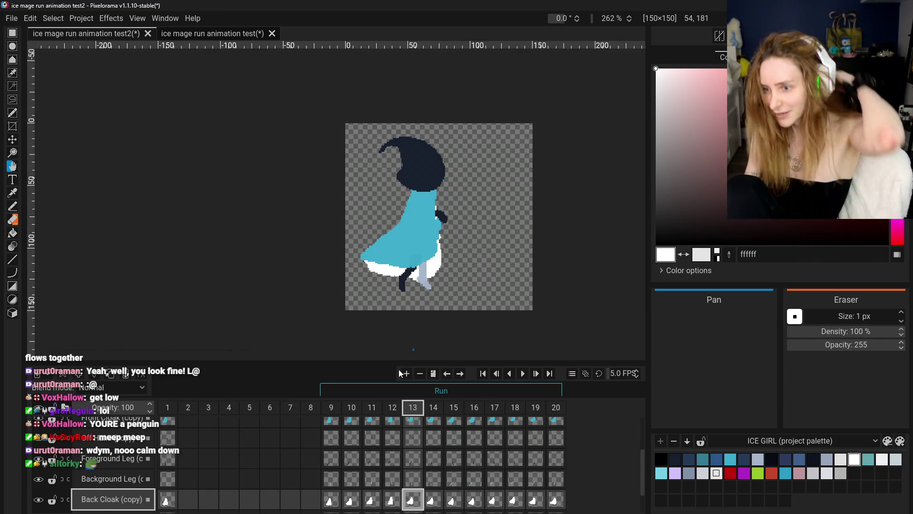
{"action": "left_click", "coordinate": [400, 372]}
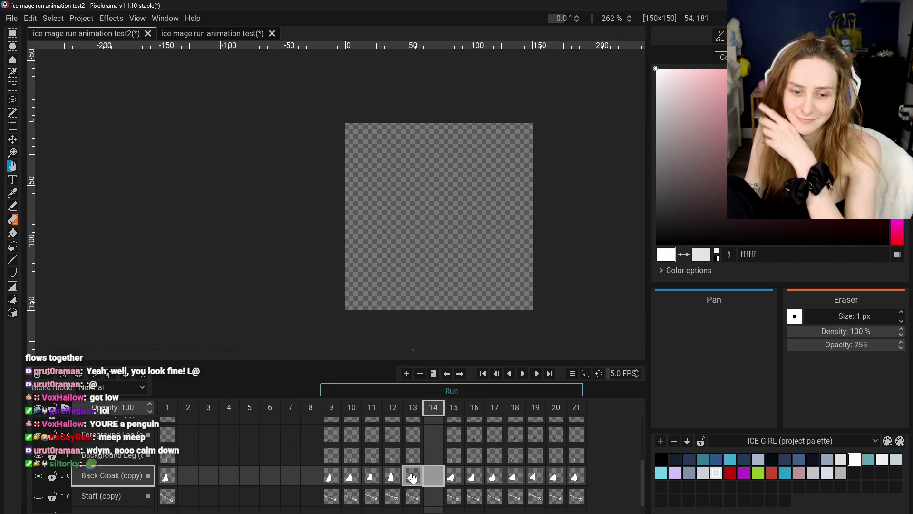
{"action": "left_click", "coordinate": [408, 464]}
{"action": "left_click", "coordinate": [418, 435]}
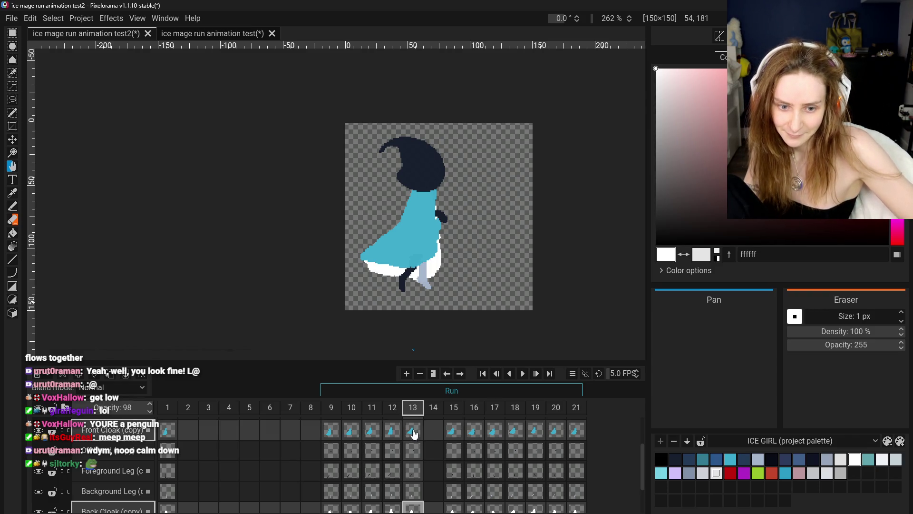
{"action": "right_click", "coordinate": [414, 435]}
{"action": "left_click", "coordinate": [435, 494]}
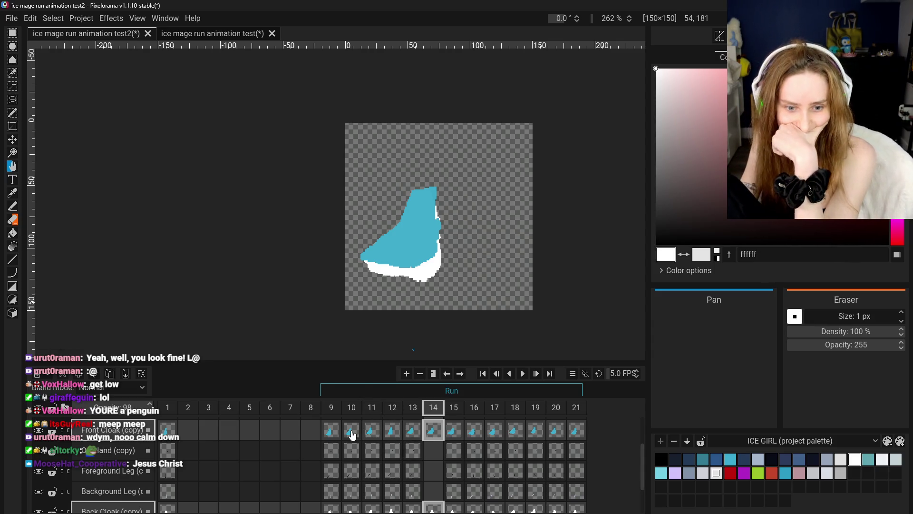
Step: Review frames 9 to 12, then take a 4 px Eraser on the Back Cloak (copy) layer
{"action": "left_click", "coordinate": [332, 431]}
{"action": "left_click", "coordinate": [370, 436]}
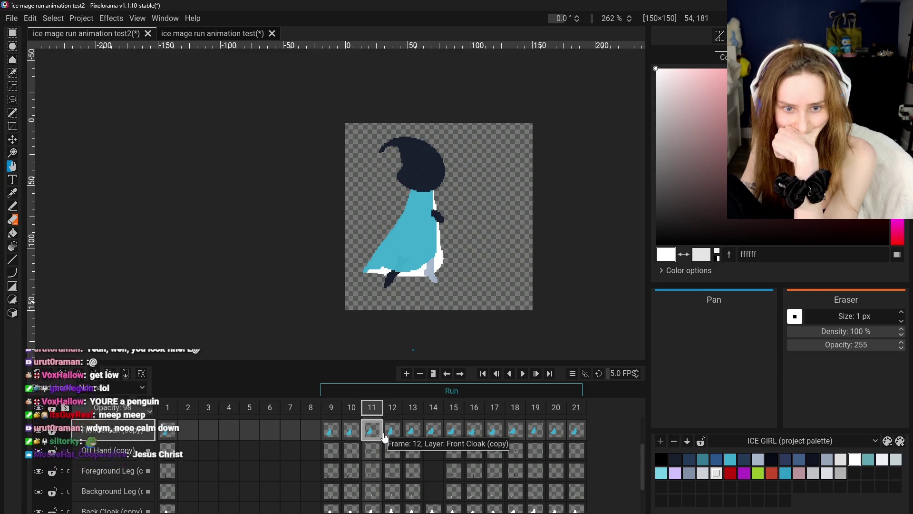
{"action": "left_click", "coordinate": [385, 436]}
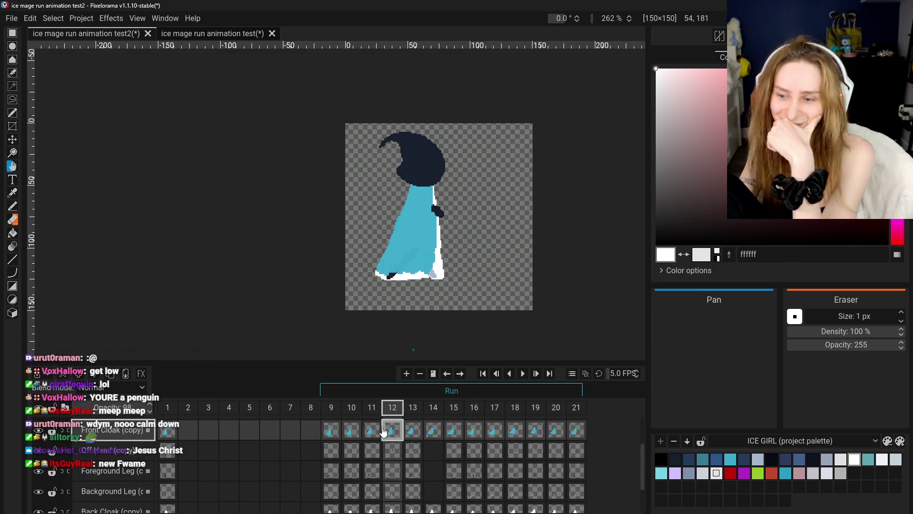
{"action": "left_click", "coordinate": [19, 221]}
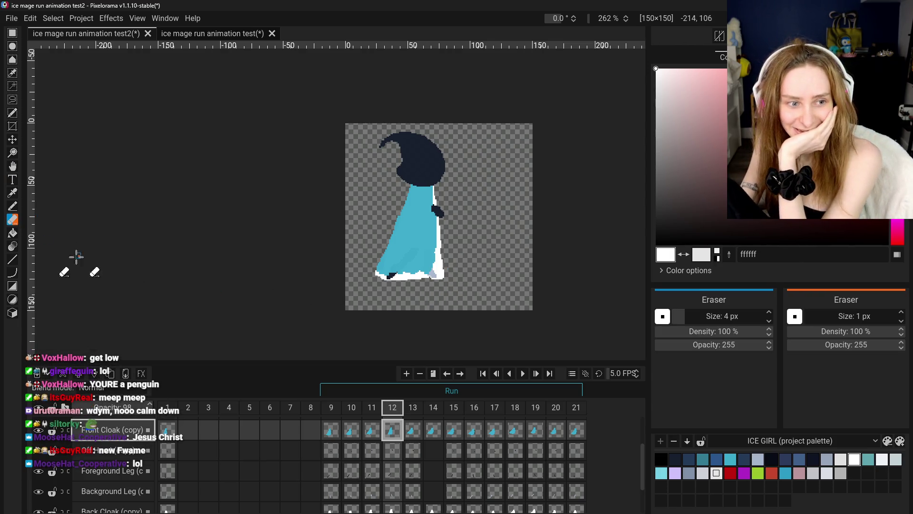
{"action": "scroll", "coordinate": [447, 441], "scroll_direction": "down", "scroll_amount": 1}
{"action": "left_click", "coordinate": [392, 488]}
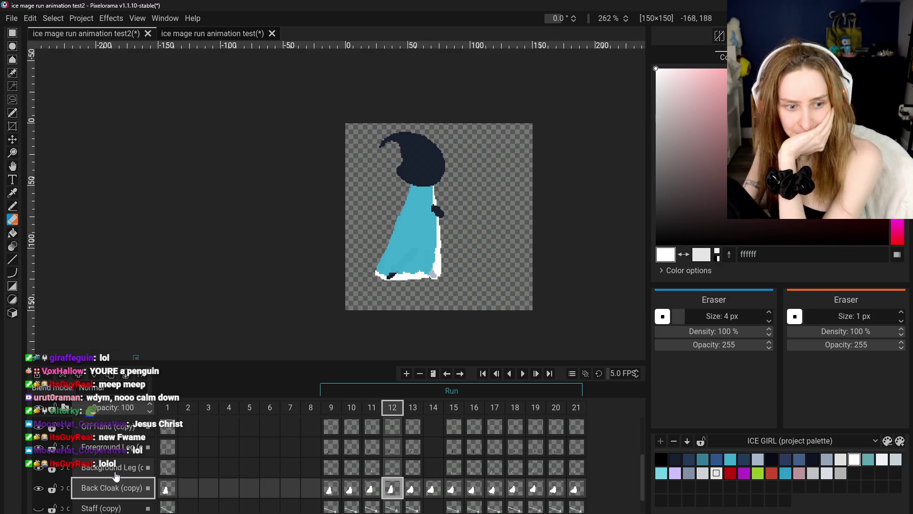
Step: Compare the poses in frames 10, 11 and 12, ending on frame 12
{"action": "left_click", "coordinate": [373, 494]}
{"action": "left_click", "coordinate": [351, 491]}
{"action": "left_click", "coordinate": [372, 491]}
{"action": "left_click", "coordinate": [392, 492]}
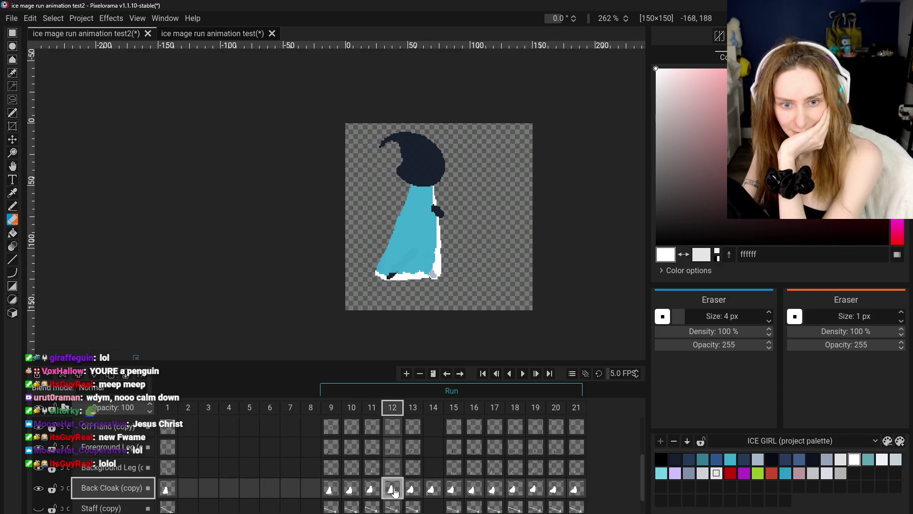
{"action": "left_click", "coordinate": [373, 492]}
{"action": "left_click", "coordinate": [391, 493]}
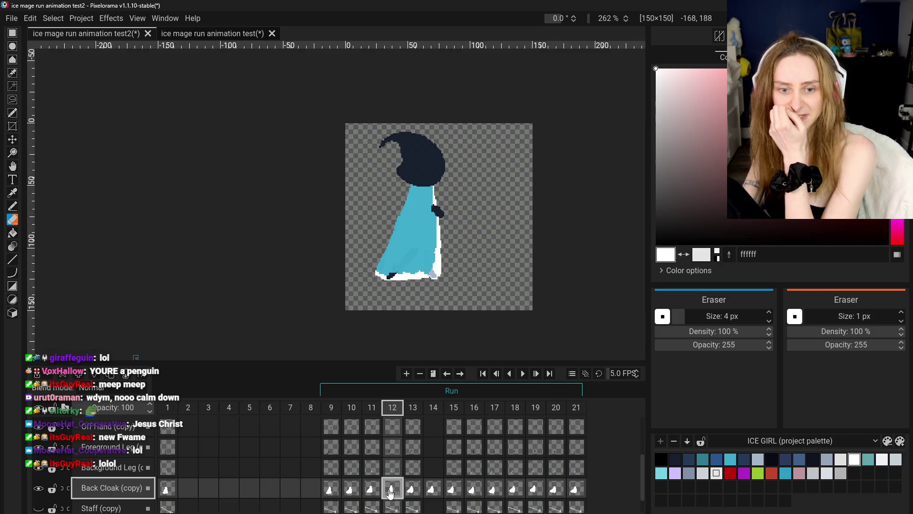
{"action": "left_click", "coordinate": [351, 491]}
{"action": "left_click", "coordinate": [373, 492]}
{"action": "left_click", "coordinate": [393, 492]}
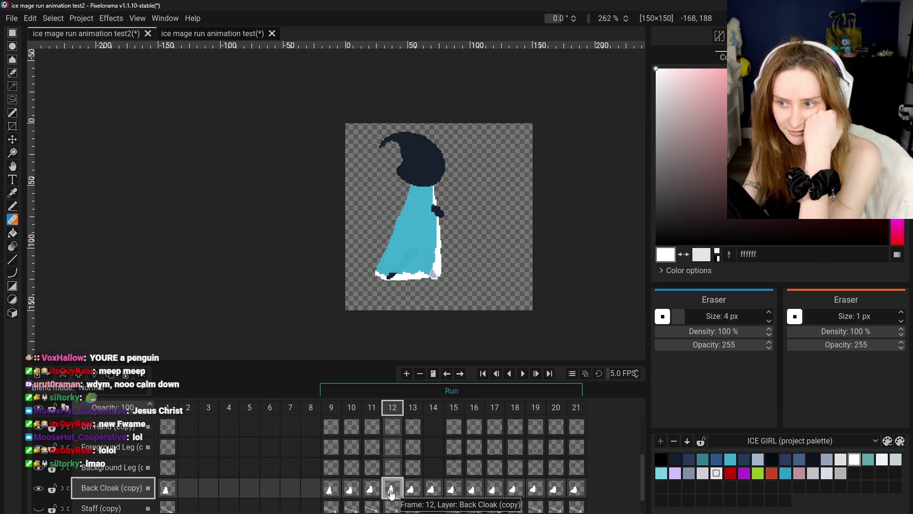
Step: Step through frames 9 to 12 twice to compare the poses, then zoom in
{"action": "left_click", "coordinate": [331, 492]}
{"action": "left_click", "coordinate": [354, 493]}
{"action": "left_click", "coordinate": [375, 494]}
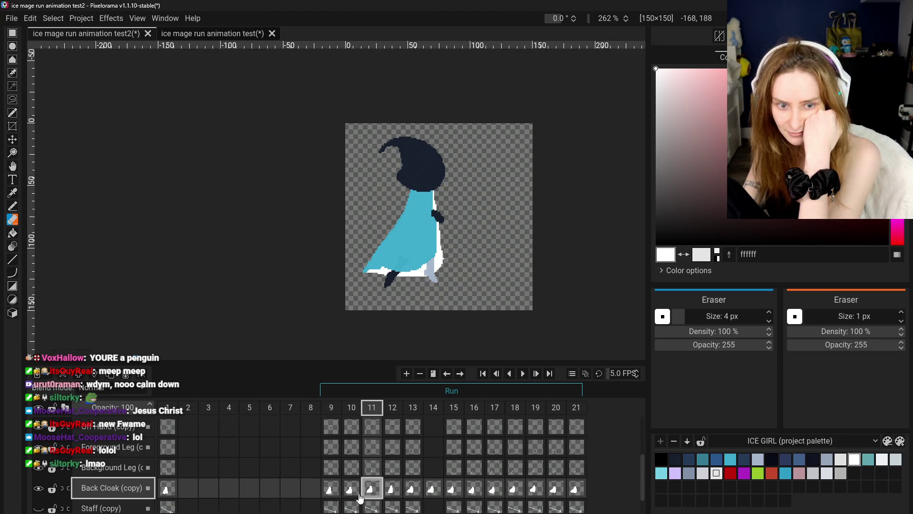
{"action": "left_click", "coordinate": [331, 489]}
{"action": "left_click", "coordinate": [351, 491]}
{"action": "left_click", "coordinate": [372, 492]}
{"action": "left_click", "coordinate": [390, 496]}
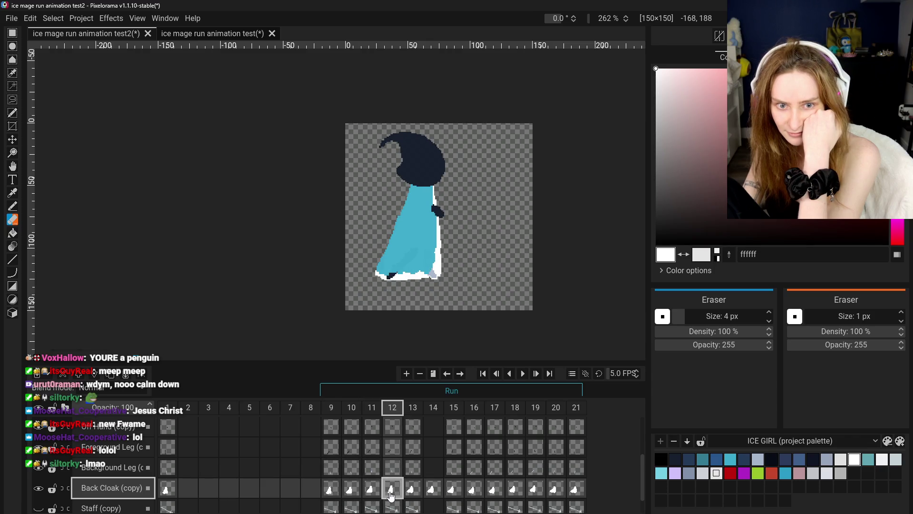
{"action": "scroll", "coordinate": [418, 283], "scroll_direction": "up", "scroll_amount": 1}
{"action": "scroll", "coordinate": [418, 283], "scroll_direction": "up", "scroll_amount": 4}
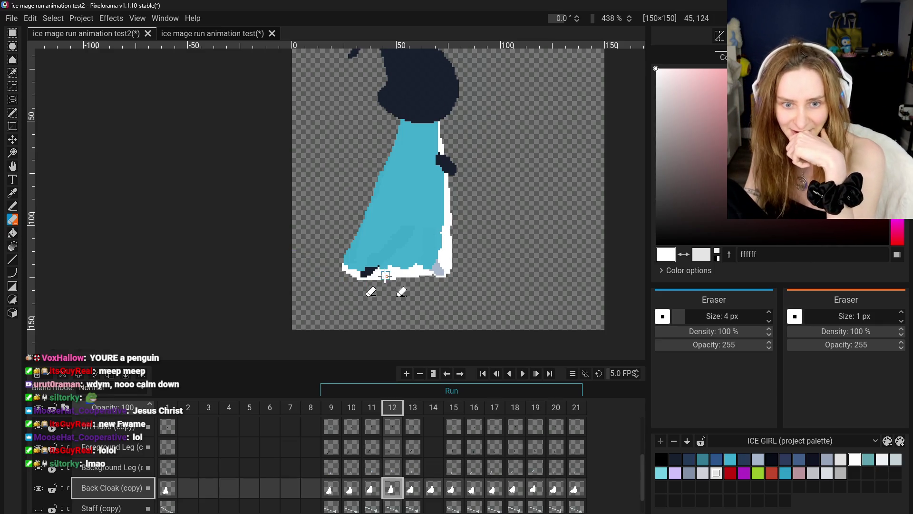
Step: Choose the Move tool and select the Background Leg (copy) layer in frame 12
{"action": "left_click", "coordinate": [13, 167]}
{"action": "left_click", "coordinate": [12, 139]}
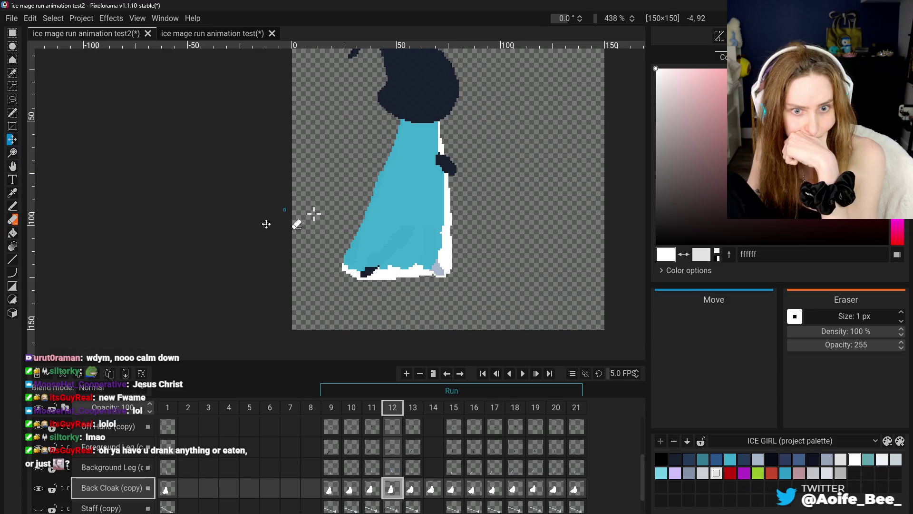
{"action": "scroll", "coordinate": [119, 477], "scroll_direction": "down", "scroll_amount": 1}
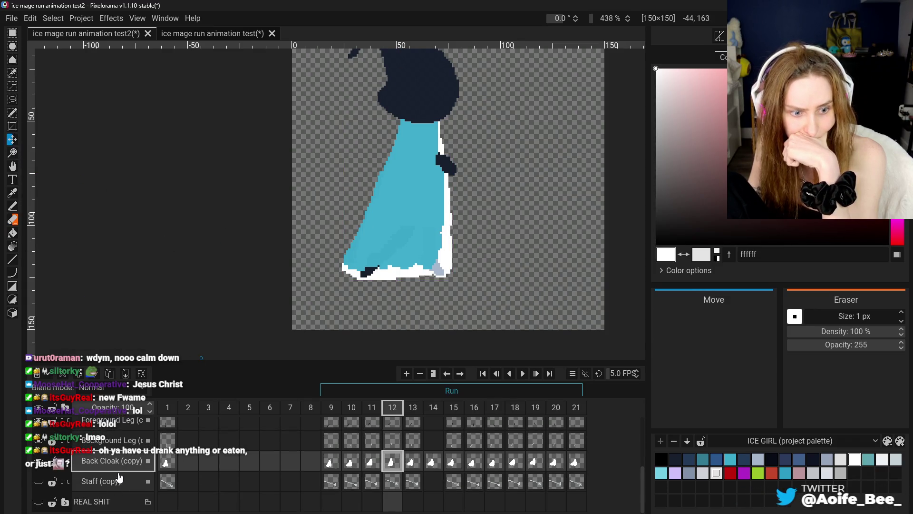
{"action": "scroll", "coordinate": [119, 477], "scroll_direction": "up", "scroll_amount": 1}
{"action": "scroll", "coordinate": [113, 461], "scroll_direction": "up", "scroll_amount": 1}
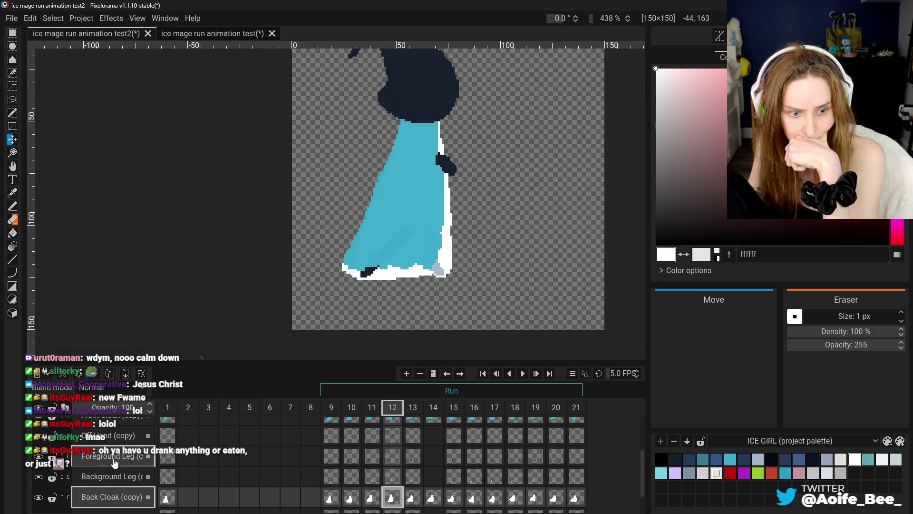
{"action": "left_click", "coordinate": [111, 455]}
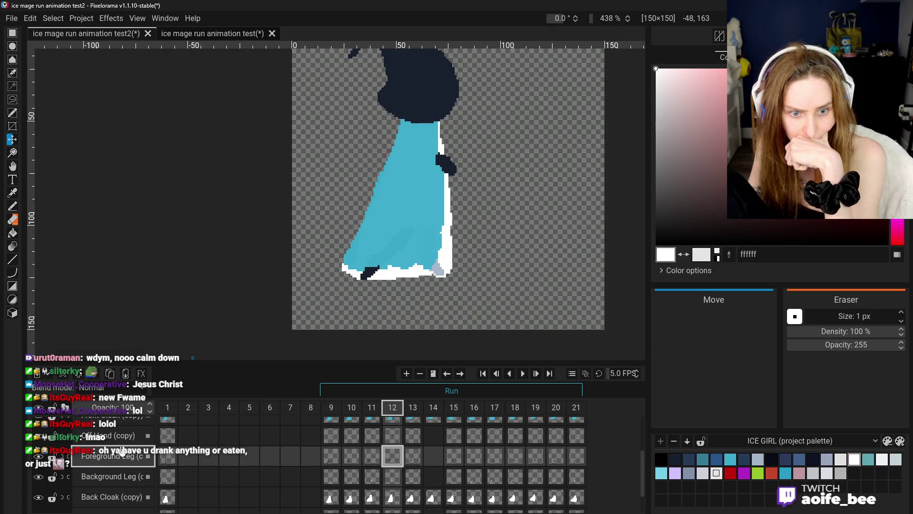
{"action": "left_click", "coordinate": [115, 478]}
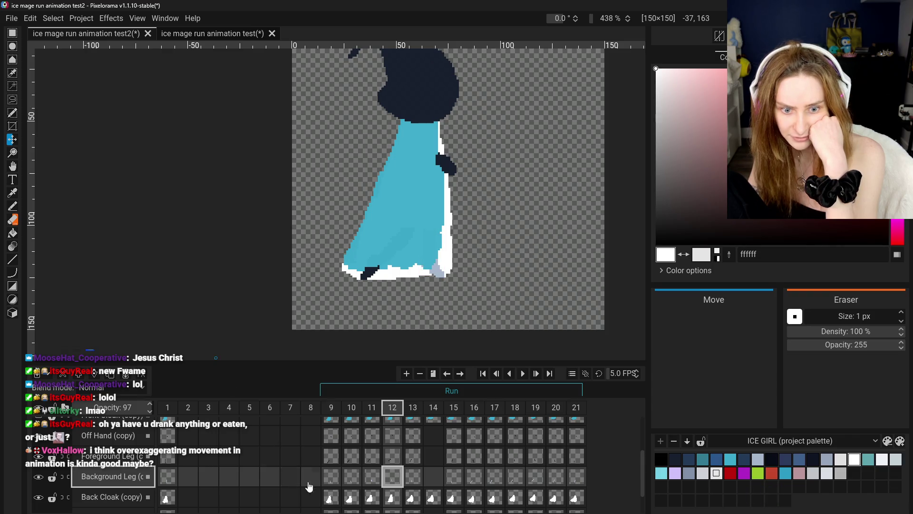
Step: Compare the background leg pose in frames 9, 10 and 11 against frame 12
{"action": "left_click", "coordinate": [331, 483]}
{"action": "left_click", "coordinate": [351, 478]}
{"action": "left_click", "coordinate": [372, 485]}
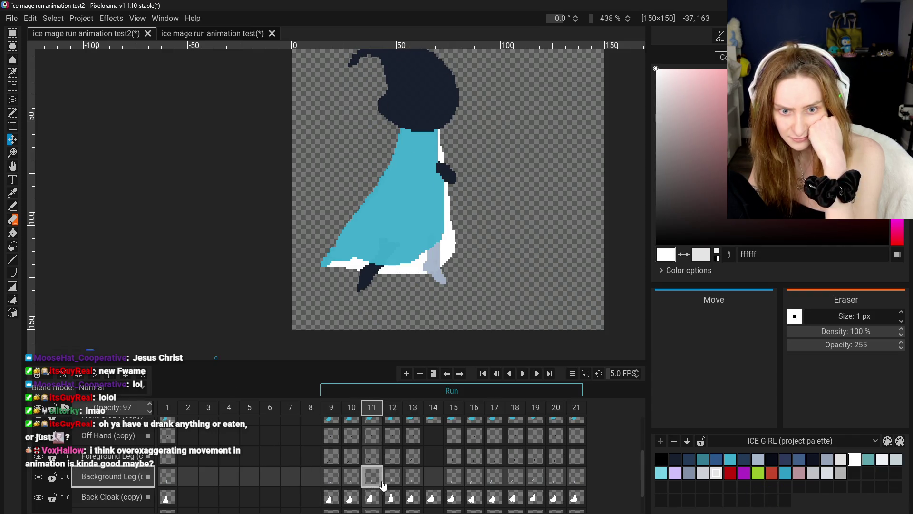
{"action": "left_click", "coordinate": [392, 478]}
{"action": "left_click", "coordinate": [332, 481]}
{"action": "left_click", "coordinate": [351, 479]}
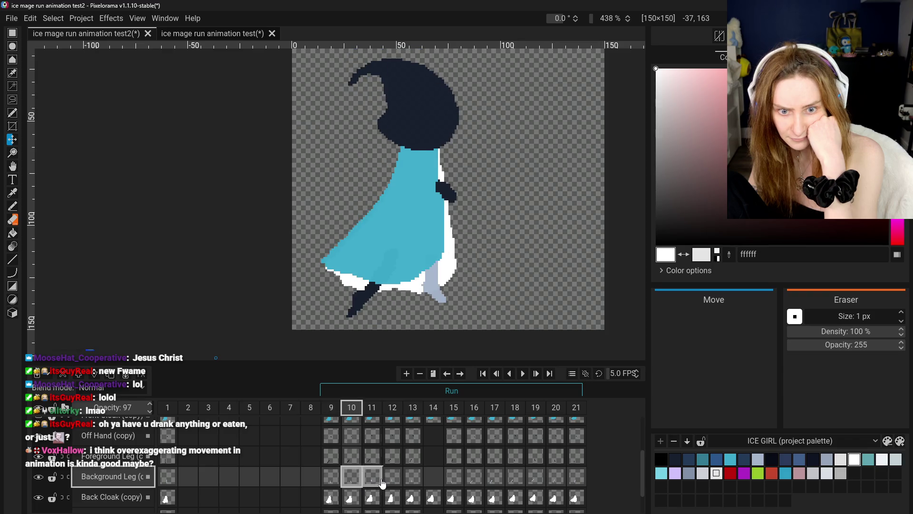
{"action": "left_click", "coordinate": [371, 480]}
{"action": "left_click", "coordinate": [393, 479]}
{"action": "scroll", "coordinate": [224, 205], "scroll_direction": "down", "scroll_amount": 3}
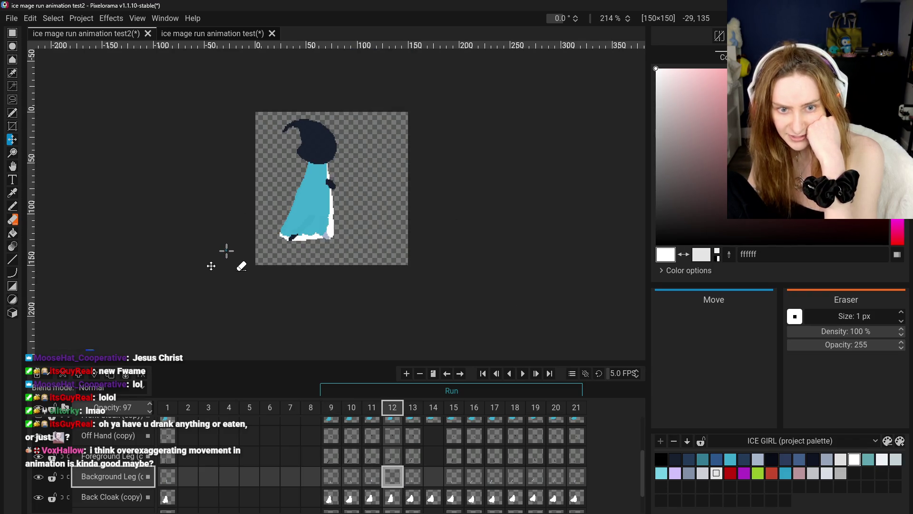
Step: Zoom and pan the canvas to centre the ice mage sprite
{"action": "scroll", "coordinate": [226, 250], "scroll_direction": "up", "scroll_amount": 2}
{"action": "scroll", "coordinate": [228, 257], "scroll_direction": "up", "scroll_amount": 2}
{"action": "scroll", "coordinate": [236, 206], "scroll_direction": "up", "scroll_amount": 1}
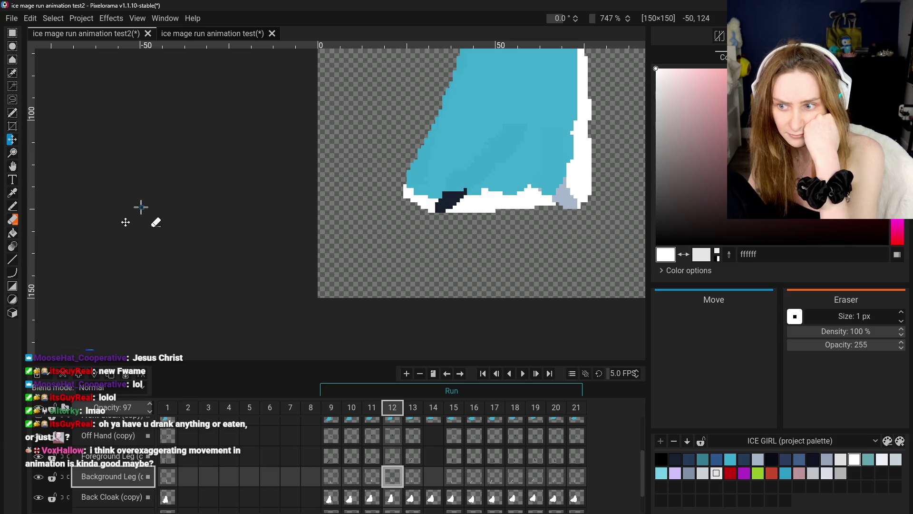
{"action": "scroll", "coordinate": [265, 248], "scroll_direction": "down", "scroll_amount": 1}
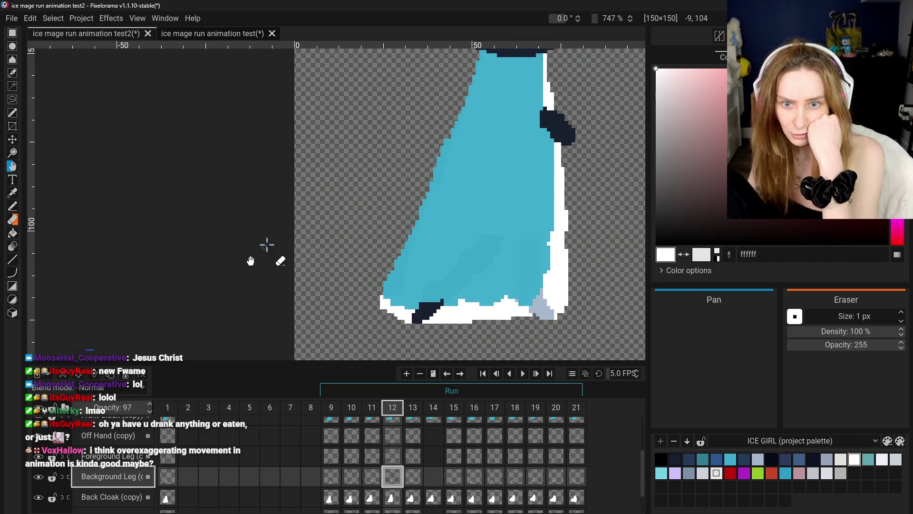
{"action": "scroll", "coordinate": [320, 231], "scroll_direction": "down", "scroll_amount": 1}
{"action": "scroll", "coordinate": [312, 251], "scroll_direction": "down", "scroll_amount": 1}
{"action": "scroll", "coordinate": [331, 276], "scroll_direction": "down", "scroll_amount": 1}
{"action": "left_click_drag", "start_coordinate": [331, 275], "coordinate": [369, 247]}
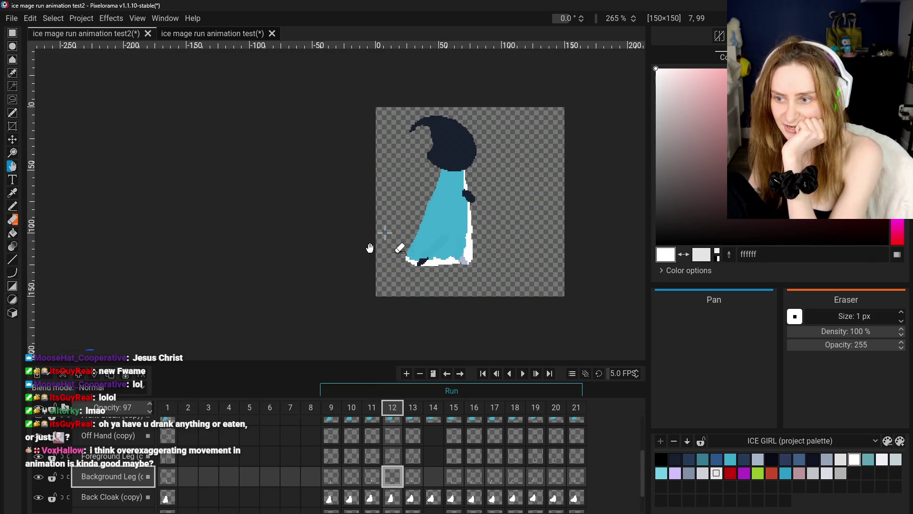
{"action": "scroll", "coordinate": [368, 255], "scroll_direction": "up", "scroll_amount": 1}
Step: Review the background leg in frames 9–12, then compare frames 12 and 13, ending on frame 13
{"action": "left_click", "coordinate": [335, 478]}
{"action": "left_click", "coordinate": [352, 478]}
{"action": "left_click", "coordinate": [372, 477]}
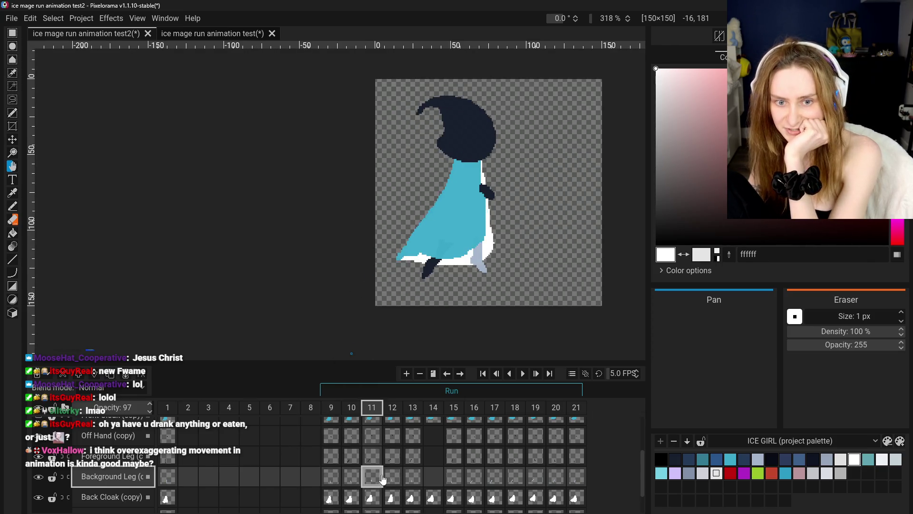
{"action": "left_click", "coordinate": [392, 478]}
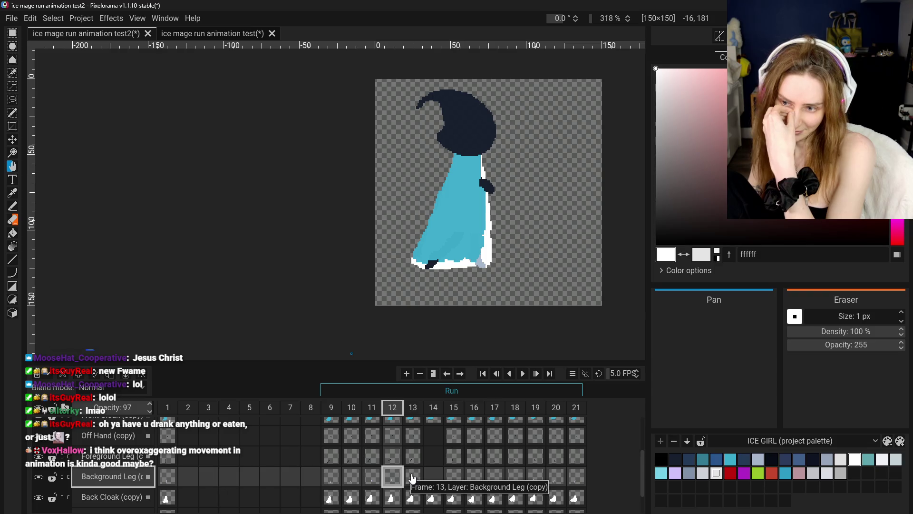
{"action": "left_click", "coordinate": [405, 480]}
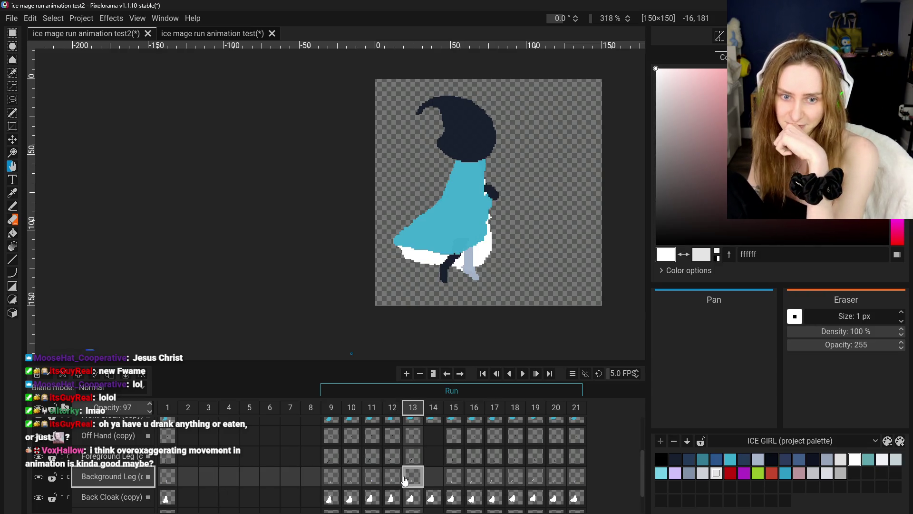
{"action": "left_click", "coordinate": [388, 482]}
{"action": "left_click", "coordinate": [421, 474]}
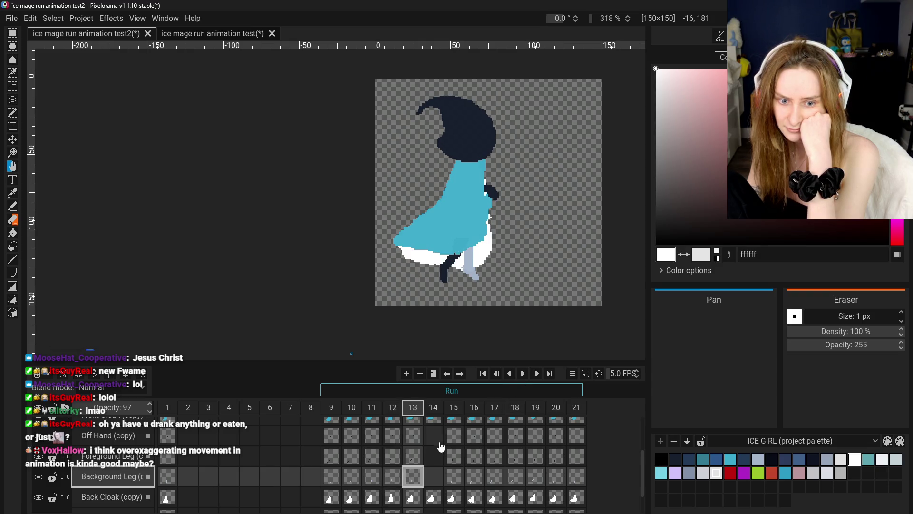
{"action": "scroll", "coordinate": [440, 442], "scroll_direction": "up", "scroll_amount": 1}
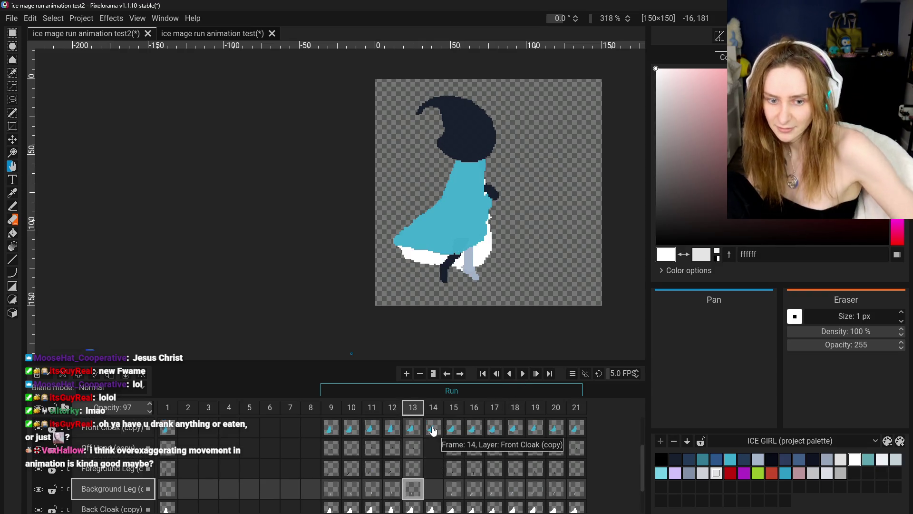
Step: Remove frame 14 so the run cycle has 20 frames
{"action": "left_click", "coordinate": [436, 421]}
{"action": "right_click", "coordinate": [434, 408]}
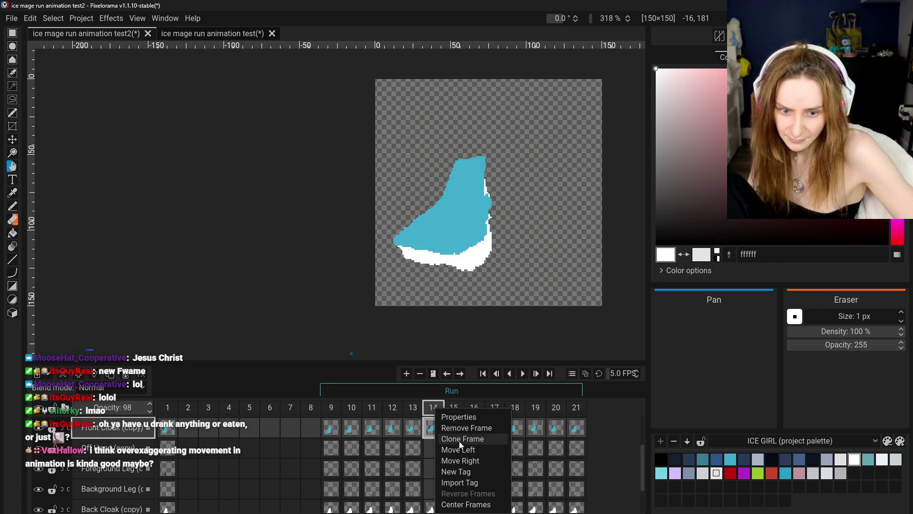
{"action": "left_click", "coordinate": [464, 428]}
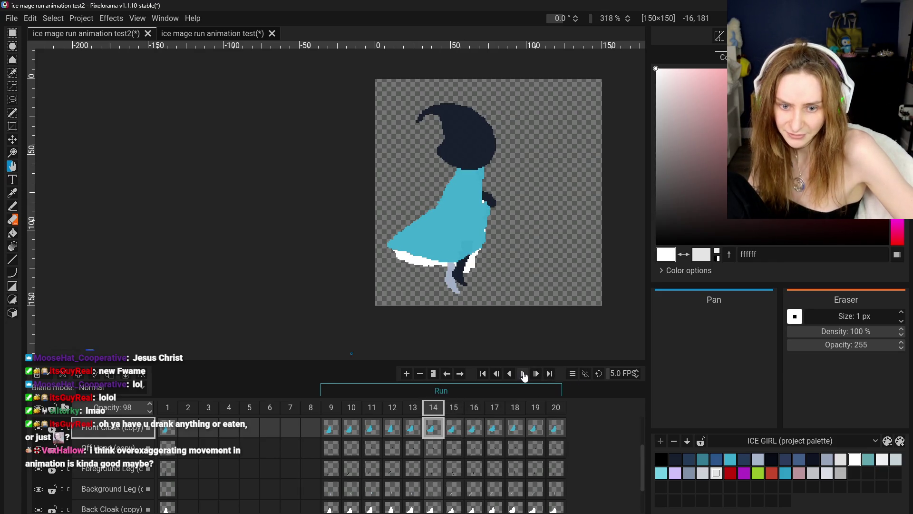
Step: Play the run cycle through, pause it, and step back to frame 12
{"action": "left_click", "coordinate": [523, 374]}
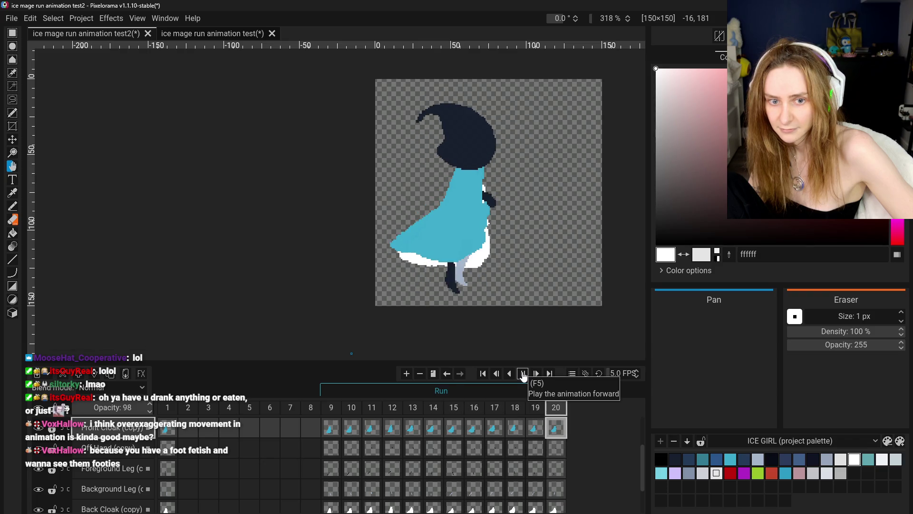
{"action": "left_click", "coordinate": [523, 374]}
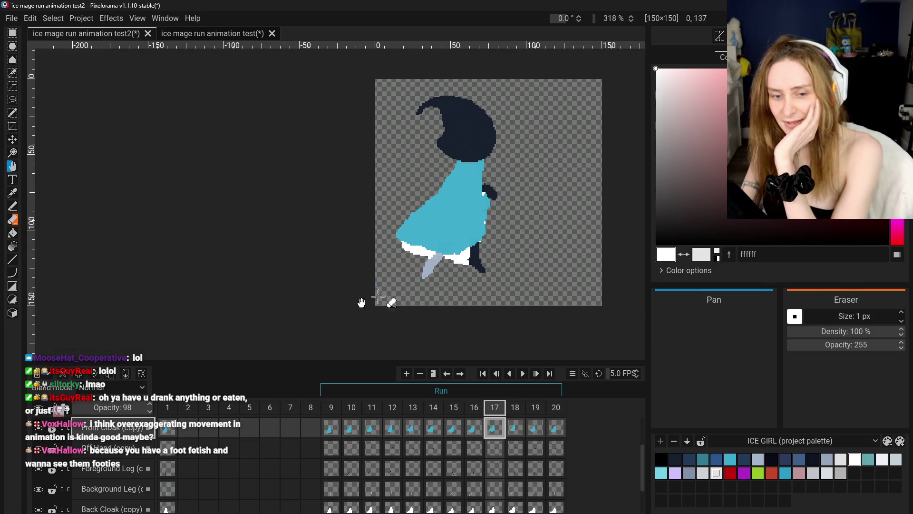
{"action": "left_click", "coordinate": [351, 431]}
{"action": "left_click", "coordinate": [372, 431]}
{"action": "left_click", "coordinate": [395, 435]}
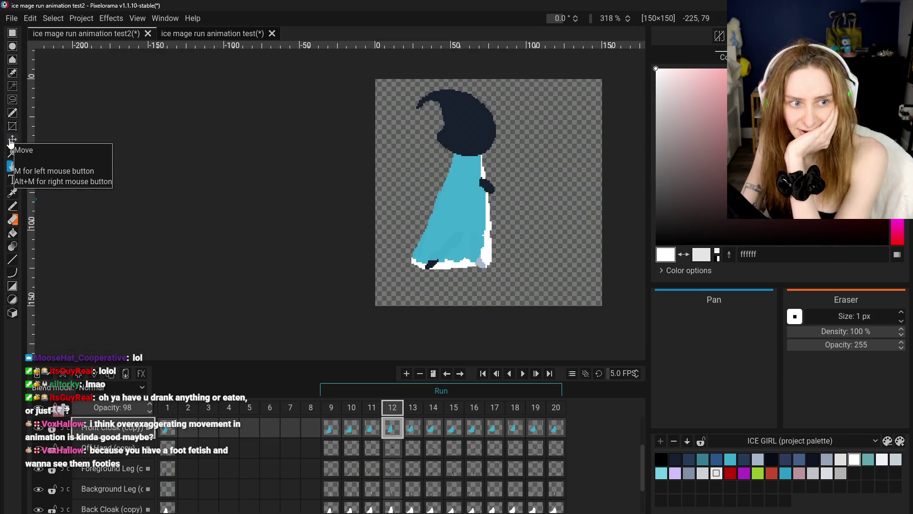
{"action": "left_click", "coordinate": [12, 32]}
Step: Select the lower cloak in frame 12 and try a leftward stretch, then undo it
{"action": "left_click_drag", "start_coordinate": [393, 219], "coordinate": [521, 289]}
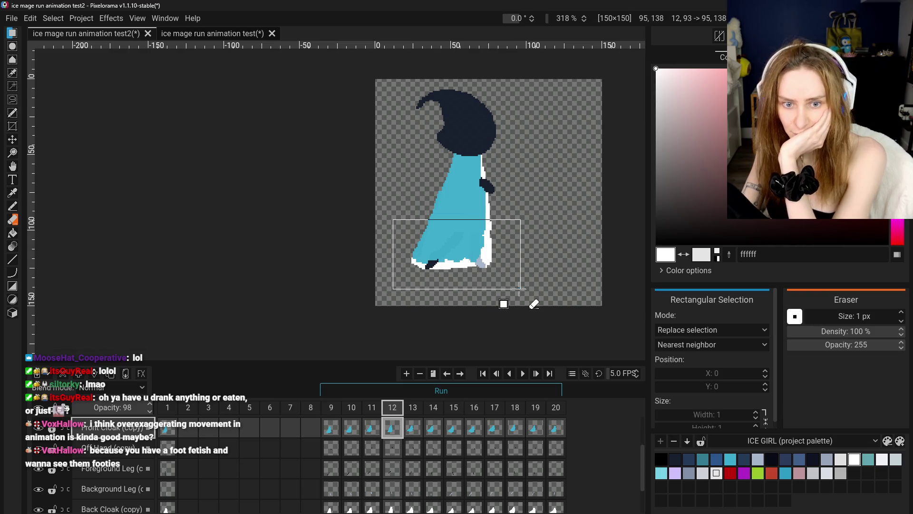
{"action": "left_click_drag", "start_coordinate": [391, 255], "coordinate": [381, 258]}
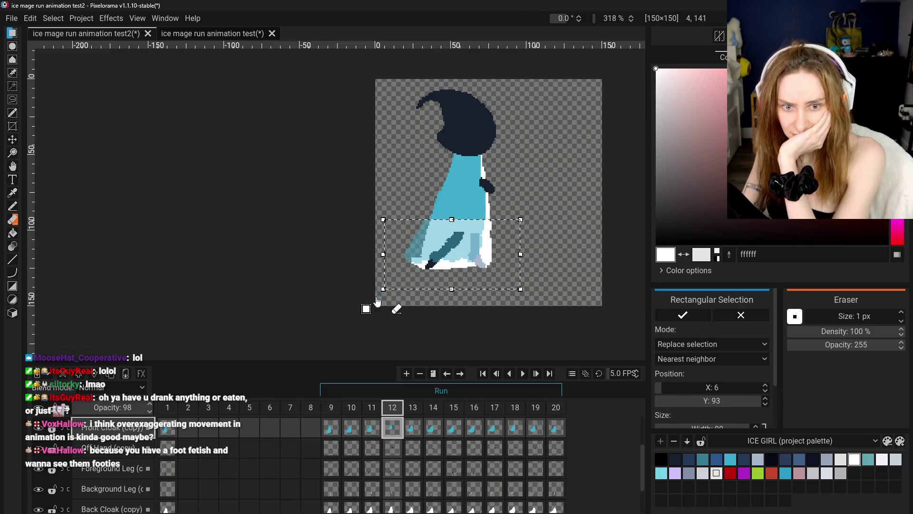
{"action": "key", "text": "Return"}
{"action": "key", "text": "ctrl+z"}
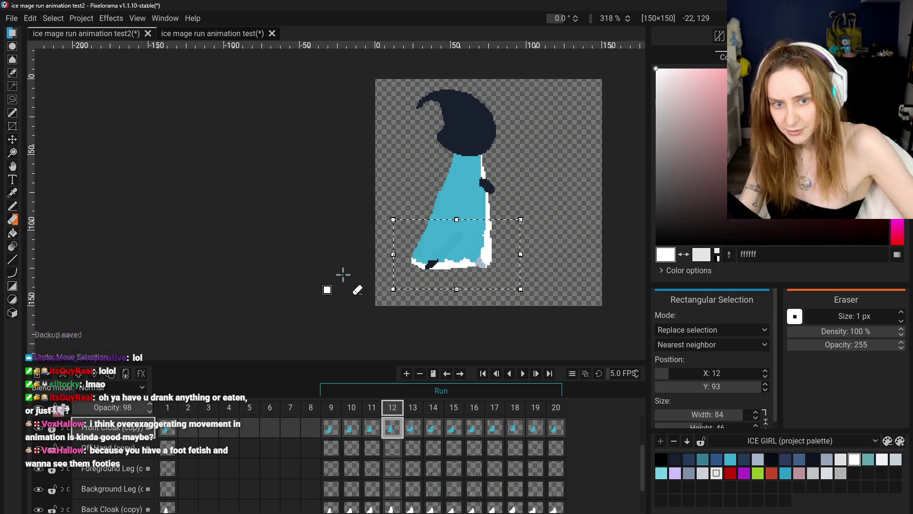
{"action": "scroll", "coordinate": [391, 488], "scroll_direction": "down", "scroll_amount": 1}
Step: On the Back Cloak layer, stretch the cloak's lower edge further left and apply it
{"action": "left_click", "coordinate": [392, 489]}
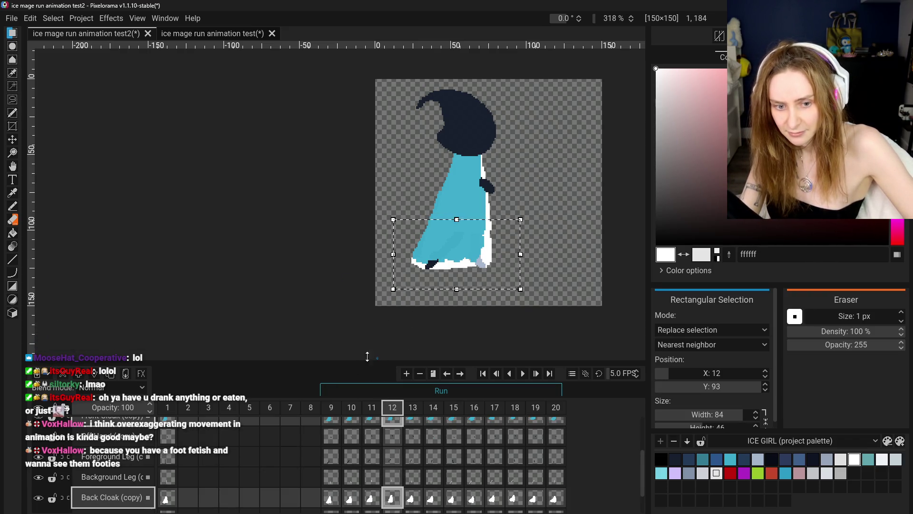
{"action": "left_click_drag", "start_coordinate": [393, 255], "coordinate": [385, 256]}
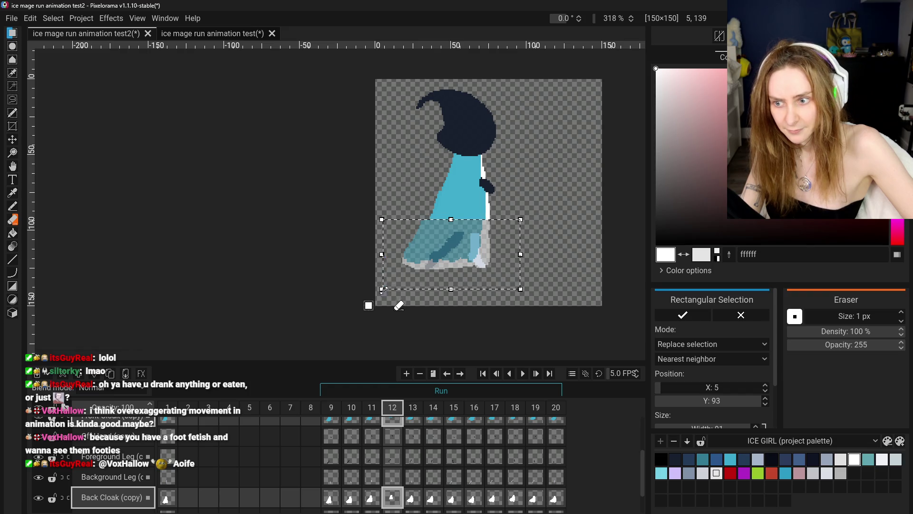
{"action": "key", "text": "Escape"}
{"action": "left_click_drag", "start_coordinate": [388, 296], "coordinate": [383, 299]}
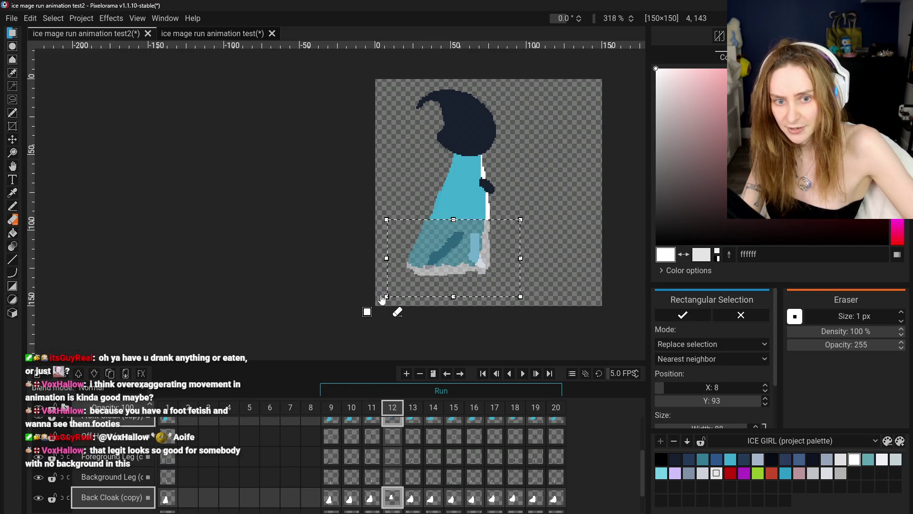
{"action": "left_click", "coordinate": [324, 231]}
{"action": "key", "text": "ctrl+z"}
{"action": "key", "text": "ctrl+z"}
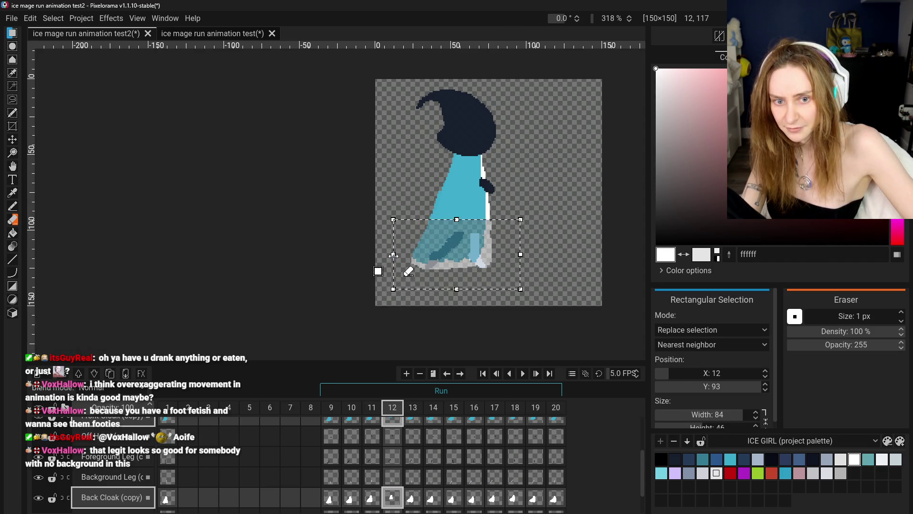
{"action": "left_click_drag", "start_coordinate": [394, 257], "coordinate": [382, 257]}
{"action": "left_click", "coordinate": [342, 219]}
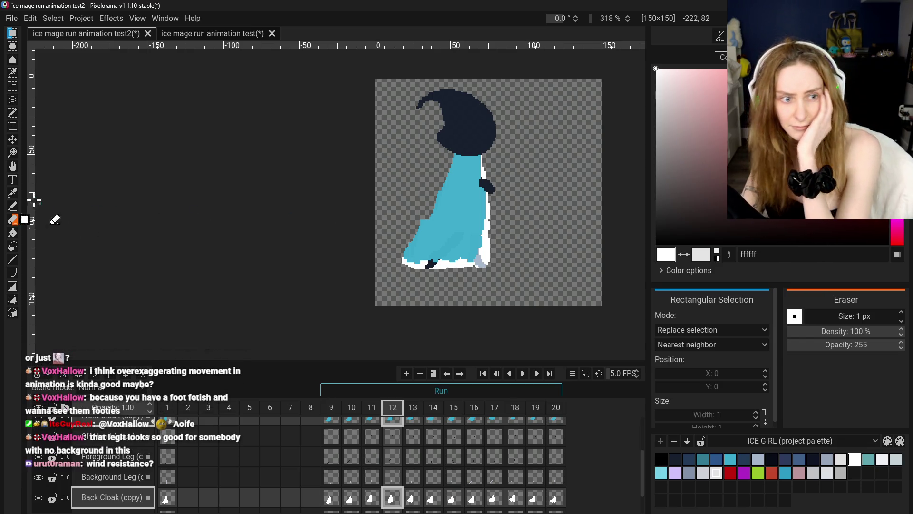
Step: Erase the top of frame 12's right-edge white strip, then along frame 11's right cloak edge
{"action": "left_click", "coordinate": [12, 219]}
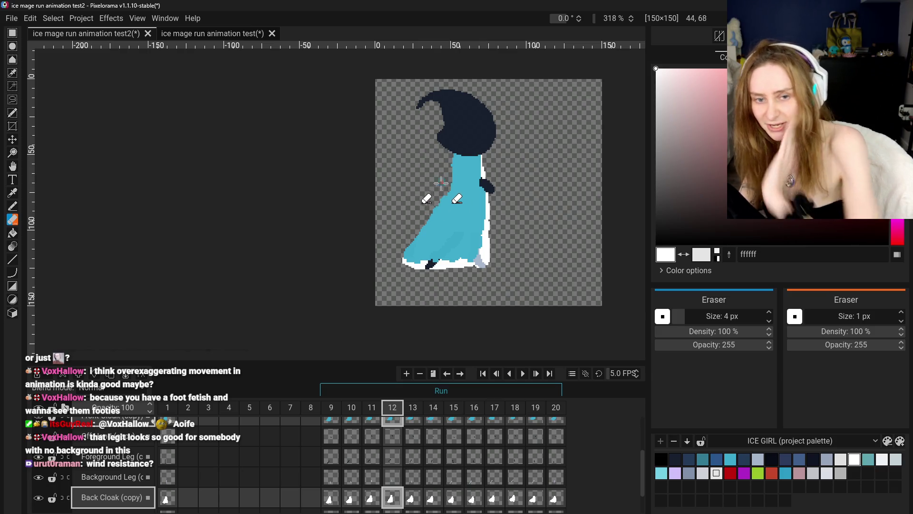
{"action": "key", "text": "ctrl+z"}
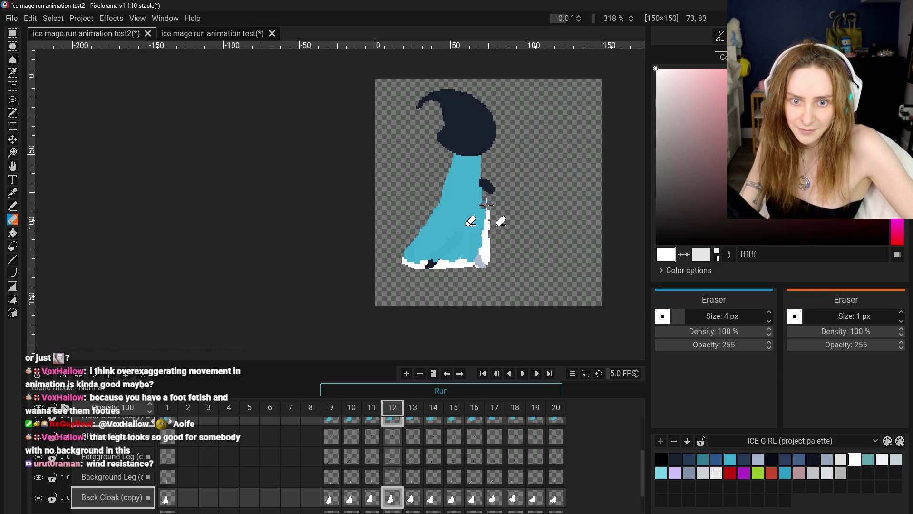
{"action": "left_click_drag", "start_coordinate": [491, 201], "coordinate": [489, 214]}
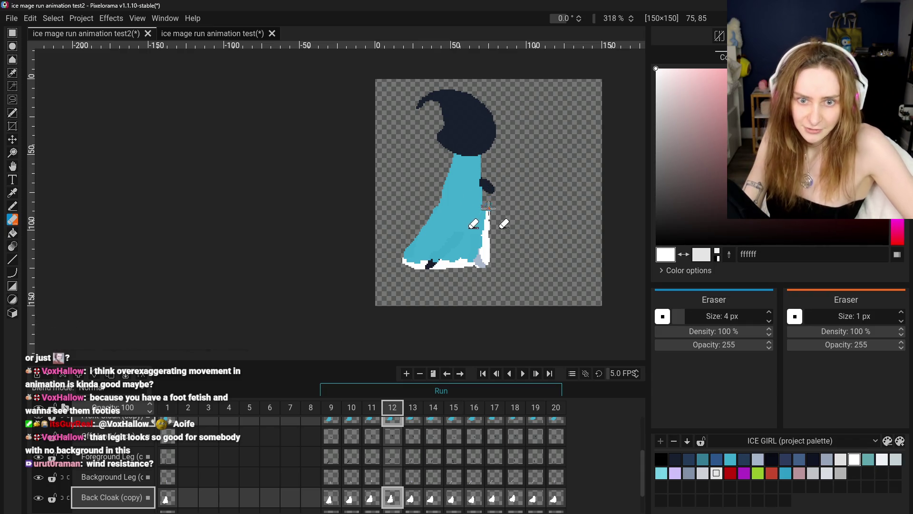
{"action": "left_click", "coordinate": [372, 497]}
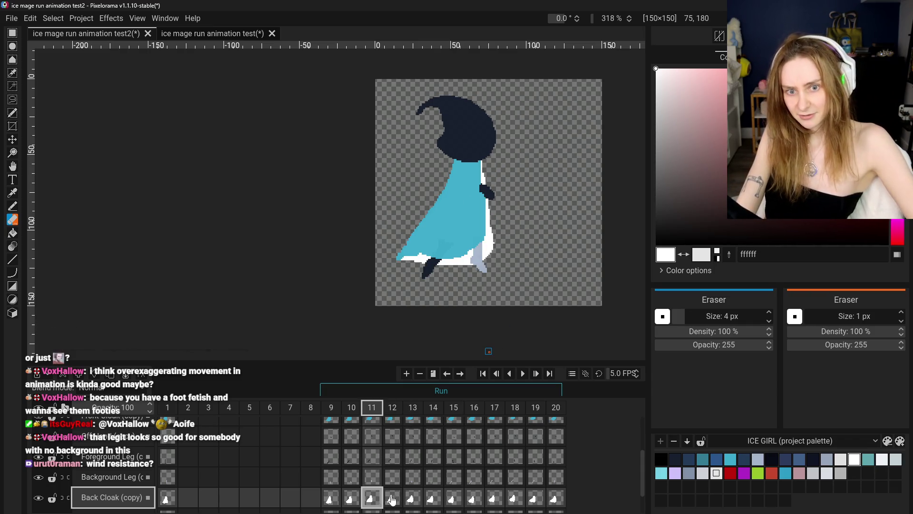
{"action": "left_click", "coordinate": [353, 499]}
{"action": "left_click", "coordinate": [333, 499]}
{"action": "left_click", "coordinate": [354, 498]}
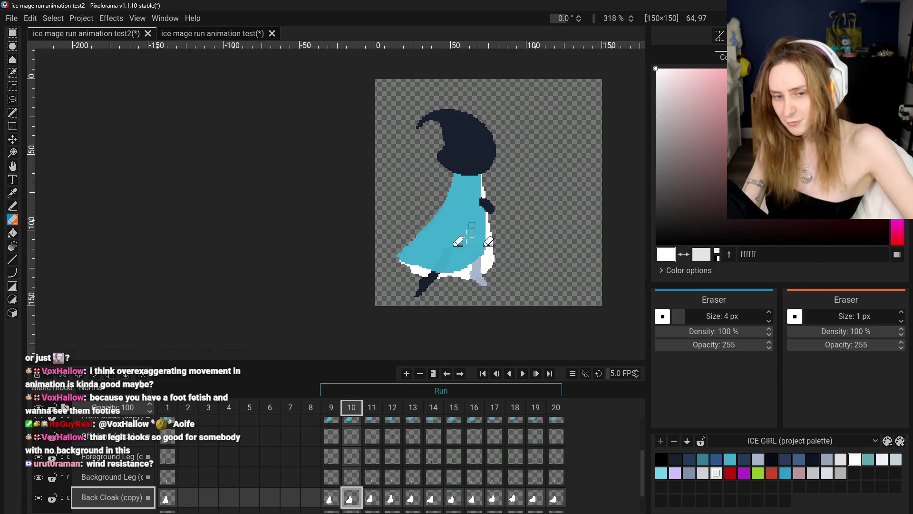
{"action": "left_click", "coordinate": [372, 497]}
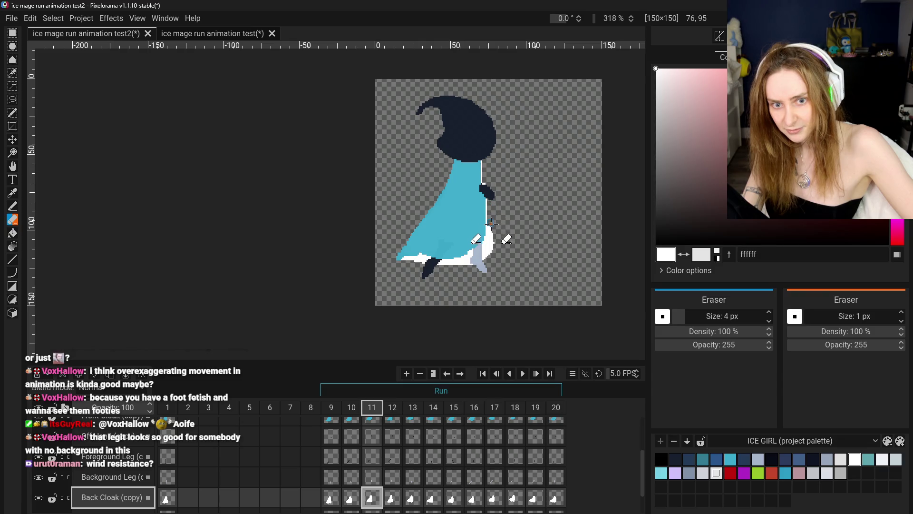
{"action": "left_click_drag", "start_coordinate": [494, 257], "coordinate": [490, 201]}
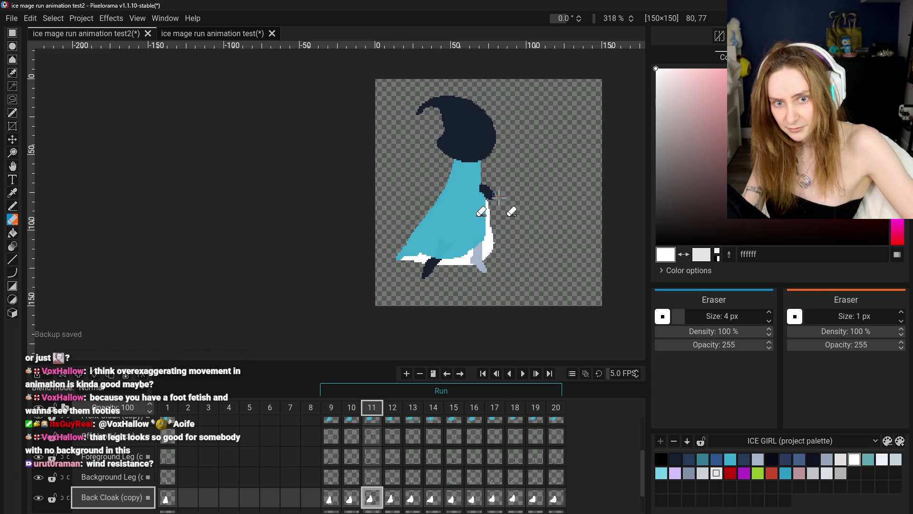
Step: On frame 11's Front Cloak layer, erase a thin strip down the cloak edge by the neck
{"action": "key", "text": "Left"}
{"action": "key", "text": "Left"}
{"action": "left_click", "coordinate": [352, 498]}
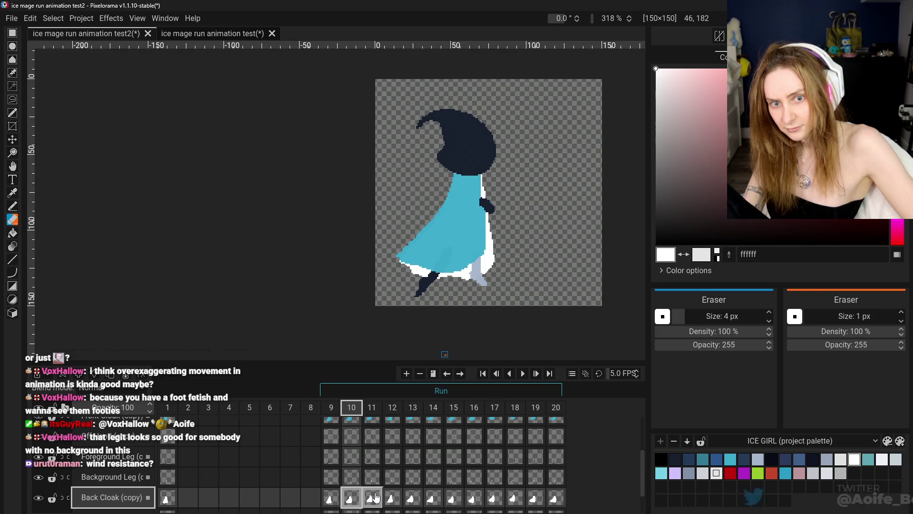
{"action": "left_click", "coordinate": [372, 498]}
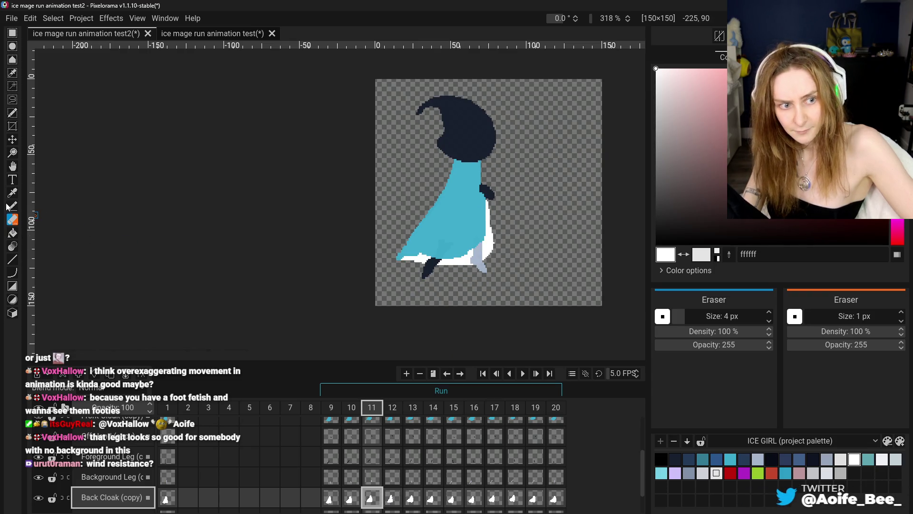
{"action": "scroll", "coordinate": [104, 485], "scroll_direction": "up", "scroll_amount": 2}
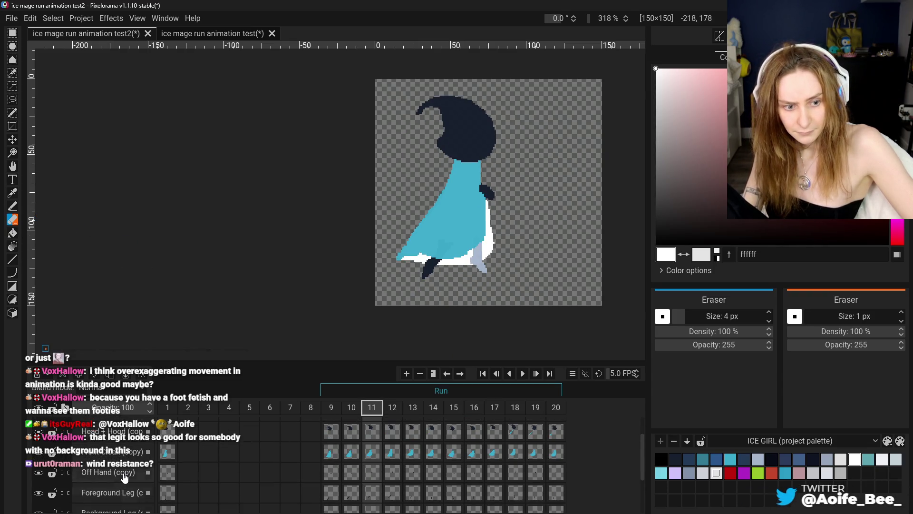
{"action": "left_click", "coordinate": [104, 451]}
{"action": "scroll", "coordinate": [488, 168], "scroll_direction": "up", "scroll_amount": 2}
{"action": "left_click_drag", "start_coordinate": [495, 140], "coordinate": [495, 165]}
{"action": "scroll", "coordinate": [497, 181], "scroll_direction": "down", "scroll_amount": 2}
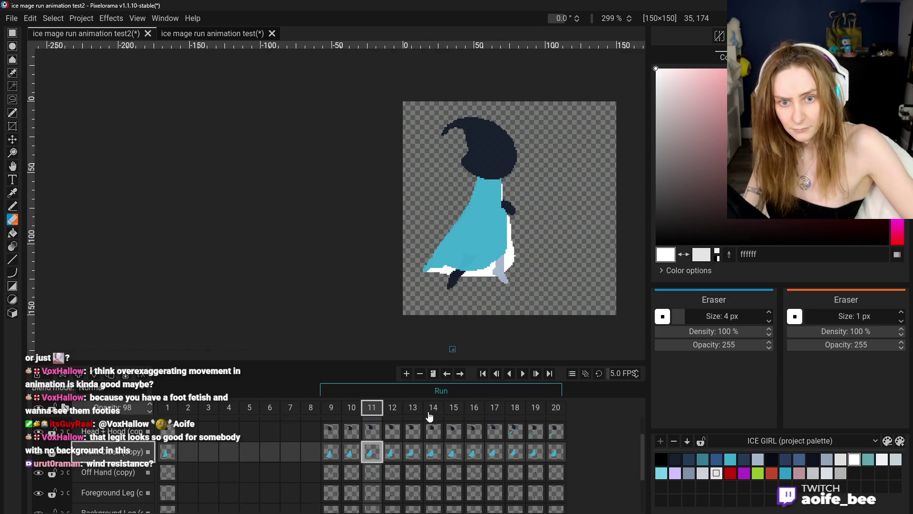
{"action": "left_click", "coordinate": [351, 456]}
{"action": "left_click", "coordinate": [372, 452]}
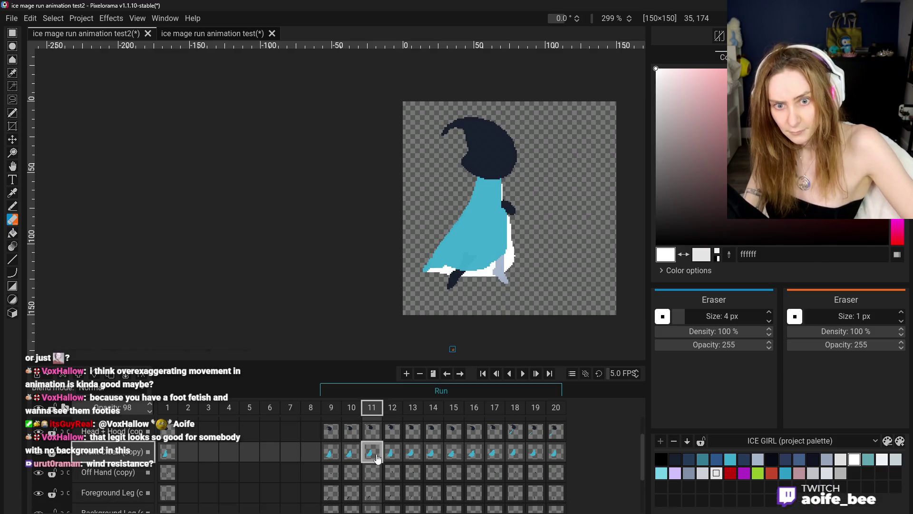
{"action": "scroll", "coordinate": [115, 480], "scroll_direction": "down", "scroll_amount": 2}
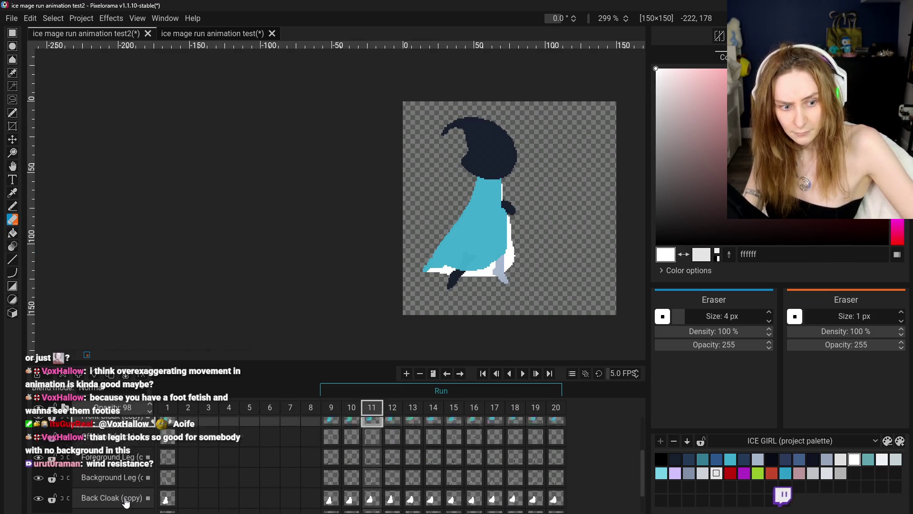
{"action": "left_click", "coordinate": [119, 479]}
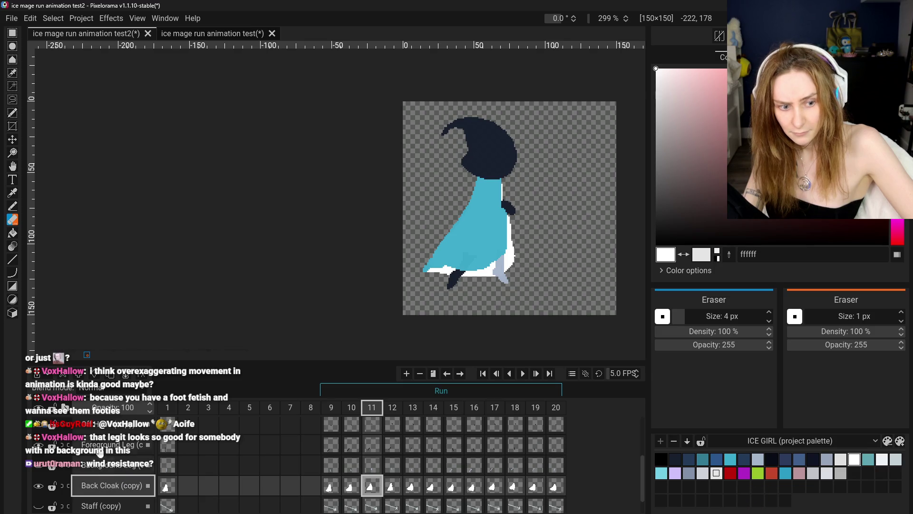
Step: Add white highlight pixels along the Back Cloak's upper edge in frame 11
{"action": "left_click", "coordinate": [12, 206]}
{"action": "scroll", "coordinate": [505, 181], "scroll_direction": "up", "scroll_amount": 3}
{"action": "scroll", "coordinate": [473, 170], "scroll_direction": "up", "scroll_amount": 1}
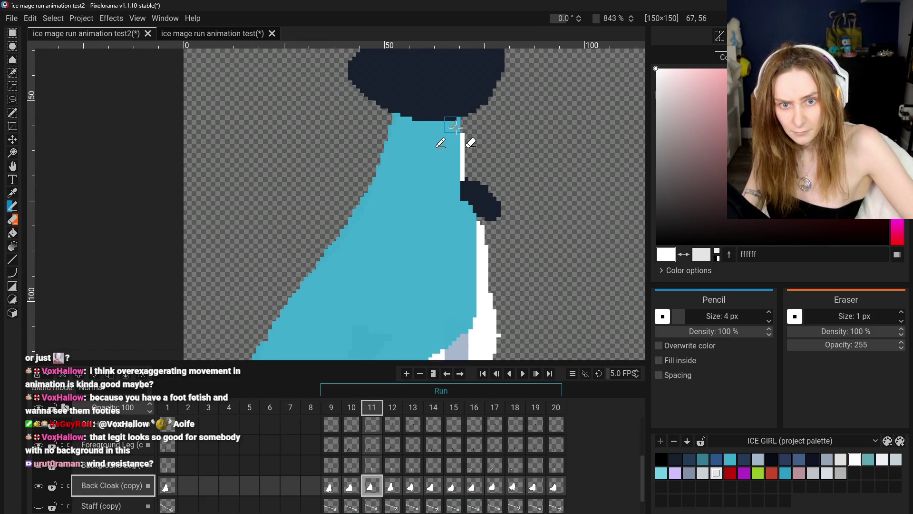
{"action": "left_click", "coordinate": [456, 126]}
{"action": "scroll", "coordinate": [460, 246], "scroll_direction": "down", "scroll_amount": 4}
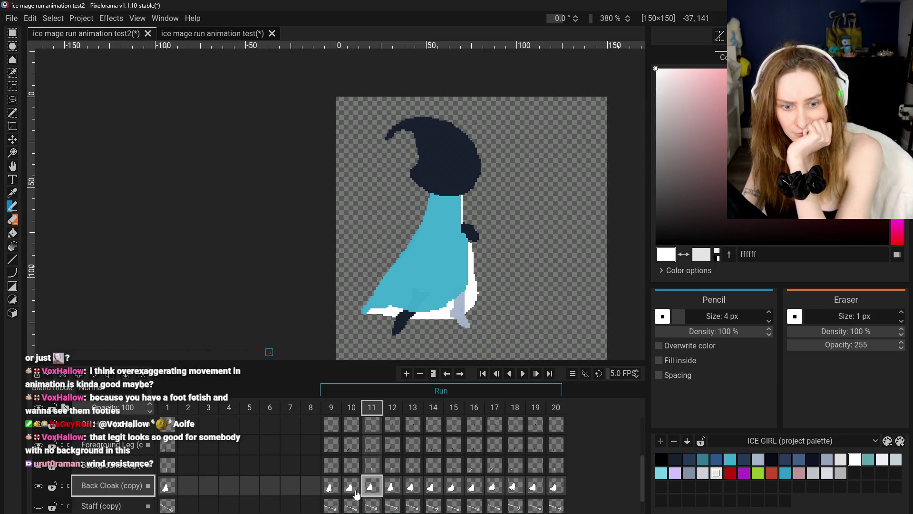
Step: Flip between frames 8 to 12 to compare the running poses, ending on frame 11
{"action": "left_click", "coordinate": [331, 486]}
{"action": "left_click", "coordinate": [351, 485]}
{"action": "left_click", "coordinate": [372, 485]}
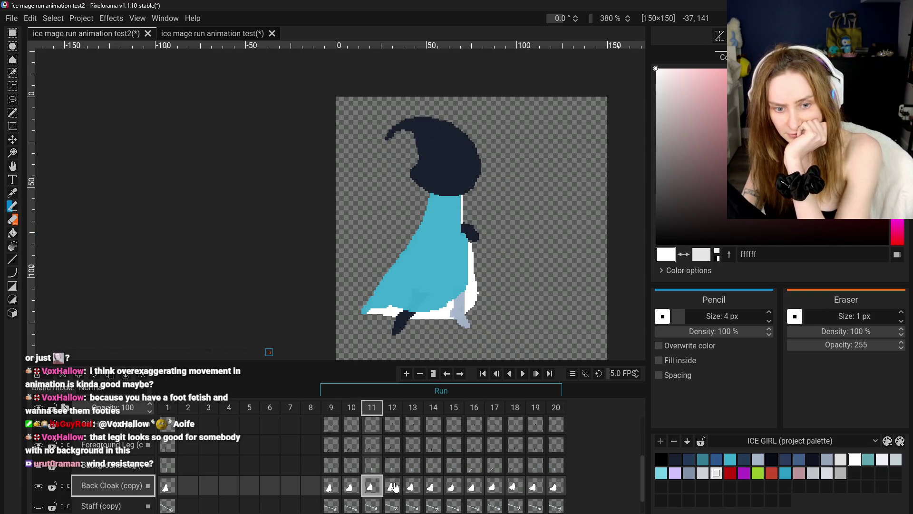
{"action": "left_click", "coordinate": [398, 487]}
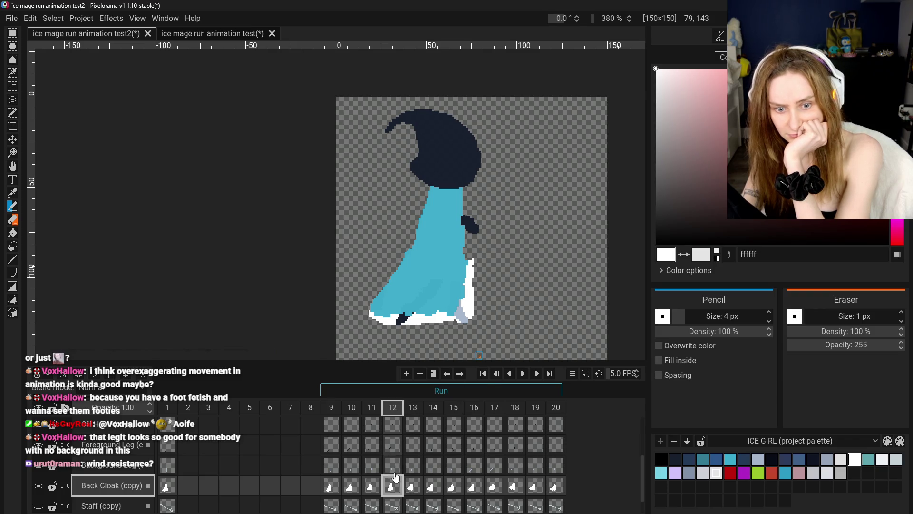
{"action": "scroll", "coordinate": [472, 361], "scroll_direction": "down", "scroll_amount": 1}
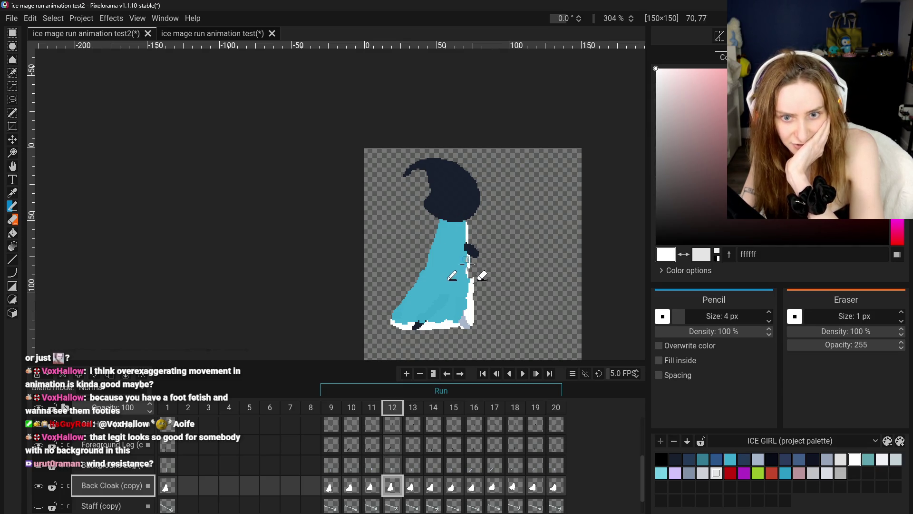
{"action": "left_click", "coordinate": [351, 488]}
{"action": "left_click", "coordinate": [372, 487]}
{"action": "left_click", "coordinate": [392, 488]}
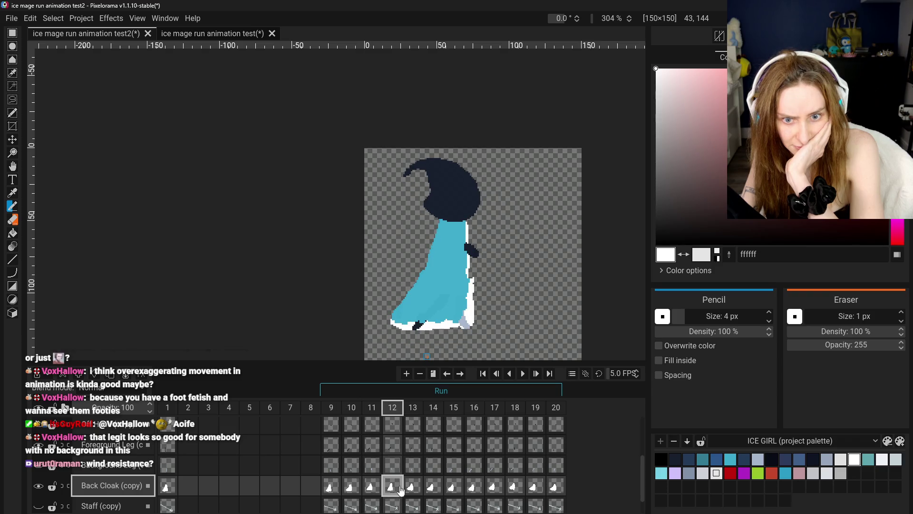
{"action": "left_click", "coordinate": [372, 487]}
{"action": "left_click", "coordinate": [352, 487]}
{"action": "left_click", "coordinate": [311, 485]}
{"action": "left_click", "coordinate": [359, 488]}
{"action": "left_click", "coordinate": [372, 486]}
{"action": "left_click", "coordinate": [391, 489]}
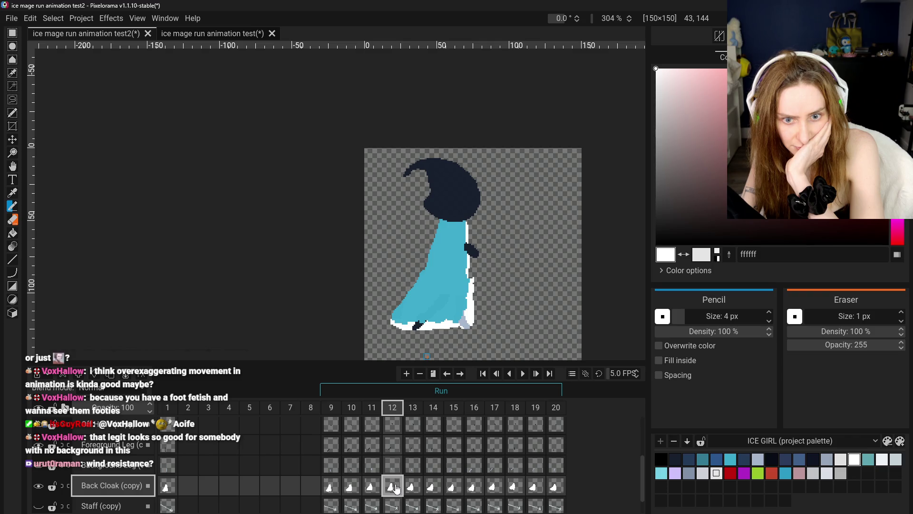
{"action": "left_click", "coordinate": [366, 489]}
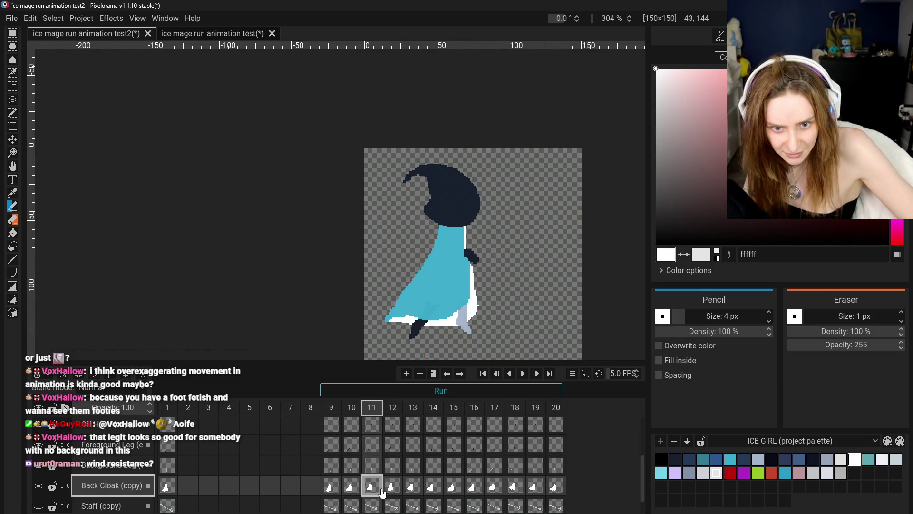
{"action": "left_click", "coordinate": [385, 492]}
{"action": "left_click", "coordinate": [374, 490]}
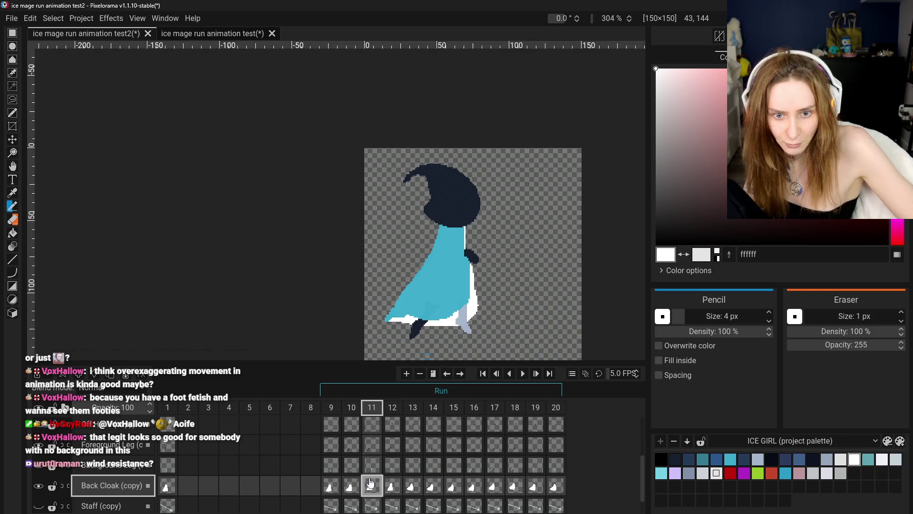
Step: Select frame 11's Front Cloak and Off Hand cels together
{"action": "scroll", "coordinate": [374, 475], "scroll_direction": "up", "scroll_amount": 1}
{"action": "left_click", "coordinate": [372, 437]}
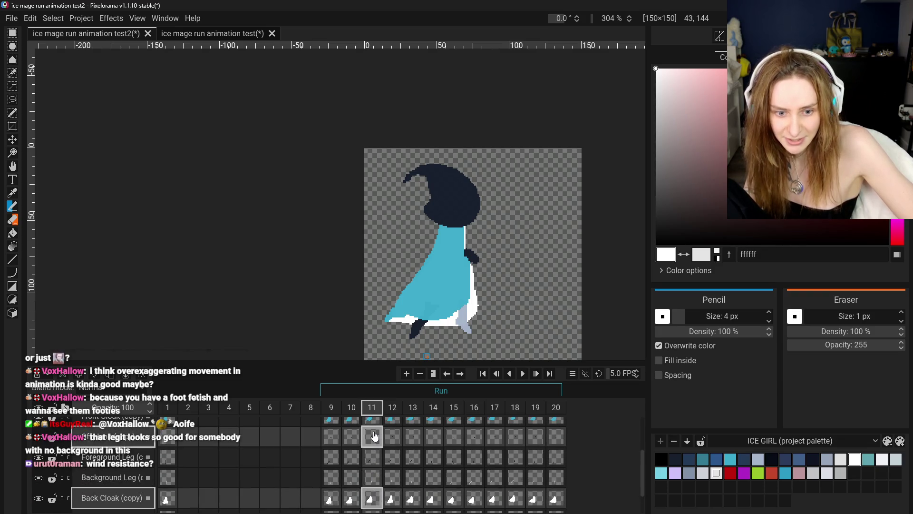
{"action": "scroll", "coordinate": [372, 440], "scroll_direction": "up", "scroll_amount": 2}
{"action": "left_click", "coordinate": [372, 439], "text": "ctrl"}
Step: Clone frame 11's Front Cloak and Off Hand cels into frame 12, then nudge frame 12's cloak upward
{"action": "right_click", "coordinate": [373, 441]}
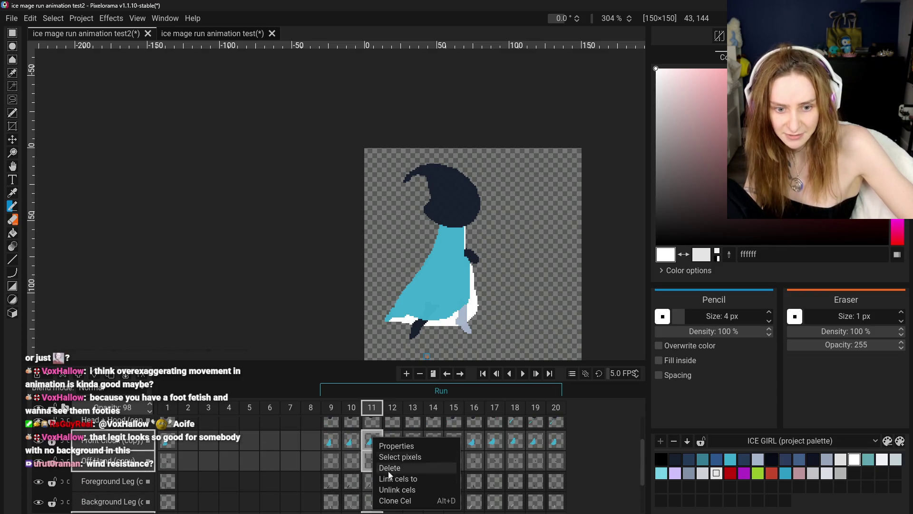
{"action": "left_click", "coordinate": [395, 501]}
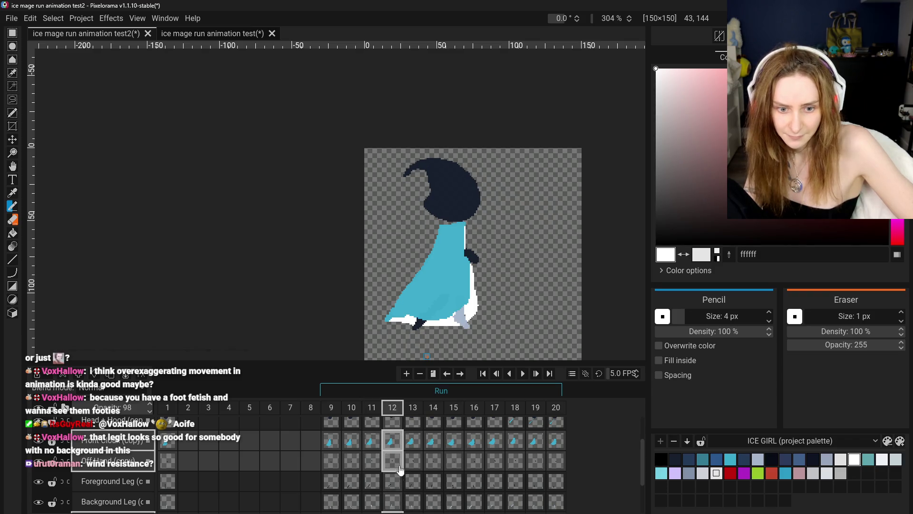
{"action": "left_click", "coordinate": [13, 139]}
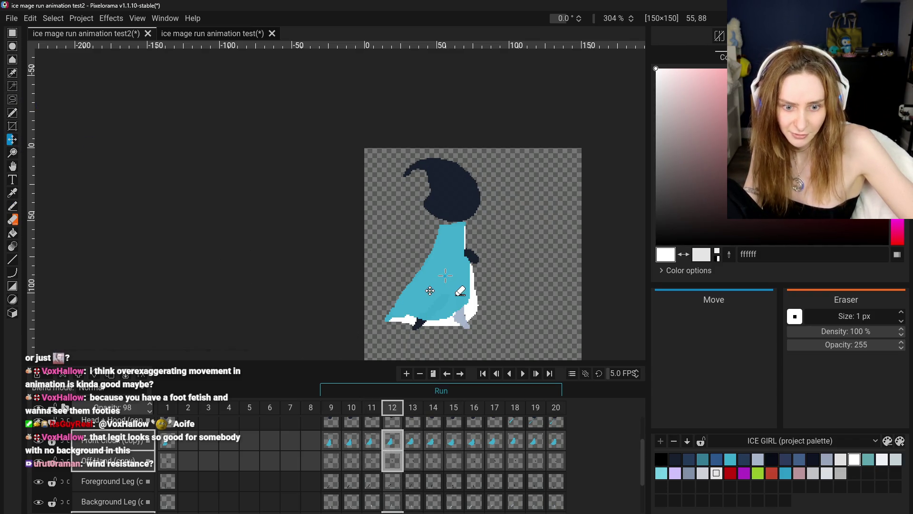
{"action": "left_click", "coordinate": [392, 440]}
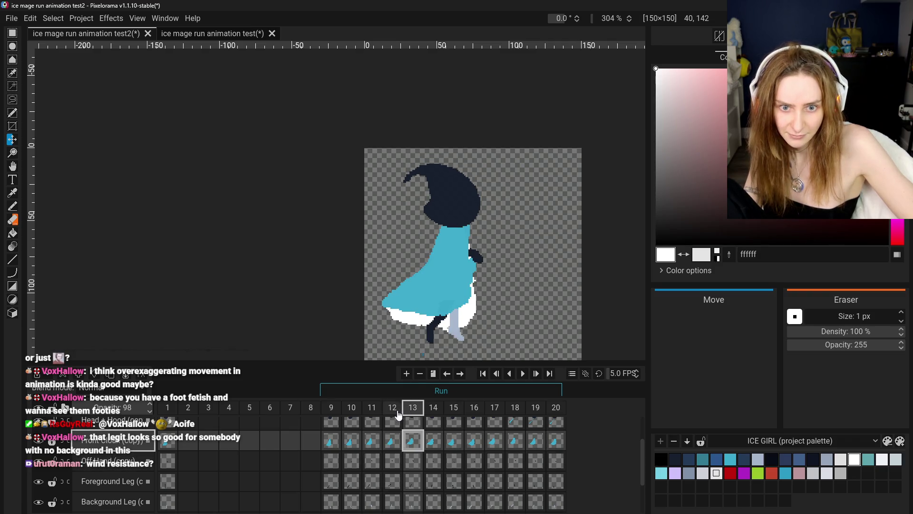
{"action": "scroll", "coordinate": [387, 454], "scroll_direction": "down", "scroll_amount": 2}
{"action": "left_click", "coordinate": [392, 461]}
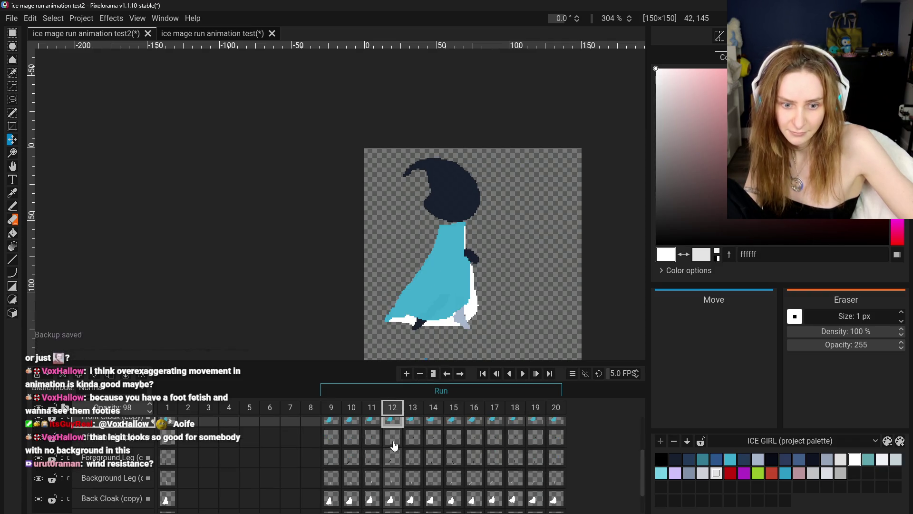
{"action": "scroll", "coordinate": [394, 471], "scroll_direction": "down", "scroll_amount": 2}
{"action": "left_click", "coordinate": [394, 470]}
{"action": "left_click_drag", "start_coordinate": [409, 304], "coordinate": [412, 294]}
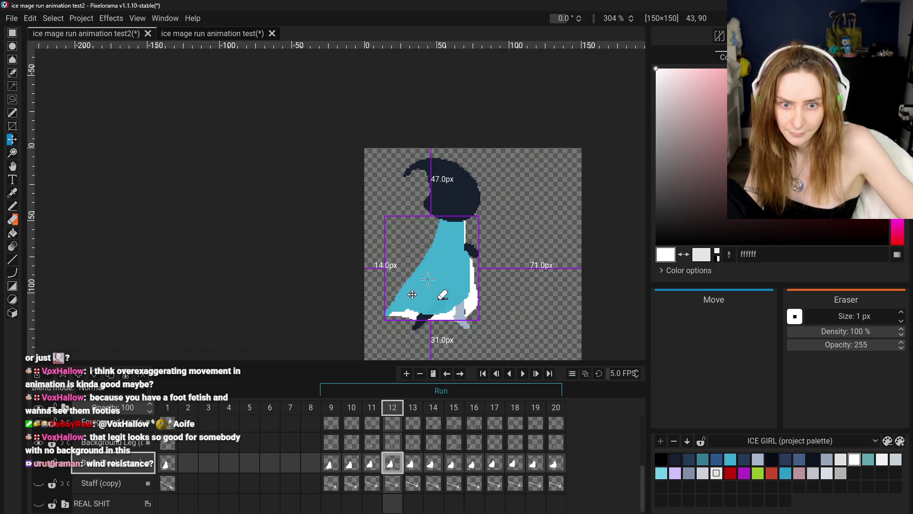
Step: Step through frames 9 to 12 twice to check the raised cloak against neighbouring poses
{"action": "left_click", "coordinate": [330, 464]}
{"action": "left_click", "coordinate": [351, 464]}
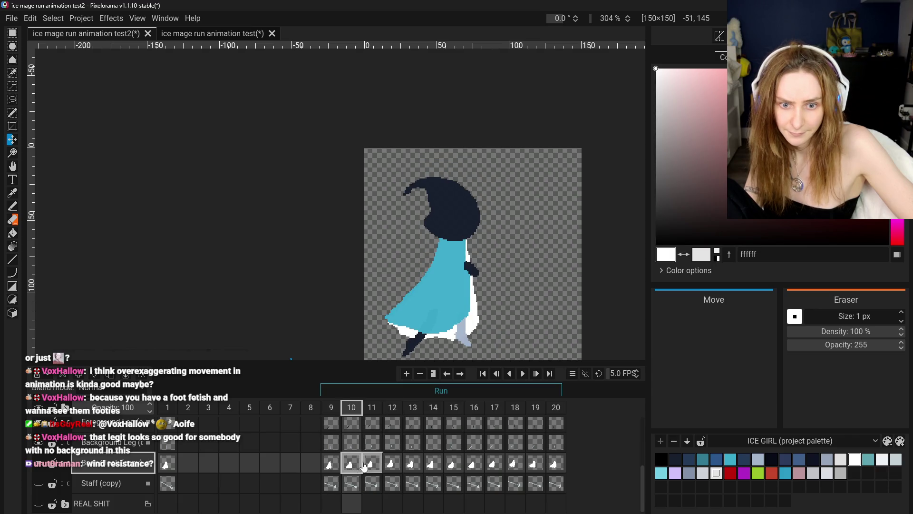
{"action": "left_click", "coordinate": [372, 464]}
{"action": "left_click", "coordinate": [386, 471]}
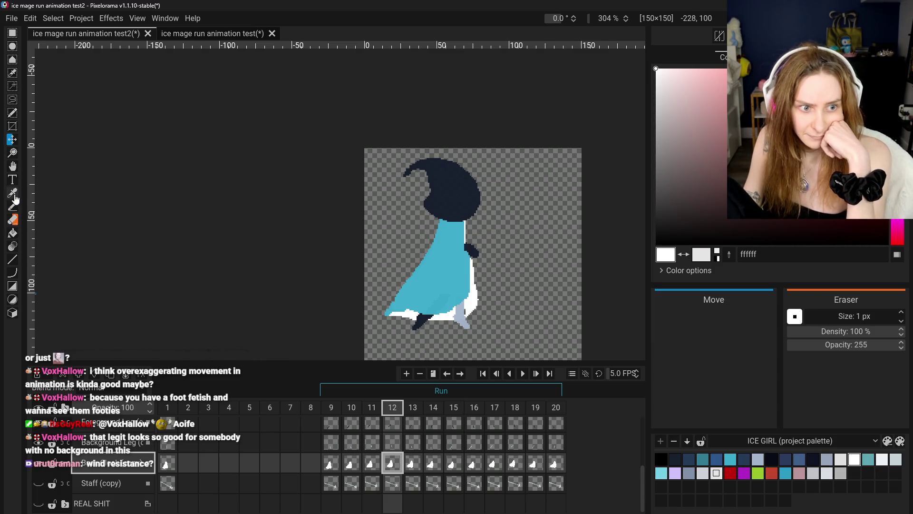
{"action": "left_click", "coordinate": [13, 206]}
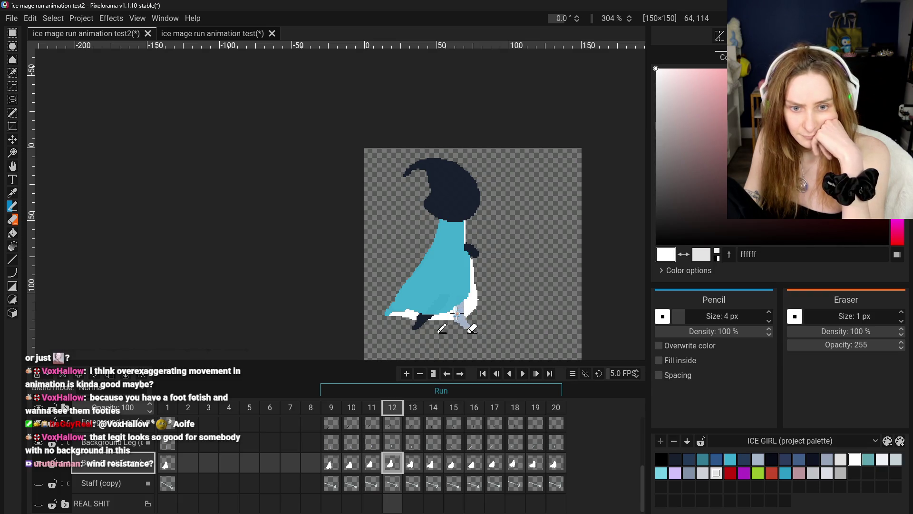
{"action": "left_click", "coordinate": [337, 469]}
{"action": "left_click", "coordinate": [352, 469]}
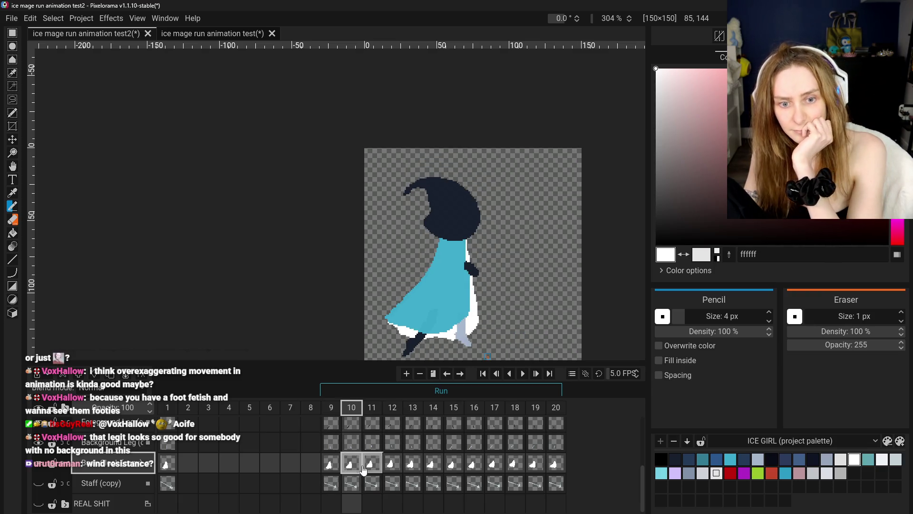
{"action": "left_click", "coordinate": [376, 470]}
{"action": "left_click", "coordinate": [390, 471]}
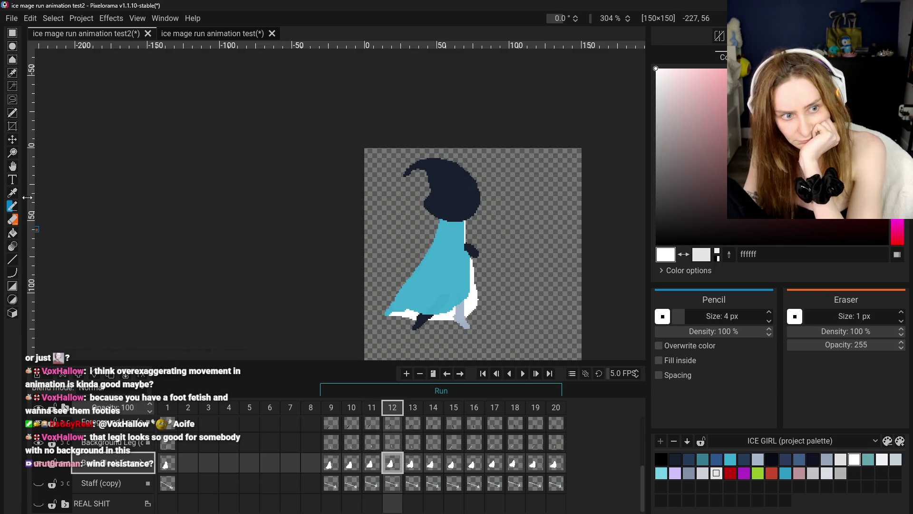
{"action": "left_click", "coordinate": [12, 32]}
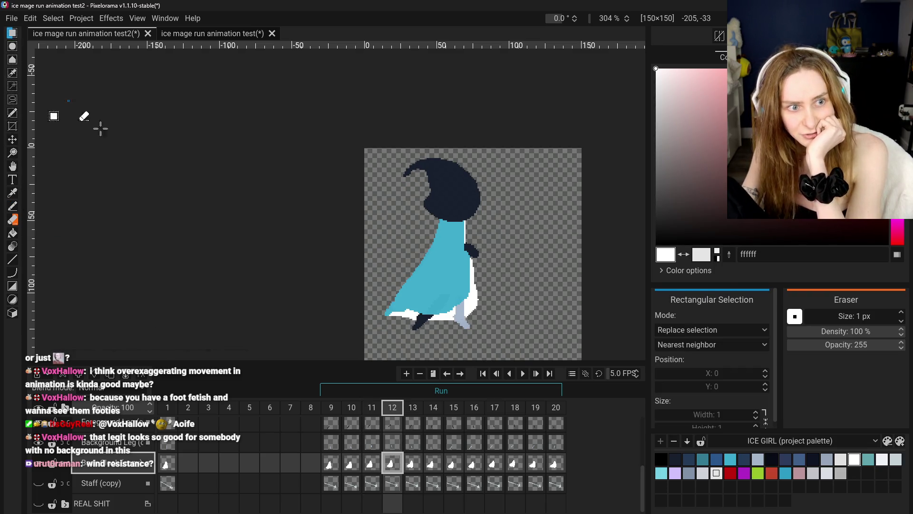
Step: Select frame 12's Front Cloak (copy) lower hem, stretch it further down and left, and commit
{"action": "left_click_drag", "start_coordinate": [389, 280], "coordinate": [419, 326]}
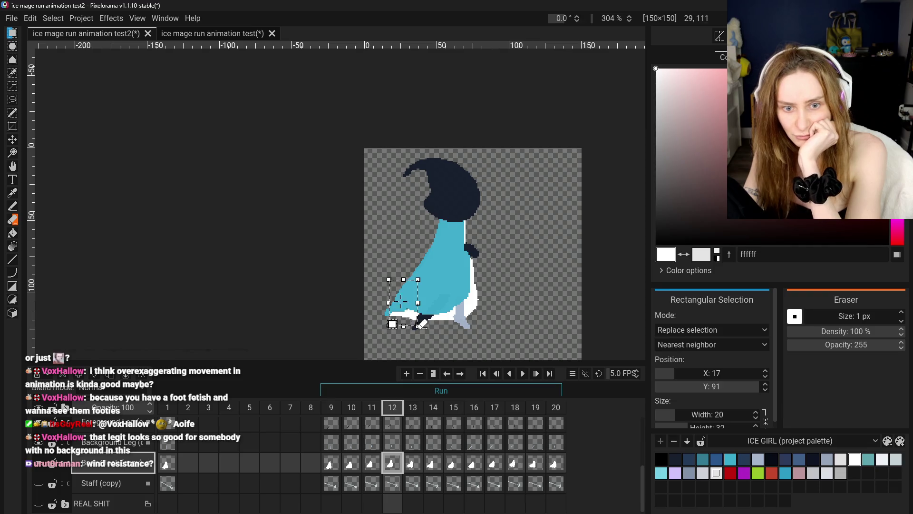
{"action": "left_click", "coordinate": [371, 269]}
{"action": "left_click_drag", "start_coordinate": [374, 275], "coordinate": [434, 354]}
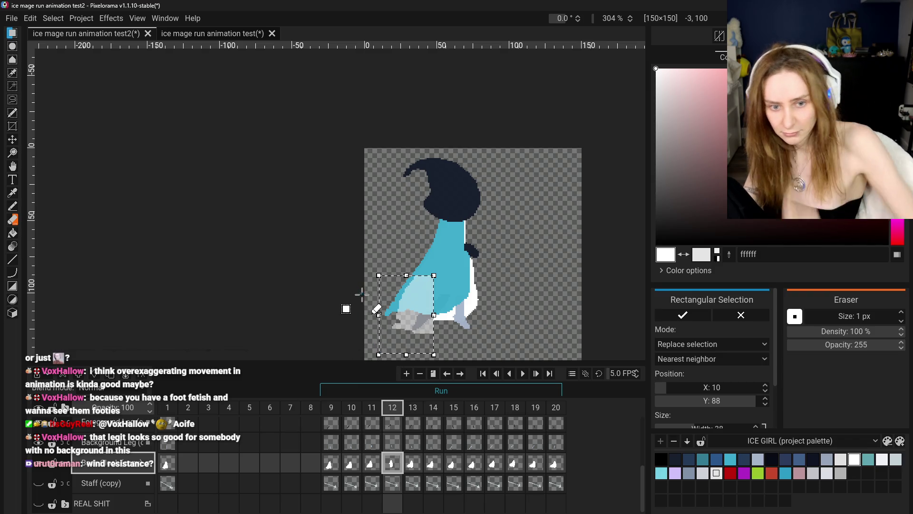
{"action": "left_click_drag", "start_coordinate": [373, 275], "coordinate": [434, 336]}
{"action": "scroll", "coordinate": [398, 441], "scroll_direction": "up", "scroll_amount": 2}
{"action": "left_click", "coordinate": [392, 428]}
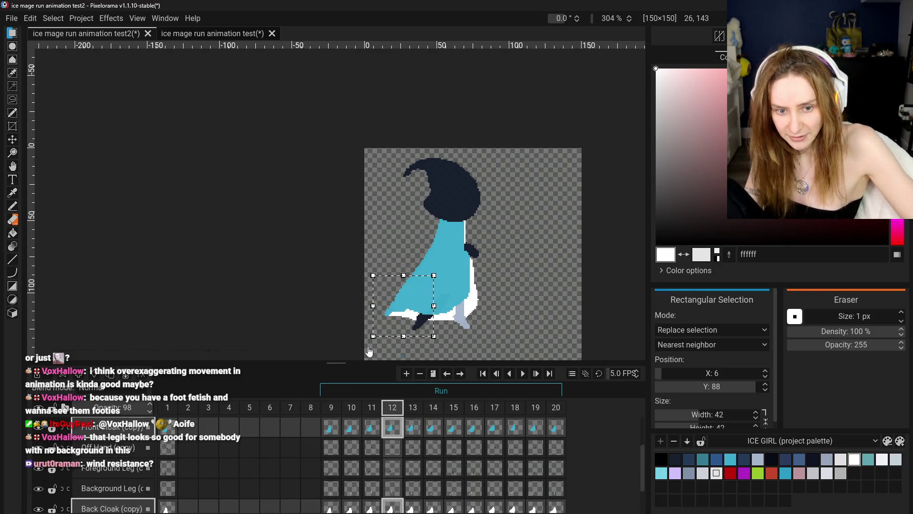
{"action": "mouse_move", "coordinate": [375, 340]}
{"action": "left_mouse_down"}
{"action": "mouse_move", "coordinate": [383, 332]}
{"action": "mouse_move", "coordinate": [375, 349]}
{"action": "left_mouse_up"}
{"action": "key", "text": "ctrl+z"}
{"action": "left_click", "coordinate": [329, 295]}
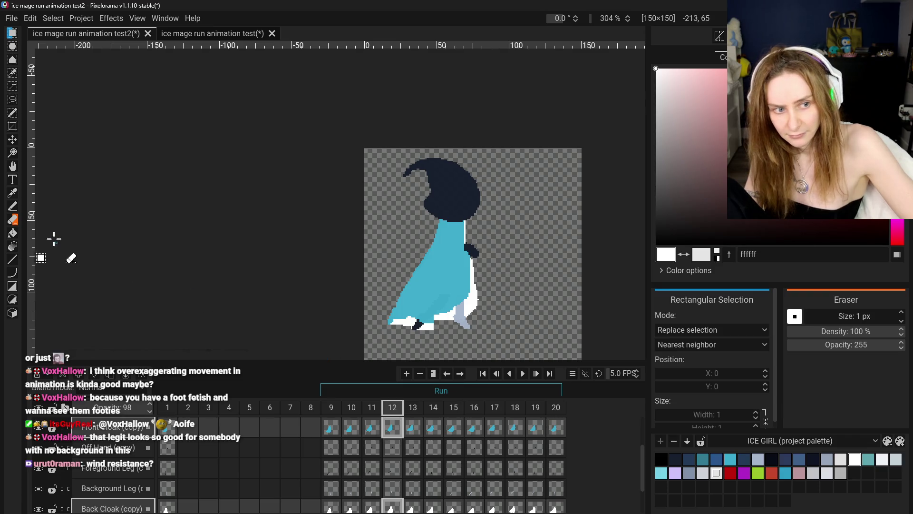
{"action": "left_click", "coordinate": [12, 221]}
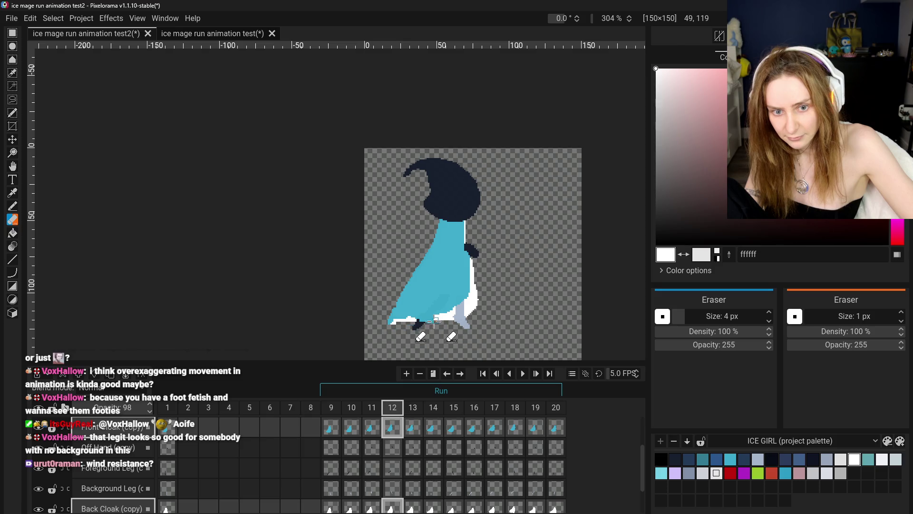
Step: Tidy frame 12's Front Cloak (copy) hem, comparing it against frames 10 to 13
{"action": "left_click", "coordinate": [397, 431]}
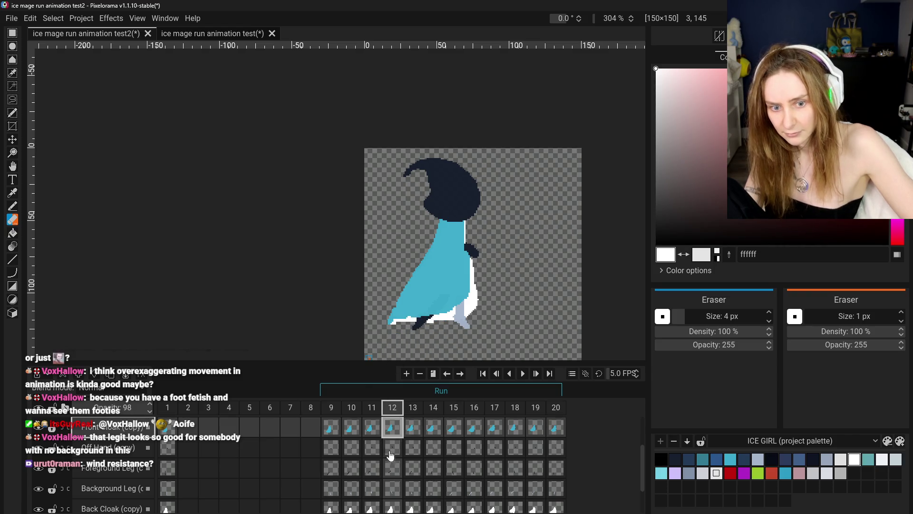
{"action": "left_click", "coordinate": [348, 431]}
{"action": "left_click", "coordinate": [395, 428]}
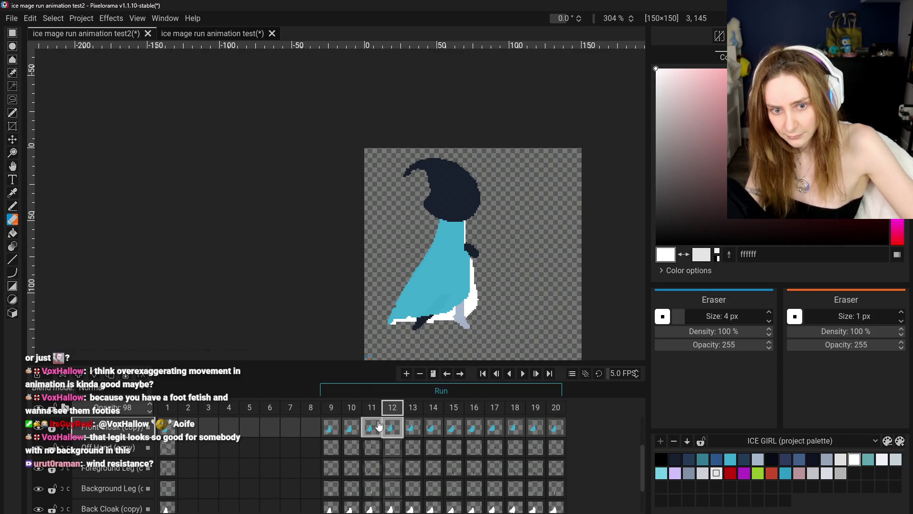
{"action": "left_click", "coordinate": [352, 427]}
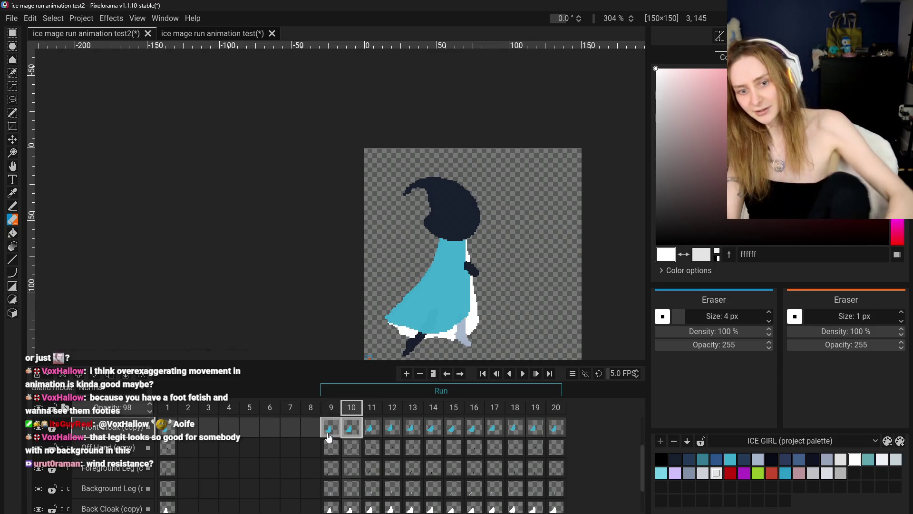
{"action": "left_click", "coordinate": [372, 431]}
{"action": "left_click", "coordinate": [392, 431]}
{"action": "left_click", "coordinate": [414, 433]}
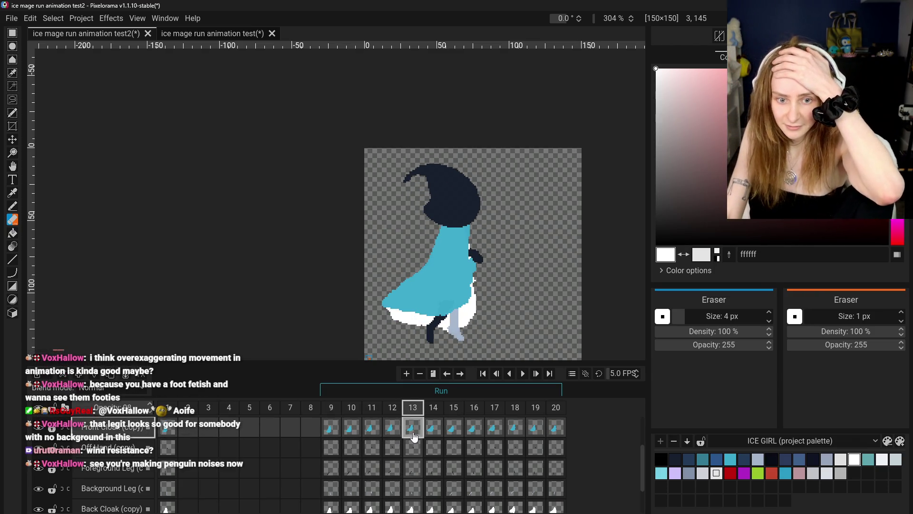
{"action": "left_click", "coordinate": [351, 428]}
{"action": "left_click", "coordinate": [372, 430]}
{"action": "left_click", "coordinate": [392, 428]}
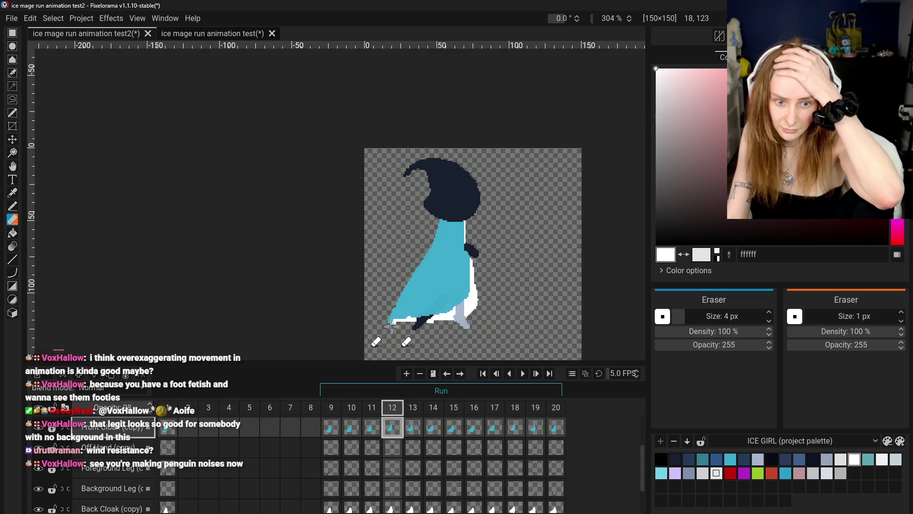
Step: Move to the Back Cloak (copy) cel in frame 12
{"action": "scroll", "coordinate": [396, 476], "scroll_direction": "down", "scroll_amount": 2}
{"action": "left_click", "coordinate": [393, 473]}
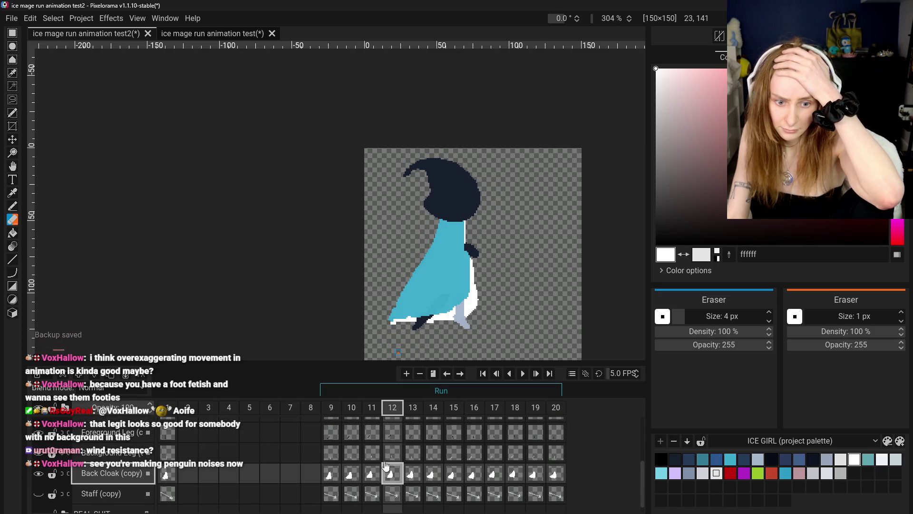
{"action": "left_click", "coordinate": [13, 206]}
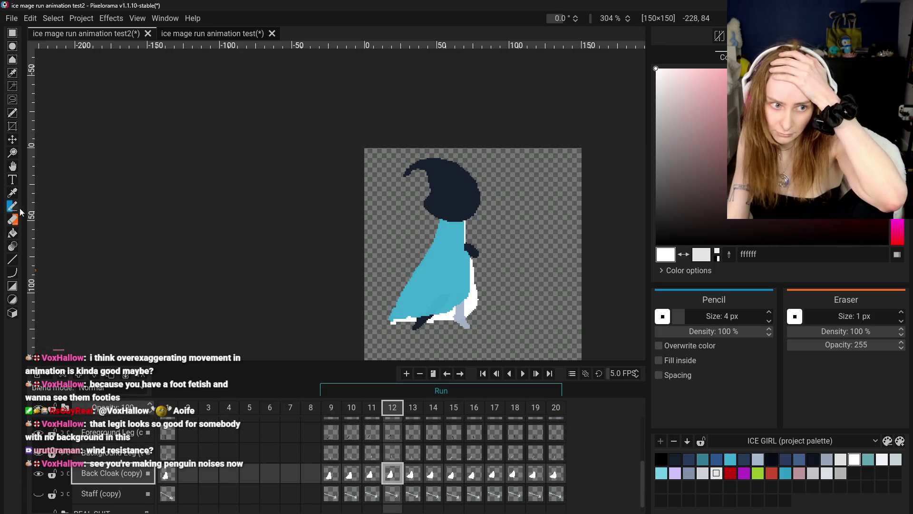
Step: Draw white pixels along frame 12's bottom-left cloak edge and erase a stray one
{"action": "scroll", "coordinate": [397, 318], "scroll_direction": "up", "scroll_amount": 5}
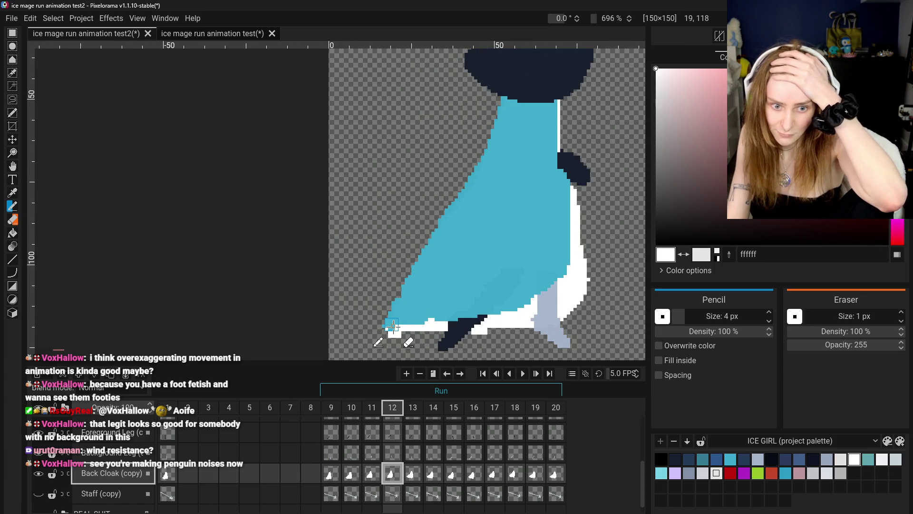
{"action": "left_click_drag", "start_coordinate": [391, 324], "coordinate": [396, 314]}
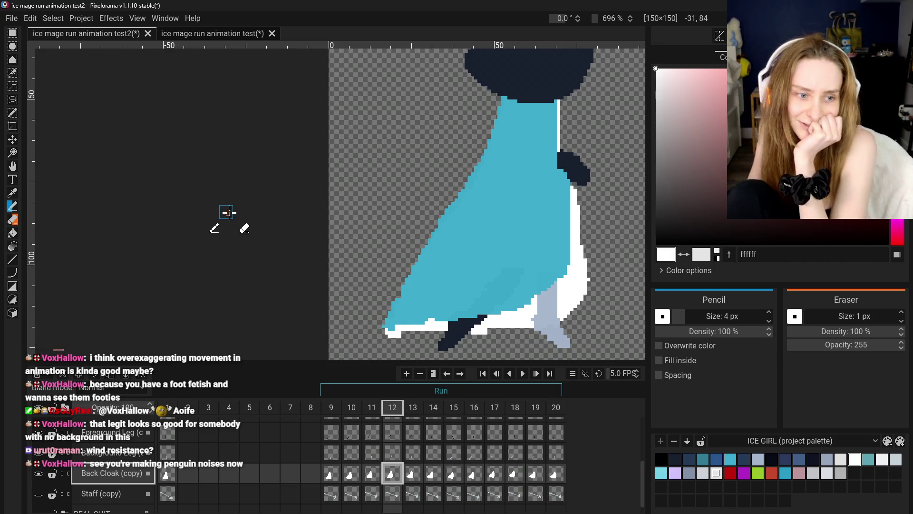
{"action": "left_click", "coordinate": [13, 219]}
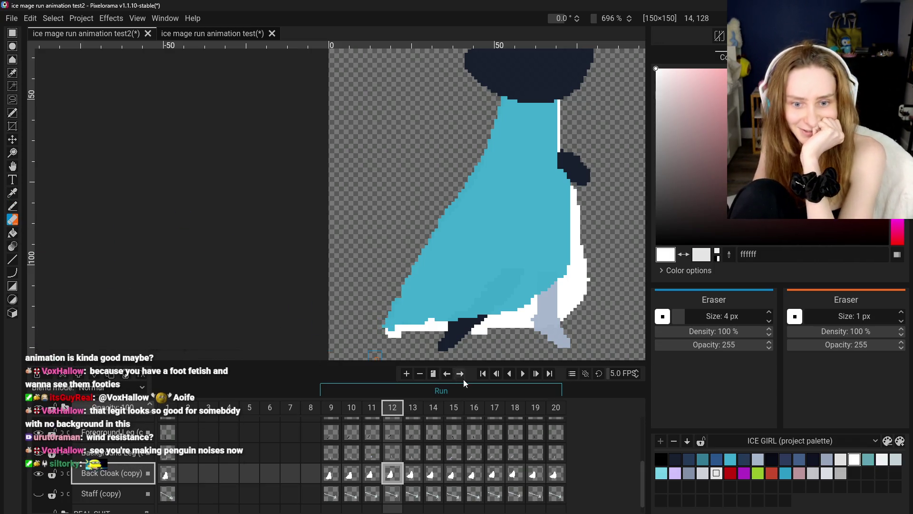
{"action": "left_click", "coordinate": [393, 344]}
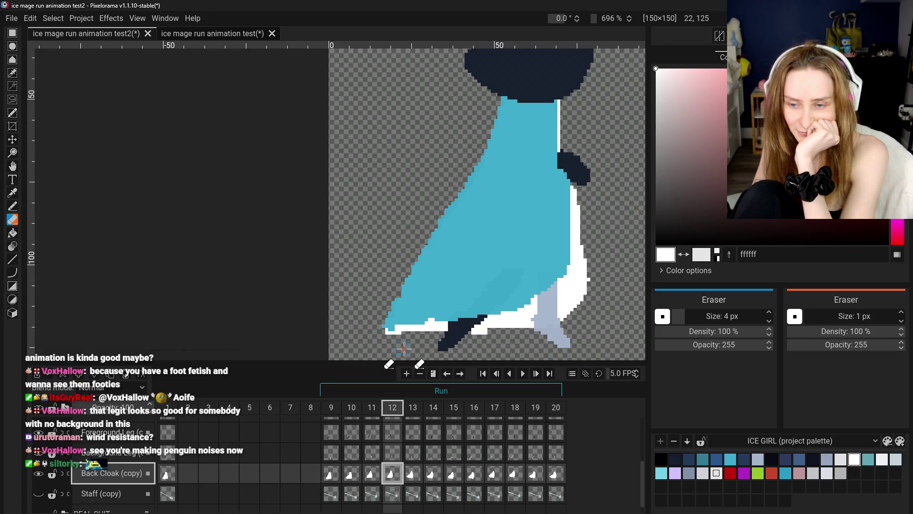
Step: Compare frame 12's pose against frame 11
{"action": "scroll", "coordinate": [403, 348], "scroll_direction": "down", "scroll_amount": 3}
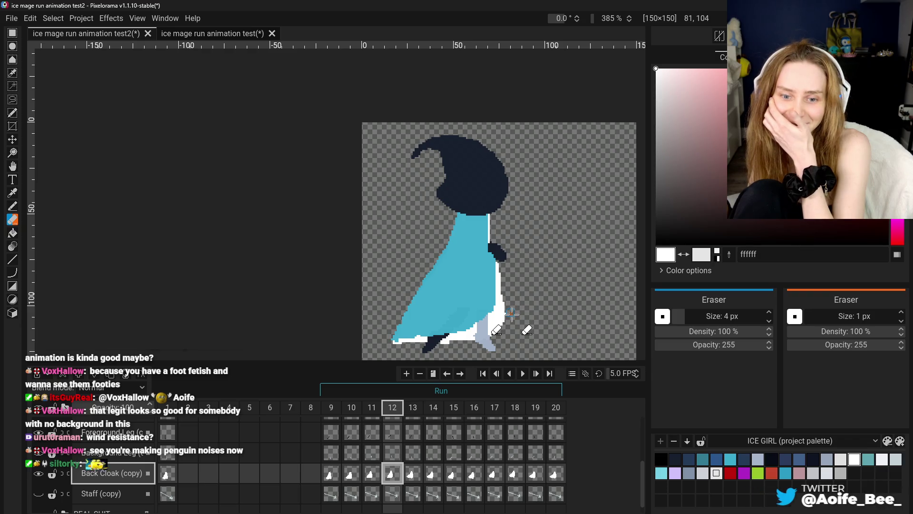
{"action": "left_click", "coordinate": [369, 471]}
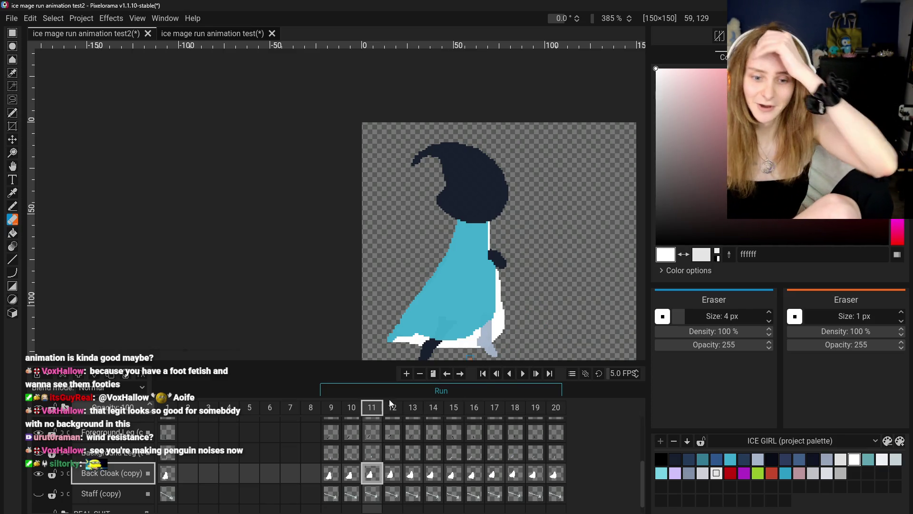
{"action": "left_click", "coordinate": [388, 414]}
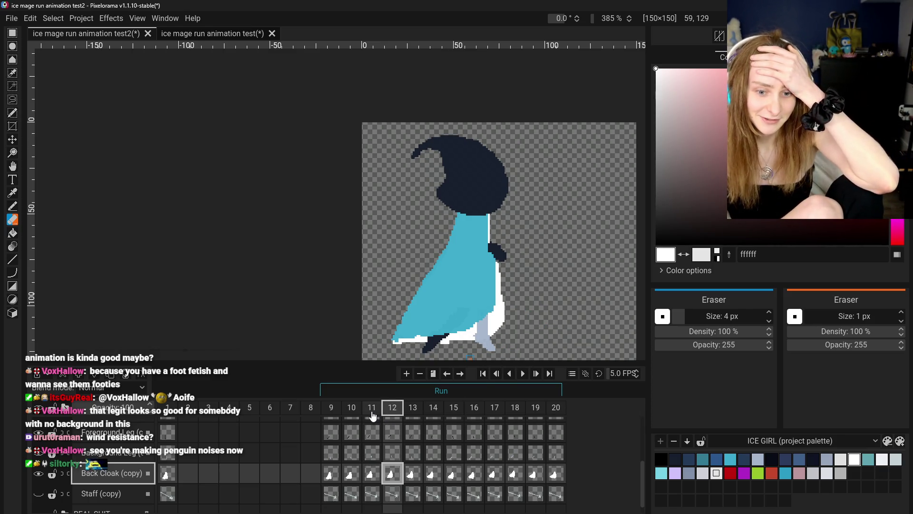
{"action": "left_click", "coordinate": [371, 412]}
{"action": "left_click", "coordinate": [384, 413]}
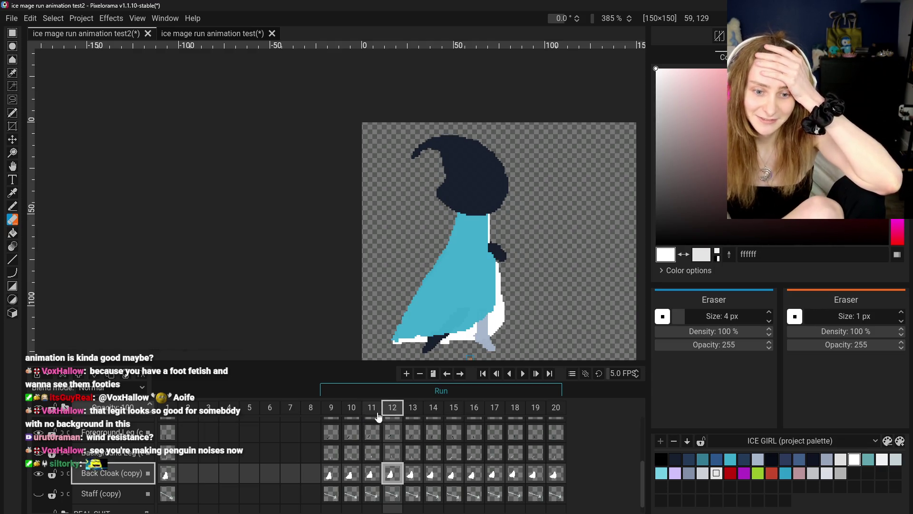
Step: On the Front Cloak (copy) cel, undo the last stroke and reshape the dark background leg
{"action": "scroll", "coordinate": [404, 359], "scroll_direction": "up", "scroll_amount": 5}
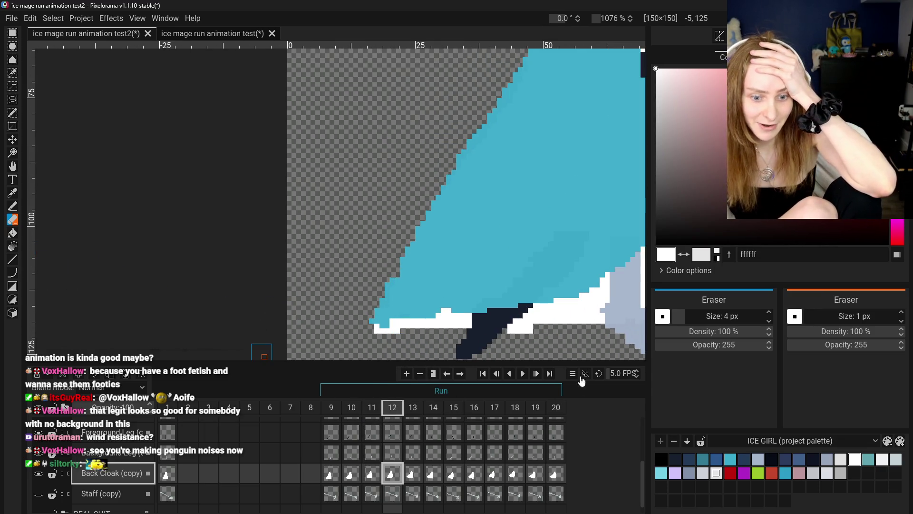
{"action": "scroll", "coordinate": [318, 457], "scroll_direction": "up", "scroll_amount": 2}
{"action": "left_click", "coordinate": [393, 438]}
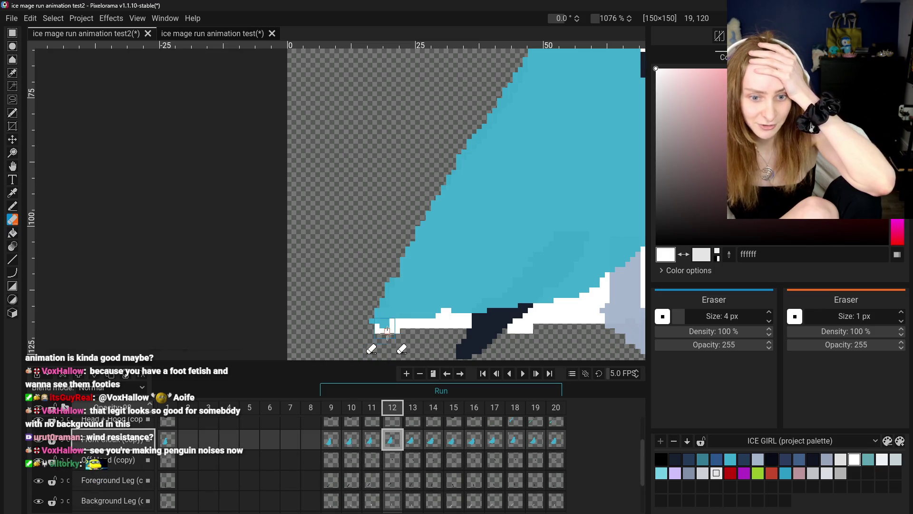
{"action": "key", "text": "ctrl+z"}
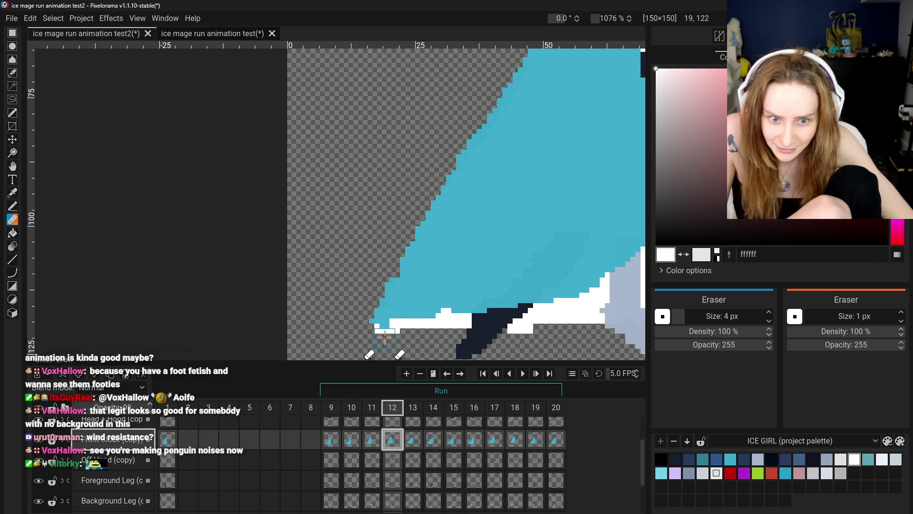
{"action": "scroll", "coordinate": [388, 336], "scroll_direction": "down", "scroll_amount": 3}
{"action": "scroll", "coordinate": [363, 320], "scroll_direction": "down", "scroll_amount": 2}
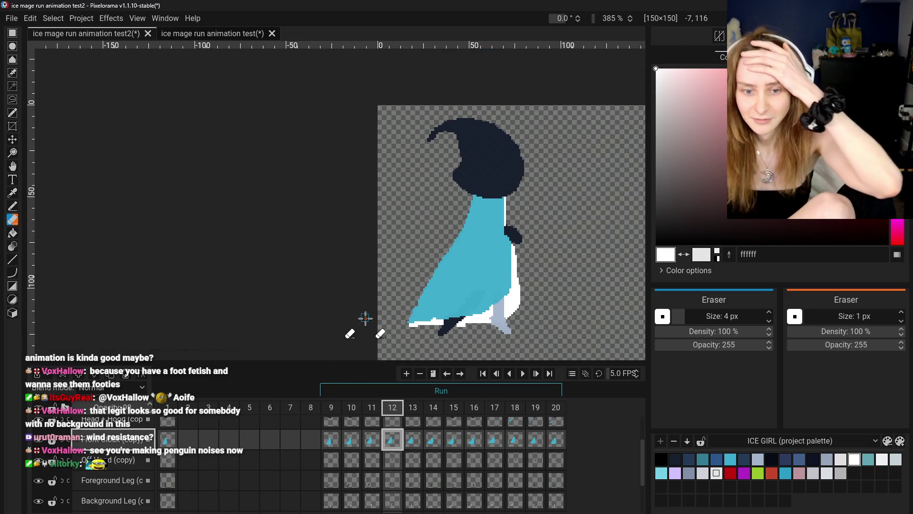
{"action": "scroll", "coordinate": [455, 336], "scroll_direction": "up", "scroll_amount": 2}
{"action": "scroll", "coordinate": [451, 322], "scroll_direction": "up", "scroll_amount": 2}
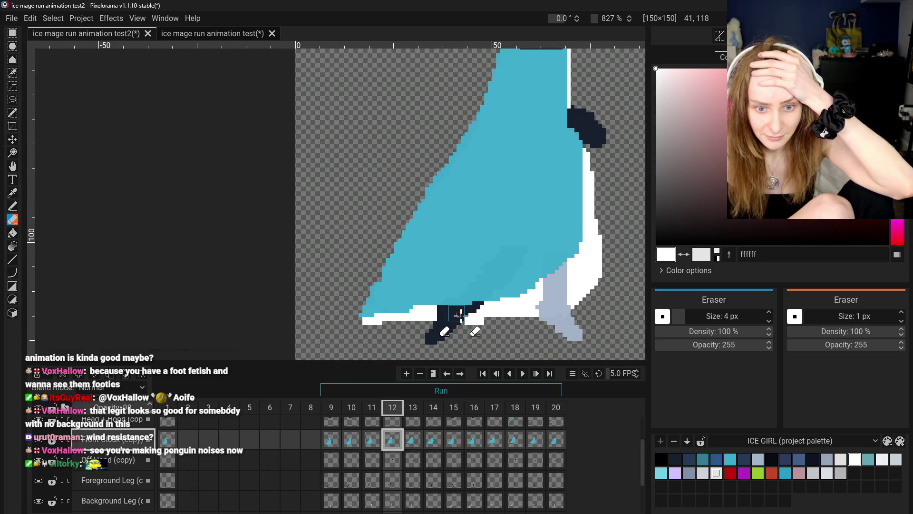
{"action": "left_click_drag", "start_coordinate": [485, 310], "coordinate": [450, 314]}
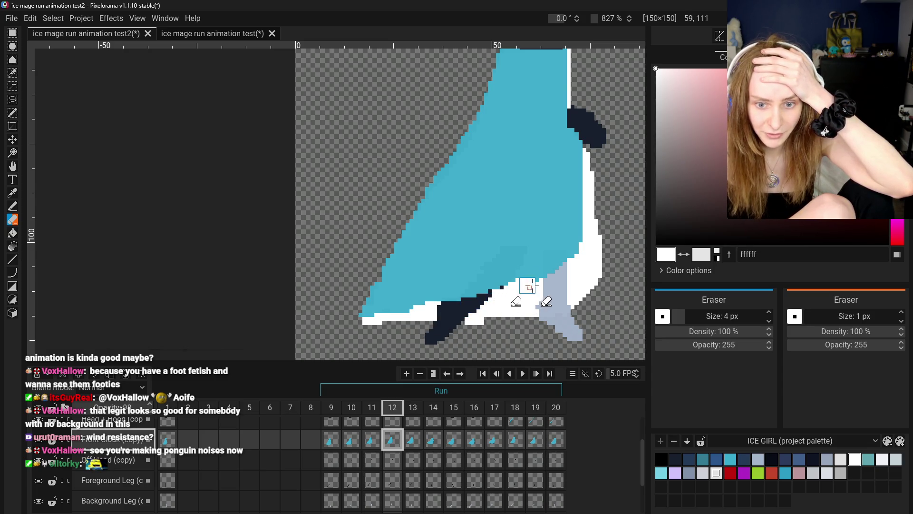
{"action": "scroll", "coordinate": [570, 278], "scroll_direction": "down", "scroll_amount": 4}
{"action": "scroll", "coordinate": [517, 314], "scroll_direction": "down", "scroll_amount": 3}
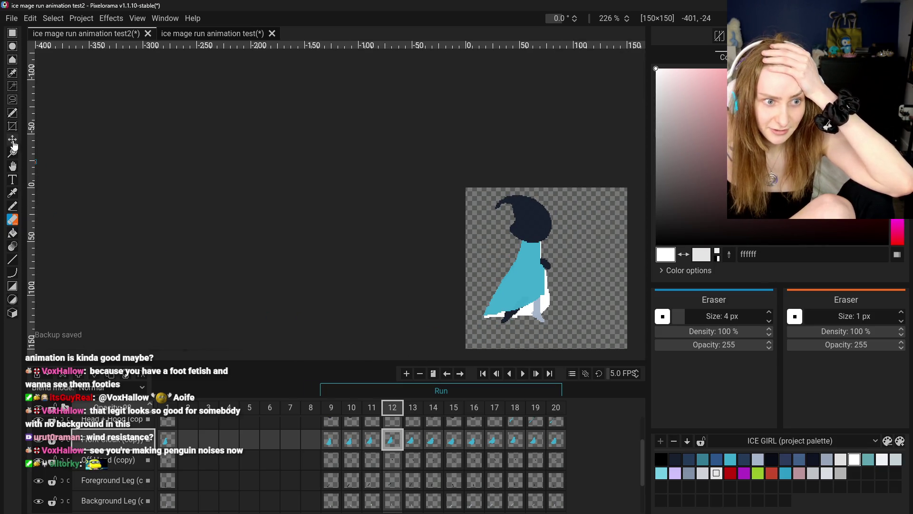
Step: Recentre the view on the figure and bring up frame 10 of the run
{"action": "left_click", "coordinate": [16, 169]}
{"action": "left_click_drag", "start_coordinate": [478, 262], "coordinate": [378, 237]}
{"action": "scroll", "coordinate": [399, 269], "scroll_direction": "up", "scroll_amount": 2}
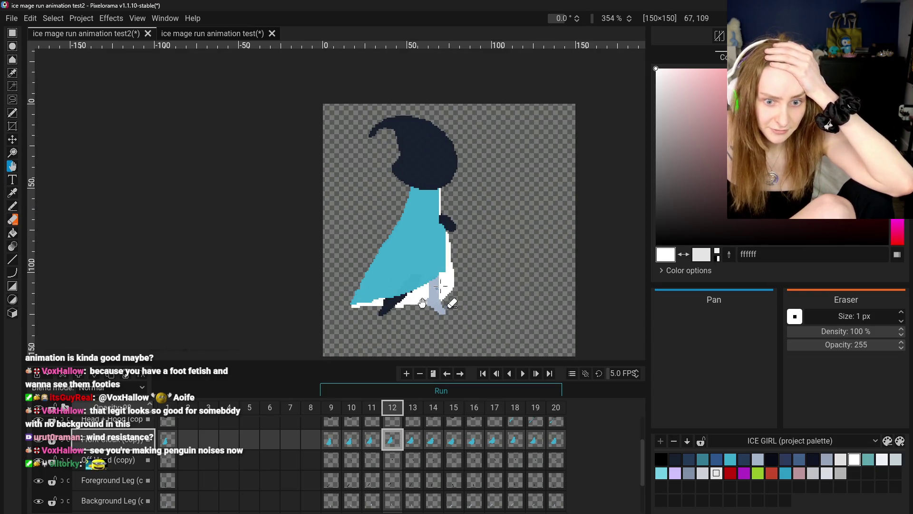
{"action": "left_click_drag", "start_coordinate": [392, 306], "coordinate": [399, 299]}
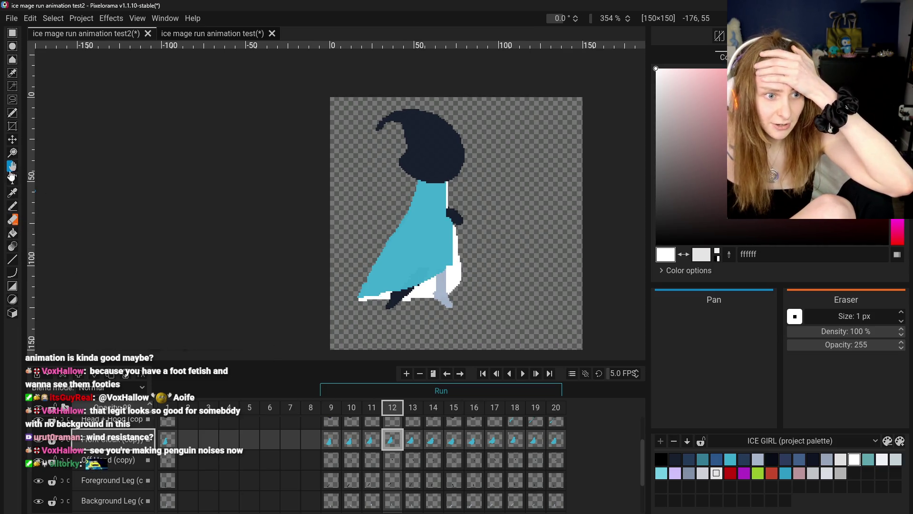
{"action": "left_click", "coordinate": [12, 233]}
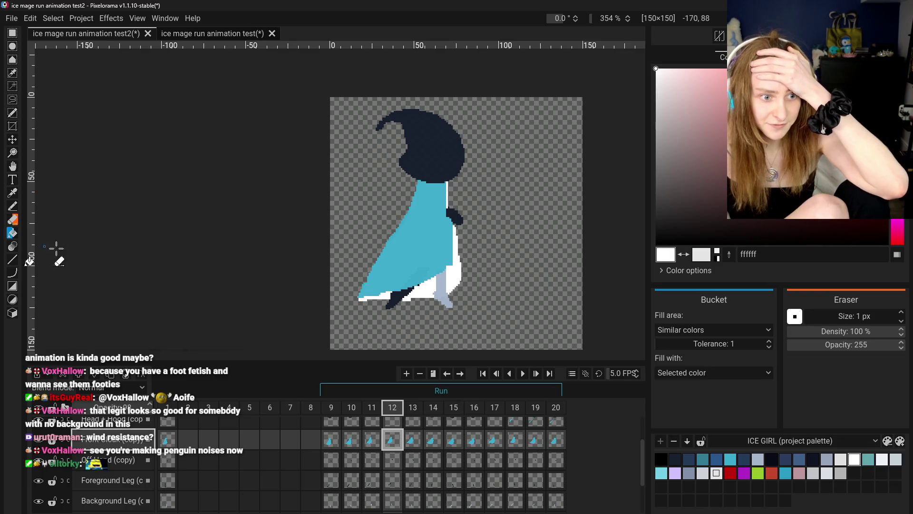
{"action": "left_click", "coordinate": [13, 219]}
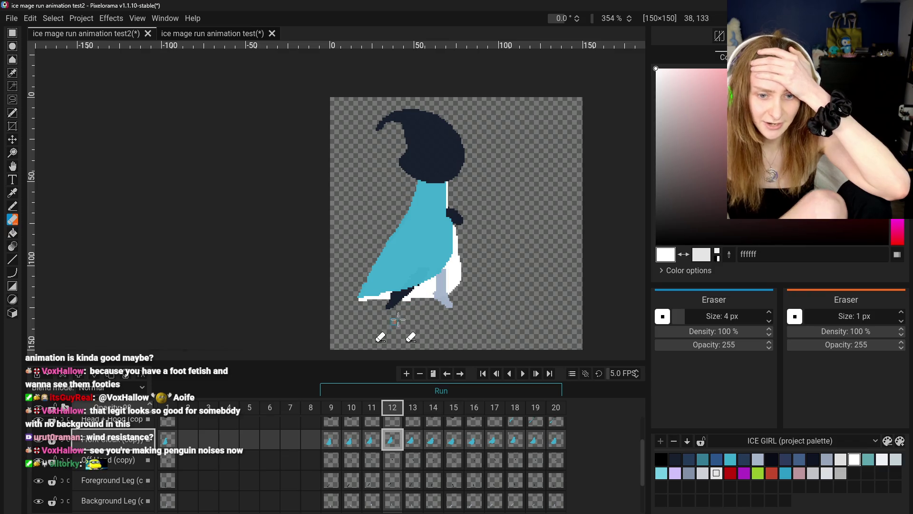
{"action": "left_click", "coordinate": [331, 440]}
{"action": "left_click", "coordinate": [360, 450]}
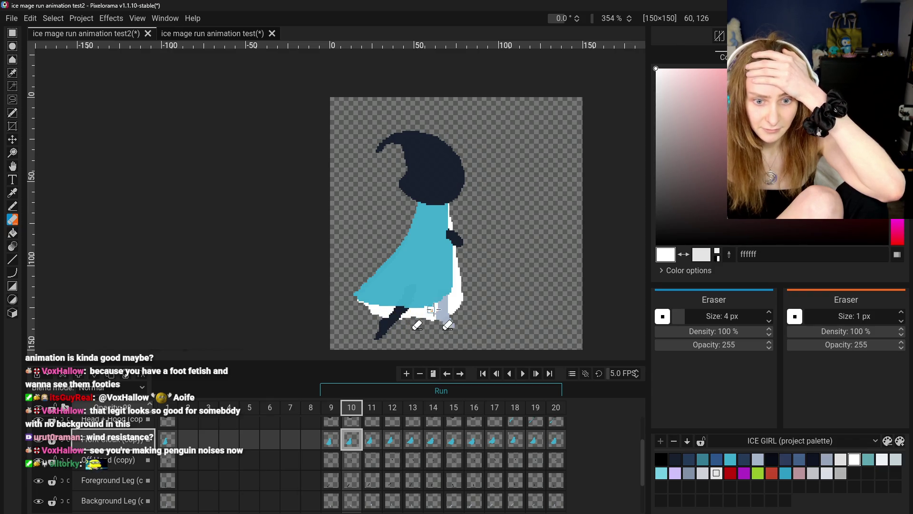
Step: Go to frame 11 of the run and switch to the Pencil at 1 px
{"action": "left_click", "coordinate": [331, 439]}
{"action": "left_click", "coordinate": [352, 440]}
{"action": "left_click", "coordinate": [371, 439]}
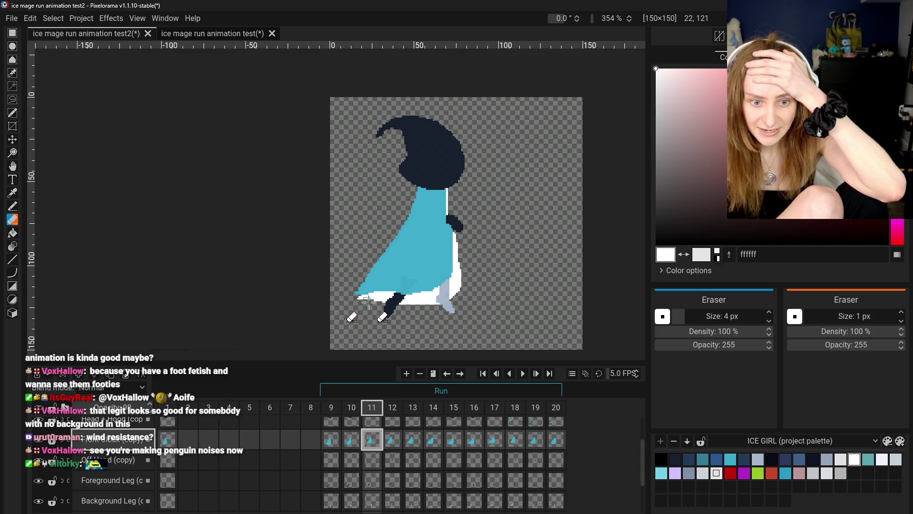
{"action": "key", "text": "b"}
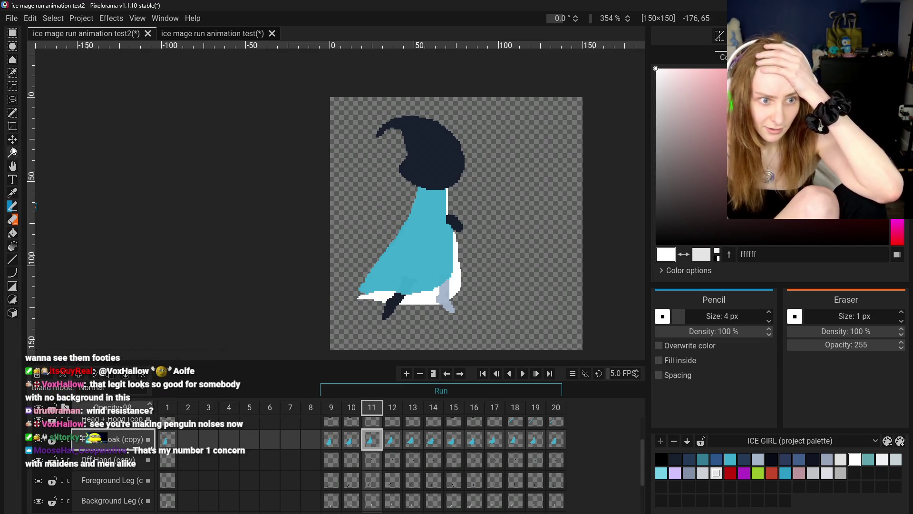
{"action": "scroll", "coordinate": [372, 276], "scroll_direction": "up", "scroll_amount": 3}
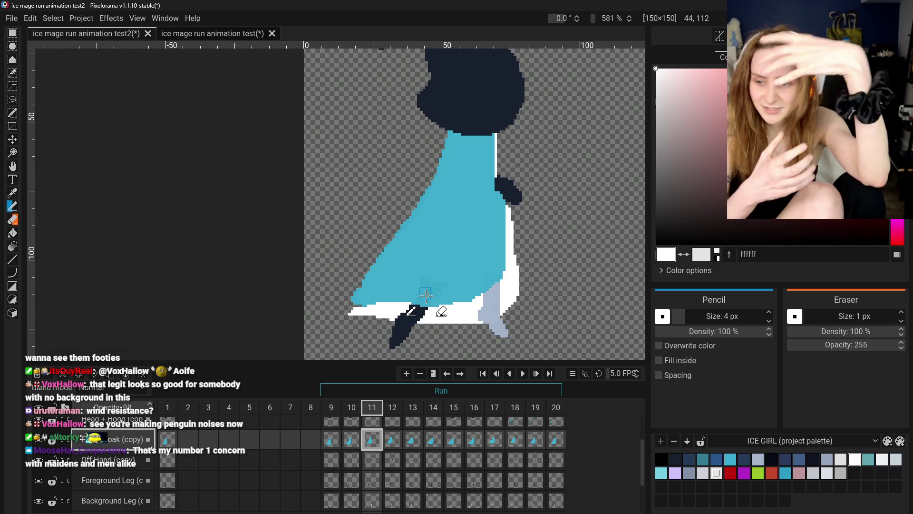
Step: Sample white from the canvas and draw the hem along the cloak's bottom-left edge
{"action": "left_click", "coordinate": [12, 192]}
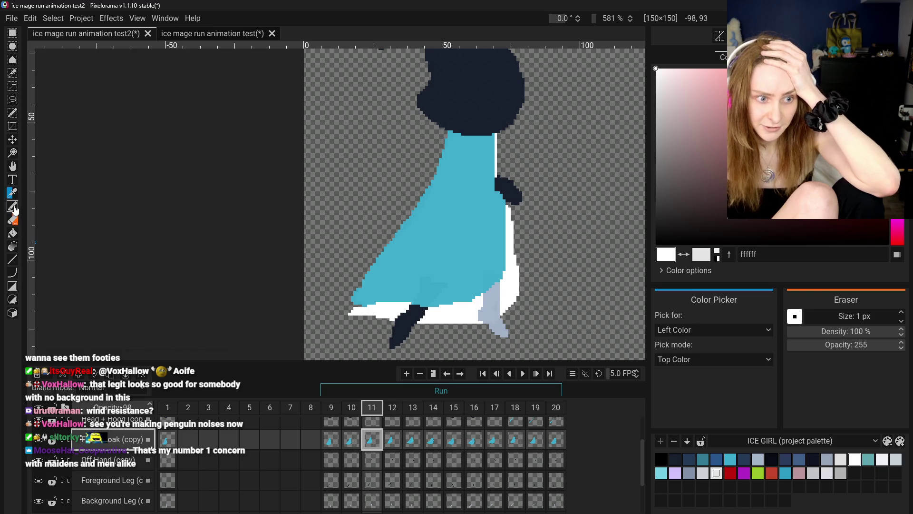
{"action": "left_click", "coordinate": [13, 206]}
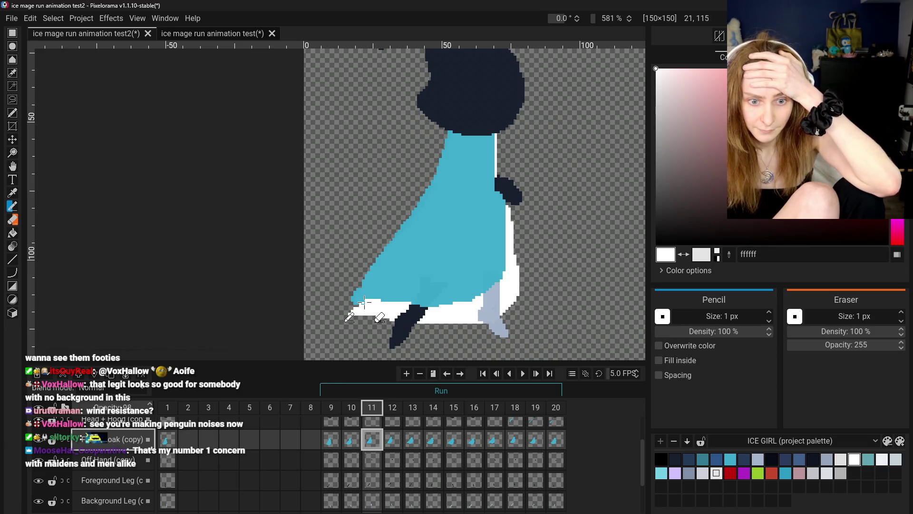
{"action": "left_click_drag", "start_coordinate": [362, 312], "coordinate": [350, 313]}
{"action": "scroll", "coordinate": [378, 475], "scroll_direction": "down", "scroll_amount": 2}
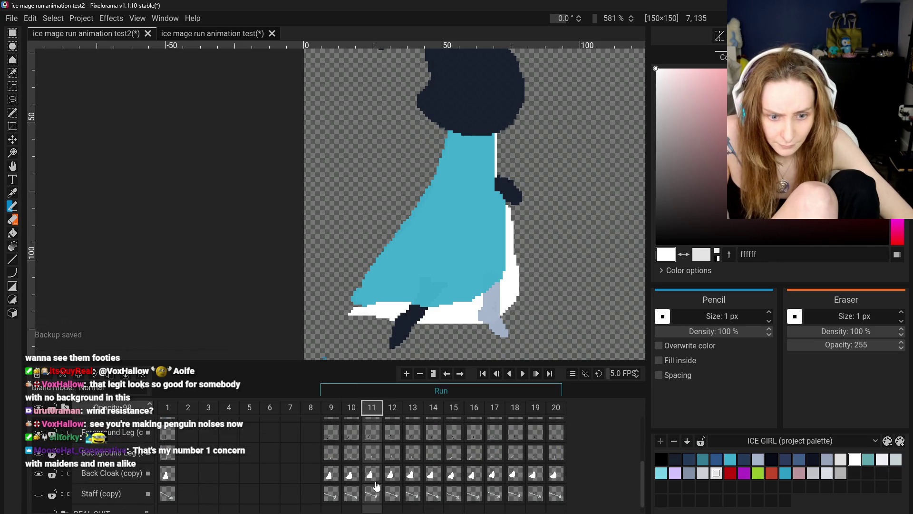
Step: Select the Front Cloak cel at frame 11
{"action": "left_click", "coordinate": [374, 475]}
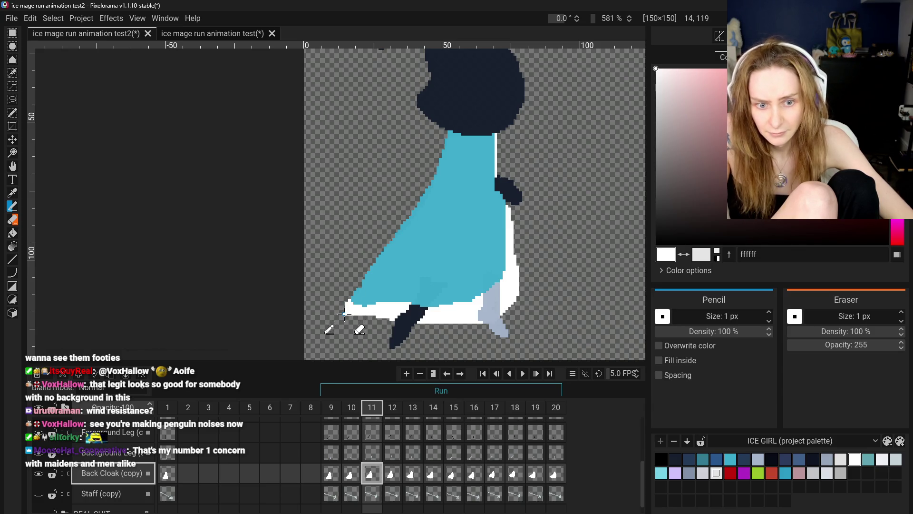
{"action": "scroll", "coordinate": [349, 326], "scroll_direction": "down", "scroll_amount": 3}
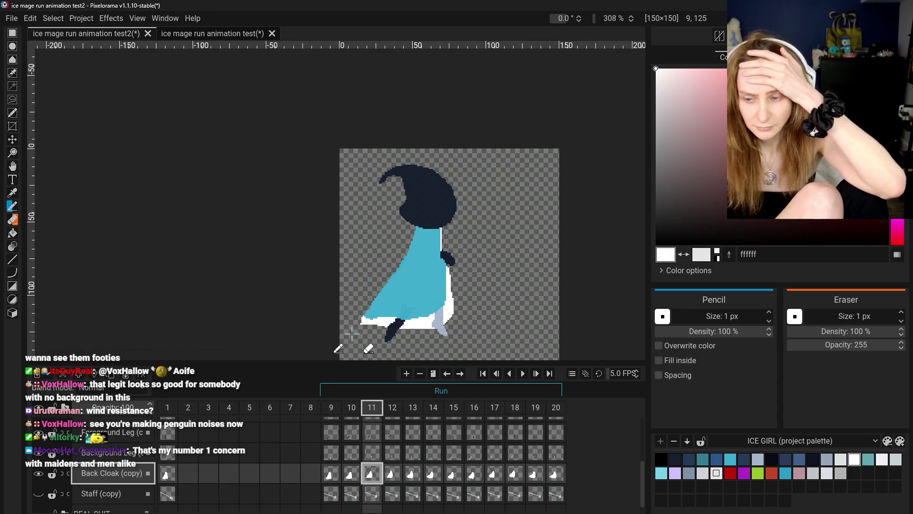
{"action": "scroll", "coordinate": [391, 349], "scroll_direction": "up", "scroll_amount": 4}
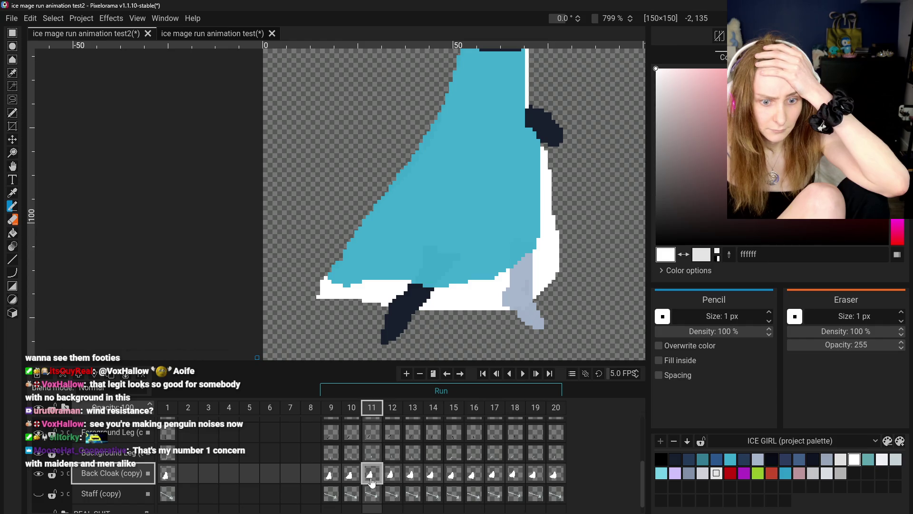
{"action": "scroll", "coordinate": [373, 457], "scroll_direction": "up", "scroll_amount": 2}
{"action": "left_click", "coordinate": [372, 427]}
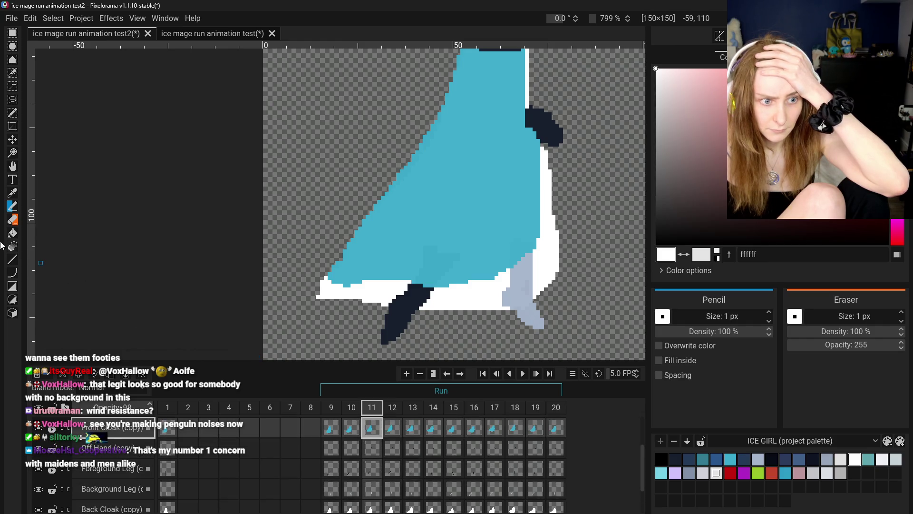
Step: Switch to the Eraser at 1 px, zoom out, and bring up frame 10 to compare
{"action": "left_click", "coordinate": [14, 219]}
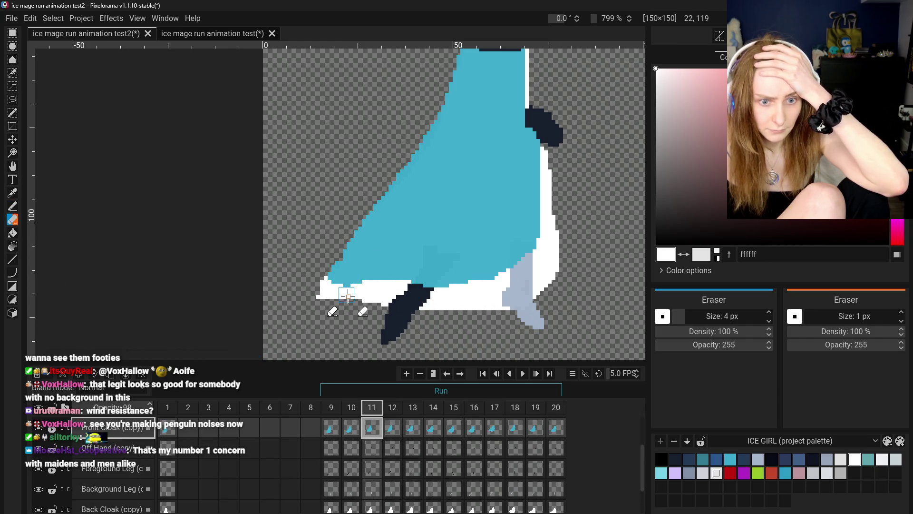
{"action": "scroll", "coordinate": [727, 320], "scroll_direction": "down", "scroll_amount": 3}
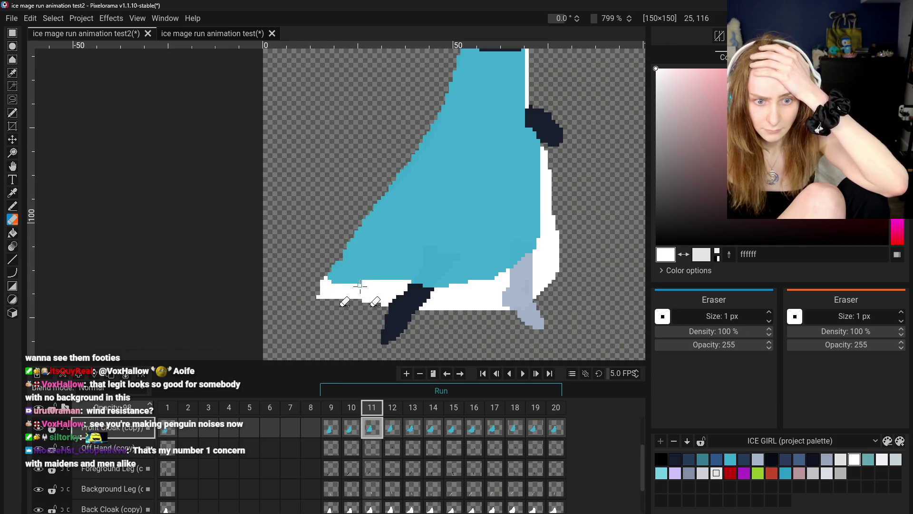
{"action": "scroll", "coordinate": [364, 297], "scroll_direction": "down", "scroll_amount": 3}
{"action": "scroll", "coordinate": [376, 312], "scroll_direction": "up", "scroll_amount": 3}
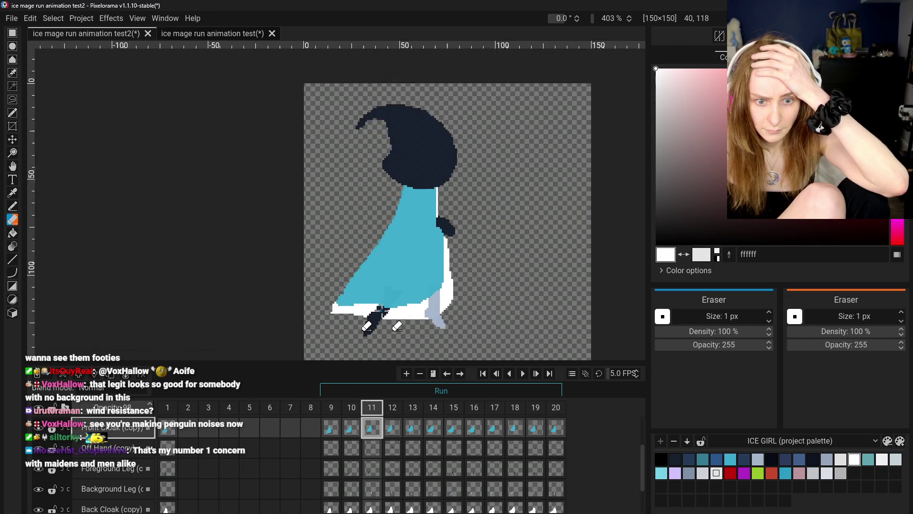
{"action": "scroll", "coordinate": [415, 303], "scroll_direction": "down", "scroll_amount": 1}
{"action": "scroll", "coordinate": [397, 324], "scroll_direction": "down", "scroll_amount": 1}
{"action": "left_click", "coordinate": [352, 430]}
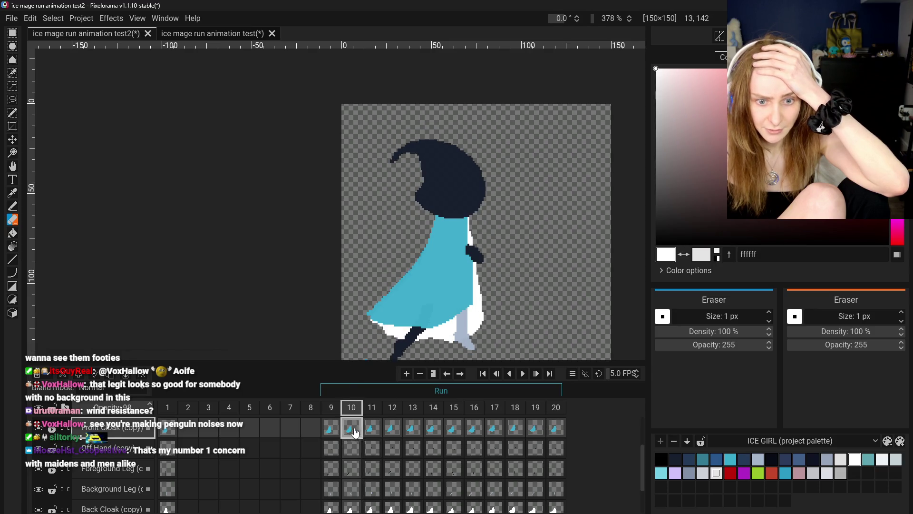
Step: Flip the Head + Hood row between frames 10, 11 and 12 to compare the mage's poses
{"action": "left_click", "coordinate": [380, 431]}
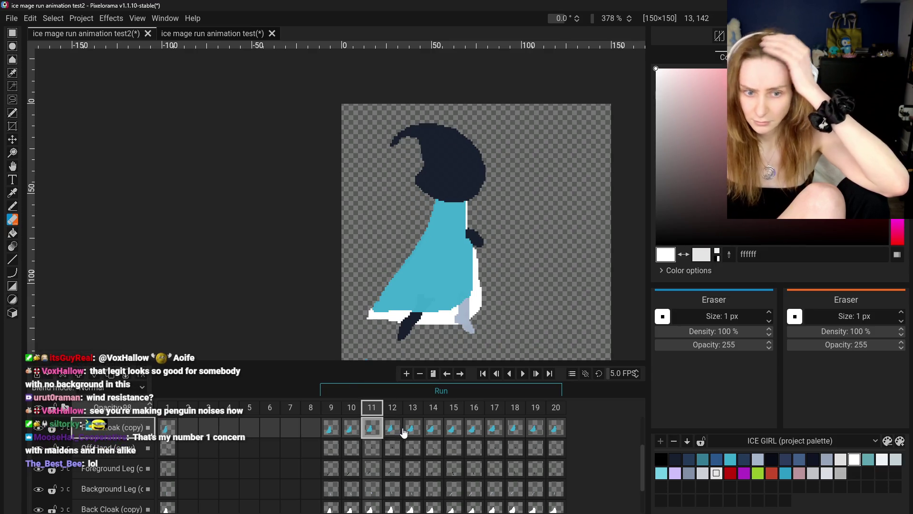
{"action": "scroll", "coordinate": [381, 437], "scroll_direction": "up", "scroll_amount": 1}
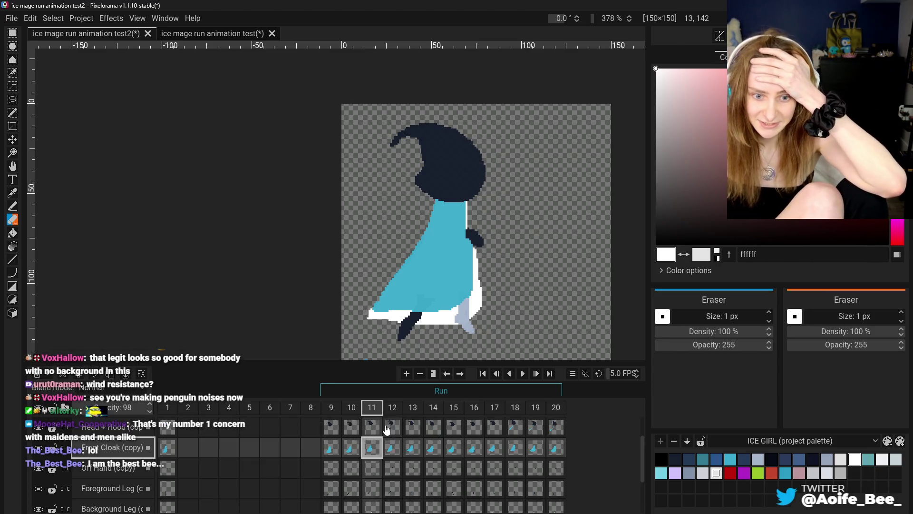
{"action": "left_click", "coordinate": [332, 427]}
{"action": "left_click", "coordinate": [351, 427]}
{"action": "left_click", "coordinate": [393, 426]}
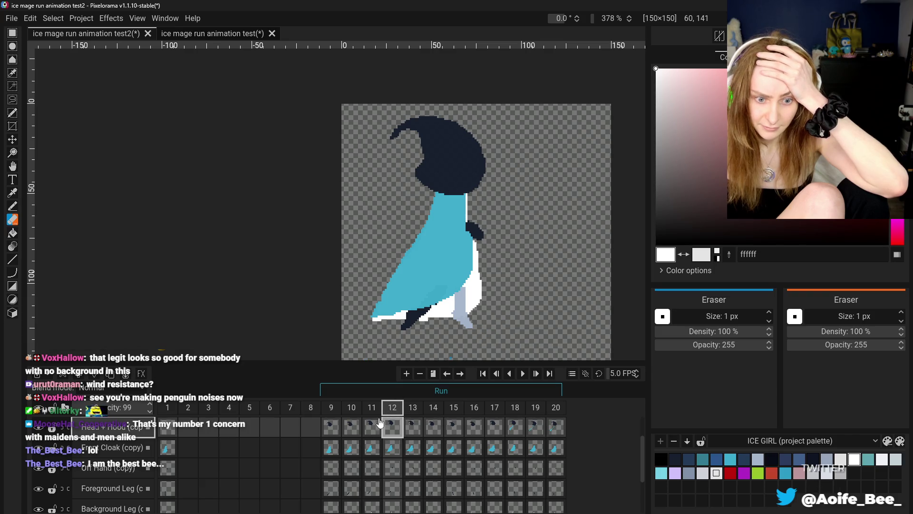
{"action": "left_click", "coordinate": [371, 426]}
{"action": "left_click", "coordinate": [390, 428]}
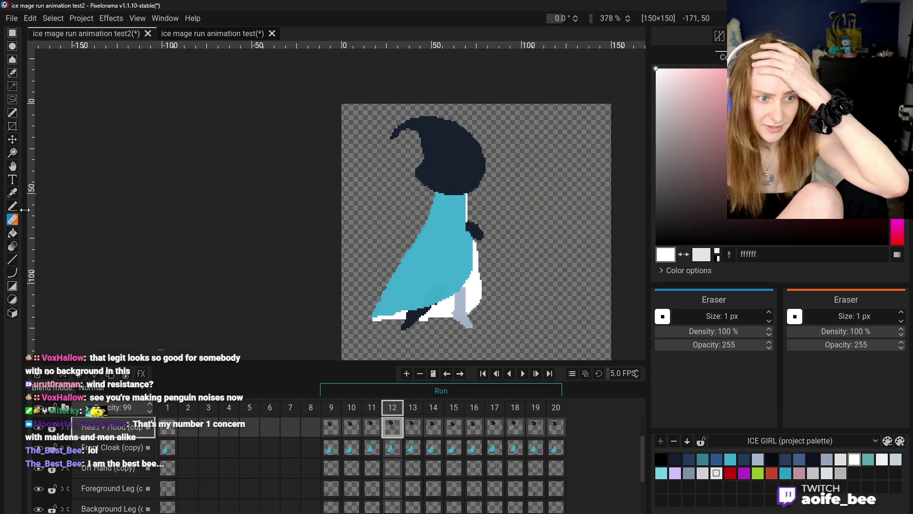
{"action": "left_click", "coordinate": [371, 427]}
{"action": "left_click", "coordinate": [351, 427]}
{"action": "left_click", "coordinate": [372, 428]}
Step: Step back to frame 10, then ahead through frame 13, and settle on frame 11
{"action": "left_click", "coordinate": [384, 430]}
{"action": "left_click", "coordinate": [331, 426]}
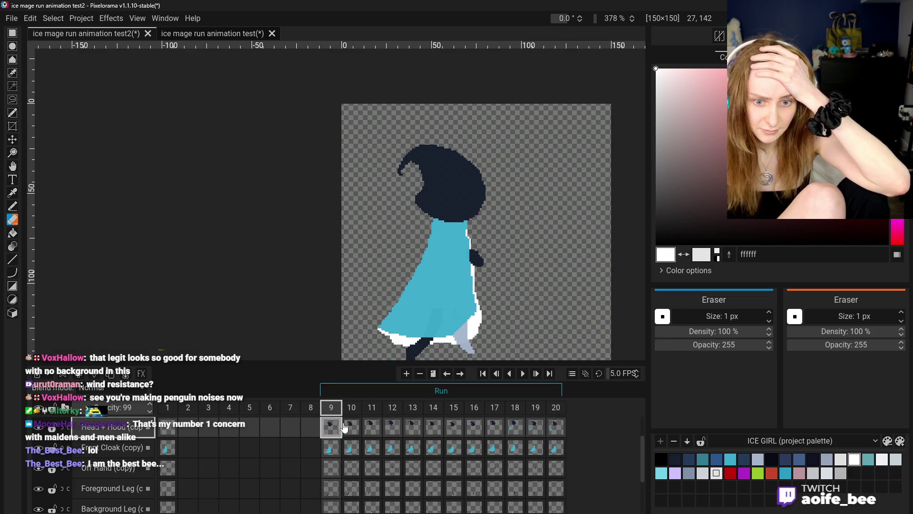
{"action": "left_click", "coordinate": [351, 427]}
{"action": "left_click", "coordinate": [369, 429]}
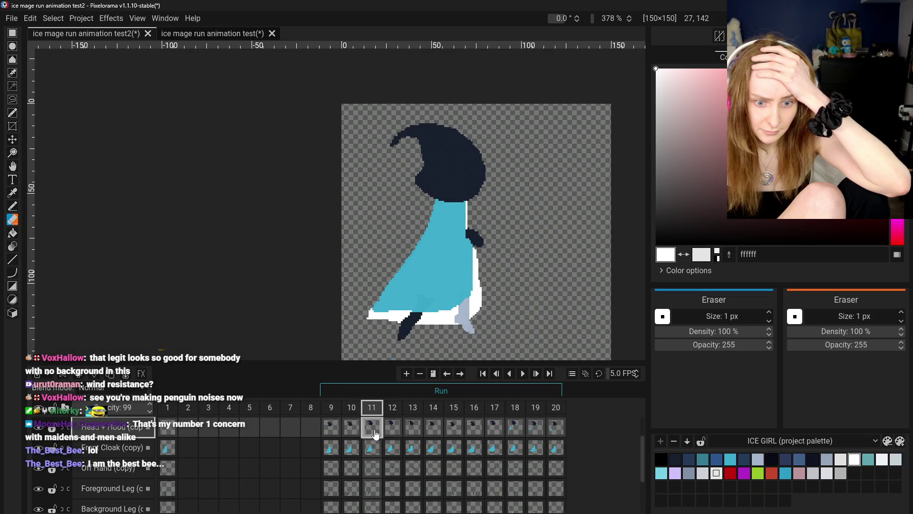
{"action": "left_click", "coordinate": [392, 431]}
{"action": "left_click", "coordinate": [371, 428]}
{"action": "left_click", "coordinate": [405, 430]}
{"action": "left_click", "coordinate": [392, 430]}
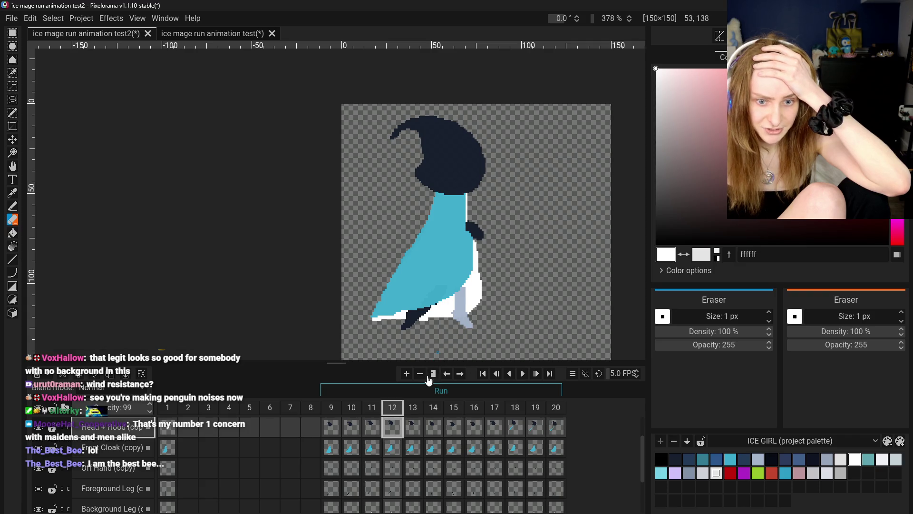
{"action": "left_click", "coordinate": [375, 429]}
Step: Select the Background Leg (copy) cel at frame 11 and open its context menu
{"action": "scroll", "coordinate": [386, 453], "scroll_direction": "down", "scroll_amount": 3}
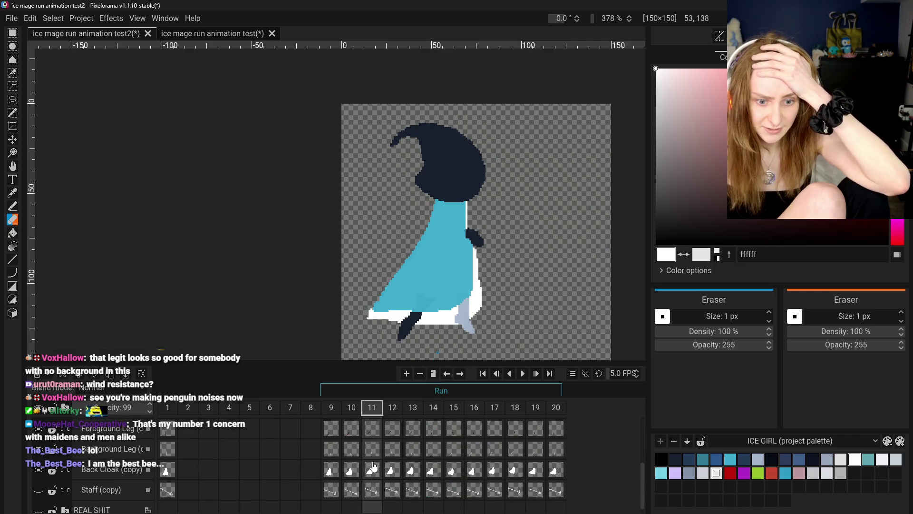
{"action": "scroll", "coordinate": [375, 470], "scroll_direction": "up", "scroll_amount": 2}
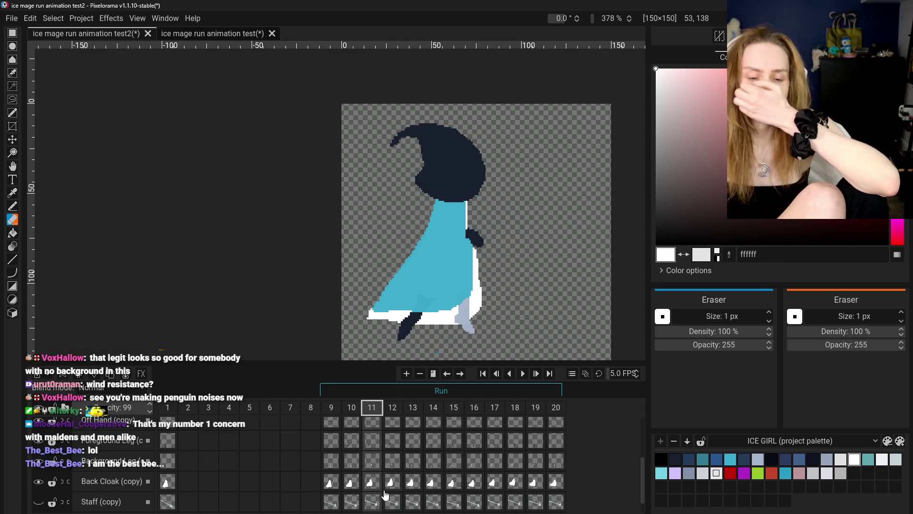
{"action": "left_click", "coordinate": [372, 460]}
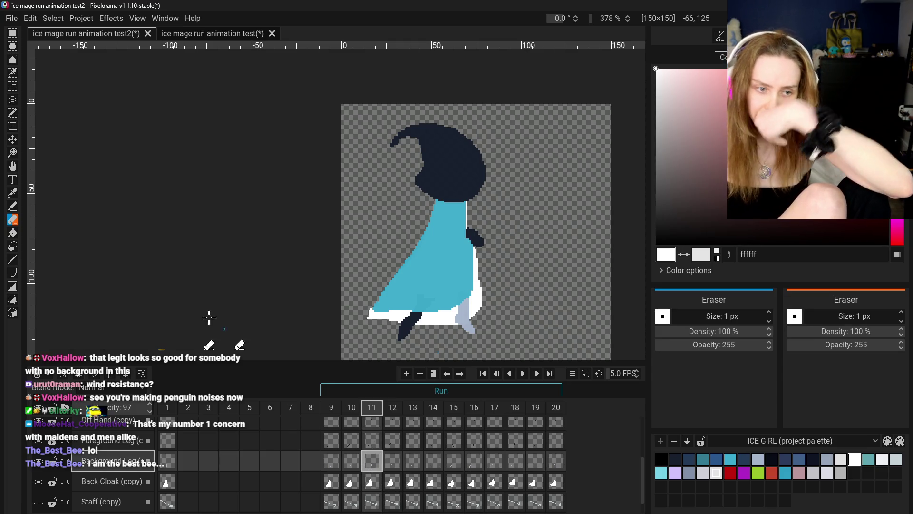
{"action": "right_click", "coordinate": [372, 461]}
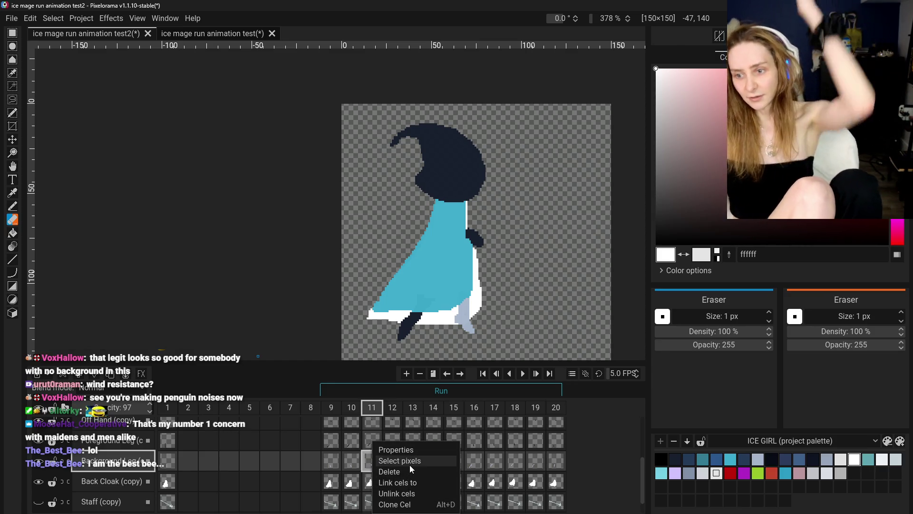
{"action": "left_click", "coordinate": [398, 504]}
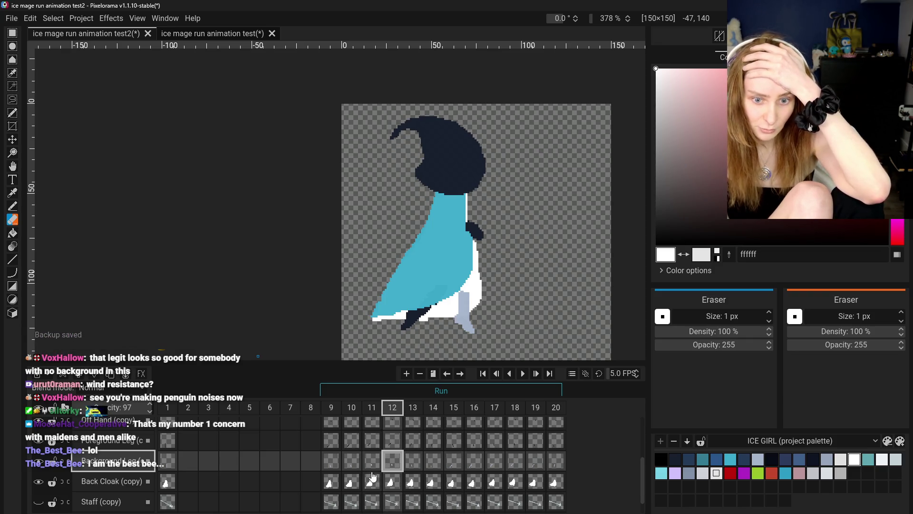
{"action": "left_click", "coordinate": [372, 460]}
{"action": "left_click", "coordinate": [392, 461]}
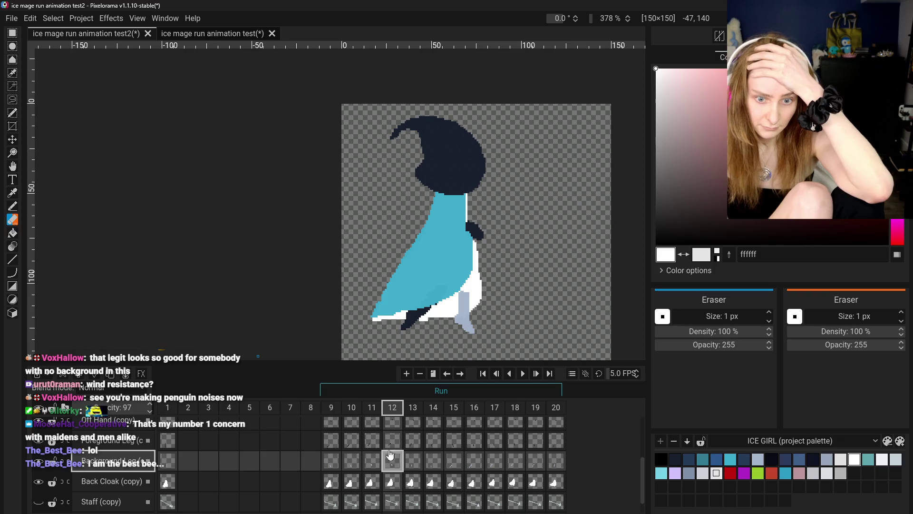
{"action": "left_click", "coordinate": [12, 141]}
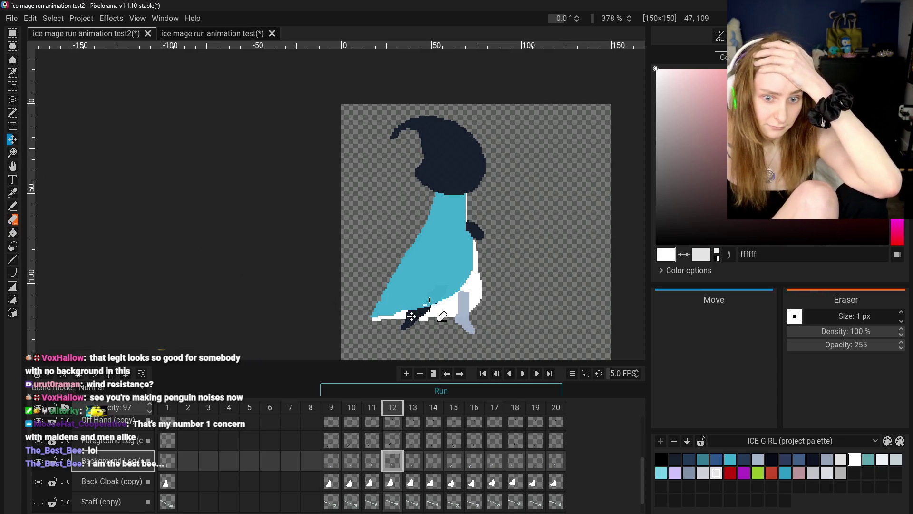
{"action": "left_click_drag", "start_coordinate": [445, 331], "coordinate": [460, 315]}
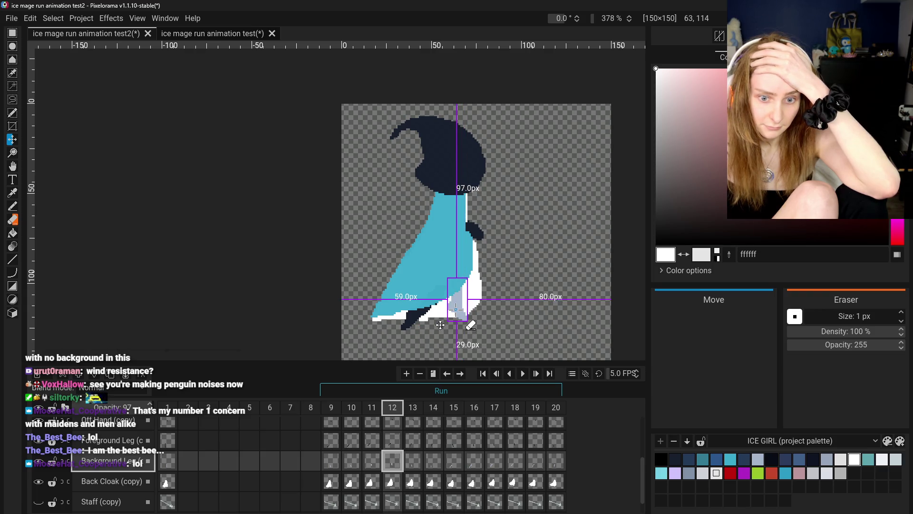
{"action": "left_click", "coordinate": [372, 463]}
{"action": "left_click", "coordinate": [393, 466]}
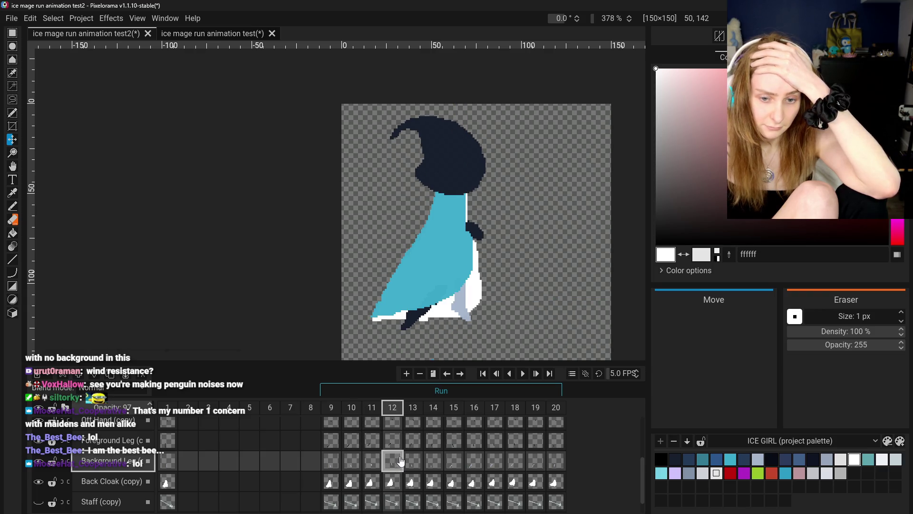
{"action": "left_click", "coordinate": [135, 18]}
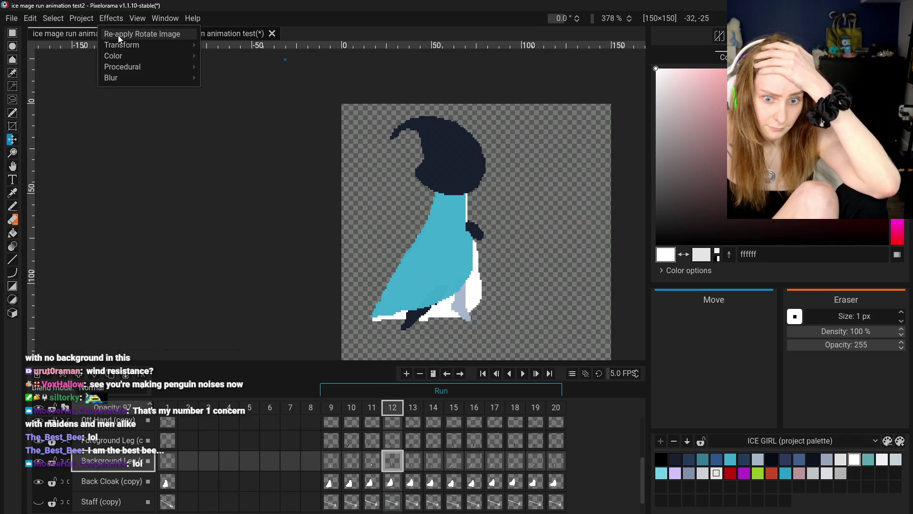
{"action": "left_click", "coordinate": [118, 35]}
{"action": "left_click_drag", "start_coordinate": [310, 218], "coordinate": [333, 223]}
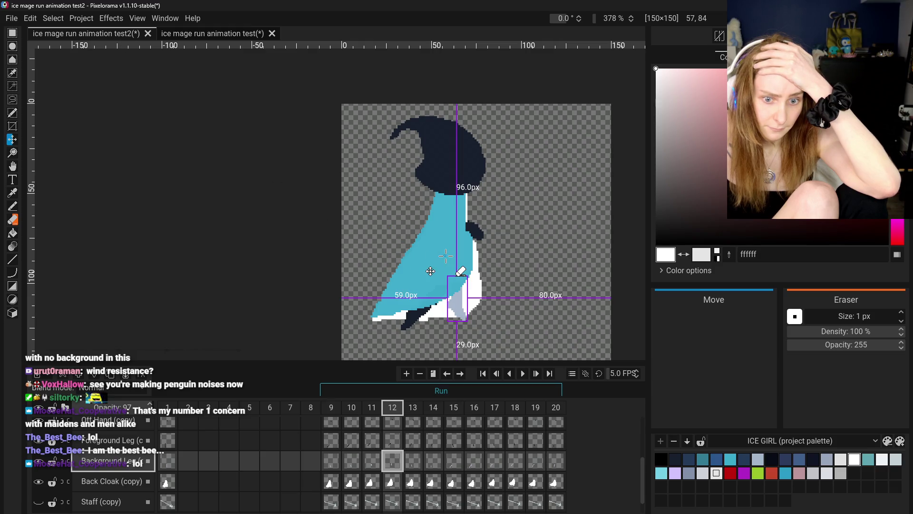
{"action": "left_click", "coordinate": [332, 464]}
{"action": "left_click", "coordinate": [352, 461]}
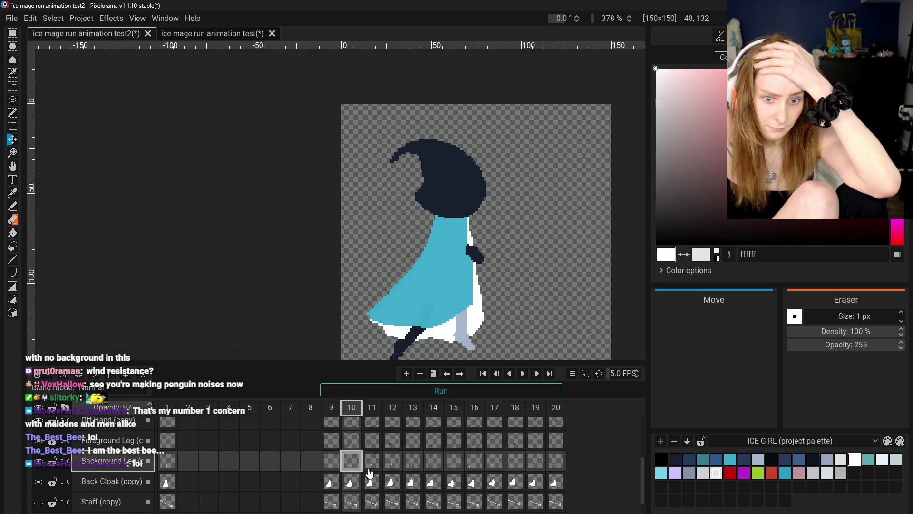
{"action": "left_click", "coordinate": [371, 462]}
{"action": "left_click", "coordinate": [396, 468]}
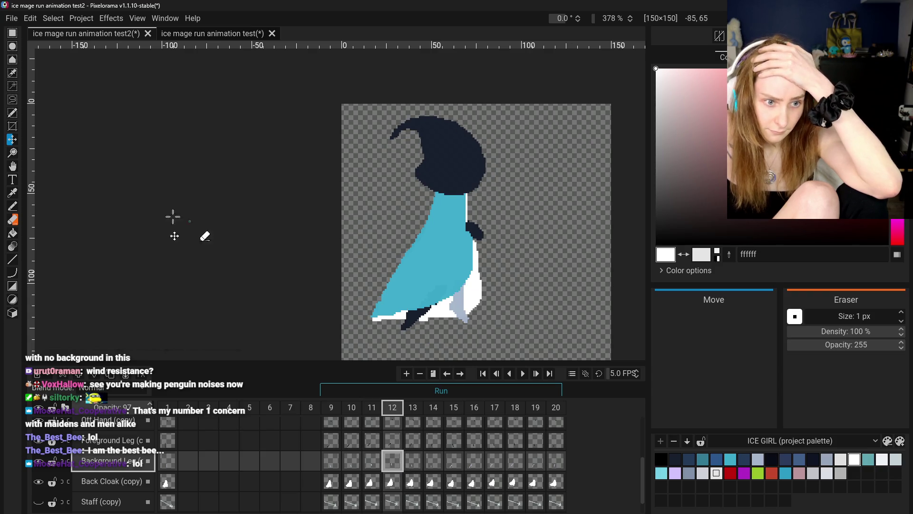
{"action": "scroll", "coordinate": [465, 298], "scroll_direction": "up", "scroll_amount": 3}
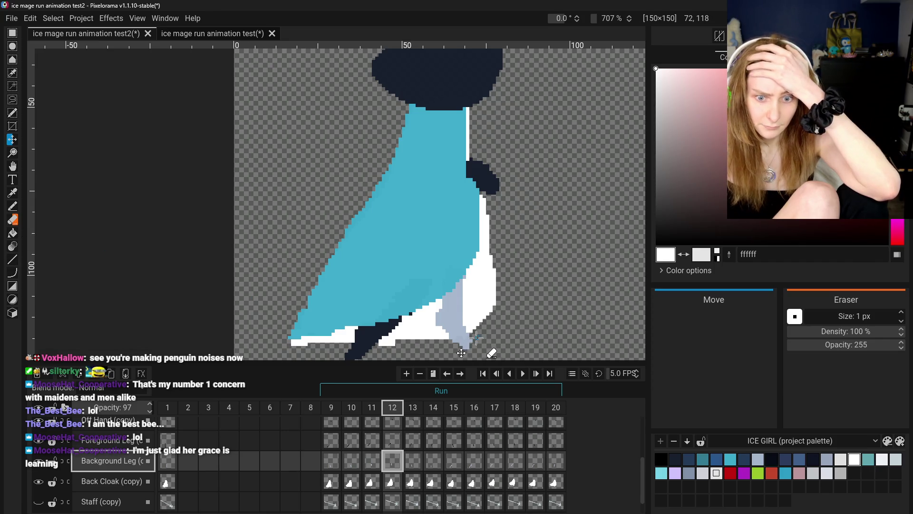
{"action": "key", "text": "e"}
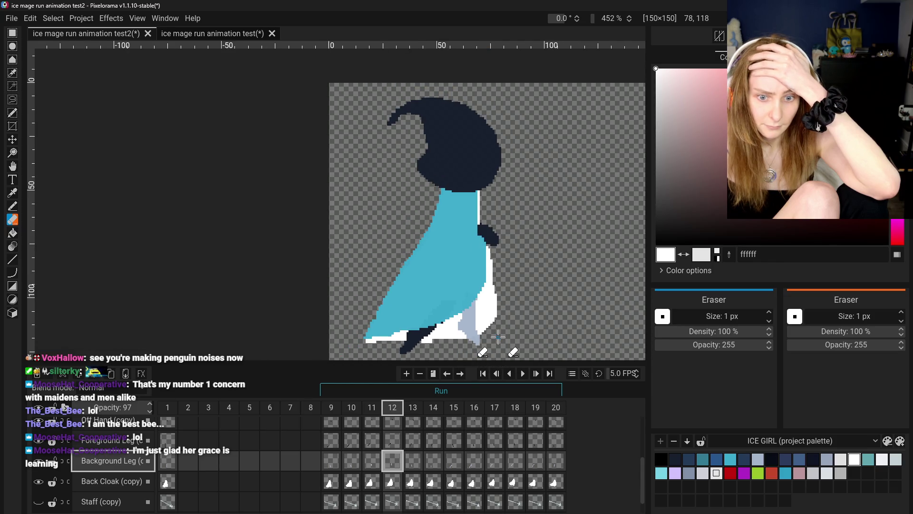
{"action": "scroll", "coordinate": [494, 333], "scroll_direction": "down", "scroll_amount": 3}
{"action": "scroll", "coordinate": [496, 336], "scroll_direction": "up", "scroll_amount": 4}
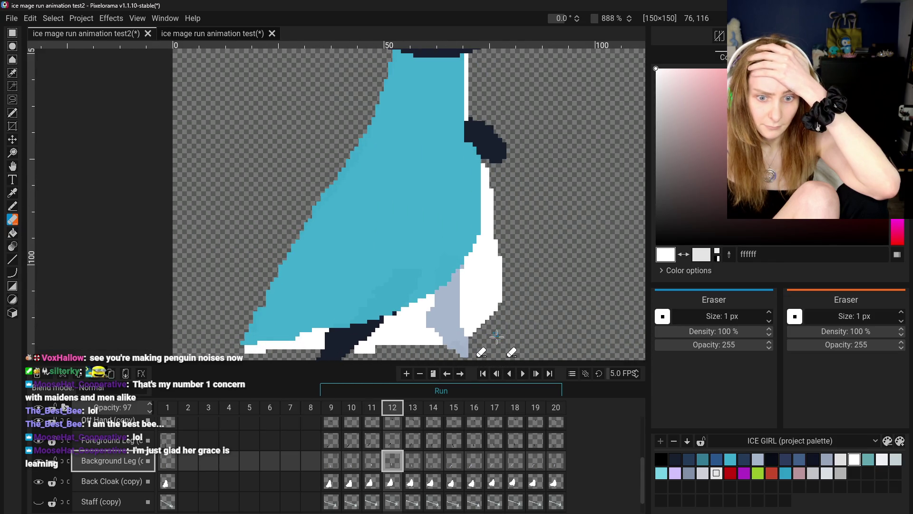
{"action": "left_click", "coordinate": [12, 193]}
{"action": "scroll", "coordinate": [389, 336], "scroll_direction": "down", "scroll_amount": 1}
{"action": "scroll", "coordinate": [389, 335], "scroll_direction": "up", "scroll_amount": 1}
{"action": "left_click", "coordinate": [417, 333]}
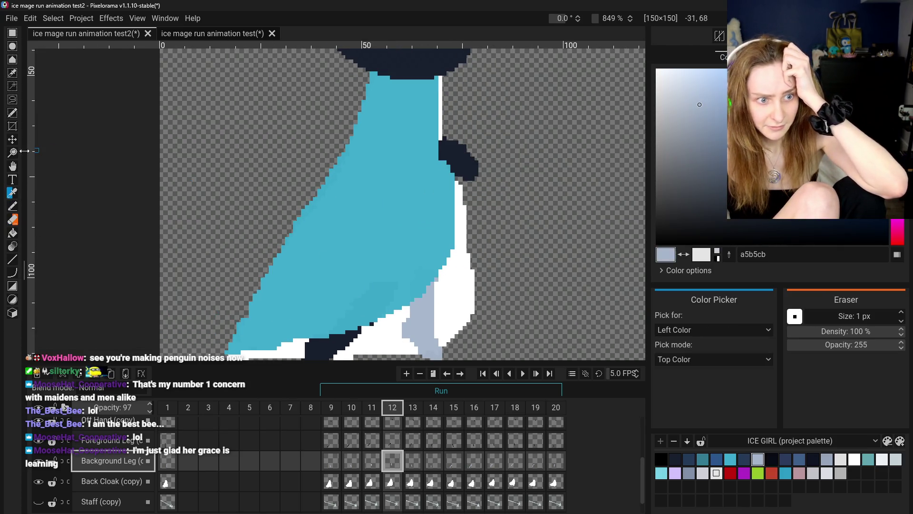
{"action": "left_click", "coordinate": [13, 166]}
{"action": "left_click_drag", "start_coordinate": [272, 269], "coordinate": [291, 163]}
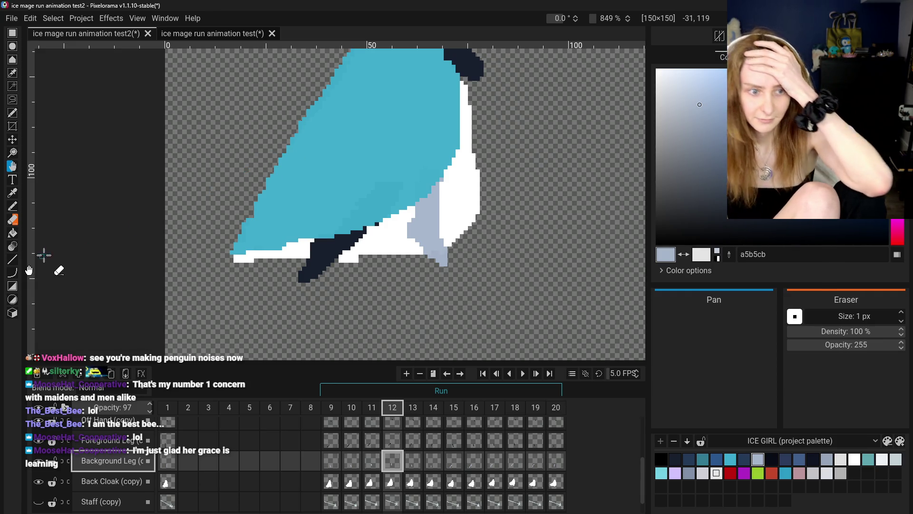
{"action": "left_click", "coordinate": [12, 206]}
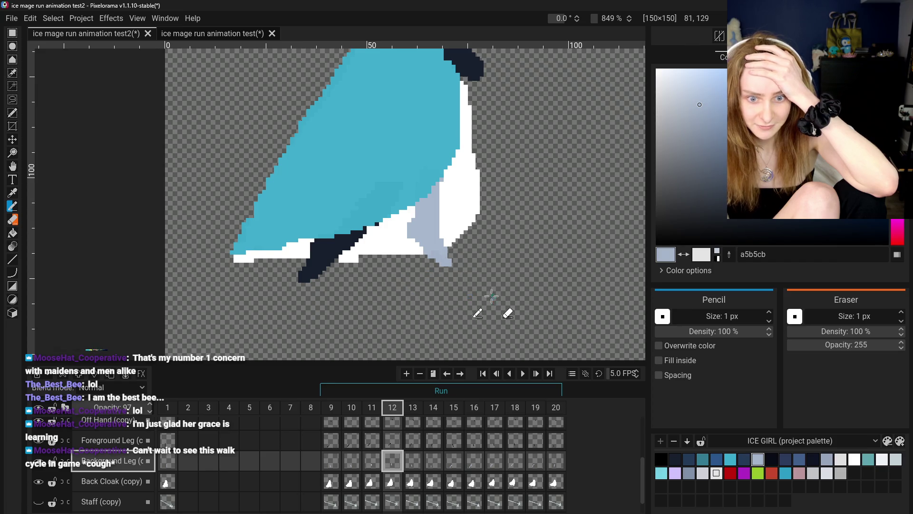
{"action": "left_click", "coordinate": [371, 460]}
{"action": "left_click", "coordinate": [392, 461]}
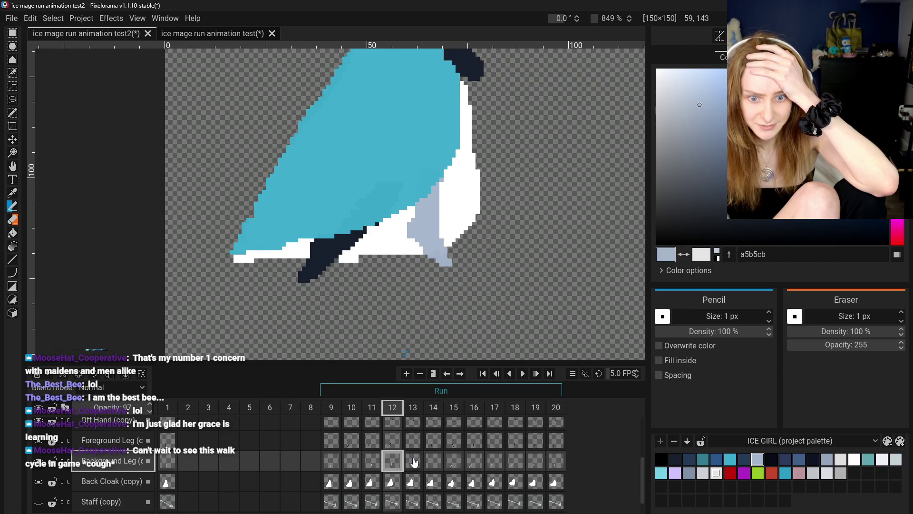
{"action": "left_click", "coordinate": [413, 461]}
{"action": "left_click", "coordinate": [399, 459]}
{"action": "scroll", "coordinate": [449, 272], "scroll_direction": "up", "scroll_amount": 3}
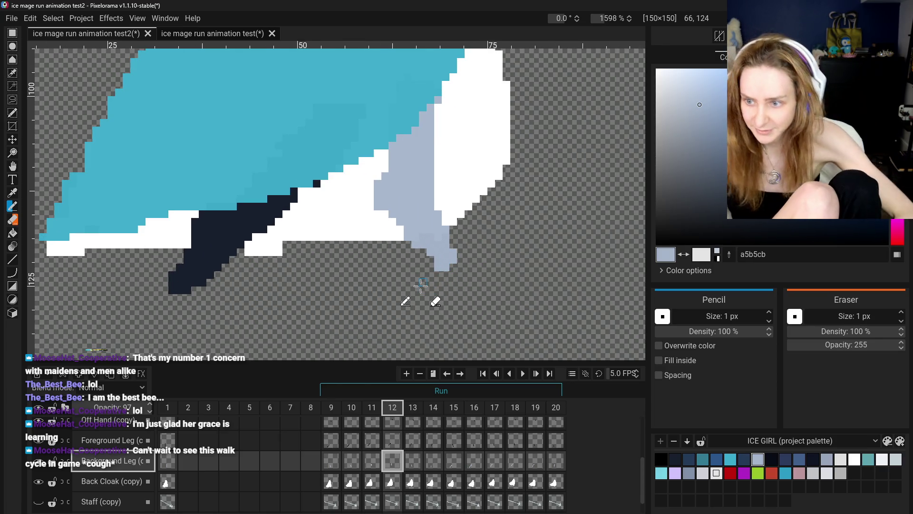
{"action": "scroll", "coordinate": [426, 231], "scroll_direction": "down", "scroll_amount": 3}
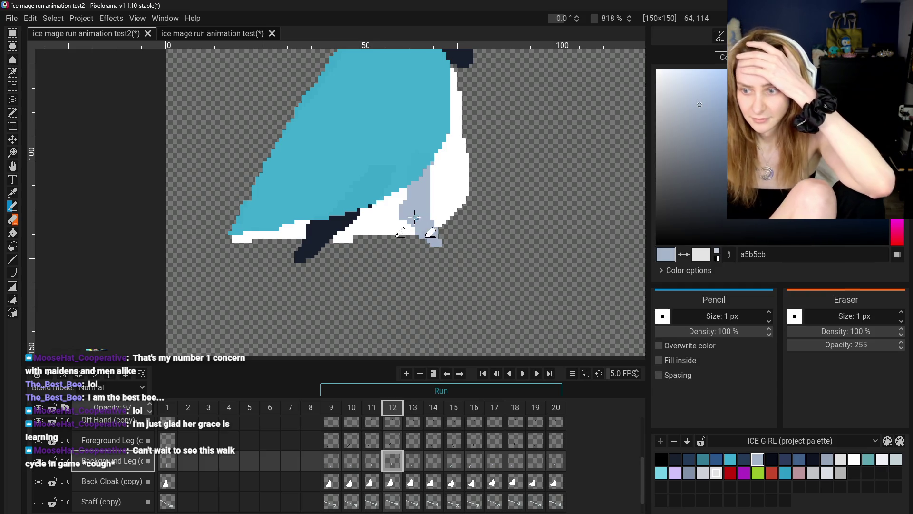
{"action": "scroll", "coordinate": [184, 193], "scroll_direction": "down", "scroll_amount": 1}
{"action": "left_click", "coordinate": [13, 166]}
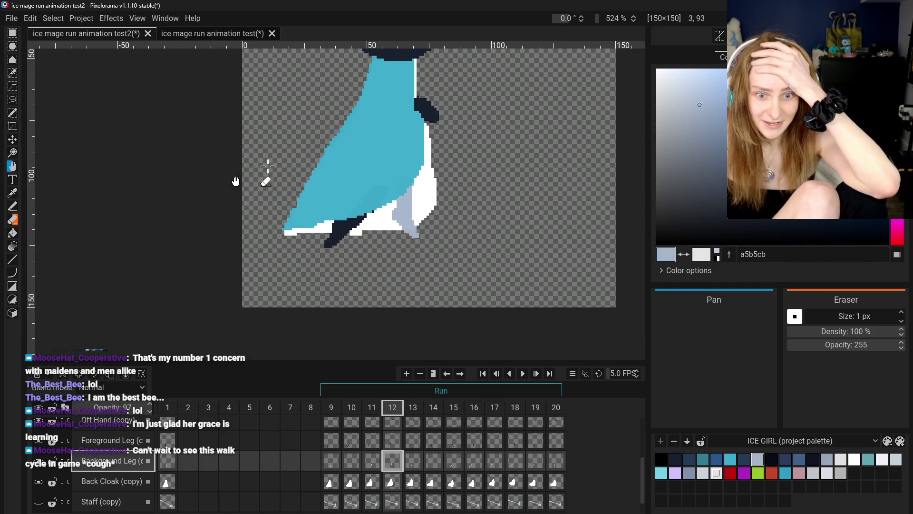
{"action": "left_click_drag", "start_coordinate": [204, 179], "coordinate": [306, 316]}
{"action": "scroll", "coordinate": [430, 300], "scroll_direction": "up", "scroll_amount": 2}
{"action": "scroll", "coordinate": [430, 300], "scroll_direction": "up", "scroll_amount": 2}
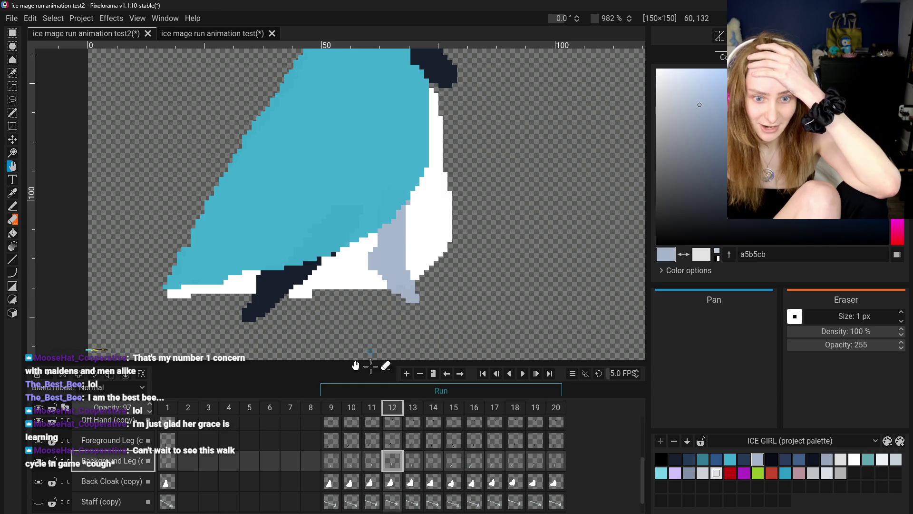
{"action": "left_click", "coordinate": [332, 461]}
{"action": "left_click", "coordinate": [352, 460]}
{"action": "left_click", "coordinate": [372, 460]}
{"action": "left_click", "coordinate": [392, 460]}
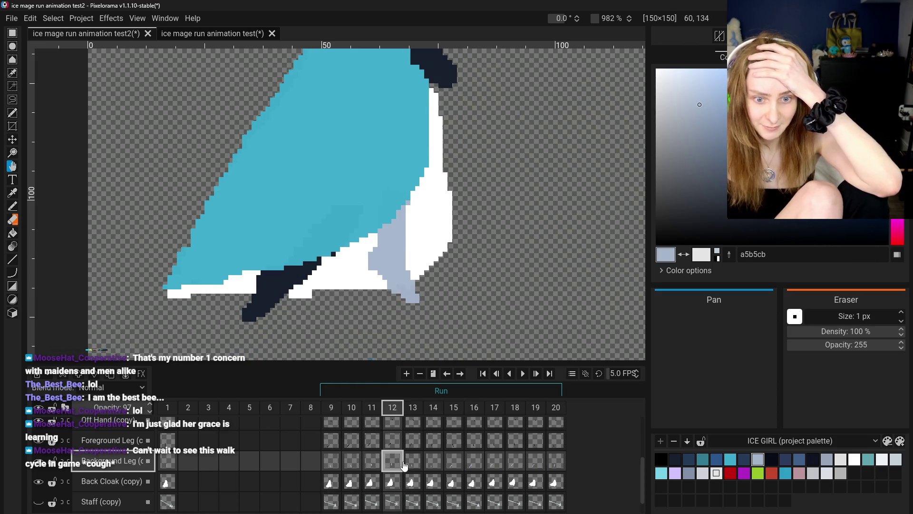
{"action": "scroll", "coordinate": [141, 166], "scroll_direction": "down", "scroll_amount": 3}
{"action": "scroll", "coordinate": [279, 214], "scroll_direction": "down", "scroll_amount": 2}
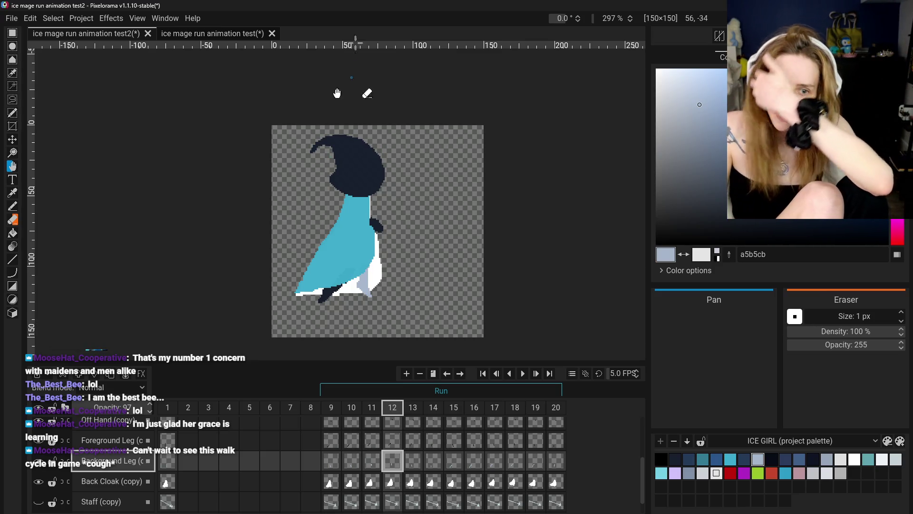
{"action": "left_click", "coordinate": [331, 474]}
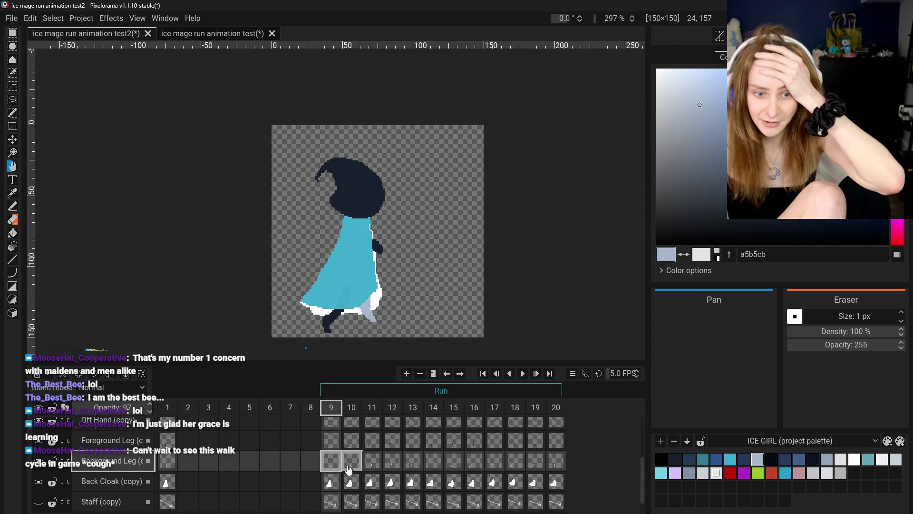
Step: Flick through the Background Leg cels for frames 11, 12 and 13 to compare poses
{"action": "left_click", "coordinate": [382, 467]}
{"action": "left_click", "coordinate": [401, 464]}
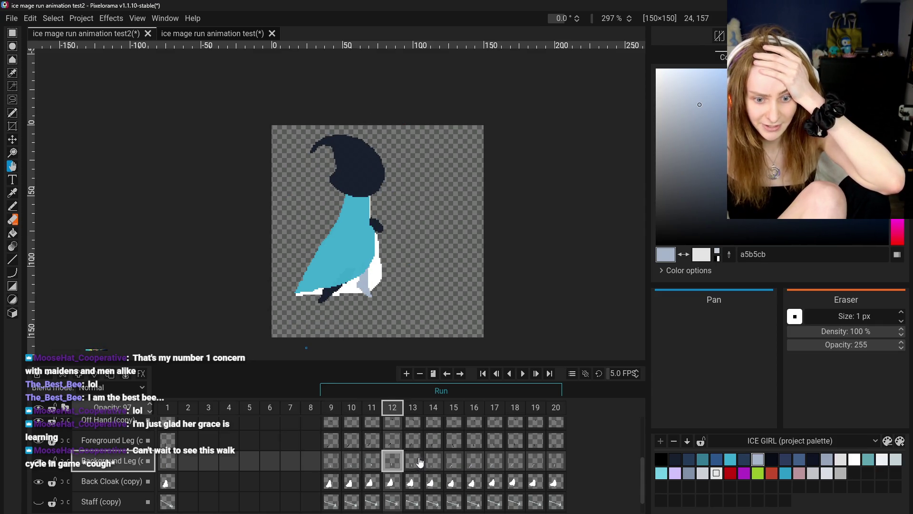
{"action": "left_click", "coordinate": [422, 461]}
{"action": "left_click", "coordinate": [394, 465]}
{"action": "left_click", "coordinate": [411, 461]}
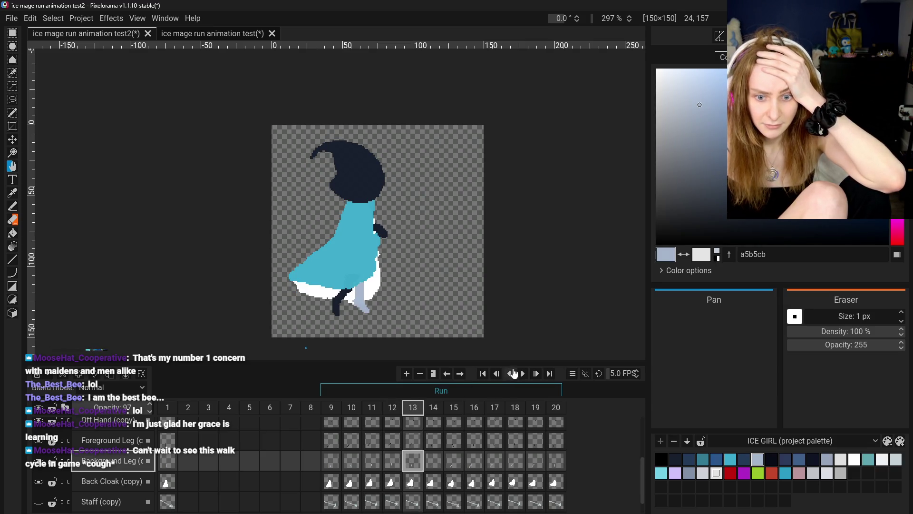
{"action": "left_click", "coordinate": [351, 461]}
{"action": "left_click", "coordinate": [373, 464]}
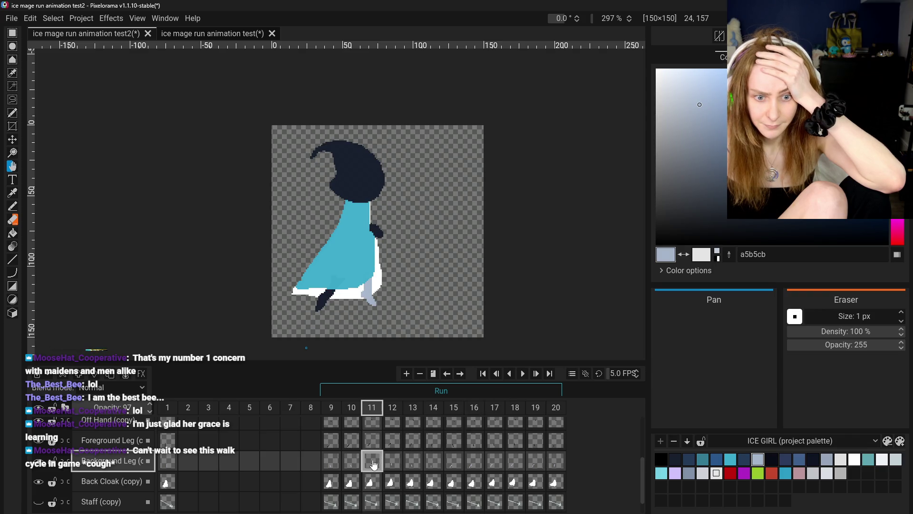
{"action": "left_click", "coordinate": [394, 465]}
{"action": "left_click", "coordinate": [415, 466]}
{"action": "left_click", "coordinate": [393, 462]}
{"action": "left_click", "coordinate": [415, 463]}
{"action": "left_click", "coordinate": [397, 464]}
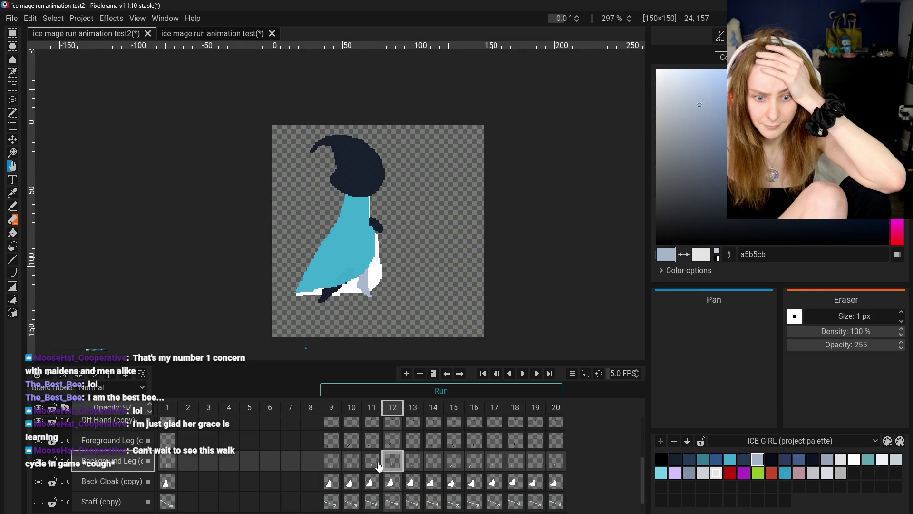
Step: Switch to the Pencil and step to frame 13 with the whole mage in view
{"action": "scroll", "coordinate": [306, 263], "scroll_direction": "up", "scroll_amount": 3}
{"action": "scroll", "coordinate": [306, 263], "scroll_direction": "up", "scroll_amount": 2}
{"action": "key", "text": "o"}
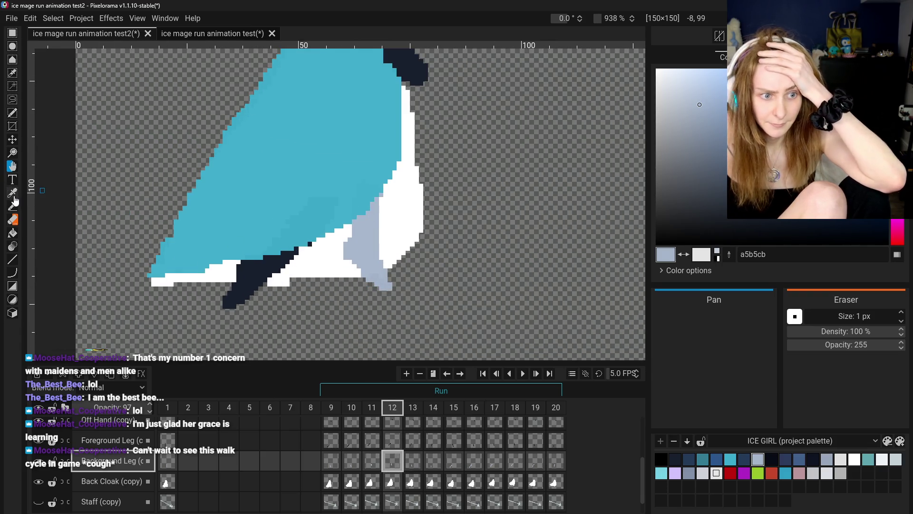
{"action": "key", "text": "p"}
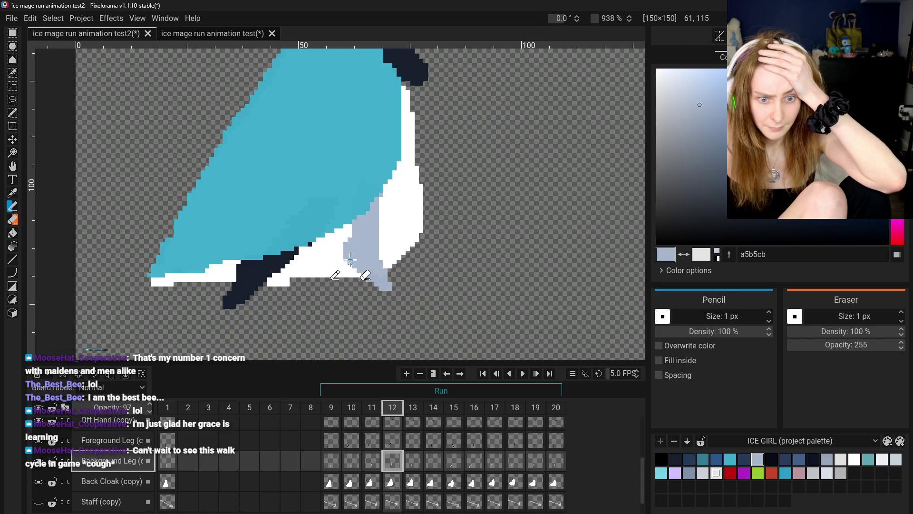
{"action": "left_click", "coordinate": [372, 461]}
{"action": "left_click", "coordinate": [392, 460]}
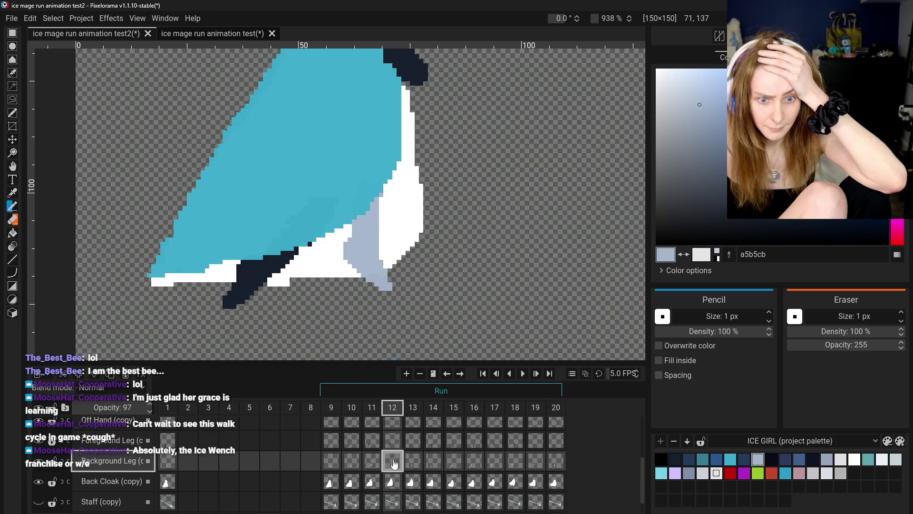
{"action": "left_click", "coordinate": [413, 461]}
{"action": "scroll", "coordinate": [418, 284], "scroll_direction": "down", "scroll_amount": 2}
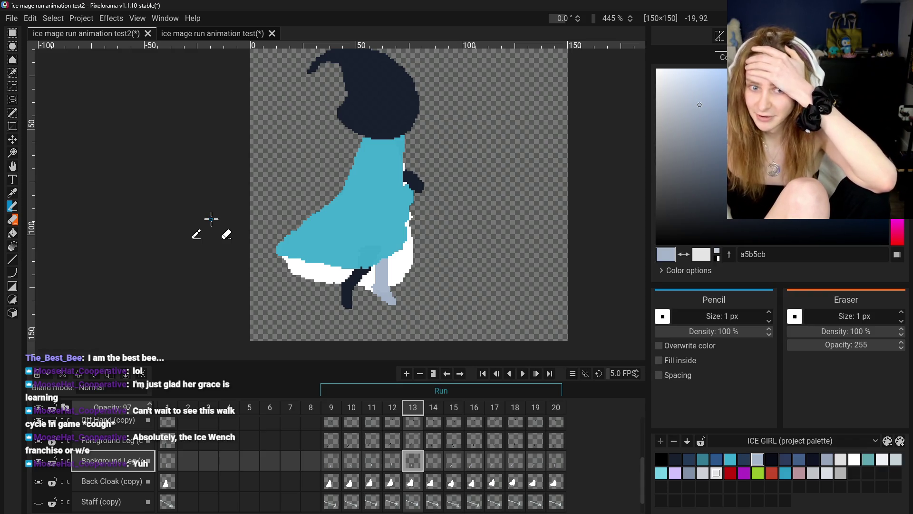
Step: Pan the canvas to centre the whole hooded mage in view
{"action": "scroll", "coordinate": [233, 223], "scroll_direction": "up", "scroll_amount": 2}
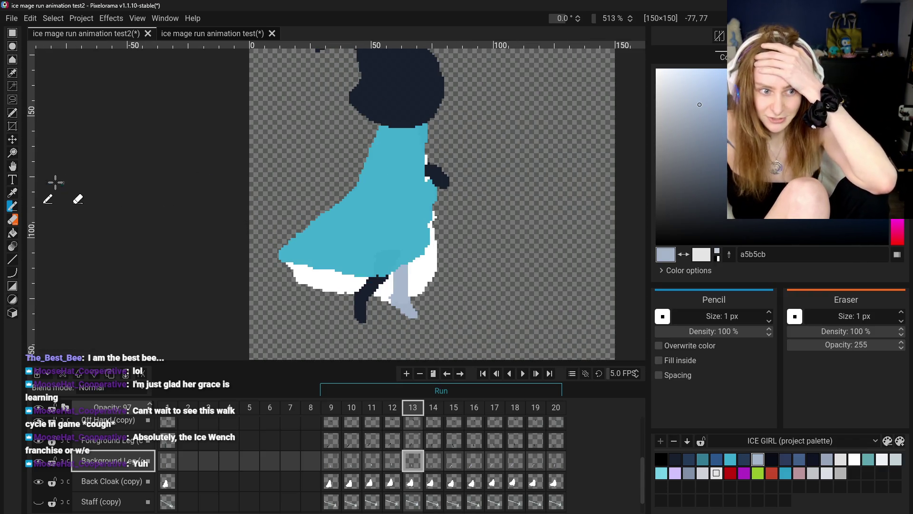
{"action": "left_click", "coordinate": [14, 142]}
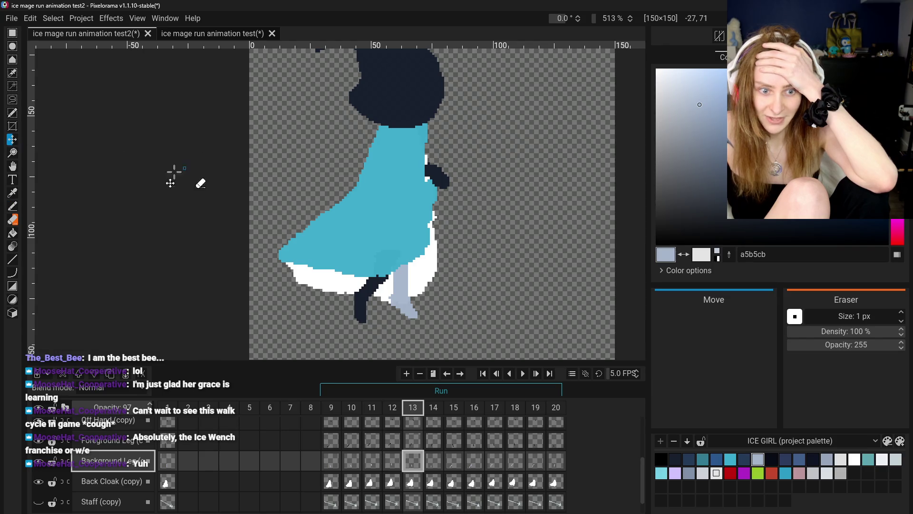
{"action": "left_click", "coordinate": [13, 168]}
{"action": "scroll", "coordinate": [326, 163], "scroll_direction": "down", "scroll_amount": 2}
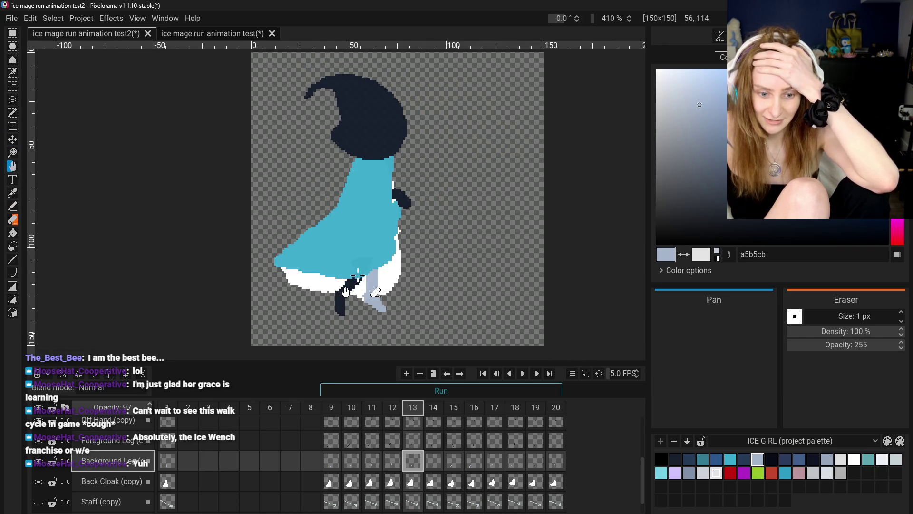
{"action": "left_click_drag", "start_coordinate": [361, 275], "coordinate": [378, 271]}
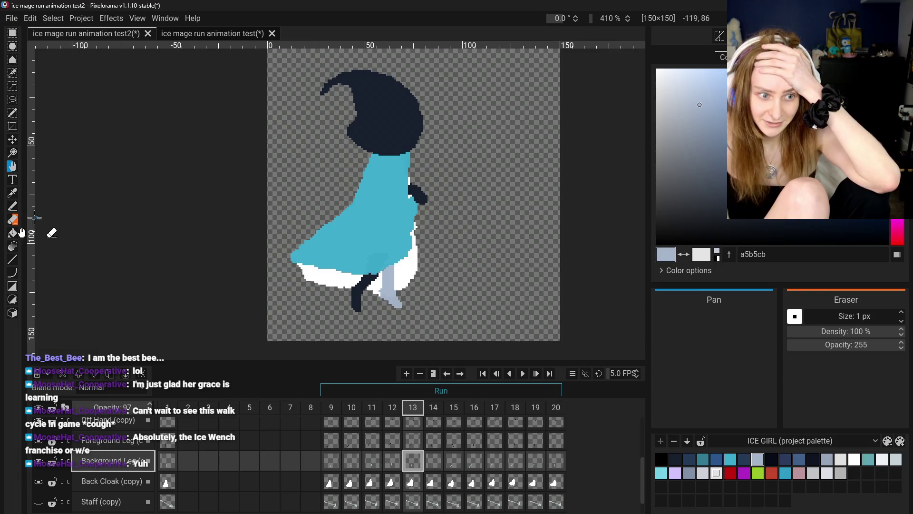
Step: Step through Background Leg frames 9 to 13 to preview the run motion
{"action": "left_click", "coordinate": [372, 407]}
{"action": "left_click", "coordinate": [392, 408]}
{"action": "left_click", "coordinate": [413, 408]}
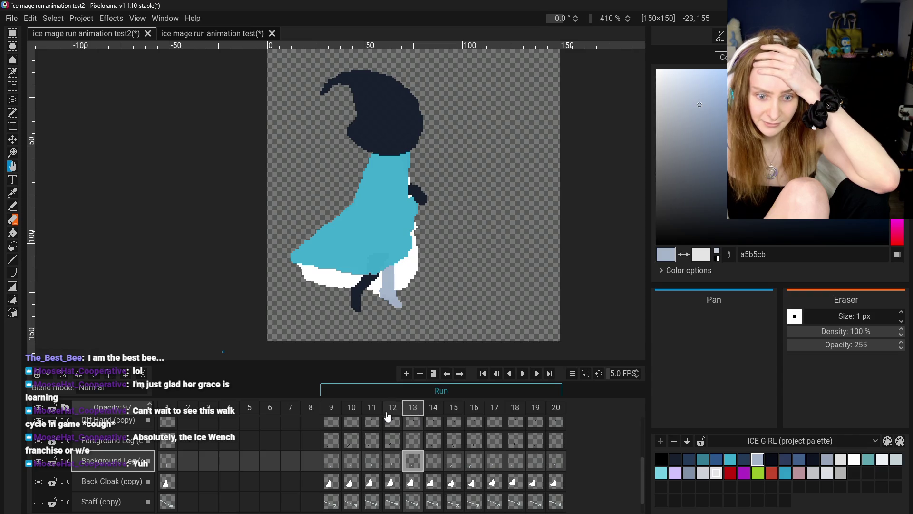
{"action": "left_click", "coordinate": [333, 409]}
{"action": "left_click", "coordinate": [351, 414]}
{"action": "left_click", "coordinate": [372, 415]}
{"action": "left_click", "coordinate": [392, 415]}
{"action": "left_click", "coordinate": [413, 418]}
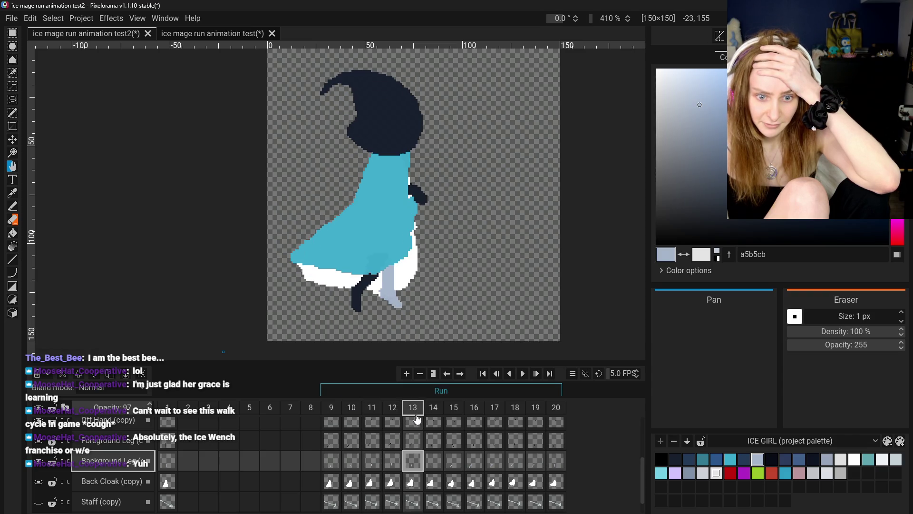
Step: Check frame 14, return to frame 12, and open its leg cel's options
{"action": "left_click", "coordinate": [436, 419]}
{"action": "left_click", "coordinate": [417, 415]}
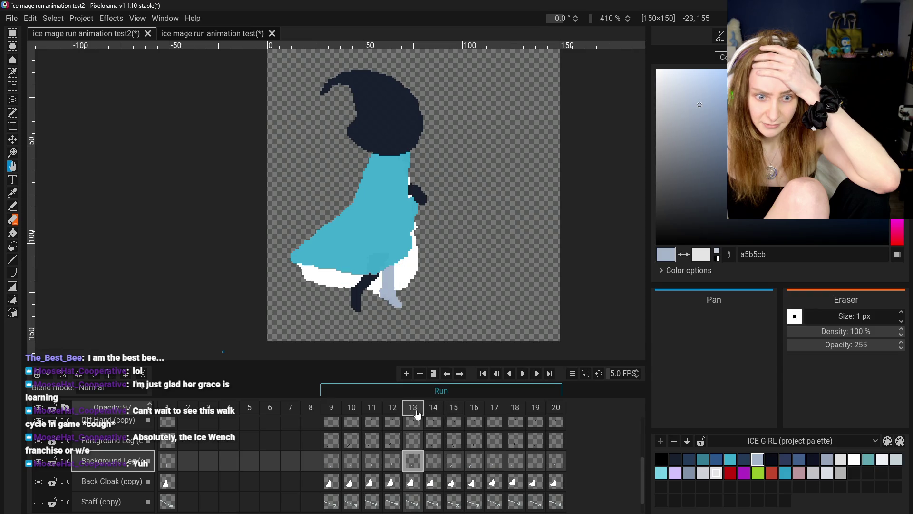
{"action": "left_click", "coordinate": [392, 407]}
{"action": "scroll", "coordinate": [393, 444], "scroll_direction": "down", "scroll_amount": 1}
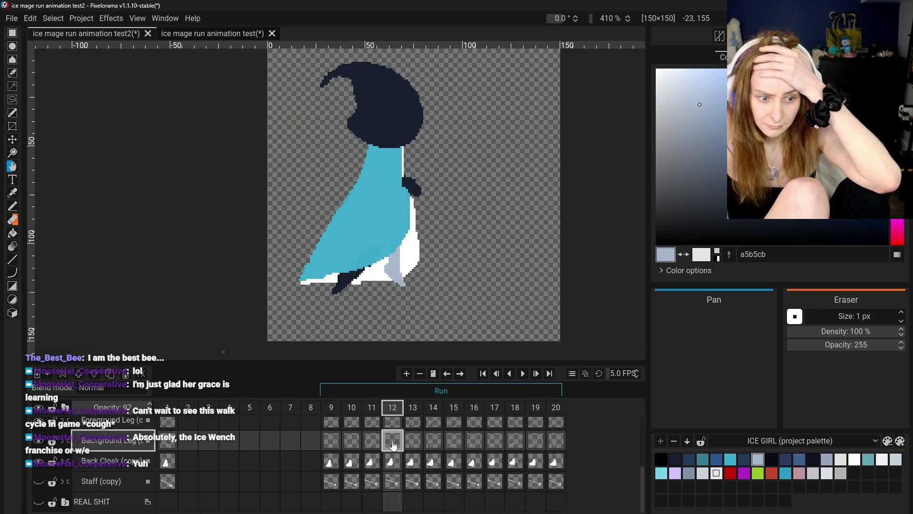
{"action": "right_click", "coordinate": [394, 446]}
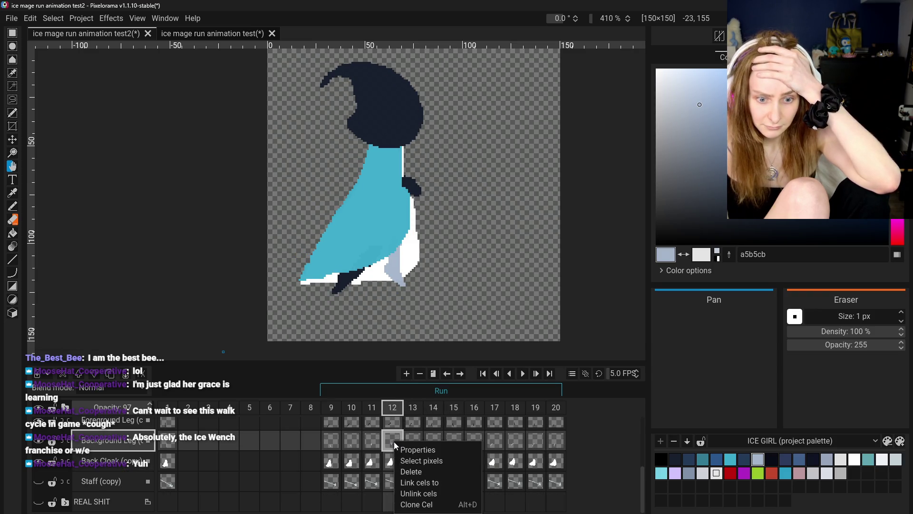
{"action": "left_click", "coordinate": [427, 504]}
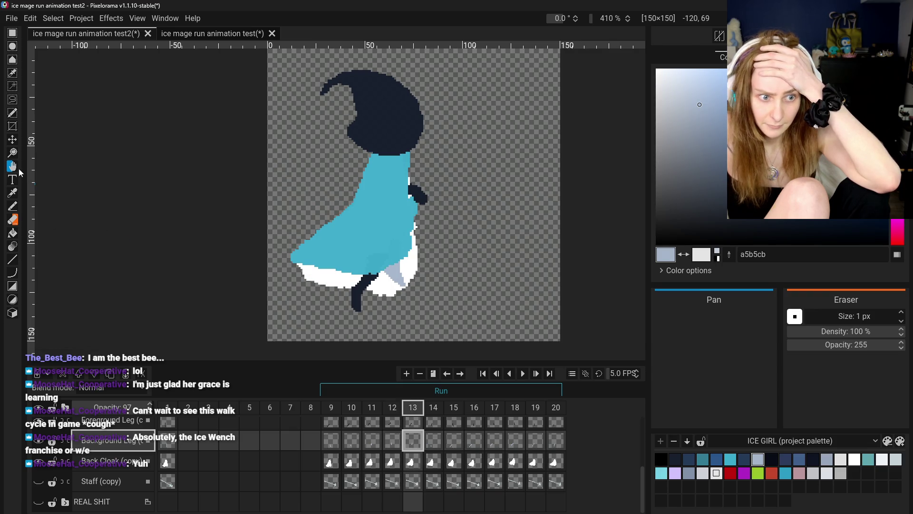
{"action": "left_click", "coordinate": [13, 140]}
{"action": "left_click_drag", "start_coordinate": [397, 275], "coordinate": [395, 295]}
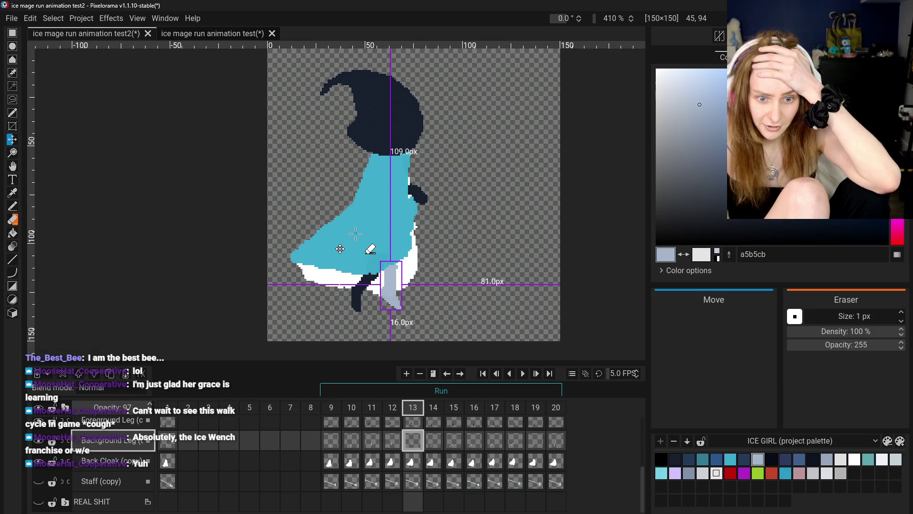
{"action": "left_click", "coordinate": [332, 440]}
{"action": "left_click", "coordinate": [351, 440]}
{"action": "left_click", "coordinate": [372, 440]}
{"action": "left_click", "coordinate": [392, 440]}
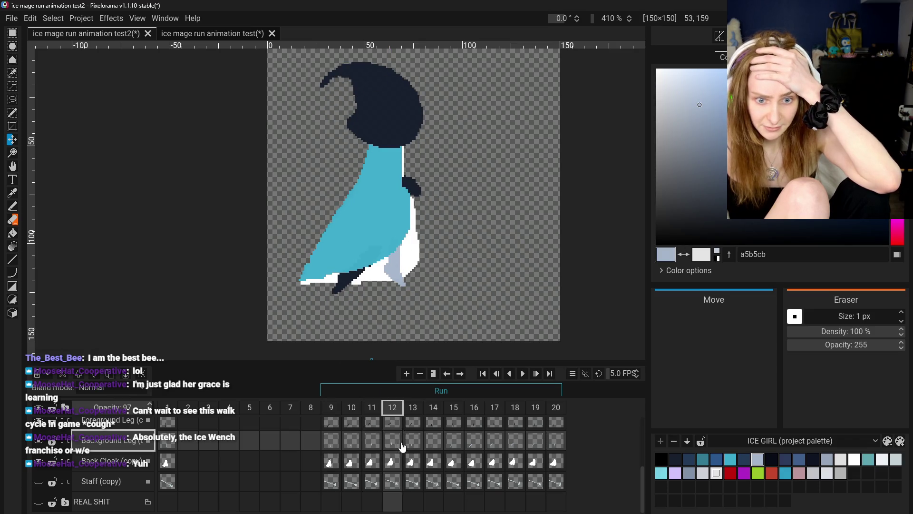
{"action": "left_click", "coordinate": [413, 446]}
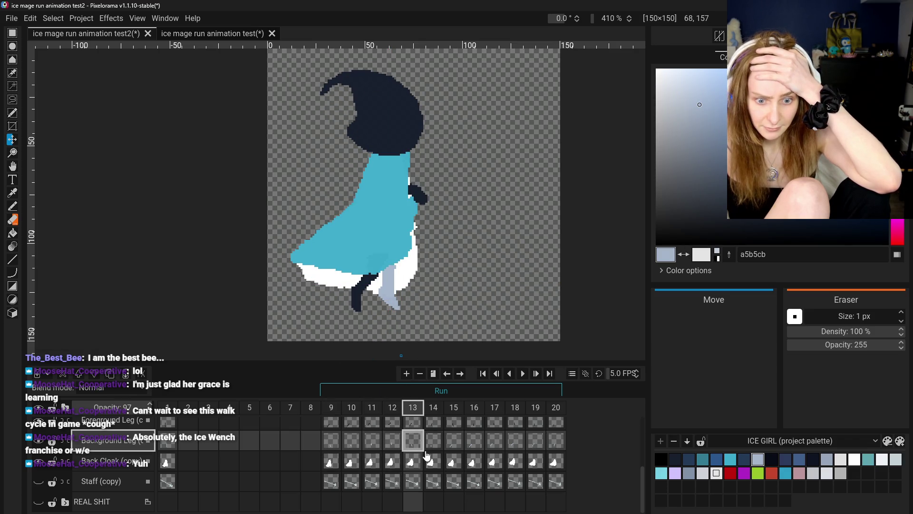
{"action": "left_click", "coordinate": [433, 447]}
{"action": "left_click", "coordinate": [331, 440]}
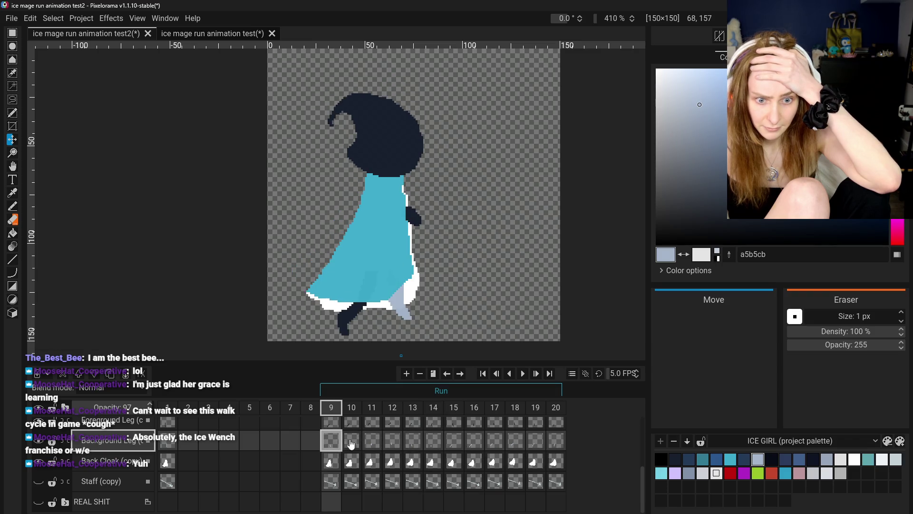
{"action": "left_click", "coordinate": [351, 440]}
{"action": "left_click", "coordinate": [371, 439]}
{"action": "left_click", "coordinate": [387, 445]}
{"action": "left_click", "coordinate": [412, 441]}
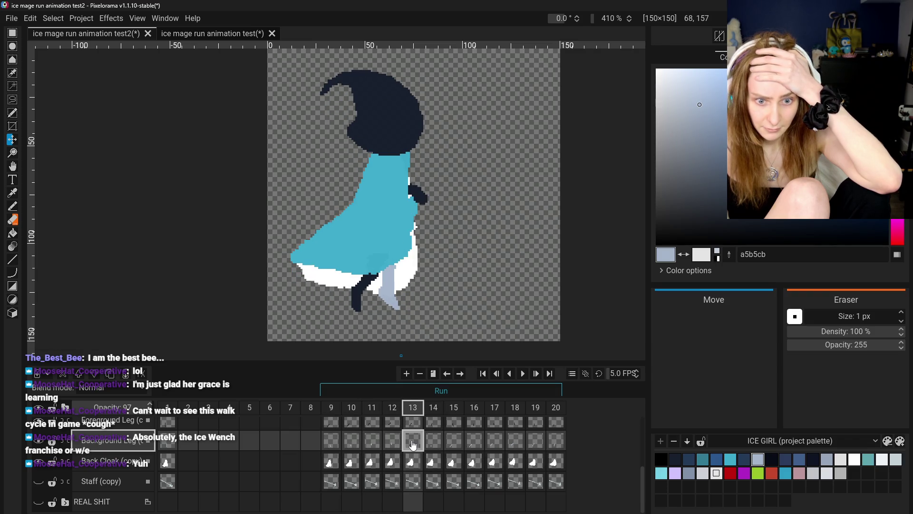
{"action": "left_click_drag", "start_coordinate": [391, 301], "coordinate": [389, 301]}
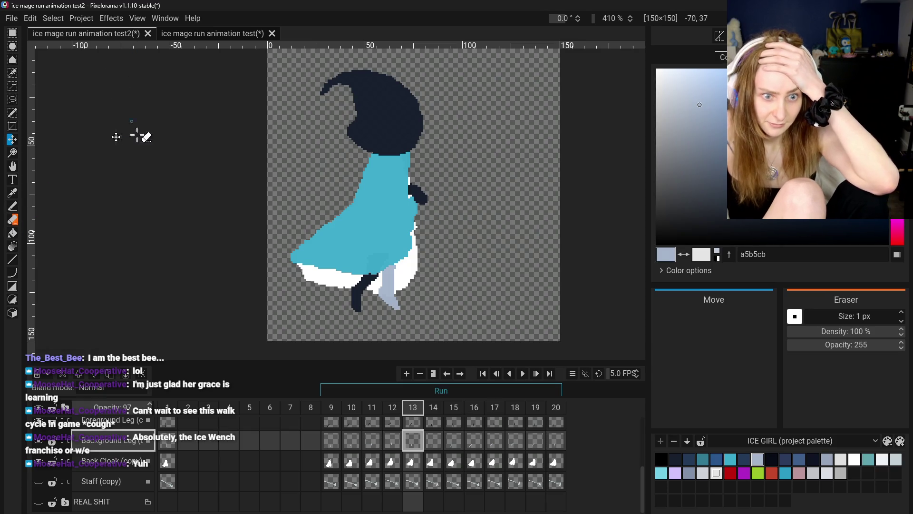
{"action": "scroll", "coordinate": [416, 296], "scroll_direction": "up", "scroll_amount": 3}
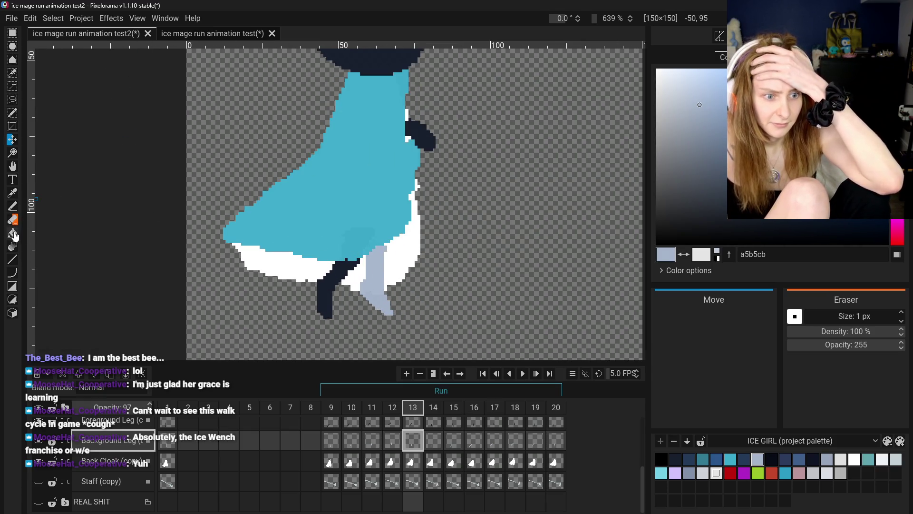
{"action": "key", "text": "e"}
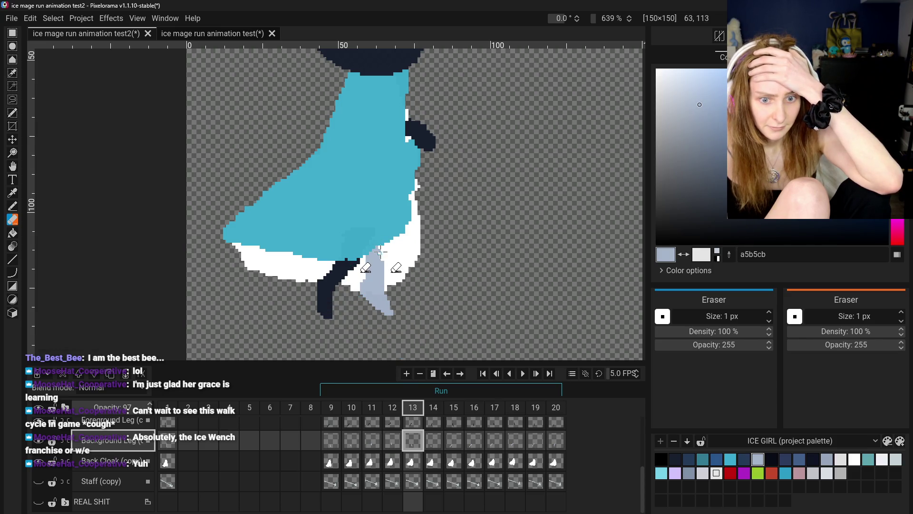
{"action": "left_click", "coordinate": [13, 195]}
{"action": "key", "text": "p"}
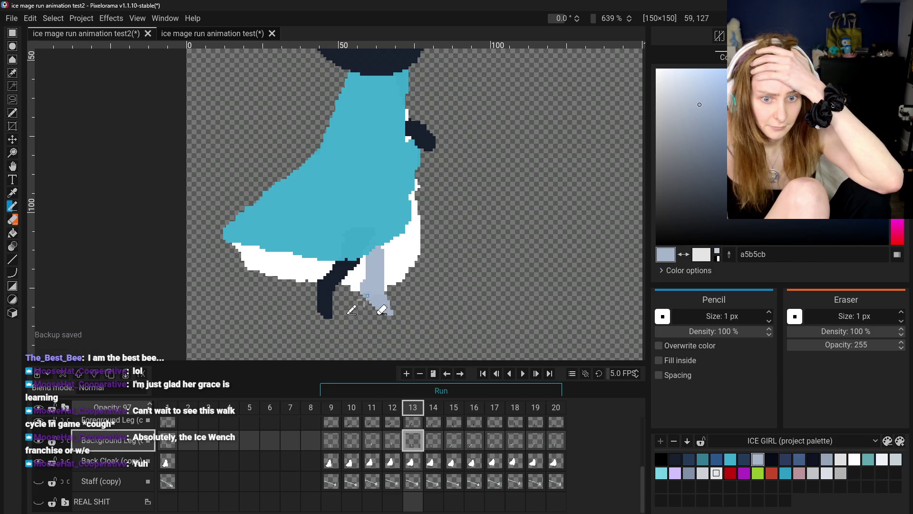
{"action": "scroll", "coordinate": [377, 246], "scroll_direction": "down", "scroll_amount": 1}
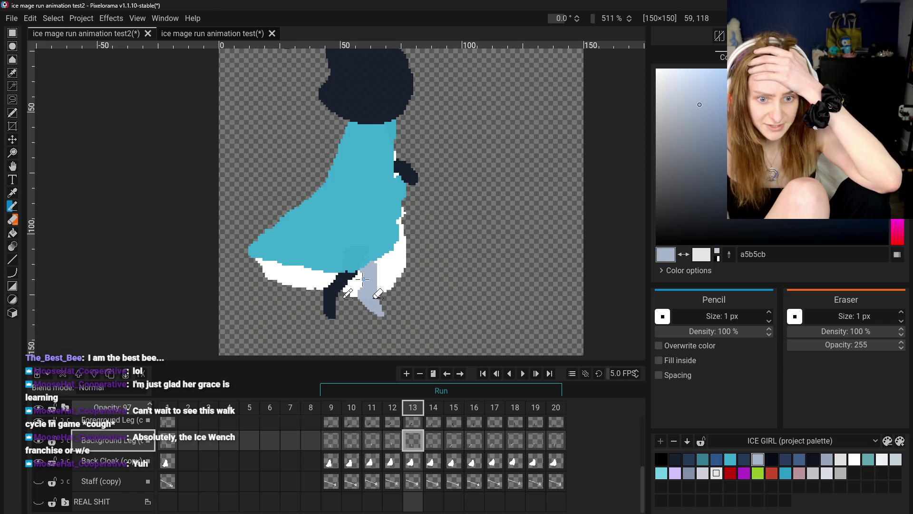
{"action": "left_click", "coordinate": [13, 219]}
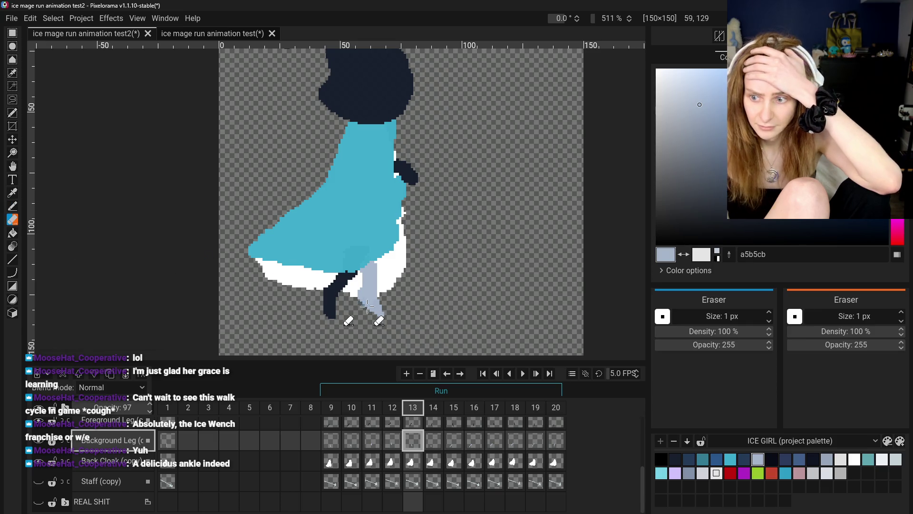
{"action": "scroll", "coordinate": [379, 285], "scroll_direction": "up", "scroll_amount": 4}
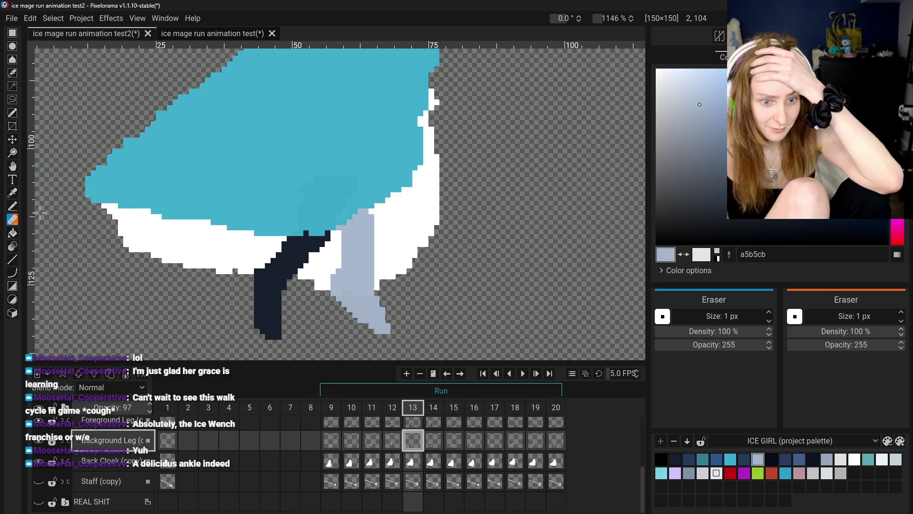
{"action": "left_click", "coordinate": [13, 193]}
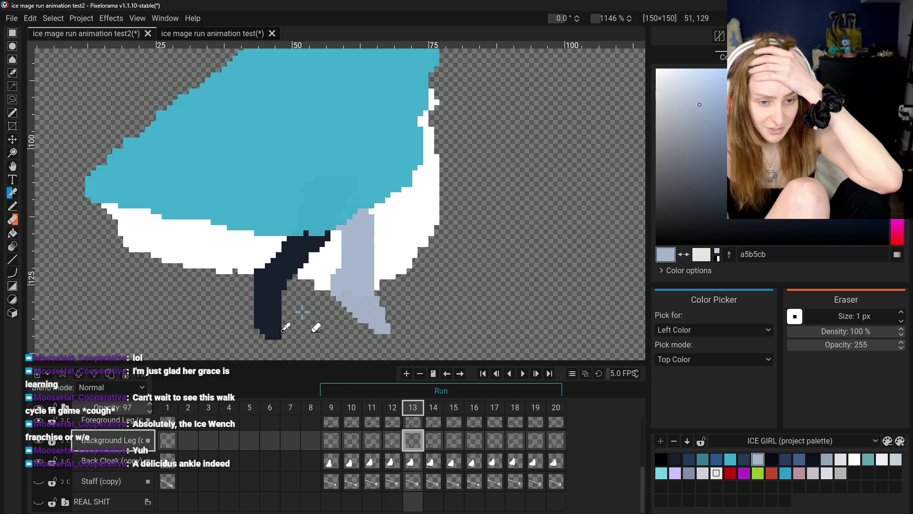
{"action": "scroll", "coordinate": [281, 287], "scroll_direction": "down", "scroll_amount": 4}
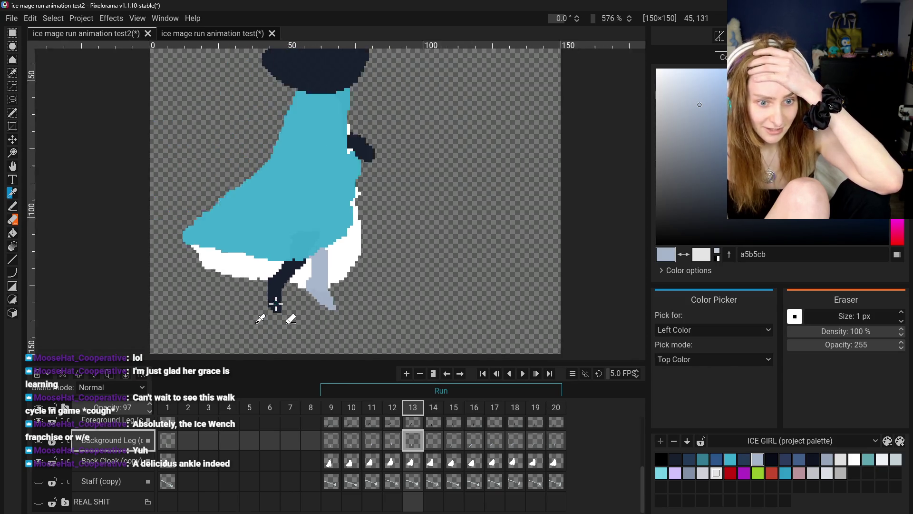
{"action": "scroll", "coordinate": [295, 292], "scroll_direction": "up", "scroll_amount": 3}
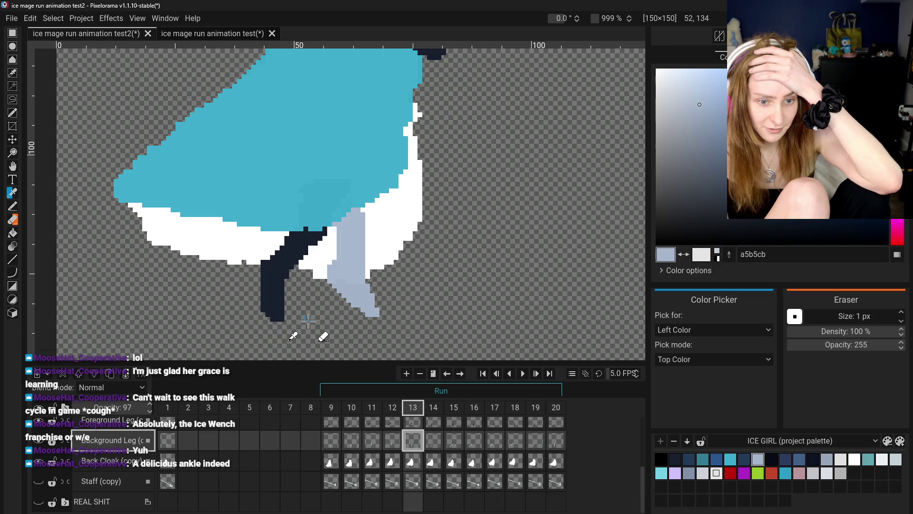
{"action": "key", "text": "b"}
{"action": "key", "text": "o"}
{"action": "left_click", "coordinate": [276, 297]}
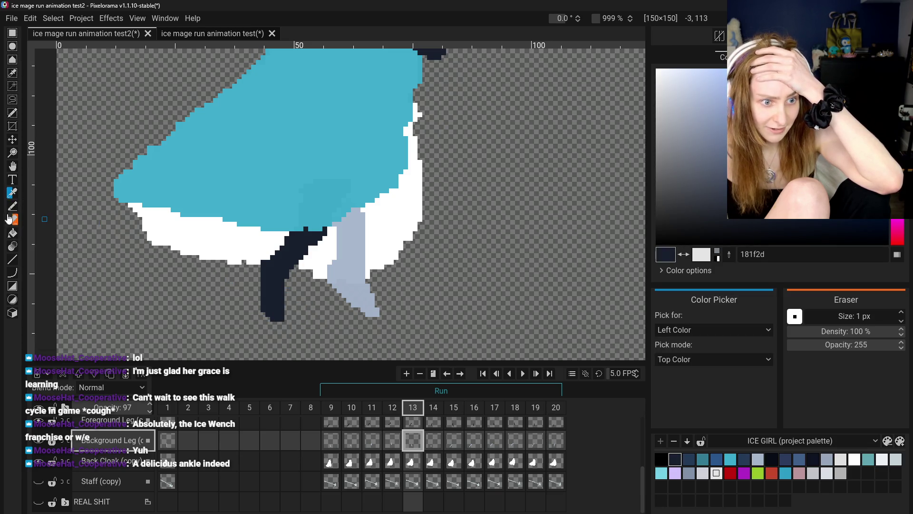
{"action": "key", "text": "b"}
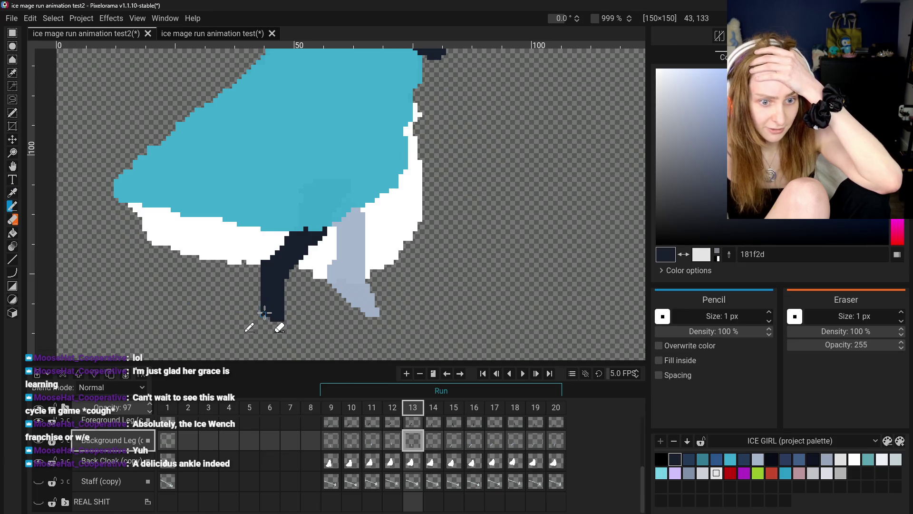
{"action": "key", "text": "ctrl+z"}
{"action": "key", "text": "ctrl+z"}
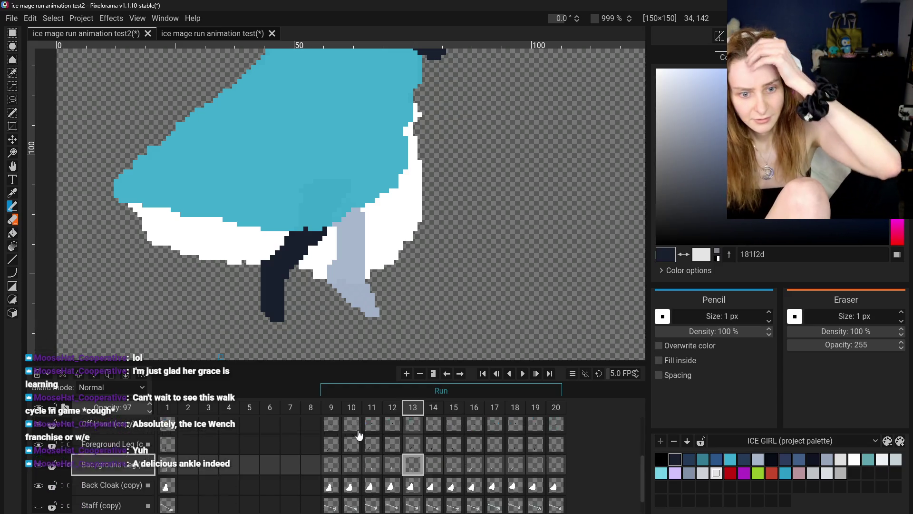
{"action": "key", "text": "ctrl+z"}
{"action": "key", "text": "ctrl+y"}
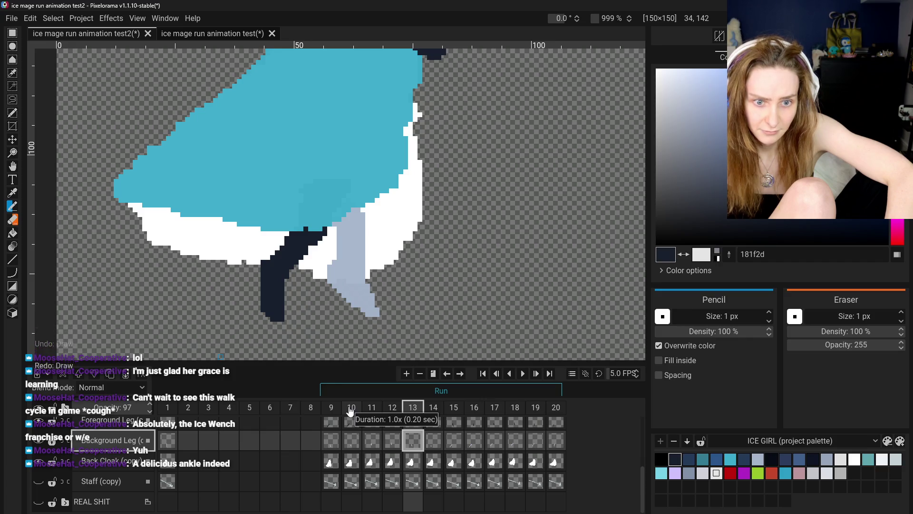
{"action": "scroll", "coordinate": [122, 452], "scroll_direction": "up", "scroll_amount": 2}
{"action": "scroll", "coordinate": [122, 452], "scroll_direction": "up", "scroll_amount": 1}
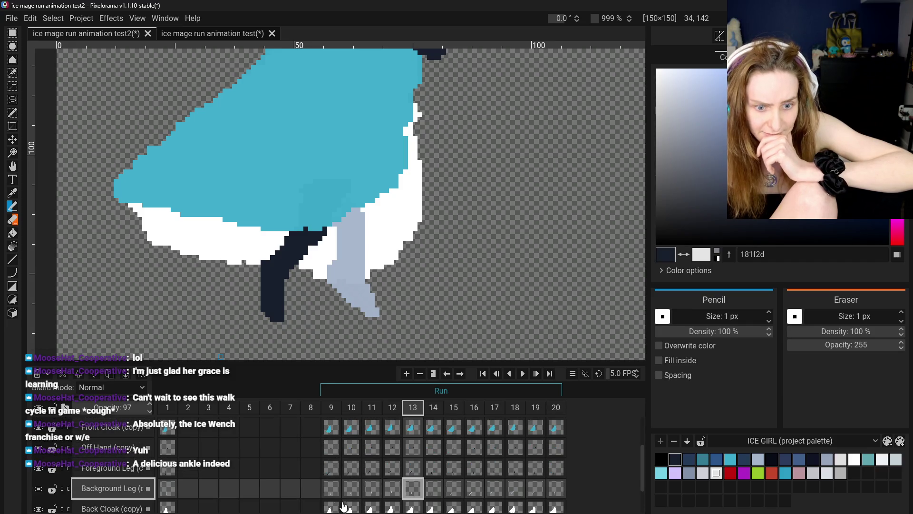
{"action": "left_click", "coordinate": [331, 487]}
{"action": "scroll", "coordinate": [254, 309], "scroll_direction": "down", "scroll_amount": 2}
{"action": "scroll", "coordinate": [271, 318], "scroll_direction": "up", "scroll_amount": 1}
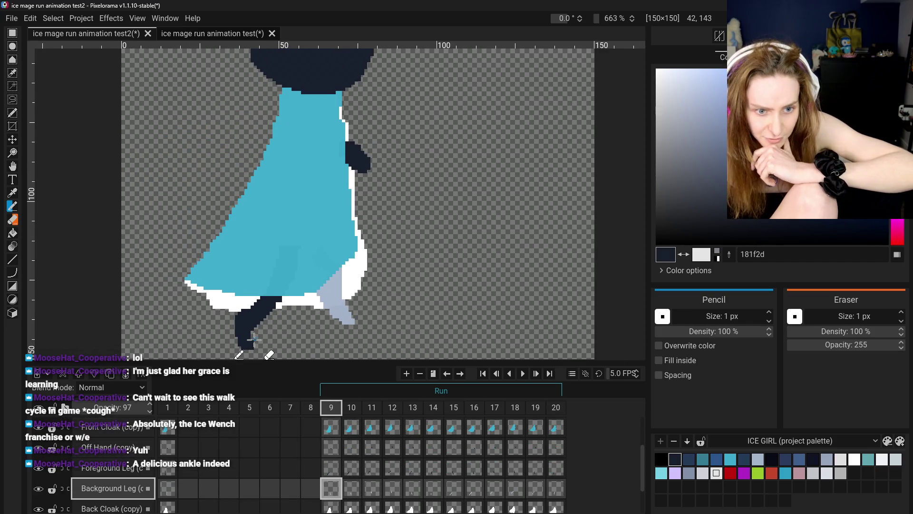
{"action": "scroll", "coordinate": [247, 333], "scroll_direction": "up", "scroll_amount": 1}
{"action": "left_click", "coordinate": [352, 490]}
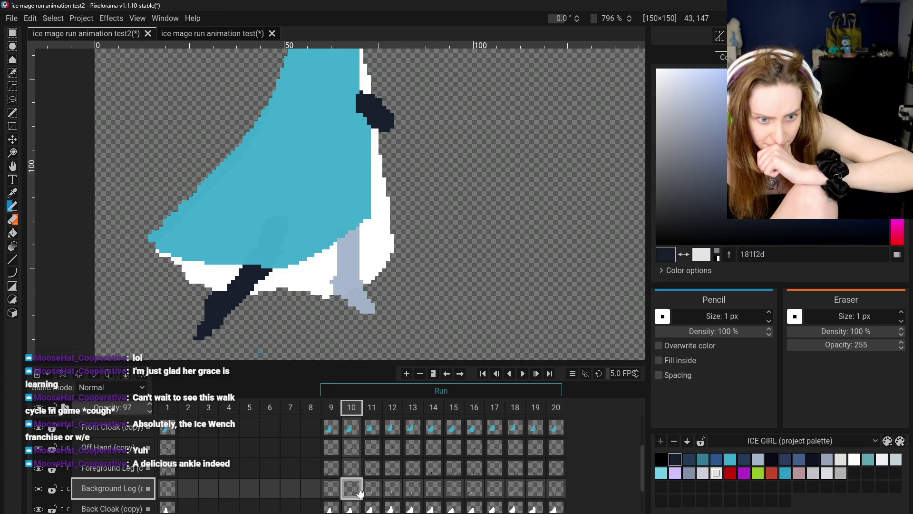
{"action": "left_click", "coordinate": [379, 491]}
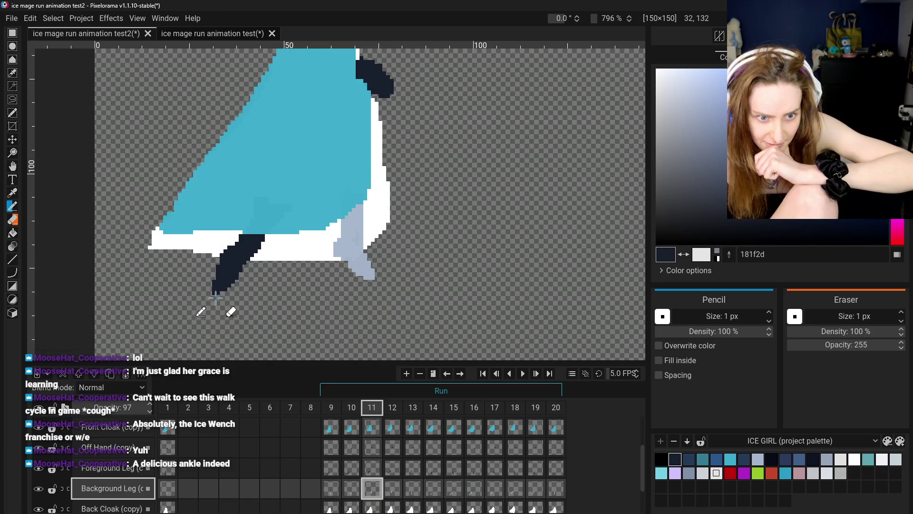
{"action": "scroll", "coordinate": [216, 297], "scroll_direction": "up", "scroll_amount": 4}
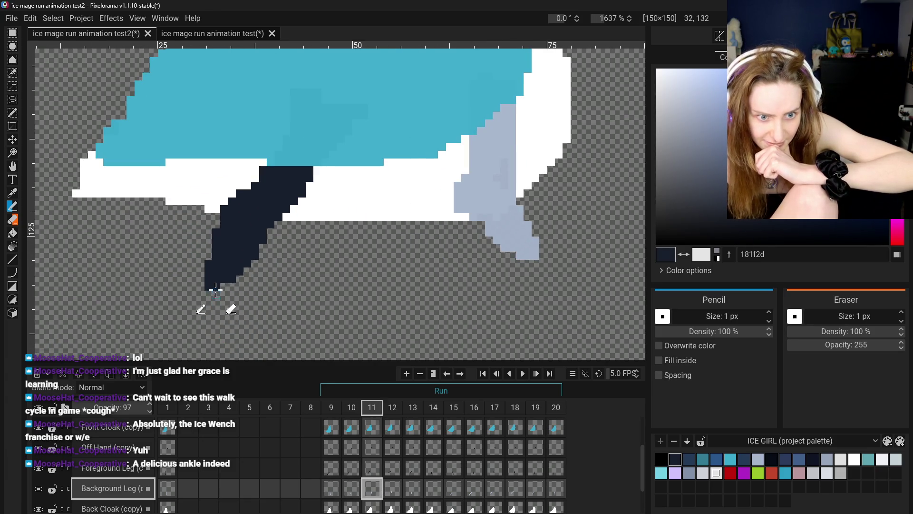
{"action": "left_click", "coordinate": [12, 195]}
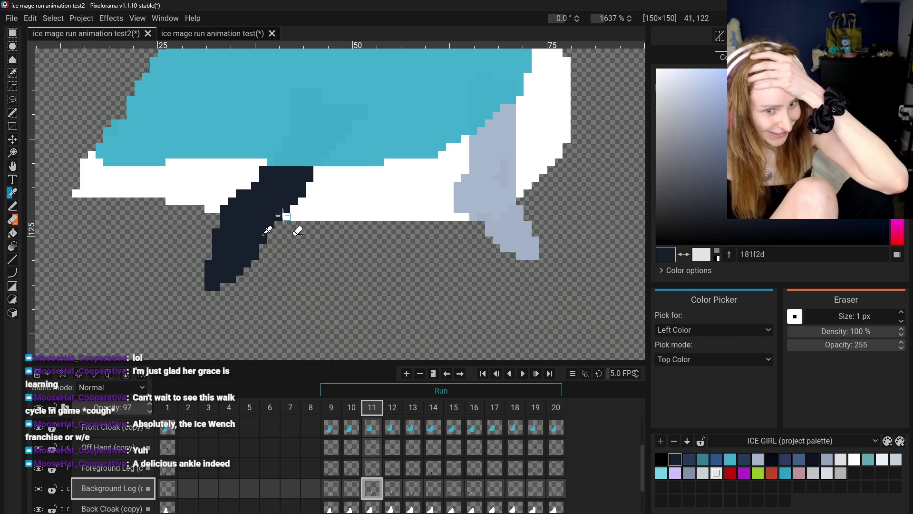
{"action": "left_click", "coordinate": [13, 206]}
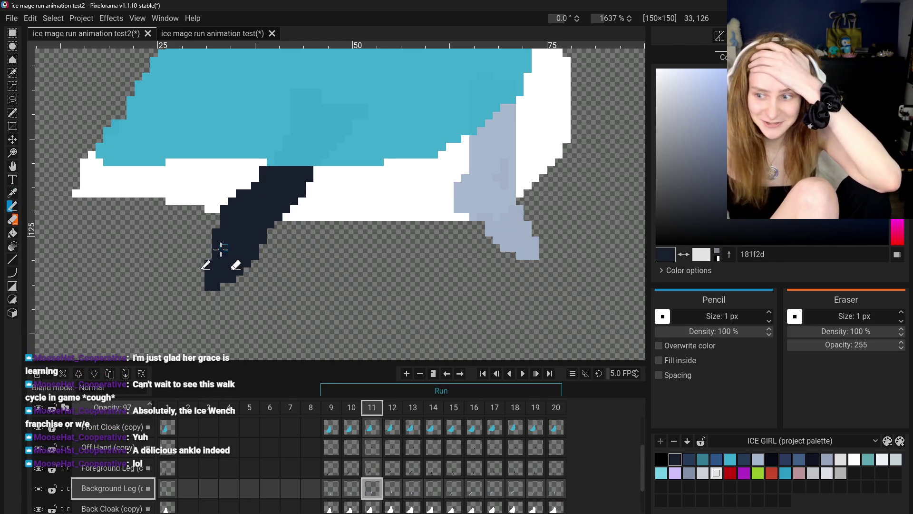
{"action": "left_click_drag", "start_coordinate": [216, 217], "coordinate": [216, 224]}
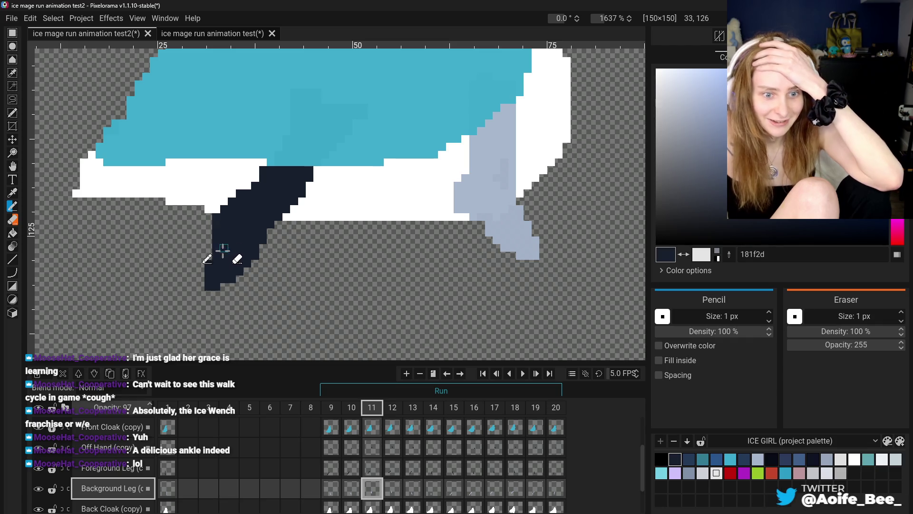
{"action": "key", "text": "ctrl+z"}
{"action": "scroll", "coordinate": [372, 479], "scroll_direction": "down", "scroll_amount": 1}
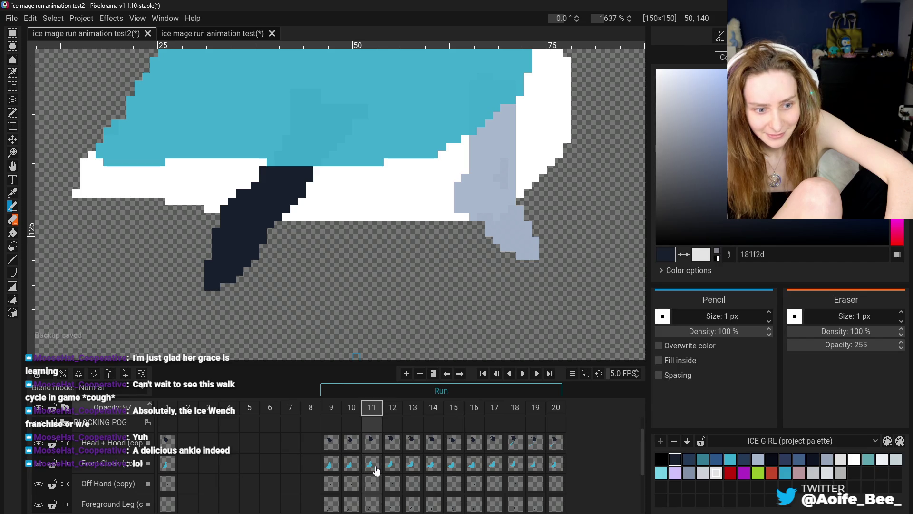
{"action": "scroll", "coordinate": [375, 471], "scroll_direction": "up", "scroll_amount": 1}
{"action": "scroll", "coordinate": [377, 469], "scroll_direction": "down", "scroll_amount": 1}
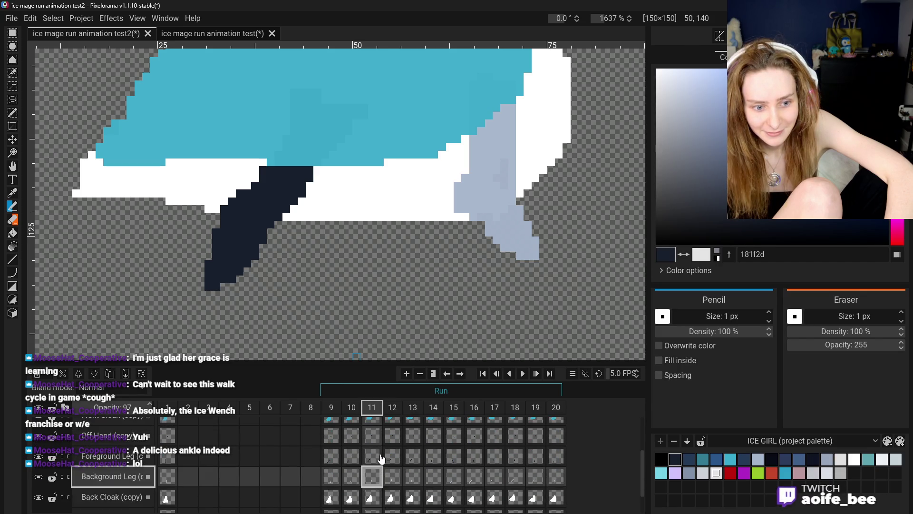
{"action": "left_click", "coordinate": [373, 457]}
{"action": "left_click_drag", "start_coordinate": [212, 255], "coordinate": [224, 186]}
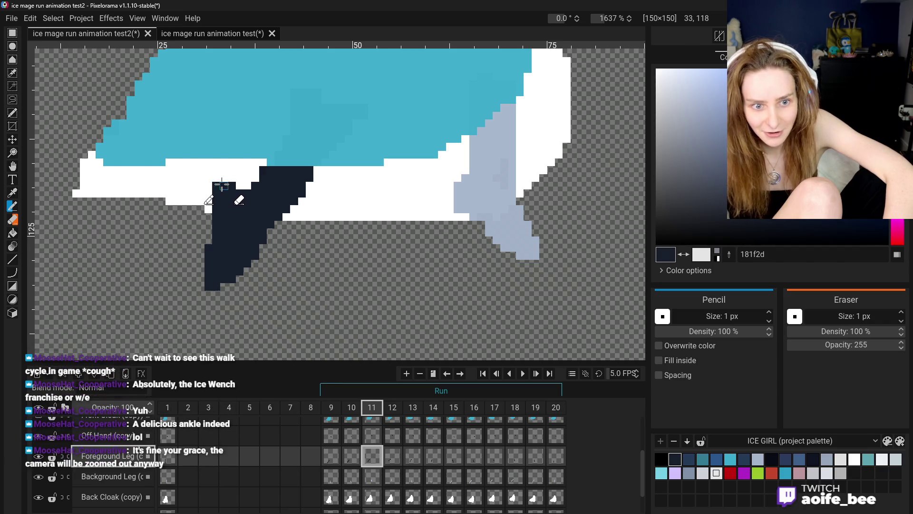
{"action": "right_click", "coordinate": [244, 186]}
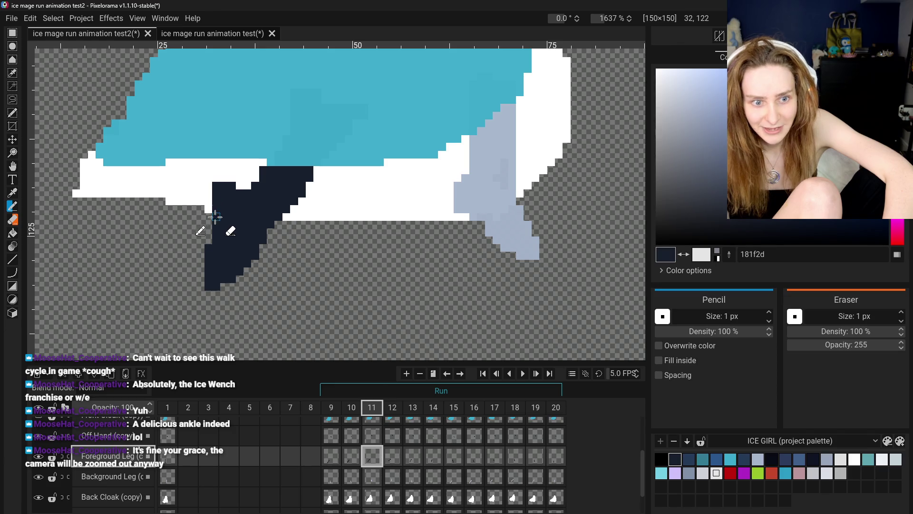
{"action": "left_click_drag", "start_coordinate": [211, 205], "coordinate": [212, 188]}
{"action": "scroll", "coordinate": [270, 279], "scroll_direction": "down", "scroll_amount": 3}
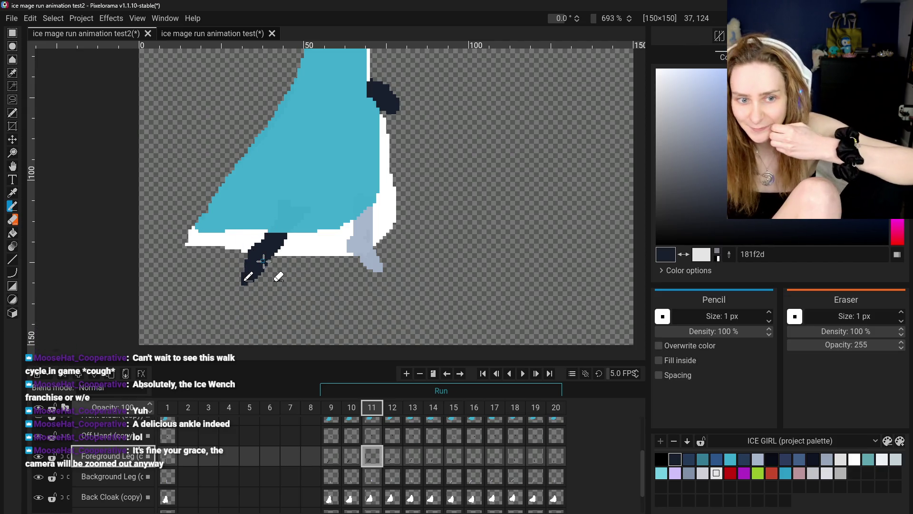
{"action": "scroll", "coordinate": [256, 244], "scroll_direction": "up", "scroll_amount": 2}
{"action": "scroll", "coordinate": [257, 245], "scroll_direction": "up", "scroll_amount": 1}
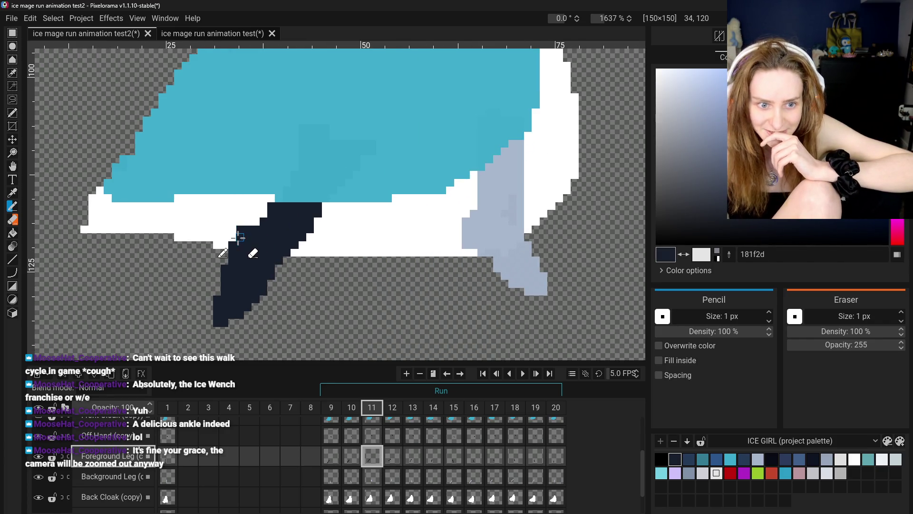
{"action": "scroll", "coordinate": [292, 290], "scroll_direction": "down", "scroll_amount": 2}
{"action": "scroll", "coordinate": [290, 297], "scroll_direction": "up", "scroll_amount": 1}
{"action": "scroll", "coordinate": [299, 305], "scroll_direction": "down", "scroll_amount": 1}
{"action": "scroll", "coordinate": [312, 298], "scroll_direction": "up", "scroll_amount": 1}
{"action": "scroll", "coordinate": [311, 298], "scroll_direction": "up", "scroll_amount": 1}
{"action": "key", "text": "ctrl+z"}
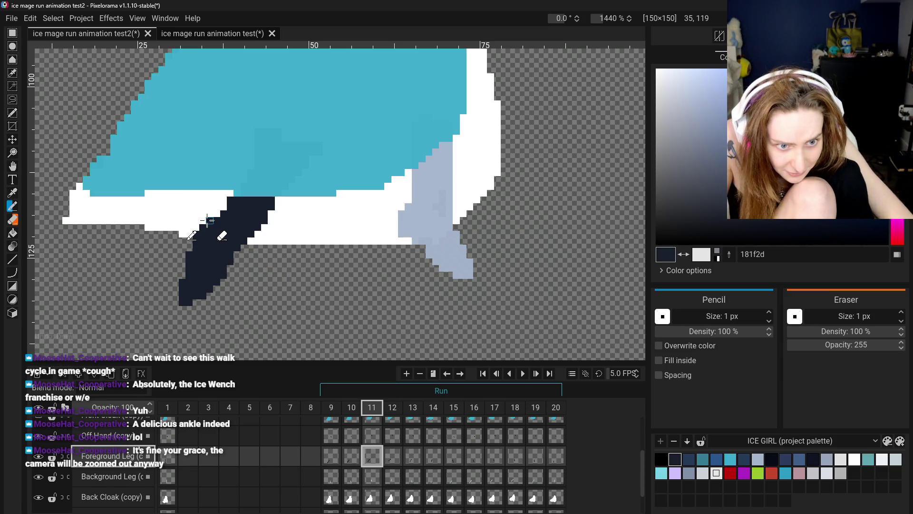
{"action": "scroll", "coordinate": [209, 232], "scroll_direction": "down", "scroll_amount": 1}
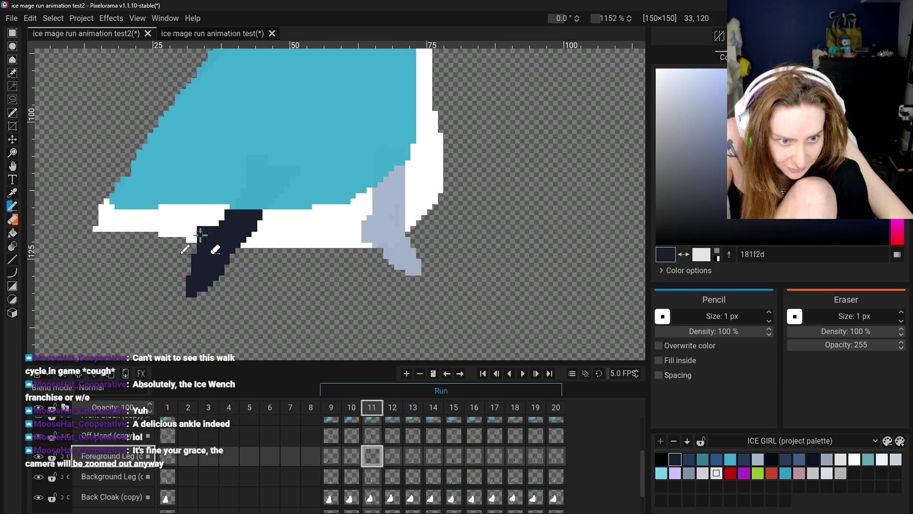
{"action": "scroll", "coordinate": [265, 296], "scroll_direction": "down", "scroll_amount": 1}
{"action": "scroll", "coordinate": [265, 296], "scroll_direction": "down", "scroll_amount": 1}
{"action": "scroll", "coordinate": [265, 295], "scroll_direction": "down", "scroll_amount": 1}
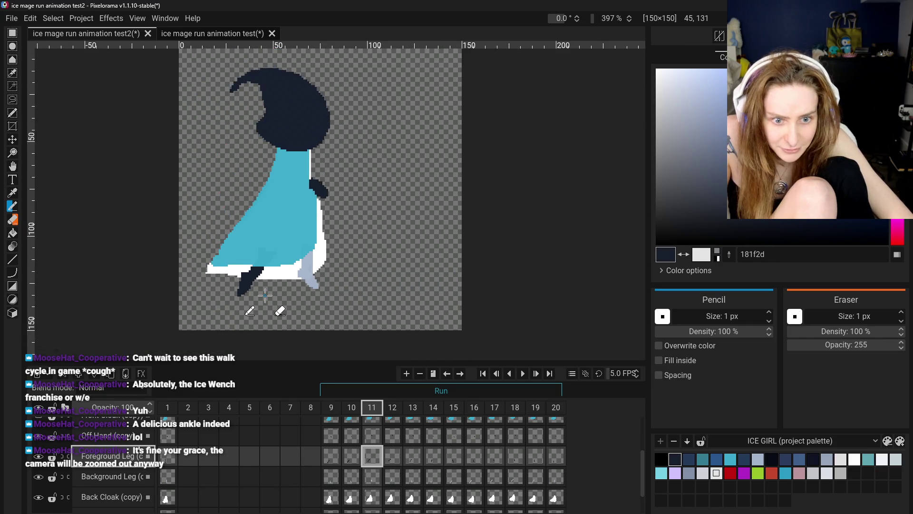
{"action": "scroll", "coordinate": [264, 296], "scroll_direction": "up", "scroll_amount": 2}
{"action": "scroll", "coordinate": [259, 294], "scroll_direction": "down", "scroll_amount": 2}
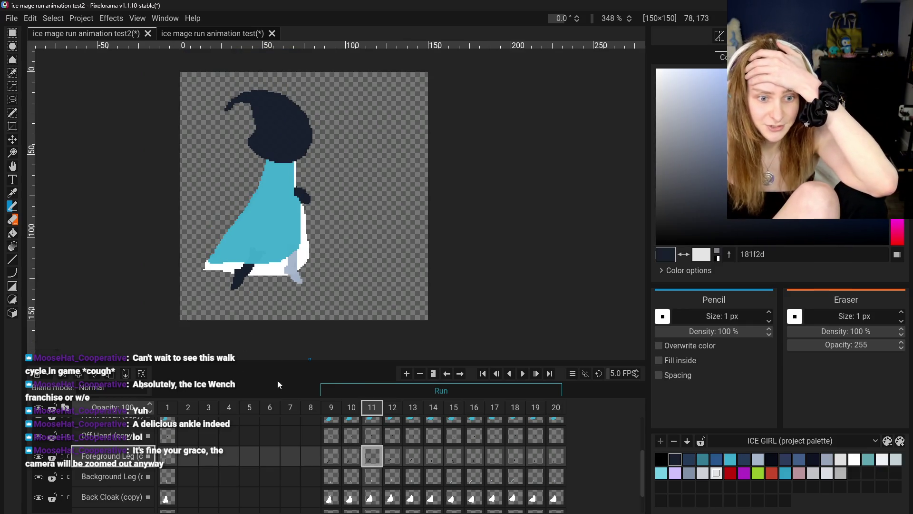
{"action": "scroll", "coordinate": [243, 270], "scroll_direction": "up", "scroll_amount": 1}
{"action": "scroll", "coordinate": [243, 270], "scroll_direction": "up", "scroll_amount": 2}
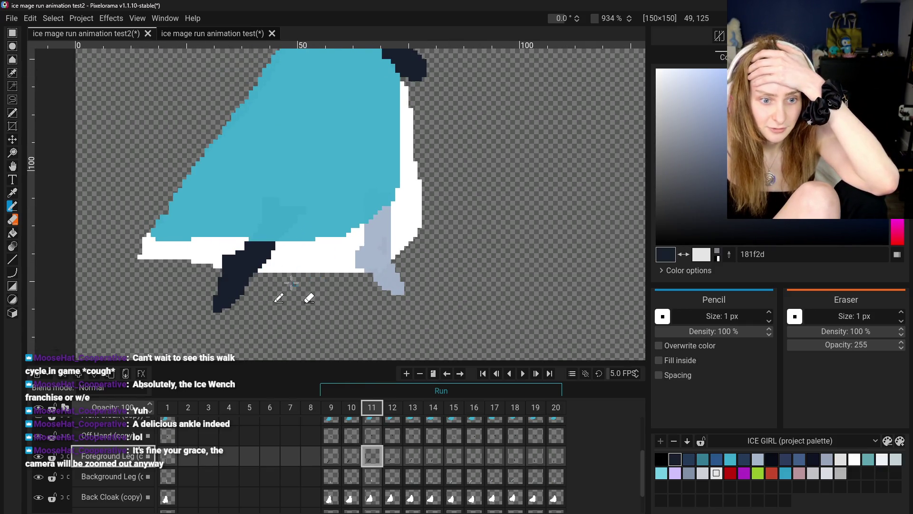
{"action": "scroll", "coordinate": [310, 299], "scroll_direction": "down", "scroll_amount": 2}
{"action": "left_click", "coordinate": [352, 457]}
Step: Compare frames 10 and 11, then advance through frames 12 and 13
{"action": "left_click", "coordinate": [372, 456]}
{"action": "left_click", "coordinate": [353, 457]}
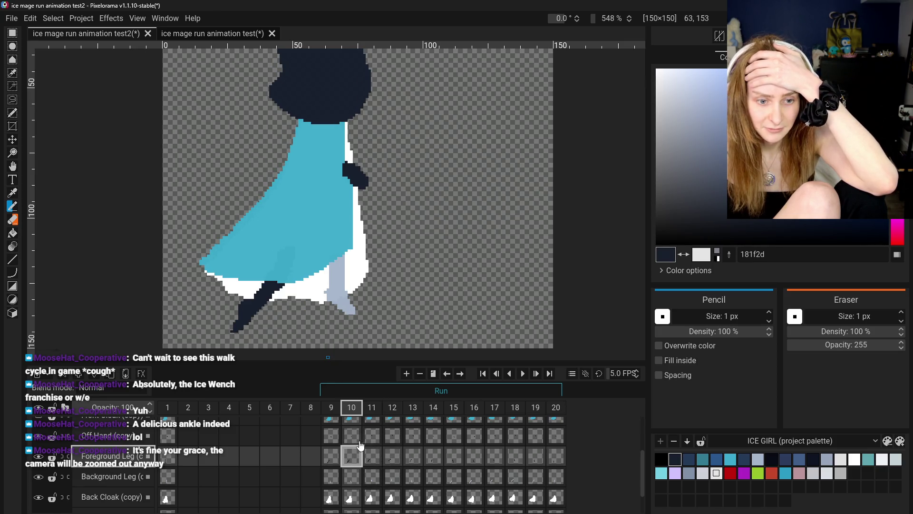
{"action": "left_click", "coordinate": [366, 444]}
{"action": "left_click", "coordinate": [358, 445]}
{"action": "left_click", "coordinate": [379, 445]}
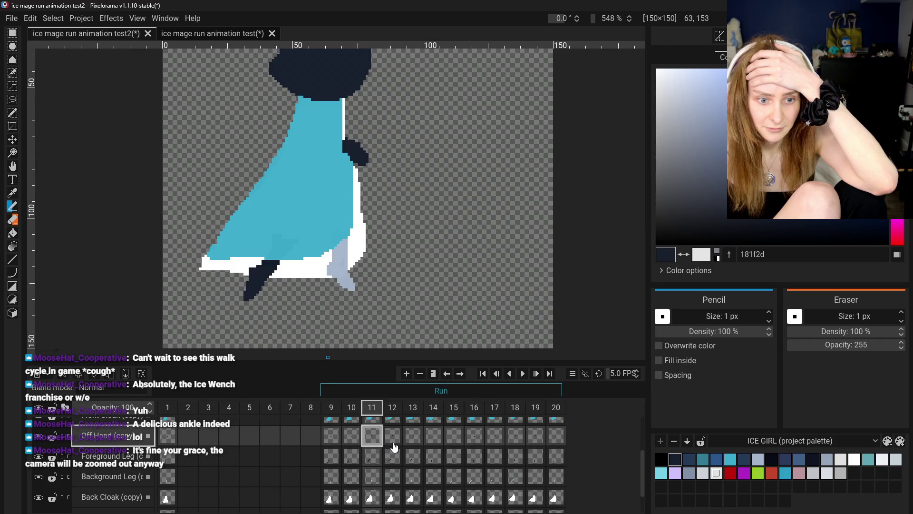
{"action": "left_click", "coordinate": [351, 435]}
{"action": "left_click", "coordinate": [376, 442]}
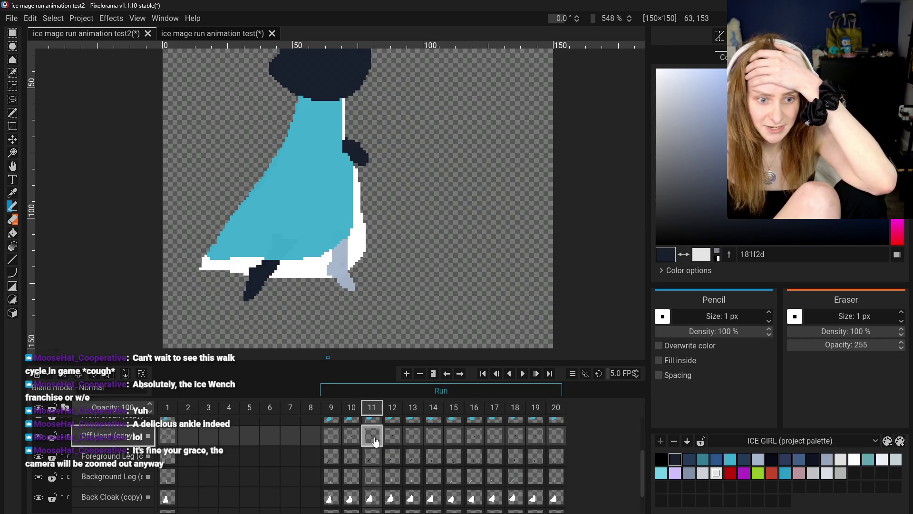
{"action": "left_click", "coordinate": [360, 437]}
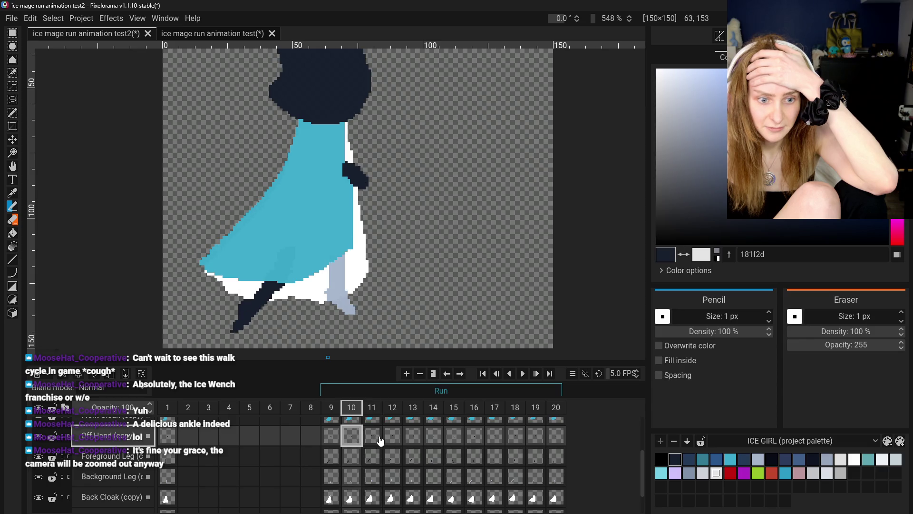
{"action": "left_click", "coordinate": [378, 441], "text": "shift"}
{"action": "left_click", "coordinate": [379, 441]}
{"action": "left_click", "coordinate": [397, 441]}
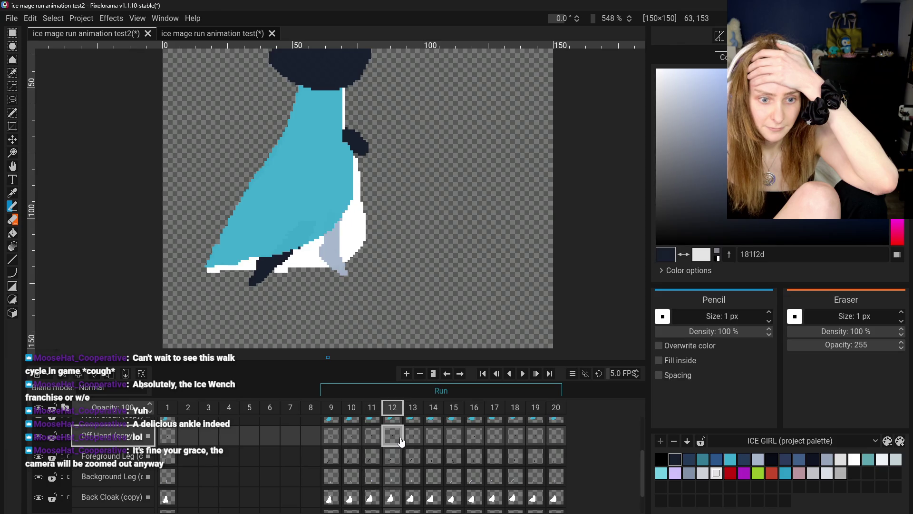
{"action": "left_click", "coordinate": [412, 436]}
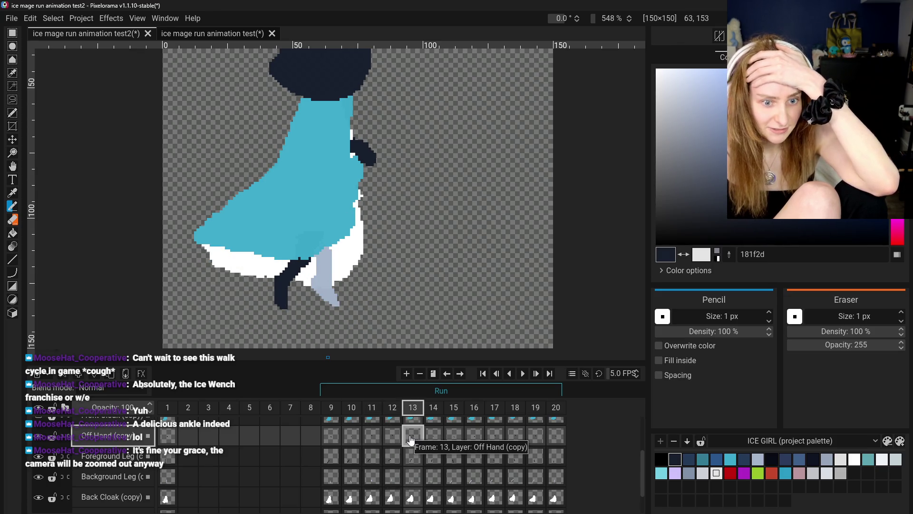
Step: With the Eraser active, select the Foreground Leg cel at frame 13 and undo the last stroke
{"action": "scroll", "coordinate": [290, 291], "scroll_direction": "up", "scroll_amount": 2}
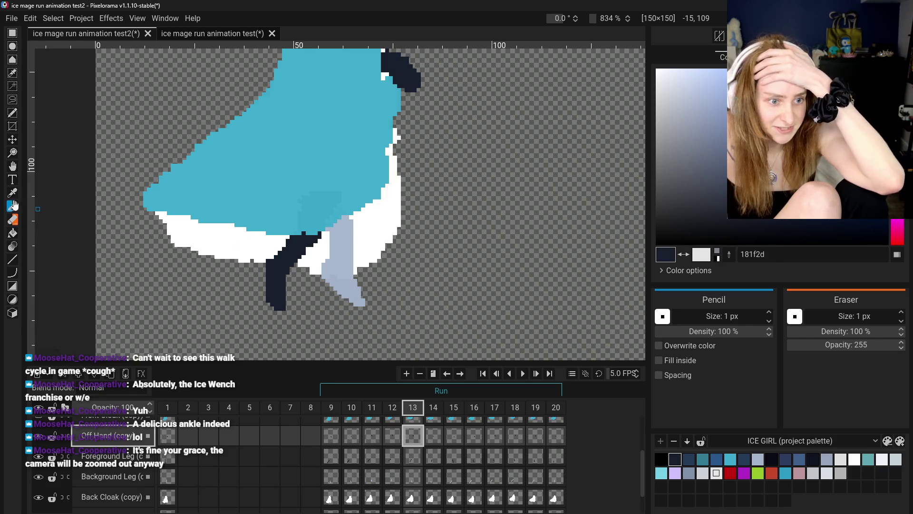
{"action": "left_click", "coordinate": [14, 219]}
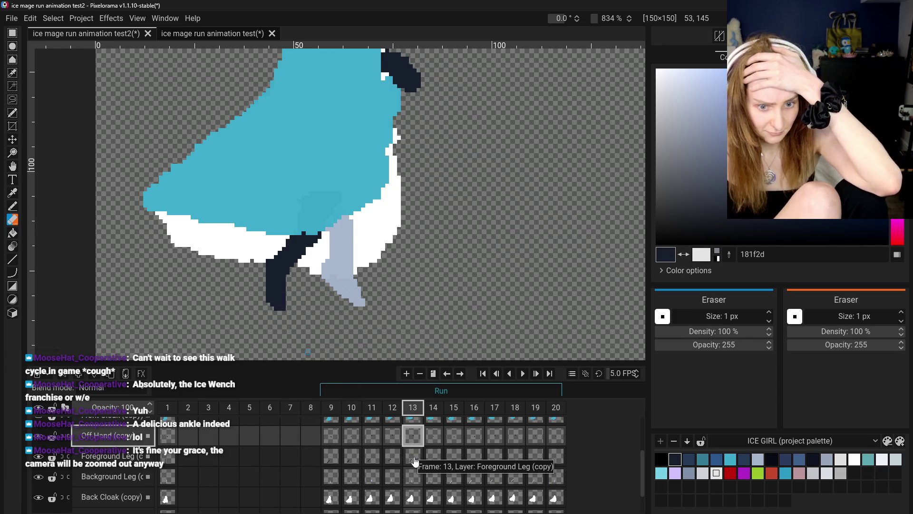
{"action": "left_click", "coordinate": [393, 436]}
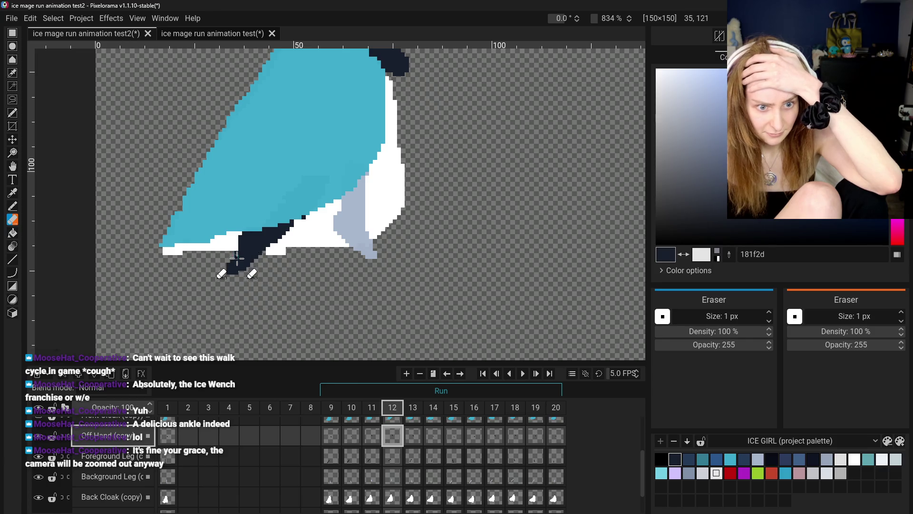
{"action": "key", "text": "Left"}
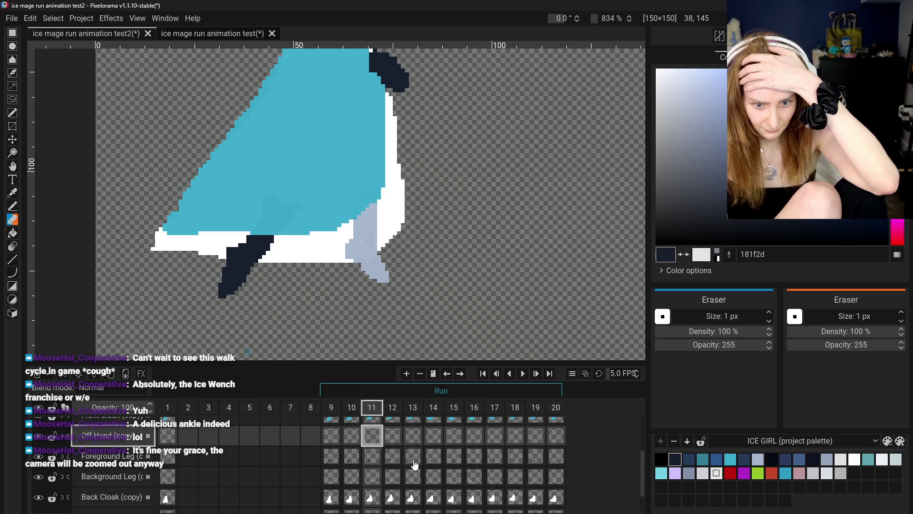
{"action": "left_click", "coordinate": [427, 457]}
{"action": "key", "text": "Left"}
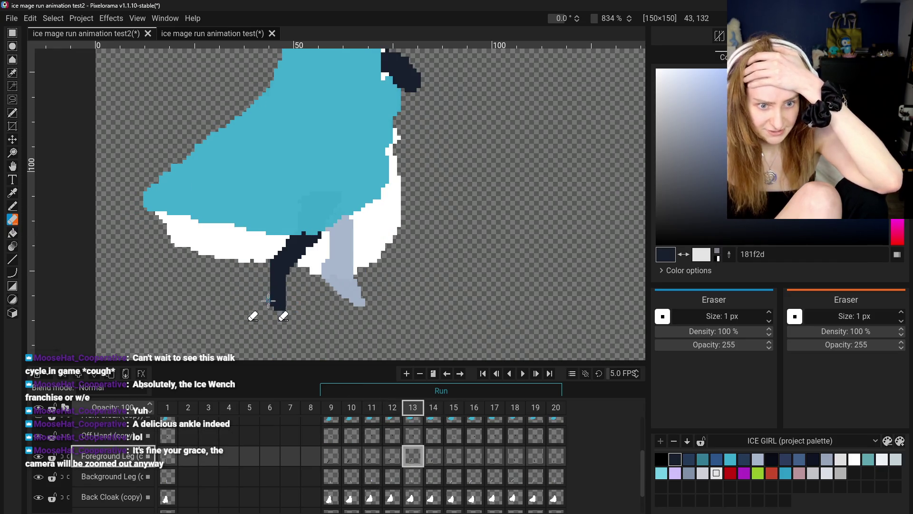
{"action": "key", "text": "ctrl+z"}
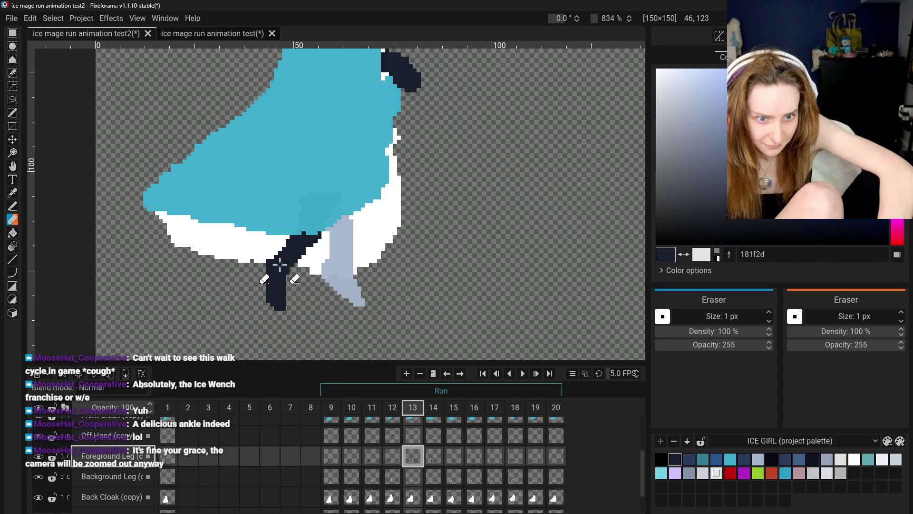
Step: Erase dark pixels from the foreground foot's right edge in frame 13
{"action": "scroll", "coordinate": [281, 252], "scroll_direction": "up", "scroll_amount": 3}
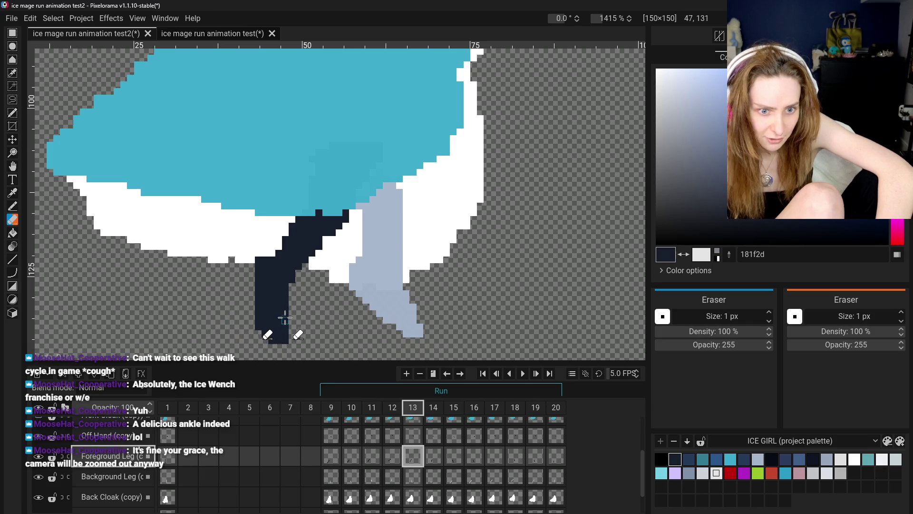
{"action": "left_click_drag", "start_coordinate": [293, 316], "coordinate": [285, 336]}
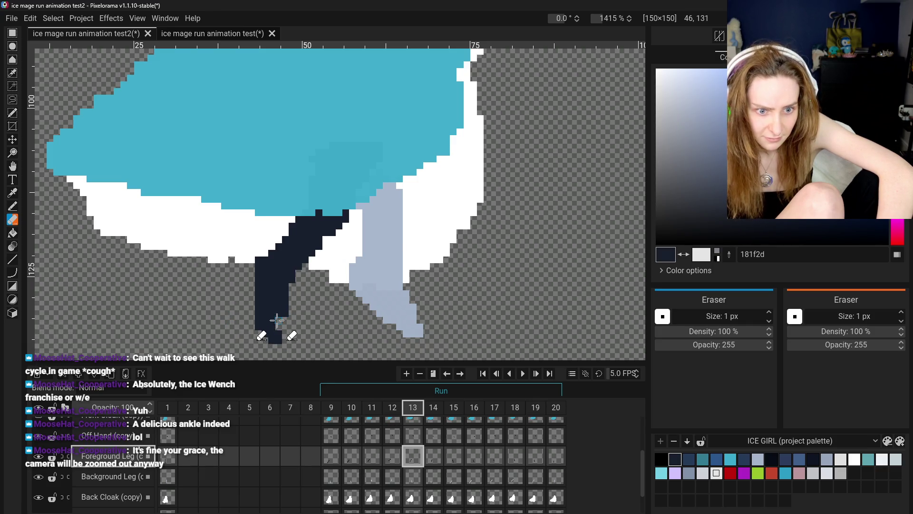
{"action": "scroll", "coordinate": [282, 311], "scroll_direction": "down", "scroll_amount": 2}
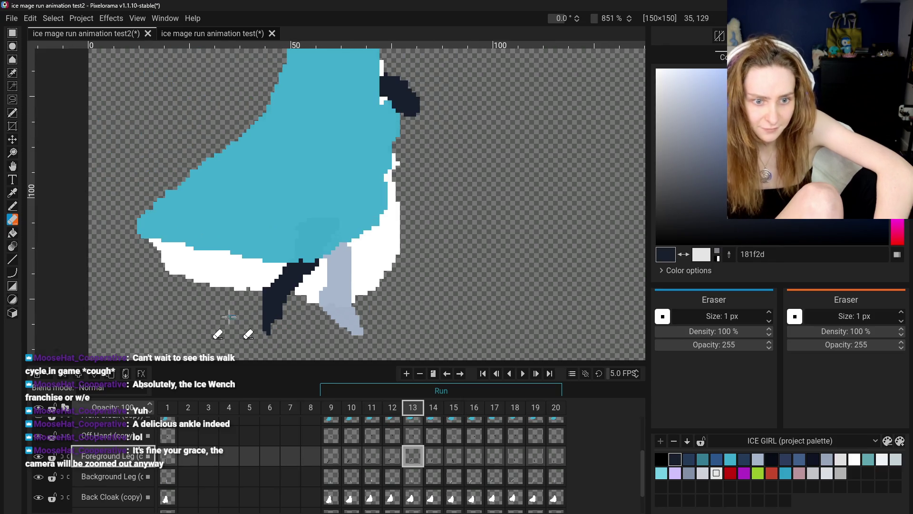
{"action": "scroll", "coordinate": [214, 286], "scroll_direction": "down", "scroll_amount": 2}
{"action": "scroll", "coordinate": [138, 266], "scroll_direction": "up", "scroll_amount": 2}
Step: Touch up the foot, alternating between the Color Picker, Pencil and Eraser while zooming
{"action": "key", "text": "o"}
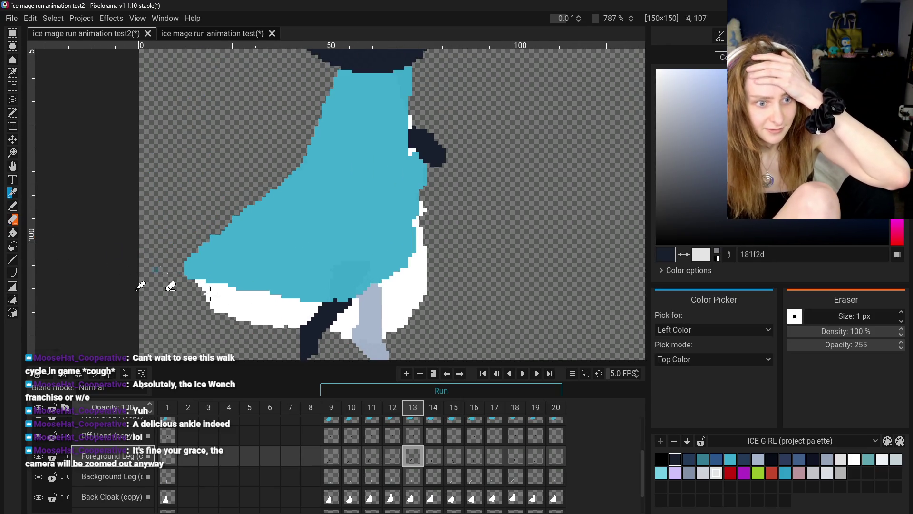
{"action": "scroll", "coordinate": [179, 305], "scroll_direction": "down", "scroll_amount": 2}
{"action": "left_click", "coordinate": [14, 208]}
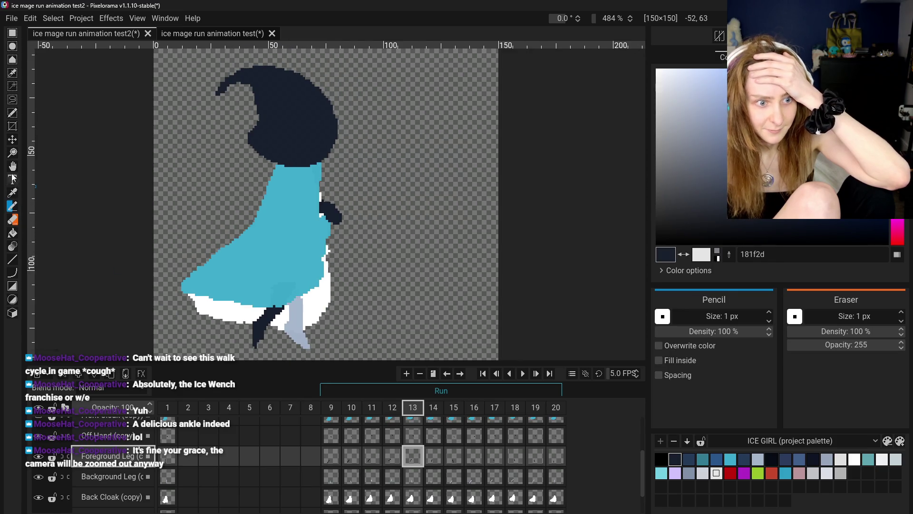
{"action": "scroll", "coordinate": [57, 210], "scroll_direction": "up", "scroll_amount": 1}
{"action": "scroll", "coordinate": [137, 209], "scroll_direction": "up", "scroll_amount": 1}
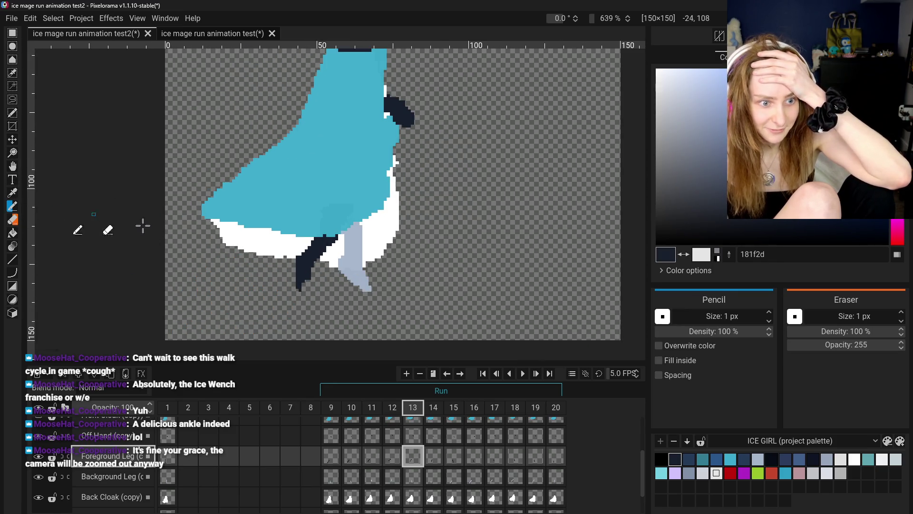
{"action": "scroll", "coordinate": [299, 278], "scroll_direction": "up", "scroll_amount": 2}
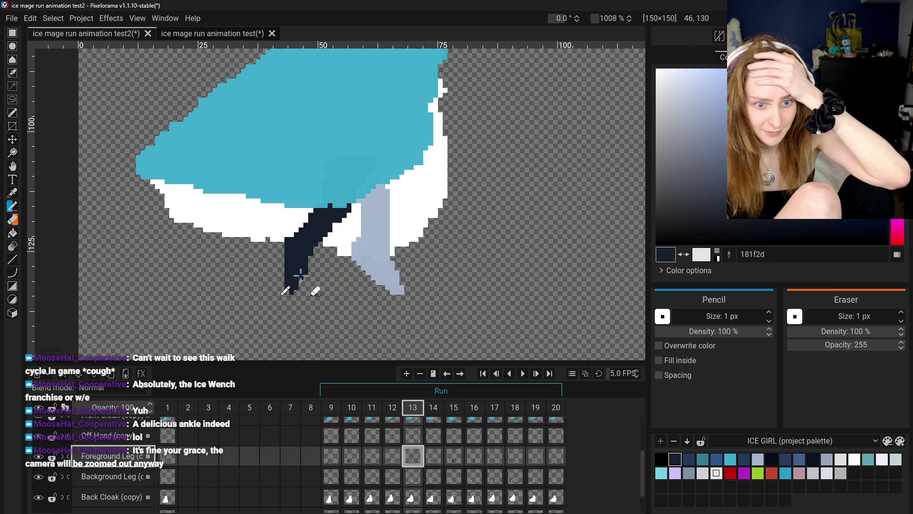
{"action": "left_click", "coordinate": [13, 219]}
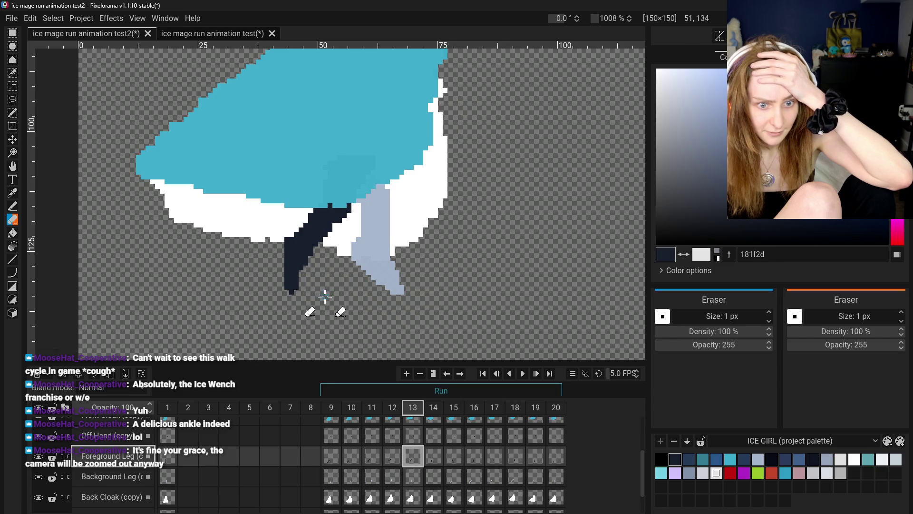
{"action": "left_click", "coordinate": [12, 207]}
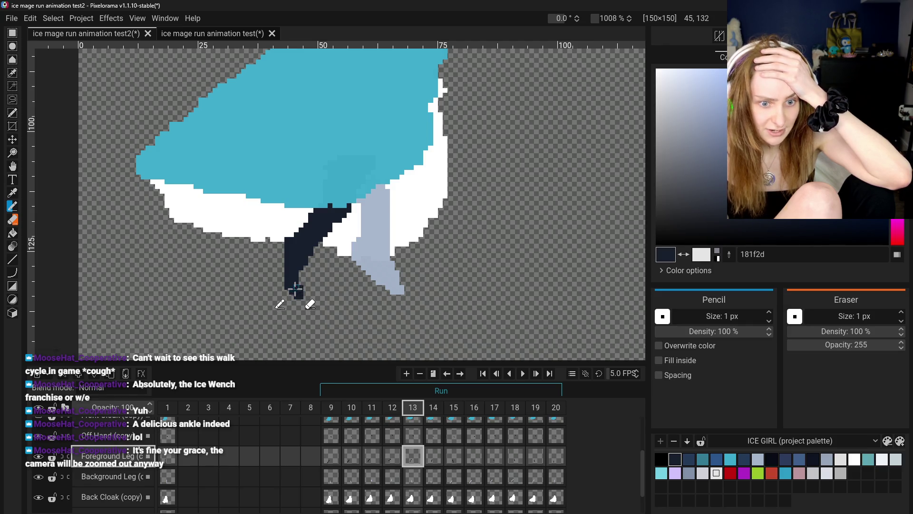
{"action": "scroll", "coordinate": [318, 305], "scroll_direction": "down", "scroll_amount": 1}
{"action": "scroll", "coordinate": [318, 309], "scroll_direction": "down", "scroll_amount": 1}
{"action": "scroll", "coordinate": [319, 311], "scroll_direction": "down", "scroll_amount": 1}
{"action": "scroll", "coordinate": [319, 318], "scroll_direction": "up", "scroll_amount": 2}
{"action": "scroll", "coordinate": [319, 317], "scroll_direction": "up", "scroll_amount": 2}
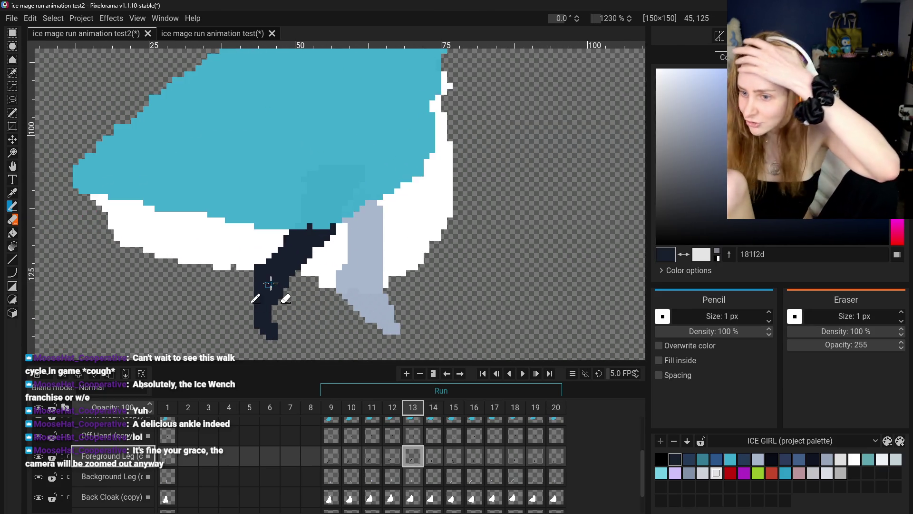
Step: Compare frame 11 against frame 13 and finish on frame 13
{"action": "left_click", "coordinate": [372, 455]}
{"action": "left_click", "coordinate": [413, 455]}
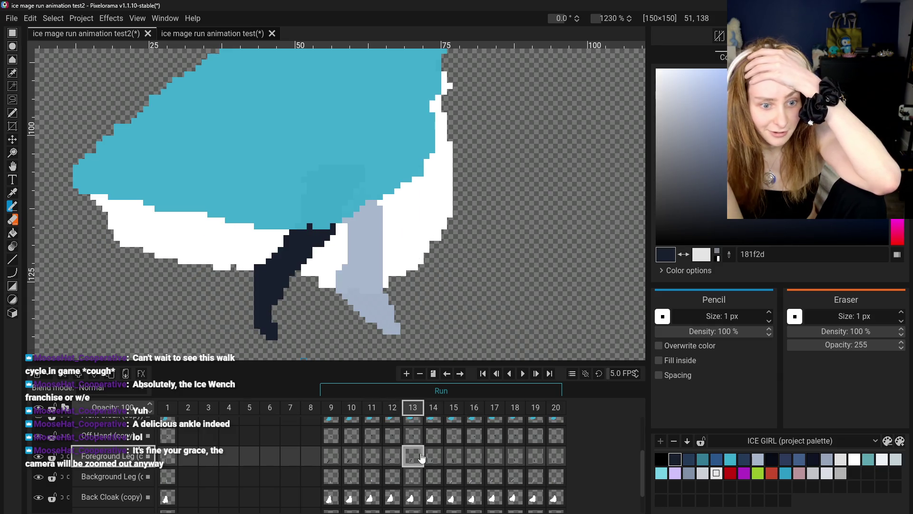
{"action": "scroll", "coordinate": [341, 282], "scroll_direction": "down", "scroll_amount": 1}
{"action": "scroll", "coordinate": [340, 281], "scroll_direction": "down", "scroll_amount": 1}
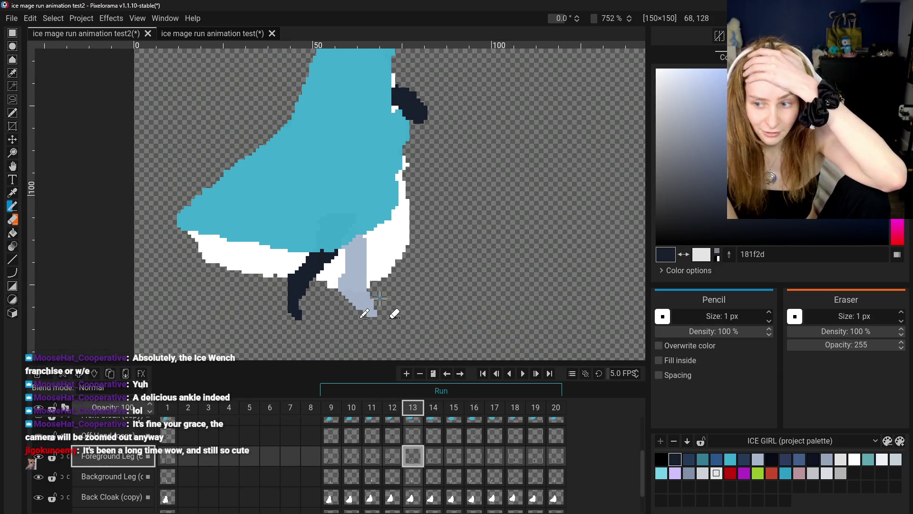
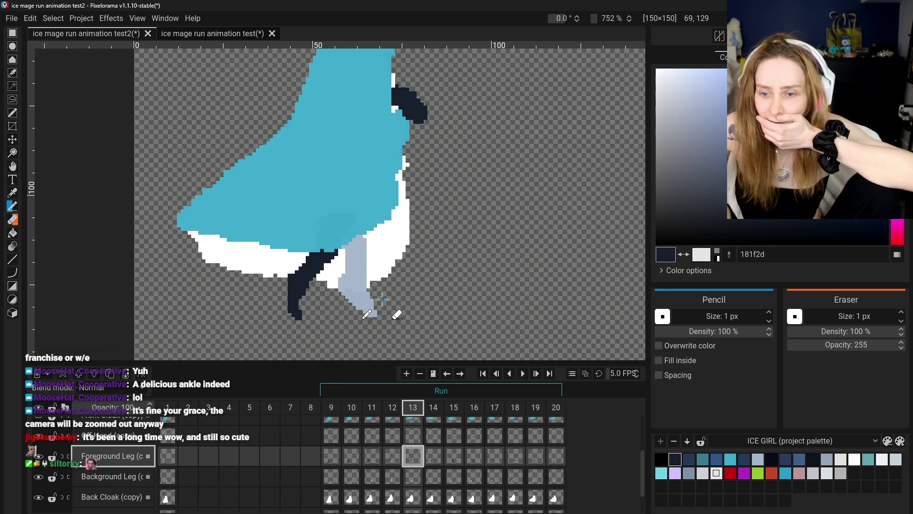
Step: Centre the view on the legs and compare leg poses across the run frames up to frame 14
{"action": "scroll", "coordinate": [286, 273], "scroll_direction": "up", "scroll_amount": 3}
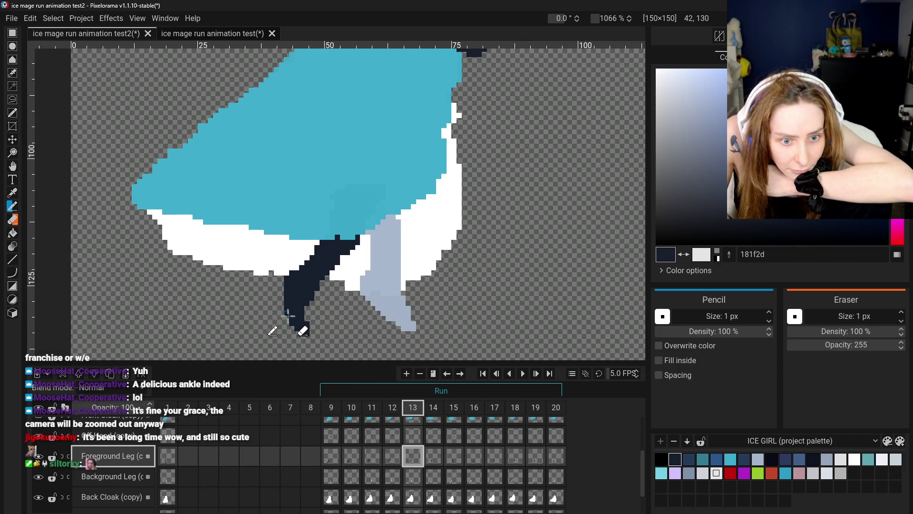
{"action": "scroll", "coordinate": [333, 323], "scroll_direction": "down", "scroll_amount": 1}
{"action": "scroll", "coordinate": [326, 326], "scroll_direction": "up", "scroll_amount": 1}
{"action": "scroll", "coordinate": [319, 323], "scroll_direction": "up", "scroll_amount": 1}
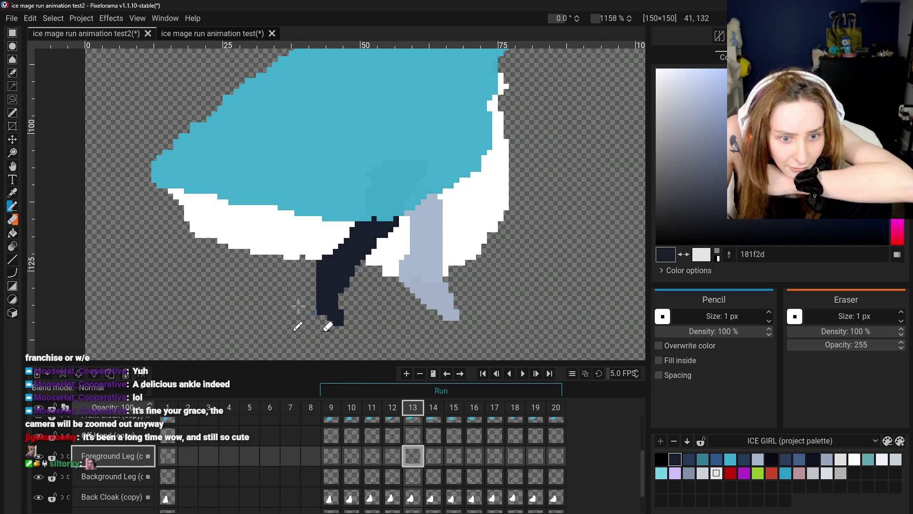
{"action": "left_click", "coordinate": [13, 220]}
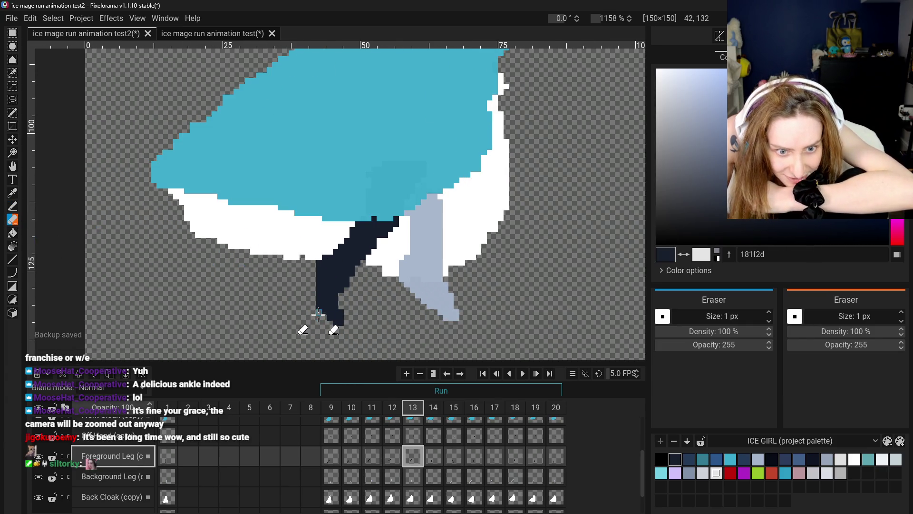
{"action": "scroll", "coordinate": [418, 326], "scroll_direction": "down", "scroll_amount": 3}
{"action": "scroll", "coordinate": [408, 318], "scroll_direction": "down", "scroll_amount": 3}
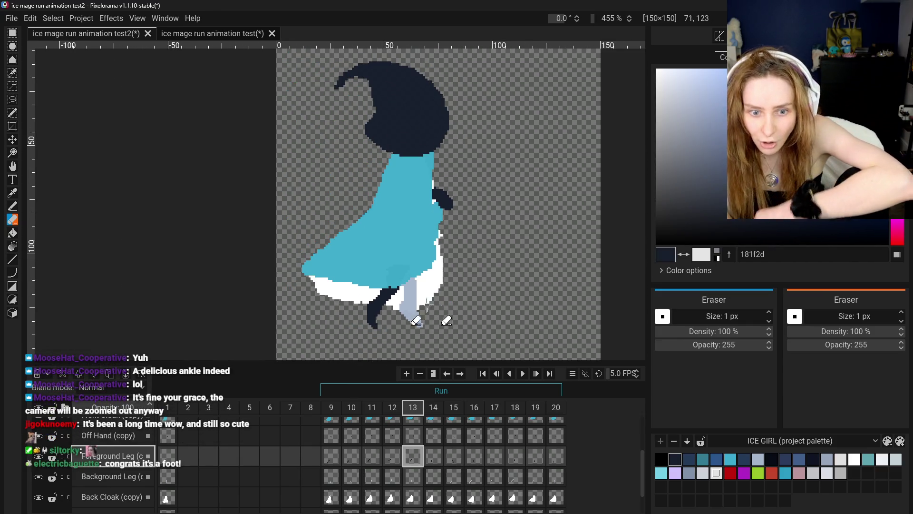
{"action": "scroll", "coordinate": [414, 305], "scroll_direction": "up", "scroll_amount": 3}
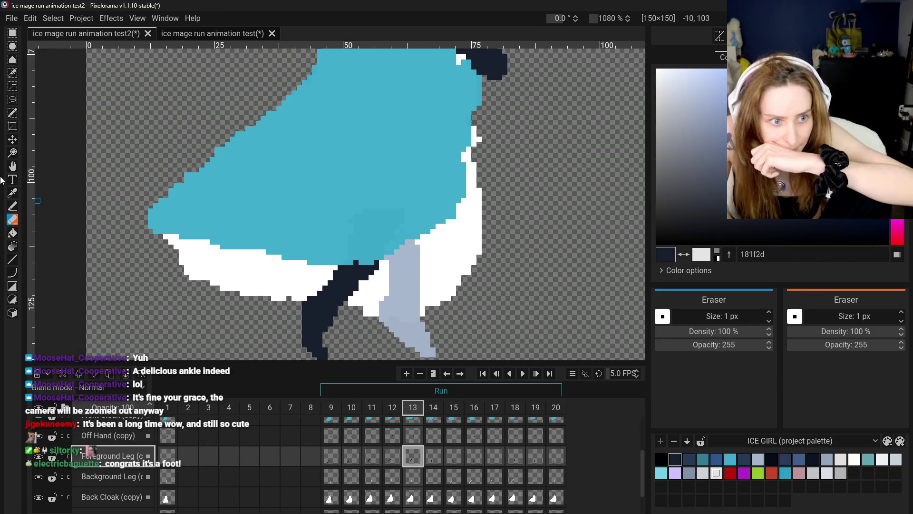
{"action": "left_click", "coordinate": [11, 166]}
{"action": "left_click_drag", "start_coordinate": [295, 207], "coordinate": [296, 128]}
{"action": "left_click", "coordinate": [331, 456]}
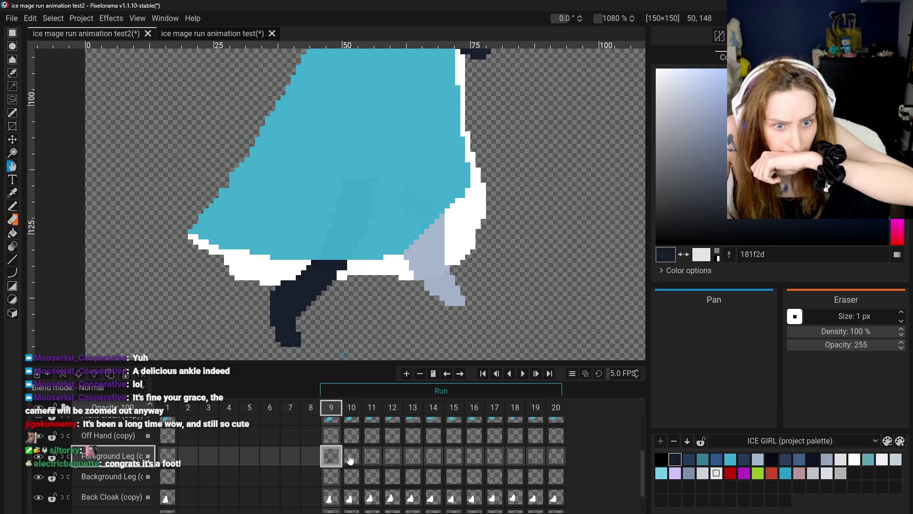
{"action": "left_click", "coordinate": [372, 455]}
{"action": "left_click", "coordinate": [395, 457]}
{"action": "left_click", "coordinate": [414, 457]}
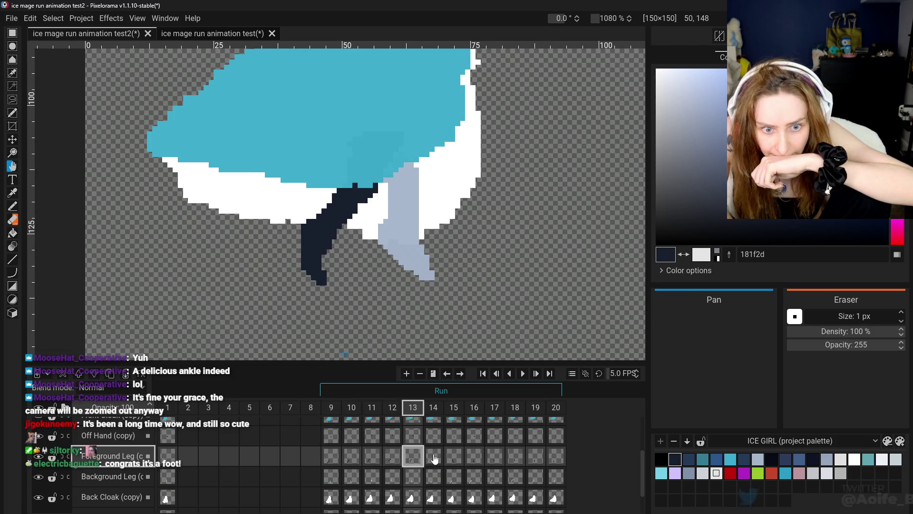
{"action": "left_click", "coordinate": [439, 458]}
{"action": "left_click", "coordinate": [413, 456]}
{"action": "left_click", "coordinate": [433, 457]}
Step: On frame 15 of the Foreground Leg layer, erase pixels along the dark leg's right edge
{"action": "left_click", "coordinate": [452, 456]}
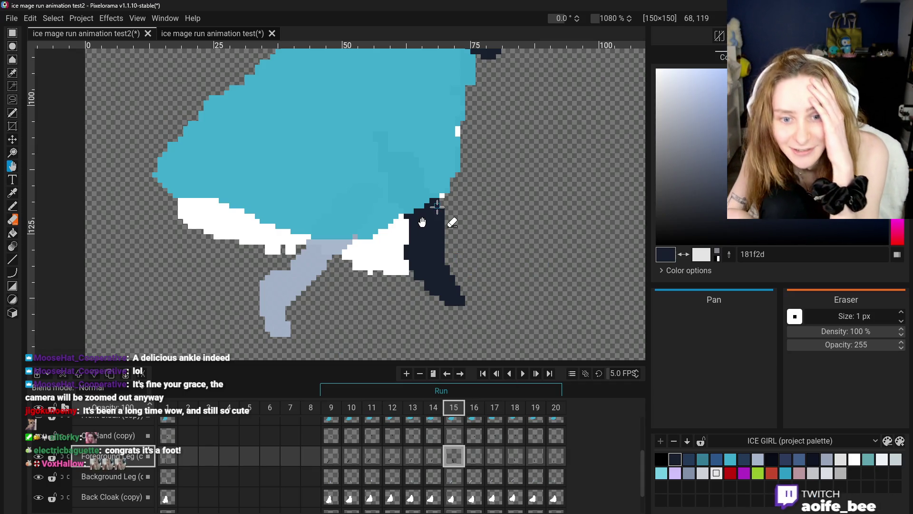
{"action": "left_click_drag", "start_coordinate": [448, 206], "coordinate": [446, 225]}
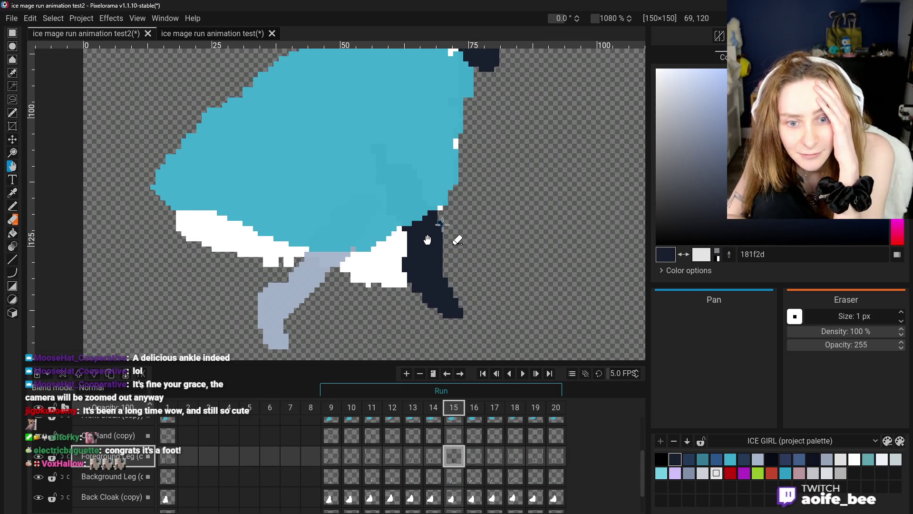
{"action": "left_click", "coordinate": [12, 207]}
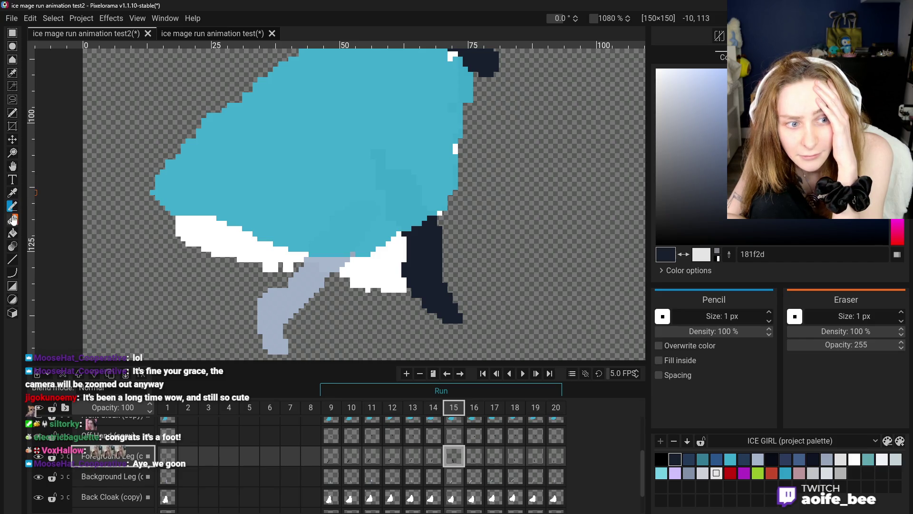
{"action": "left_click", "coordinate": [13, 219]}
{"action": "left_click_drag", "start_coordinate": [437, 231], "coordinate": [434, 234]}
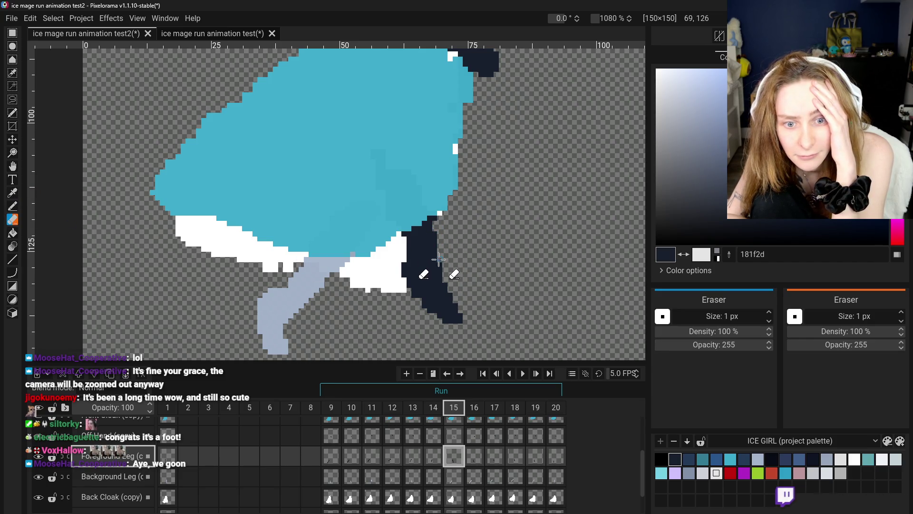
{"action": "scroll", "coordinate": [434, 233], "scroll_direction": "down", "scroll_amount": 3}
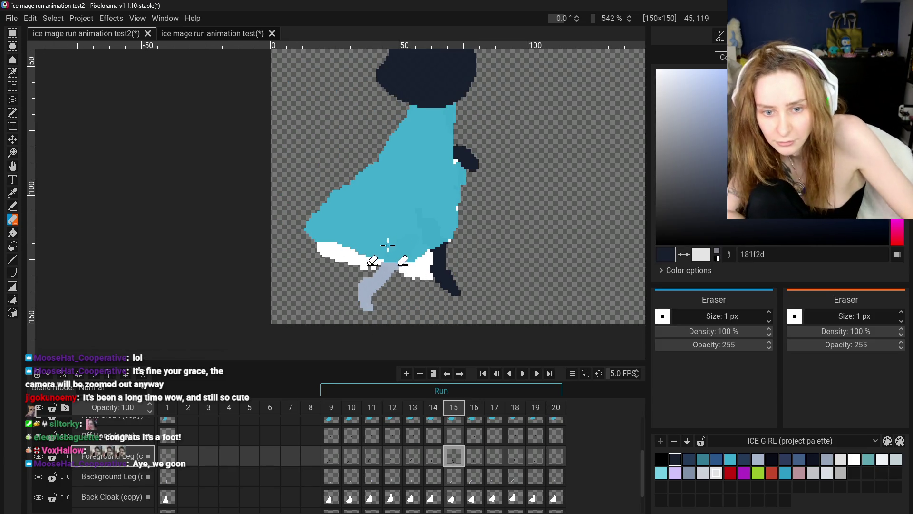
{"action": "scroll", "coordinate": [461, 261], "scroll_direction": "up", "scroll_amount": 3}
{"action": "left_click_drag", "start_coordinate": [448, 256], "coordinate": [452, 284]}
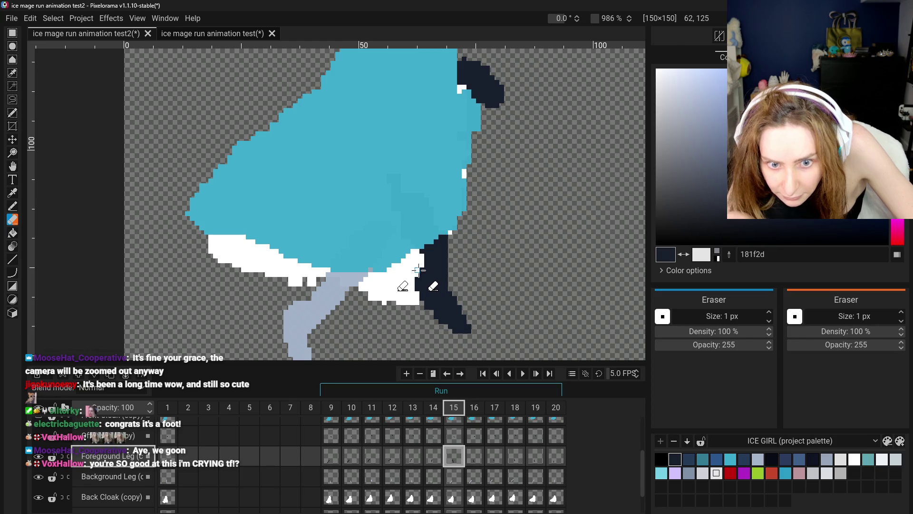
Step: Undo the unwanted strokes on frame 15's dark leg
{"action": "scroll", "coordinate": [421, 252], "scroll_direction": "down", "scroll_amount": 3}
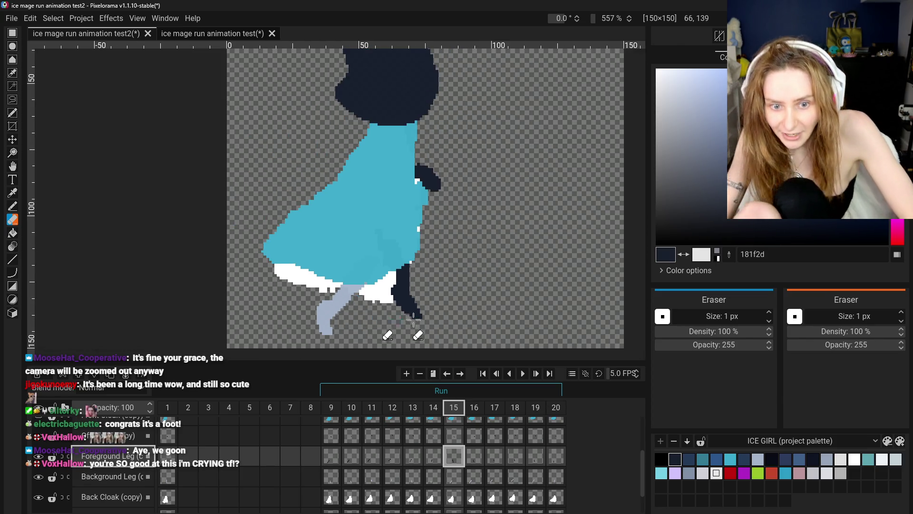
{"action": "scroll", "coordinate": [392, 324], "scroll_direction": "up", "scroll_amount": 4}
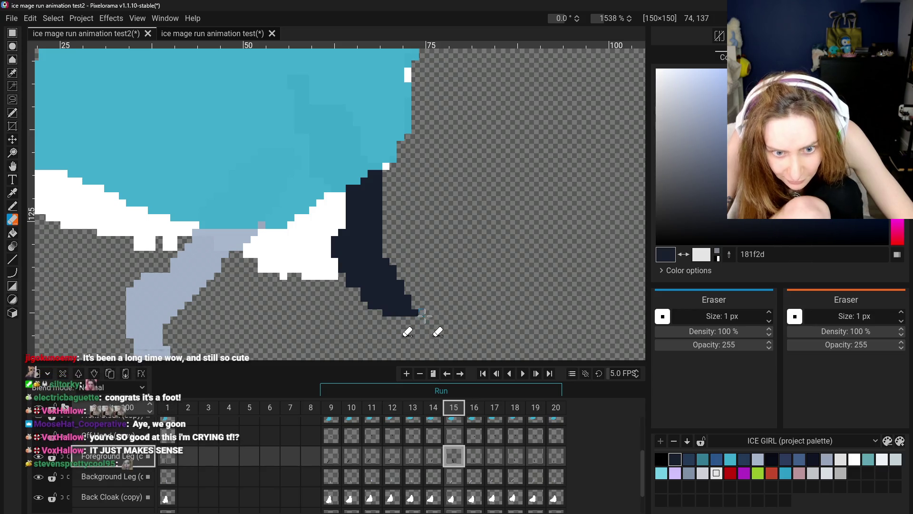
{"action": "scroll", "coordinate": [436, 317], "scroll_direction": "down", "scroll_amount": 2}
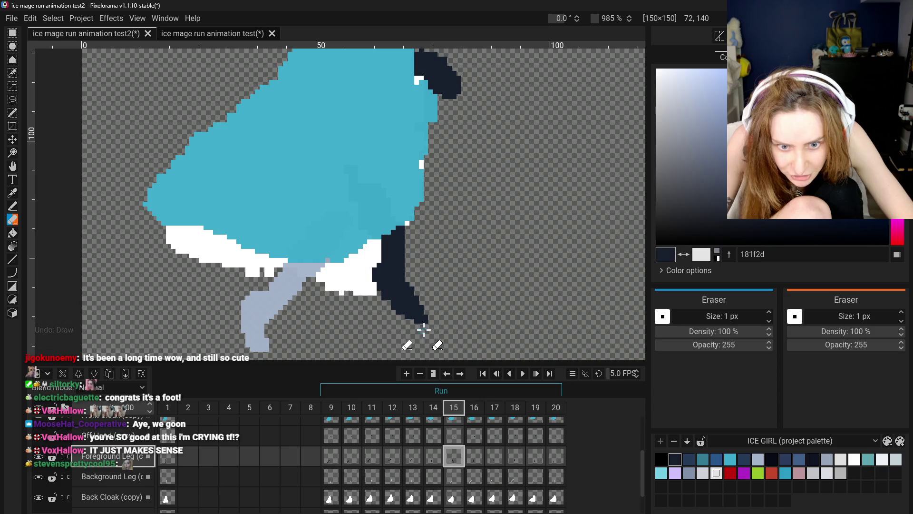
{"action": "scroll", "coordinate": [428, 328], "scroll_direction": "down", "scroll_amount": 3}
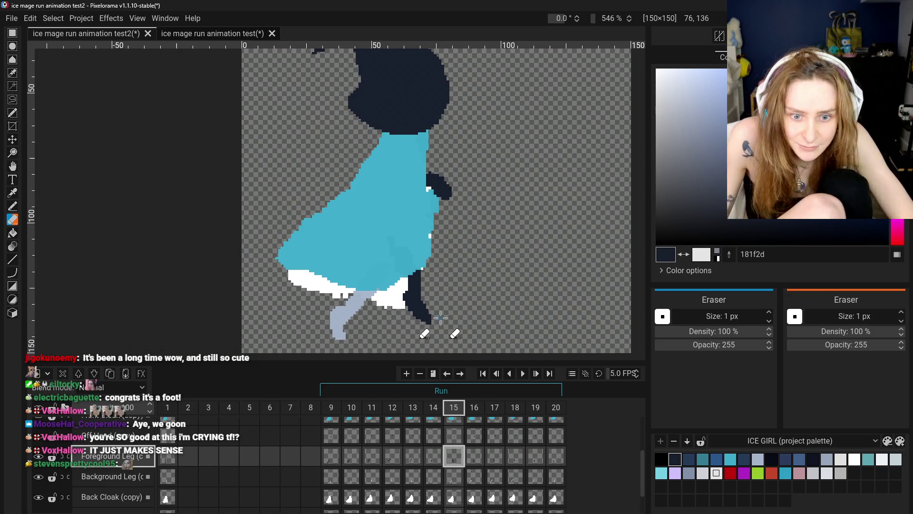
{"action": "scroll", "coordinate": [433, 323], "scroll_direction": "down", "scroll_amount": 1}
{"action": "scroll", "coordinate": [444, 305], "scroll_direction": "up", "scroll_amount": 1}
{"action": "scroll", "coordinate": [446, 310], "scroll_direction": "up", "scroll_amount": 1}
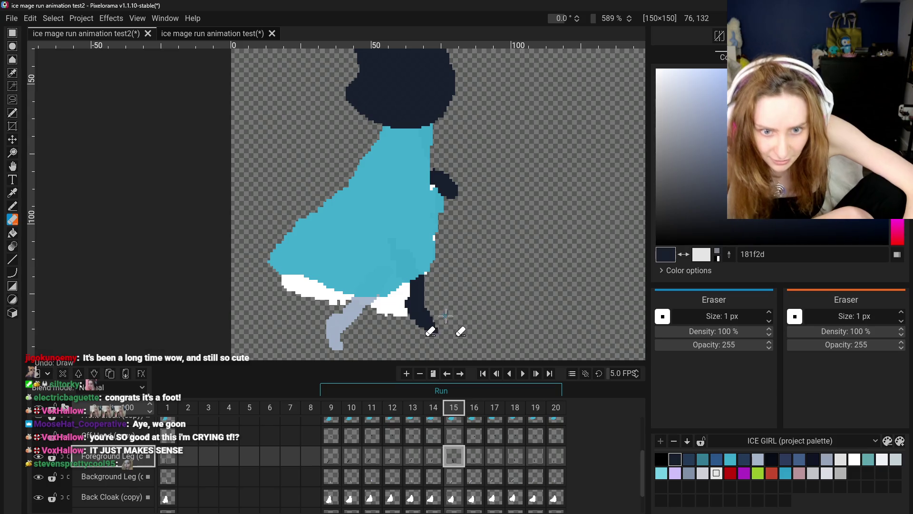
{"action": "scroll", "coordinate": [445, 309], "scroll_direction": "up", "scroll_amount": 2}
{"action": "scroll", "coordinate": [430, 309], "scroll_direction": "up", "scroll_amount": 1}
{"action": "key", "text": "ctrl+z"}
{"action": "key", "text": "ctrl+z"}
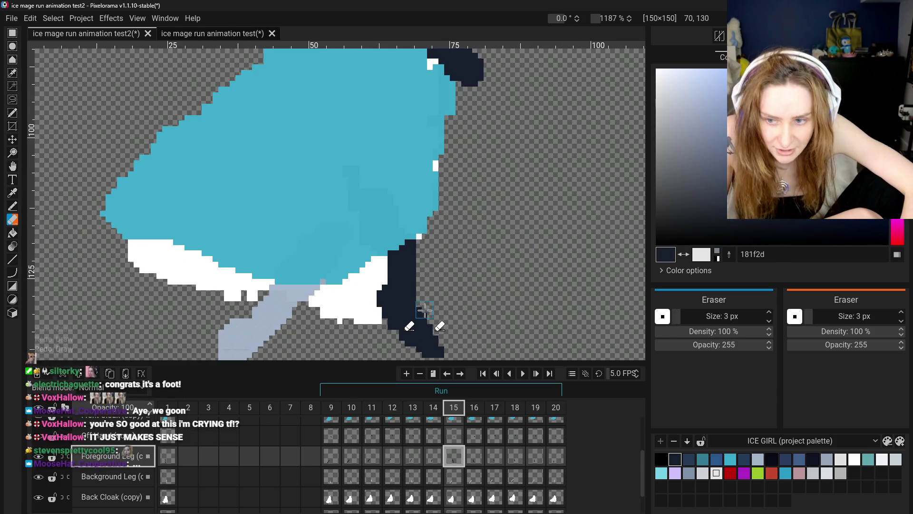
{"action": "scroll", "coordinate": [403, 298], "scroll_direction": "up", "scroll_amount": 1}
{"action": "key", "text": "p"}
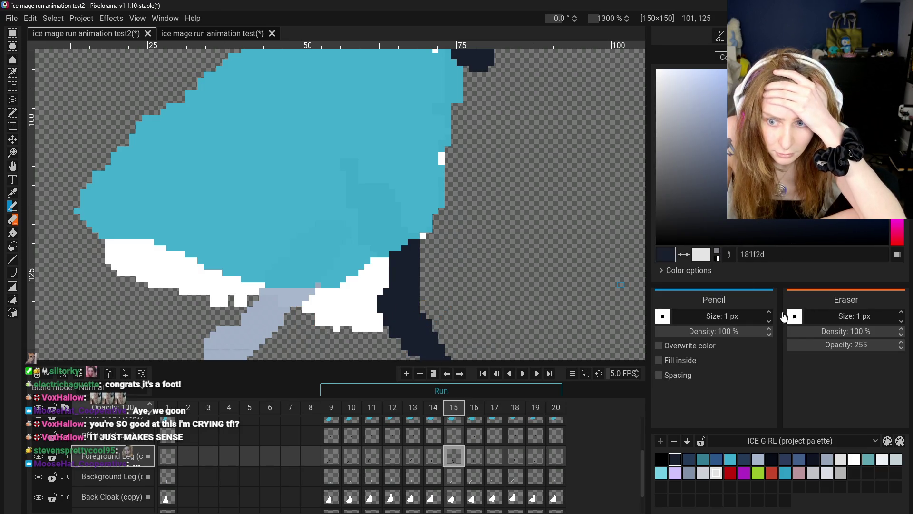
{"action": "scroll", "coordinate": [404, 314], "scroll_direction": "down", "scroll_amount": 1}
{"action": "scroll", "coordinate": [394, 312], "scroll_direction": "up", "scroll_amount": 2}
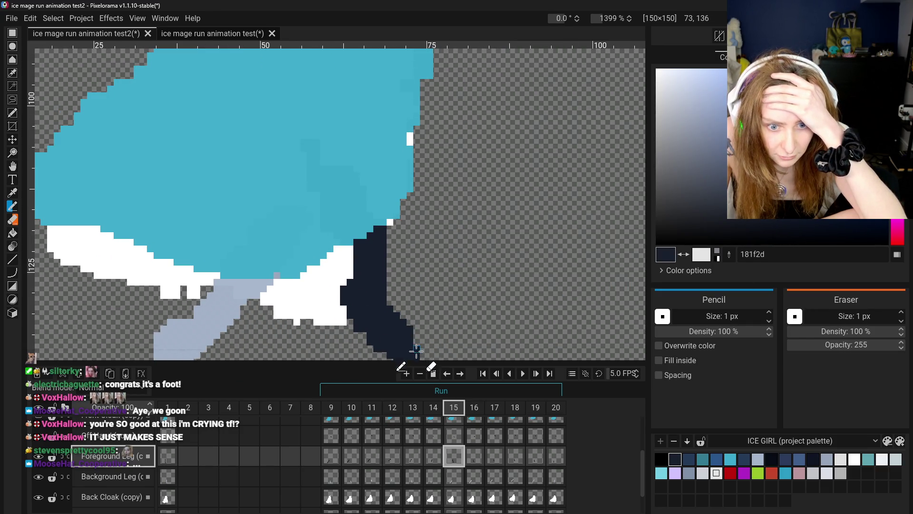
{"action": "scroll", "coordinate": [416, 351], "scroll_direction": "down", "scroll_amount": 2}
{"action": "scroll", "coordinate": [405, 321], "scroll_direction": "up", "scroll_amount": 1}
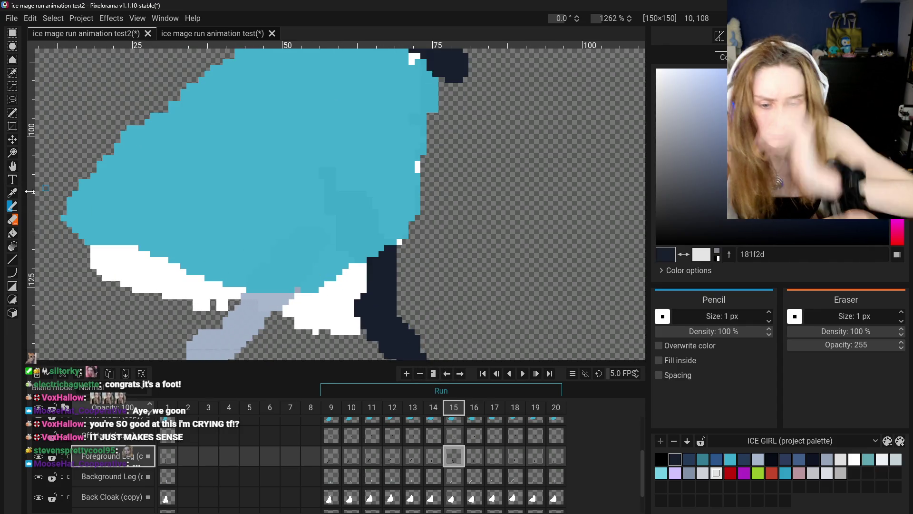
{"action": "key", "text": "ctrl+z"}
{"action": "scroll", "coordinate": [303, 260], "scroll_direction": "down", "scroll_amount": 3}
{"action": "scroll", "coordinate": [304, 260], "scroll_direction": "down", "scroll_amount": 2}
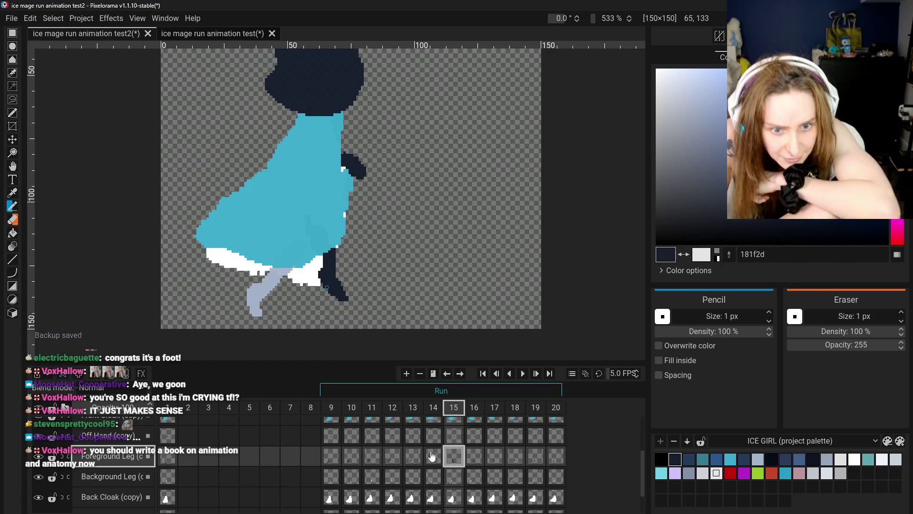
Step: Flip between frames 15, 16 and 17 to compare the foreground leg poses
{"action": "left_click", "coordinate": [393, 455]}
{"action": "left_click", "coordinate": [372, 435]}
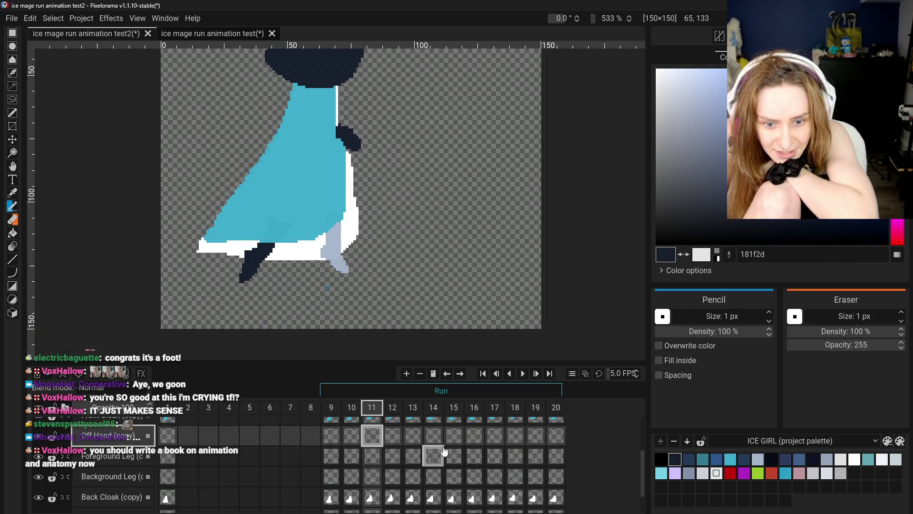
{"action": "left_click", "coordinate": [474, 456]}
{"action": "left_click", "coordinate": [454, 456]}
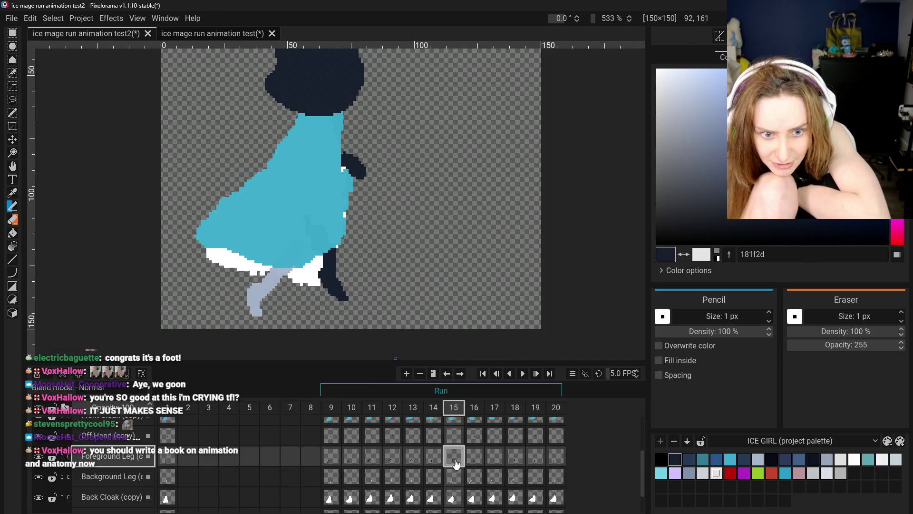
{"action": "left_click", "coordinate": [478, 457]}
{"action": "left_click", "coordinate": [454, 455]}
{"action": "left_click", "coordinate": [478, 457]}
{"action": "left_click", "coordinate": [453, 456]}
{"action": "left_click", "coordinate": [474, 455]}
{"action": "left_click", "coordinate": [495, 456]}
Step: Step through frames 13–17 and settle on frame 16's leg pose
{"action": "left_click", "coordinate": [433, 457]}
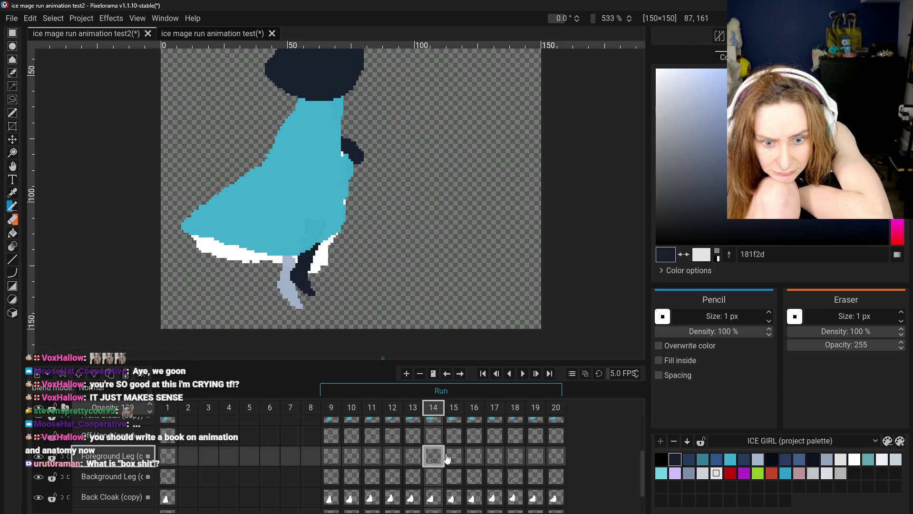
{"action": "left_click", "coordinate": [454, 457]}
{"action": "left_click", "coordinate": [474, 457]}
{"action": "left_click", "coordinate": [413, 456]}
{"action": "left_click", "coordinate": [434, 457]}
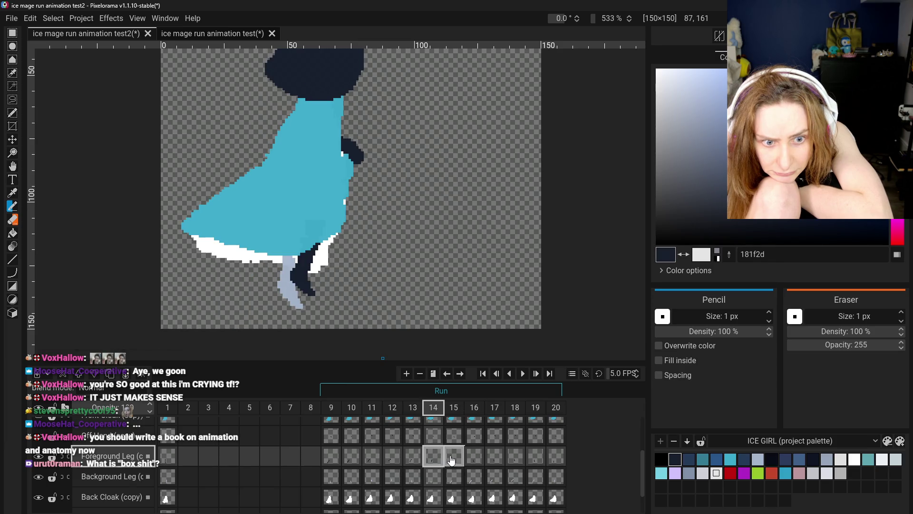
{"action": "left_click", "coordinate": [451, 457]}
{"action": "left_click", "coordinate": [477, 460]}
{"action": "left_click", "coordinate": [491, 459]}
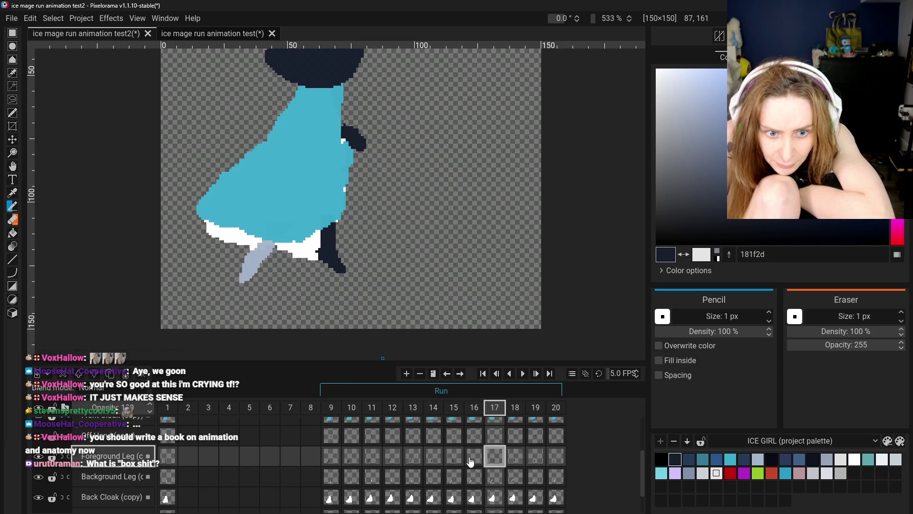
{"action": "left_click", "coordinate": [453, 459]}
{"action": "left_click", "coordinate": [433, 457]}
{"action": "left_click", "coordinate": [451, 458]}
{"action": "left_click", "coordinate": [469, 463]}
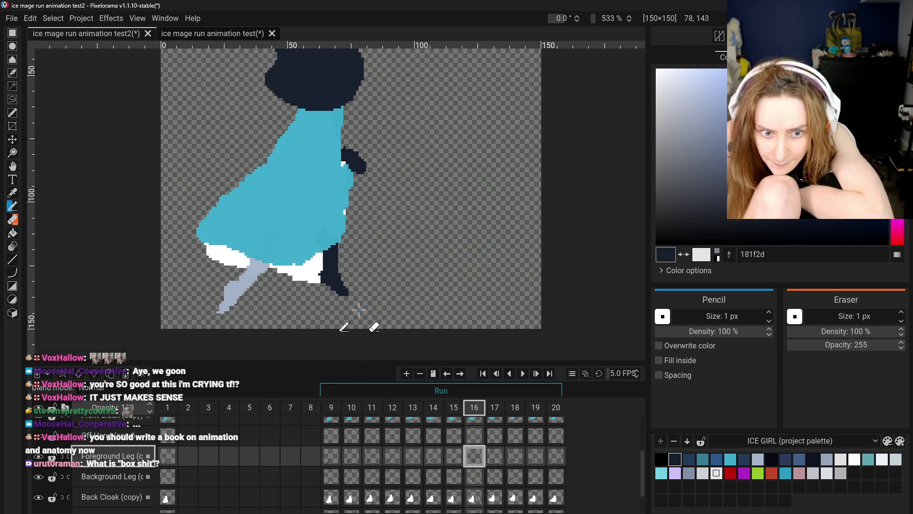
{"action": "scroll", "coordinate": [359, 312], "scroll_direction": "up", "scroll_amount": 2}
{"action": "scroll", "coordinate": [361, 304], "scroll_direction": "up", "scroll_amount": 2}
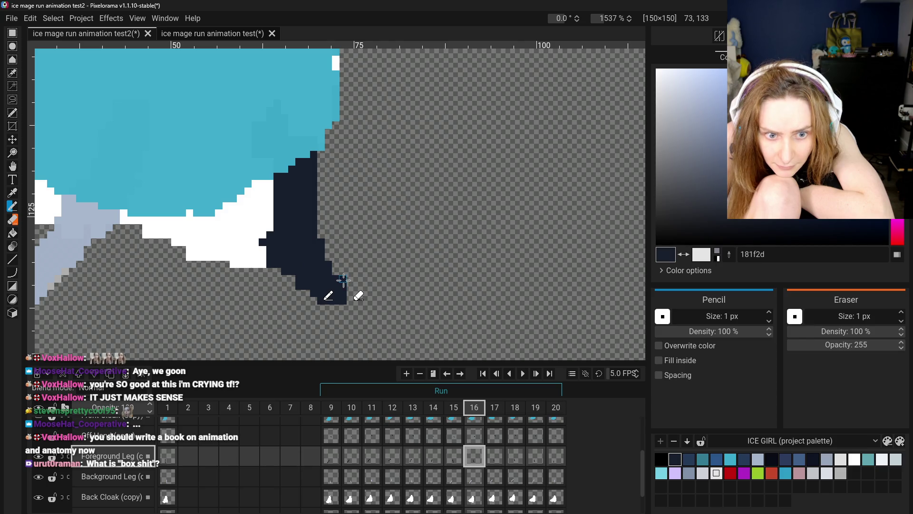
Step: Sample the leg's dark colour, switch to the Eraser, and review frames 13–15
{"action": "left_click", "coordinate": [12, 194]}
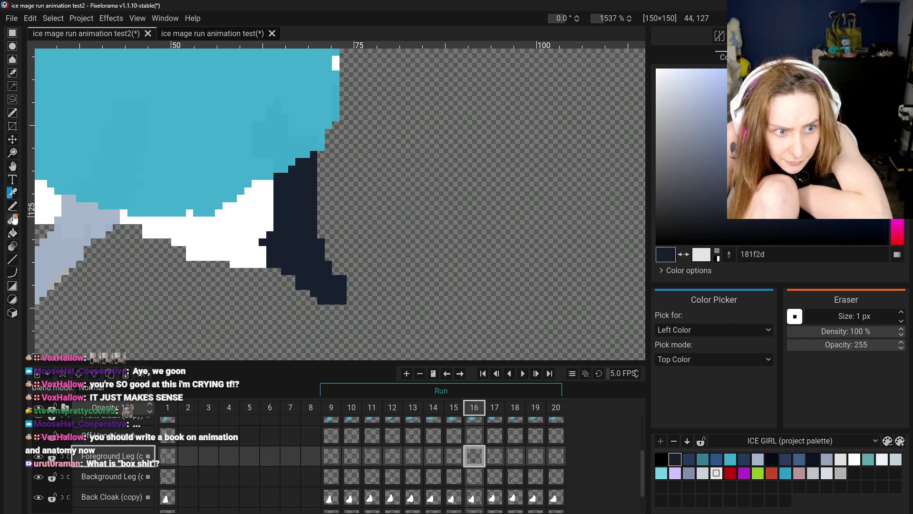
{"action": "left_click", "coordinate": [12, 219]}
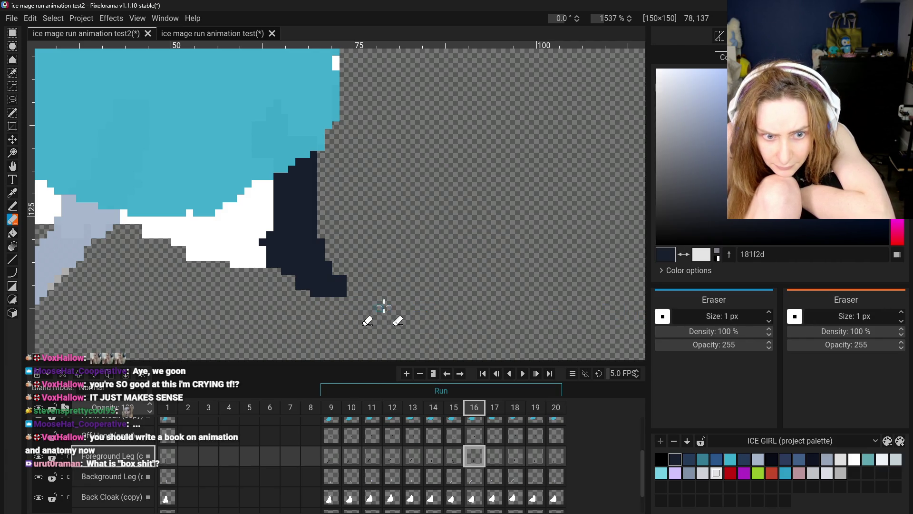
{"action": "scroll", "coordinate": [375, 302], "scroll_direction": "down", "scroll_amount": 3}
{"action": "scroll", "coordinate": [442, 447], "scroll_direction": "down", "scroll_amount": 2}
{"action": "left_click", "coordinate": [419, 445]}
{"action": "left_click", "coordinate": [434, 446]}
{"action": "left_click", "coordinate": [458, 451]}
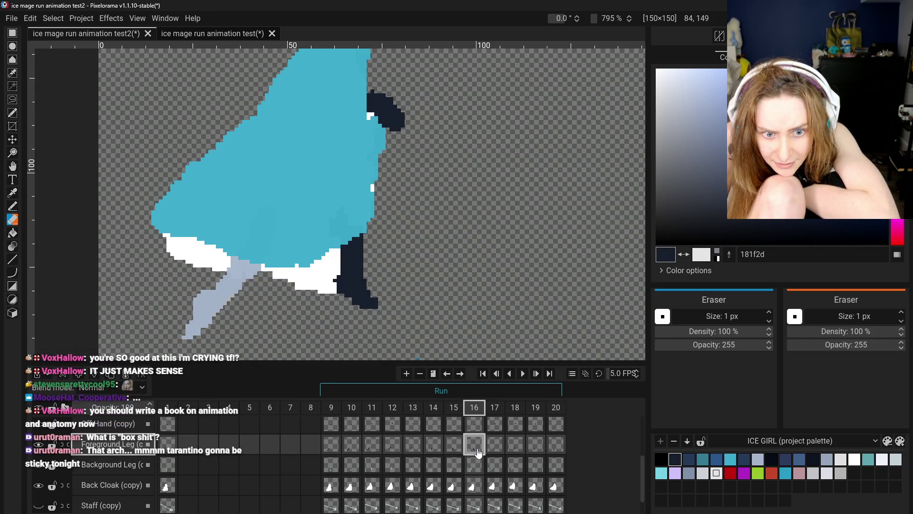
{"action": "left_click", "coordinate": [490, 448]}
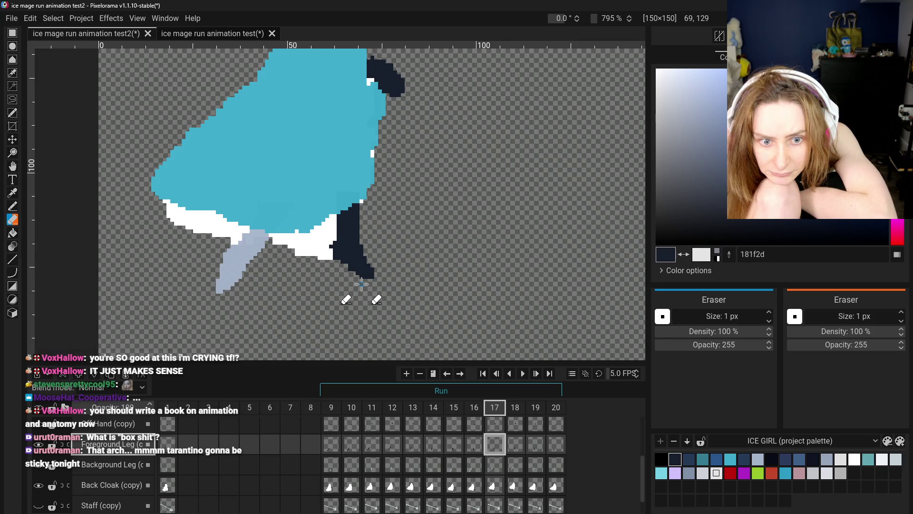
Step: Erase the bottom row of frame 17's dark leg and zoom in to inspect it
{"action": "scroll", "coordinate": [362, 284], "scroll_direction": "up", "scroll_amount": 4}
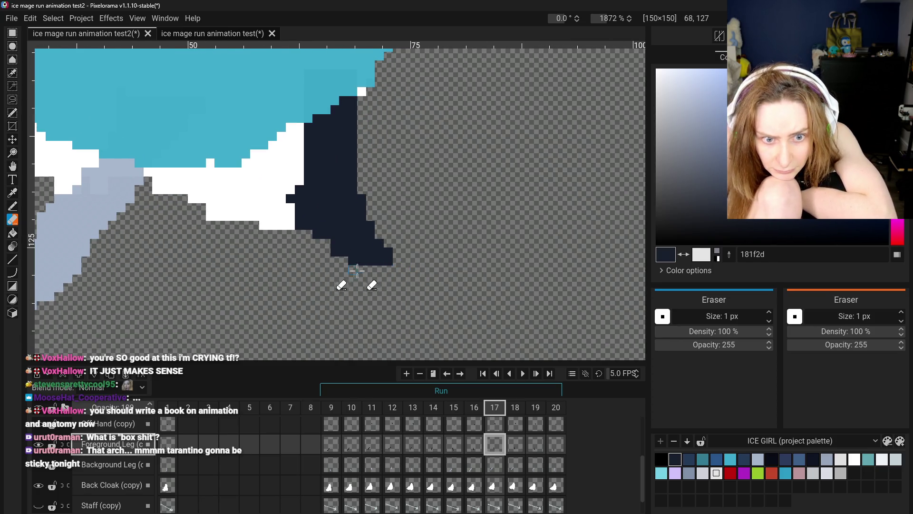
{"action": "left_click_drag", "start_coordinate": [348, 262], "coordinate": [391, 261]}
{"action": "left_click", "coordinate": [17, 206]}
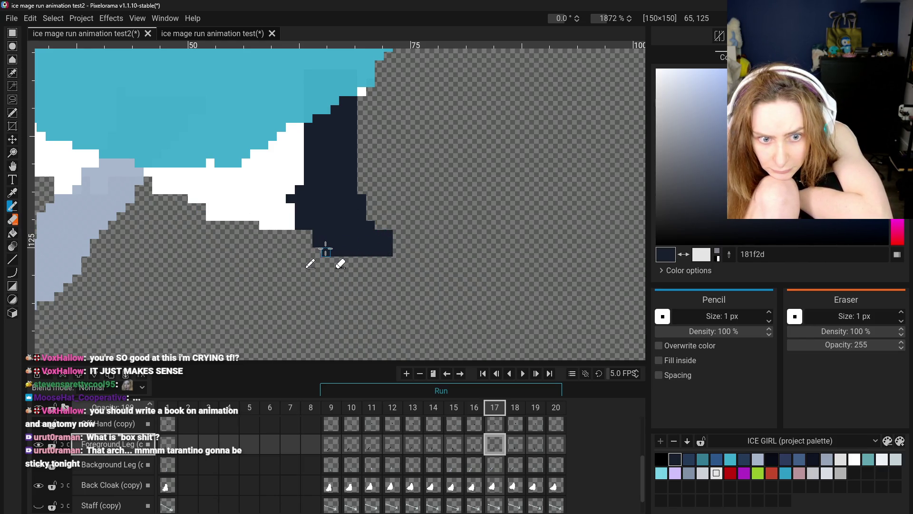
{"action": "scroll", "coordinate": [306, 238], "scroll_direction": "down", "scroll_amount": 1}
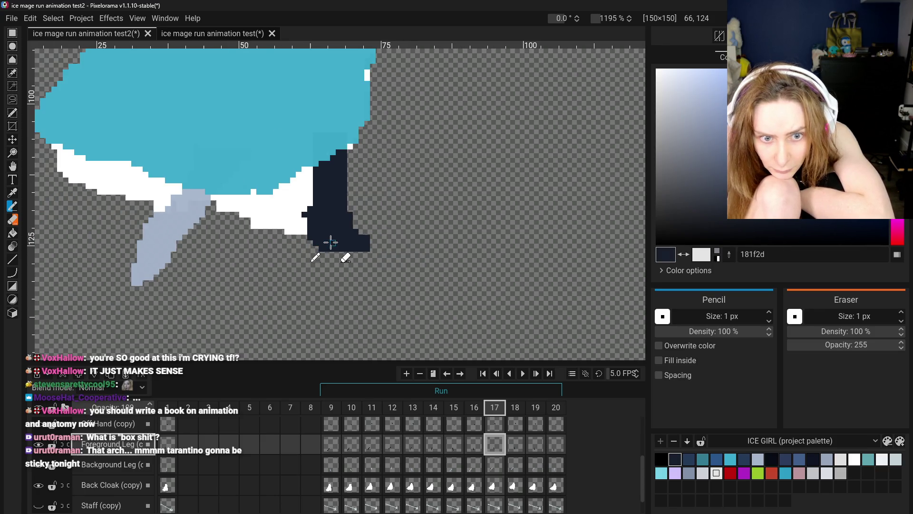
{"action": "scroll", "coordinate": [307, 245], "scroll_direction": "down", "scroll_amount": 1}
{"action": "scroll", "coordinate": [308, 252], "scroll_direction": "down", "scroll_amount": 1}
{"action": "scroll", "coordinate": [310, 263], "scroll_direction": "down", "scroll_amount": 1}
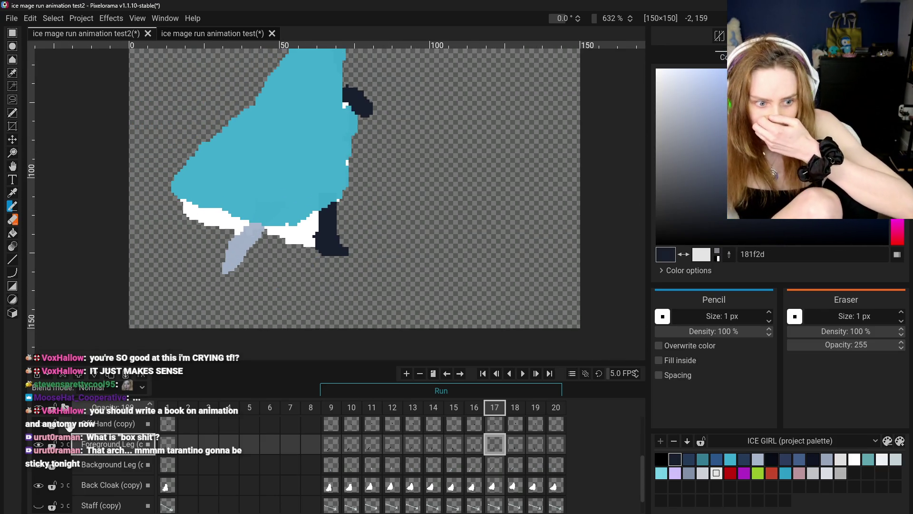
{"action": "scroll", "coordinate": [104, 449], "scroll_direction": "up", "scroll_amount": 1}
{"action": "scroll", "coordinate": [104, 449], "scroll_direction": "up", "scroll_amount": 1}
{"action": "scroll", "coordinate": [104, 450], "scroll_direction": "up", "scroll_amount": 1}
{"action": "scroll", "coordinate": [104, 449], "scroll_direction": "down", "scroll_amount": 1}
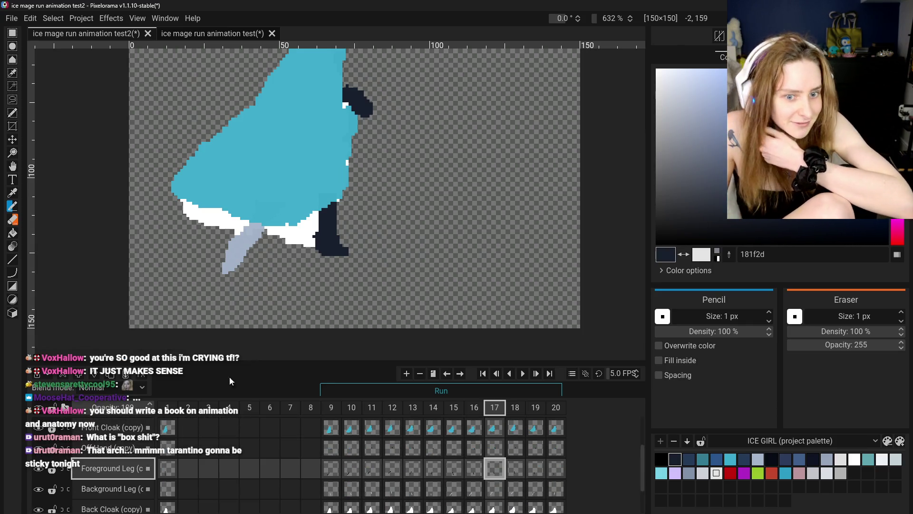
{"action": "scroll", "coordinate": [316, 275], "scroll_direction": "up", "scroll_amount": 2}
{"action": "scroll", "coordinate": [316, 258], "scroll_direction": "up", "scroll_amount": 1}
{"action": "scroll", "coordinate": [364, 244], "scroll_direction": "down", "scroll_amount": 3}
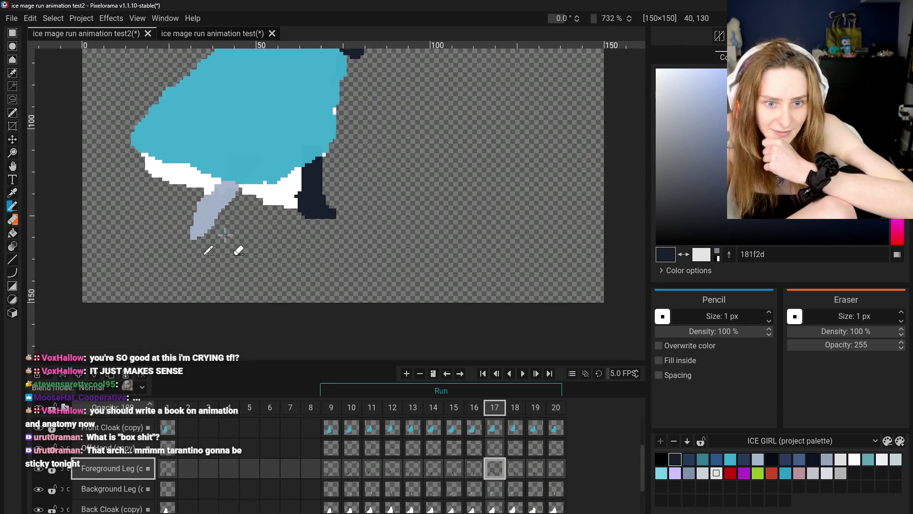
Step: Undo the bottom-row erase and trim one pixel column off the leg's left edge
{"action": "left_click", "coordinate": [12, 166]}
{"action": "scroll", "coordinate": [305, 209], "scroll_direction": "up", "scroll_amount": 1}
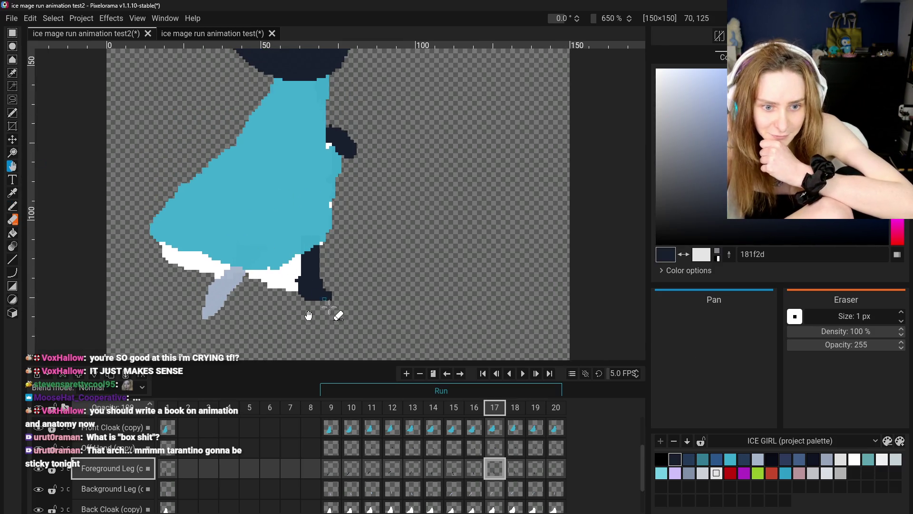
{"action": "scroll", "coordinate": [324, 318], "scroll_direction": "up", "scroll_amount": 1}
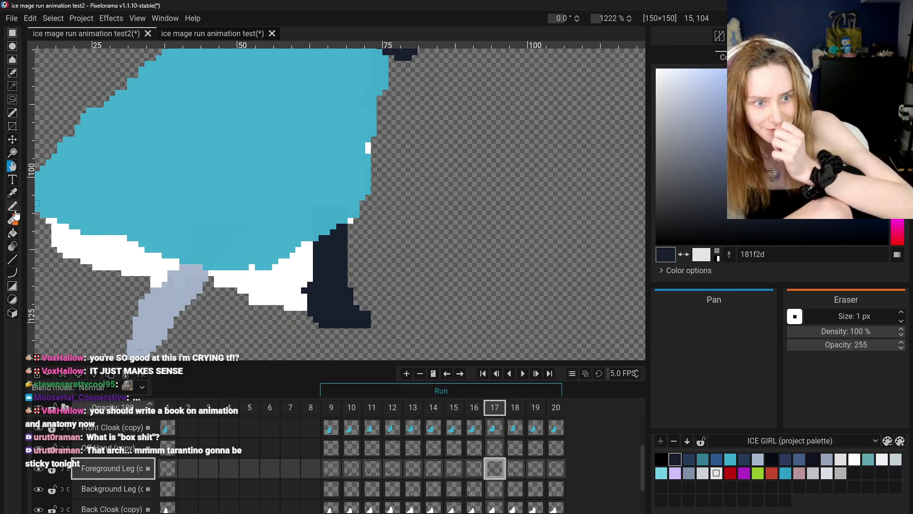
{"action": "left_click", "coordinate": [14, 219]}
{"action": "scroll", "coordinate": [331, 288], "scroll_direction": "down", "scroll_amount": 2}
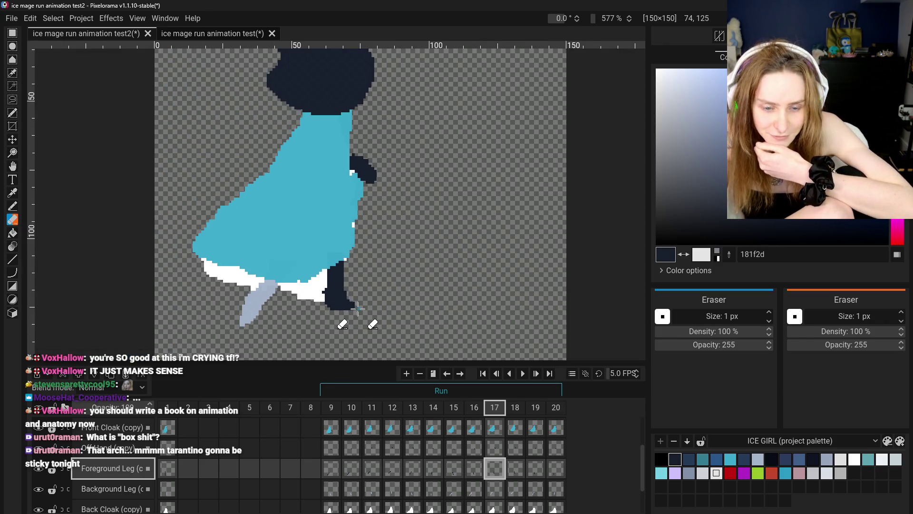
{"action": "scroll", "coordinate": [335, 293], "scroll_direction": "up", "scroll_amount": 2}
{"action": "scroll", "coordinate": [338, 296], "scroll_direction": "up", "scroll_amount": 1}
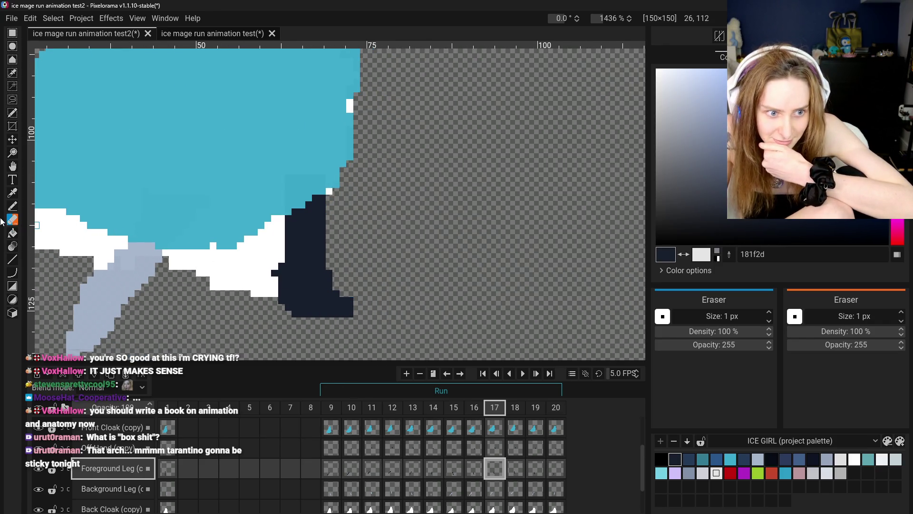
{"action": "key", "text": "ctrl+z"}
{"action": "key", "text": "p"}
{"action": "key", "text": "e"}
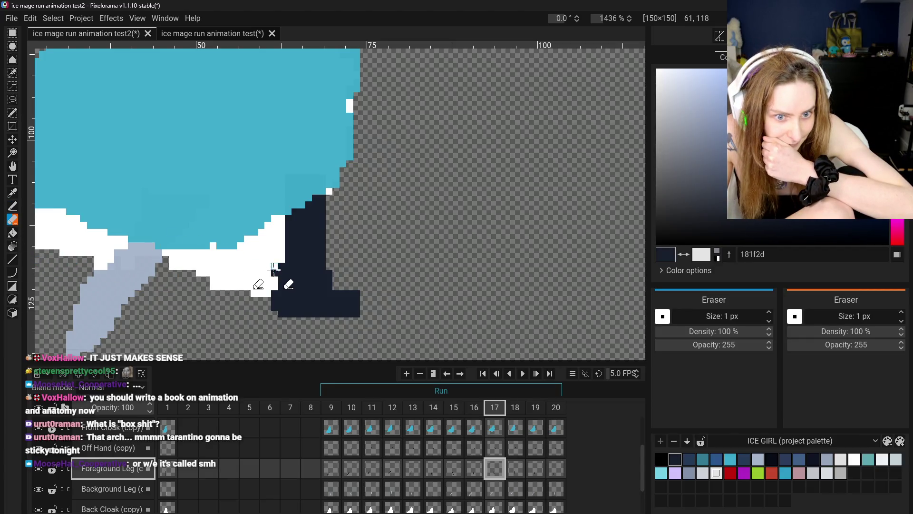
{"action": "left_click_drag", "start_coordinate": [279, 252], "coordinate": [281, 310]}
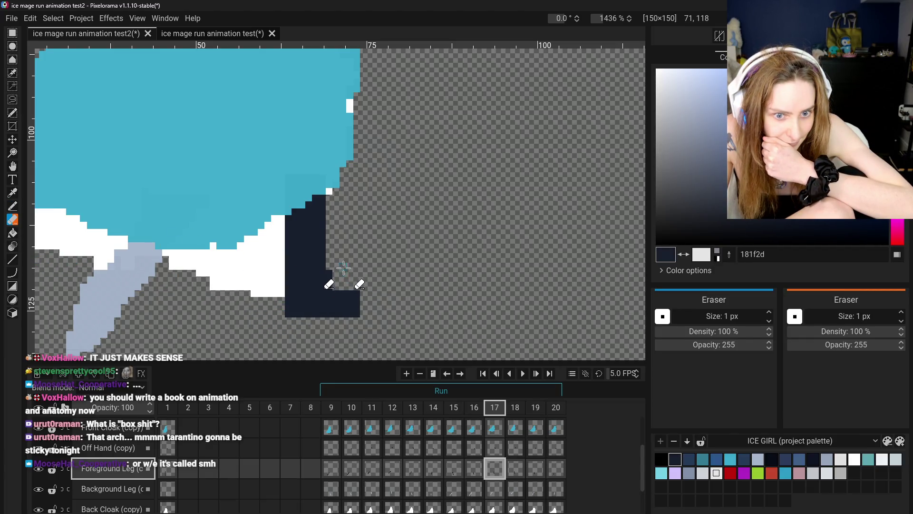
{"action": "scroll", "coordinate": [354, 284], "scroll_direction": "down", "scroll_amount": 3}
{"action": "scroll", "coordinate": [354, 284], "scroll_direction": "down", "scroll_amount": 3}
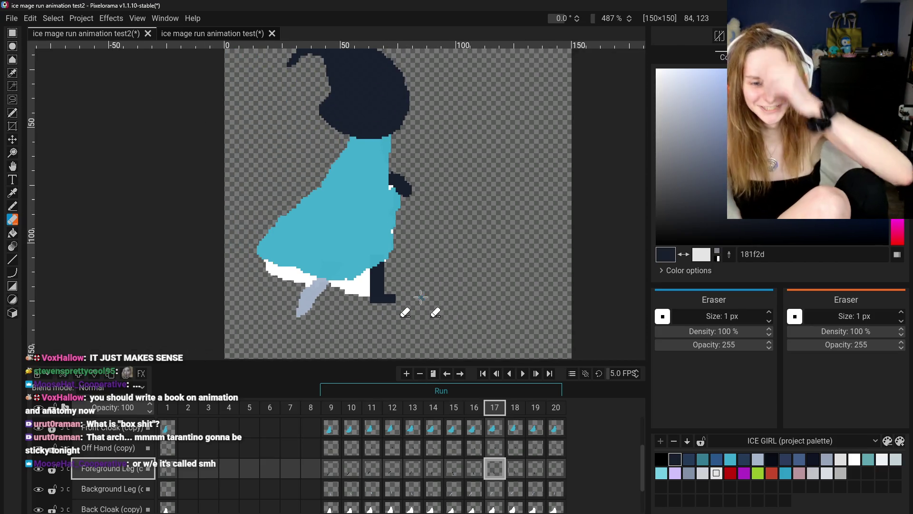
Step: Compare frame 17's leg pose against frames 14, 16, 18, 19 and 20
{"action": "scroll", "coordinate": [355, 284], "scroll_direction": "down", "scroll_amount": 2}
{"action": "left_click", "coordinate": [475, 471]}
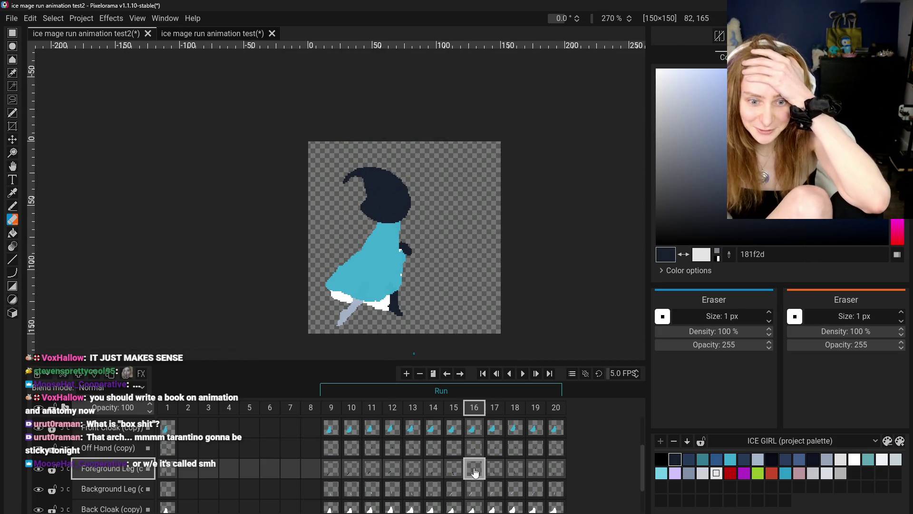
{"action": "left_click", "coordinate": [499, 475]}
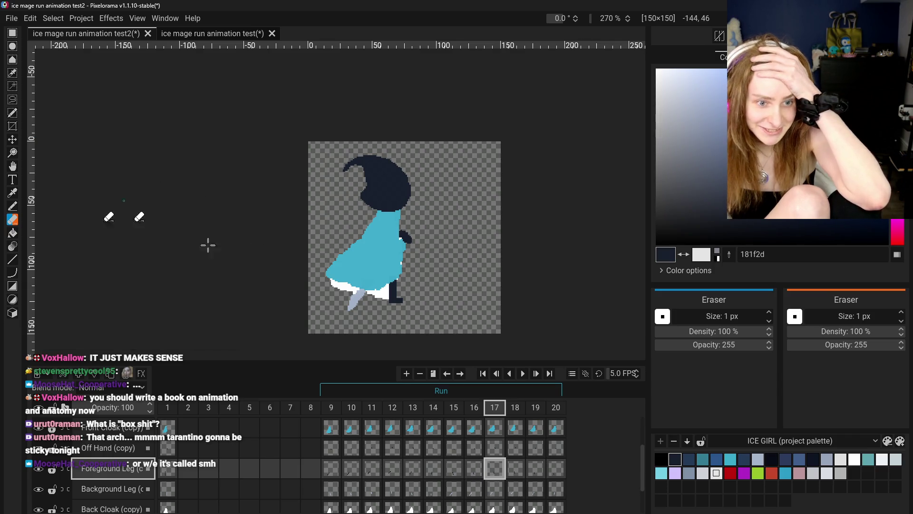
{"action": "left_click", "coordinate": [519, 469]}
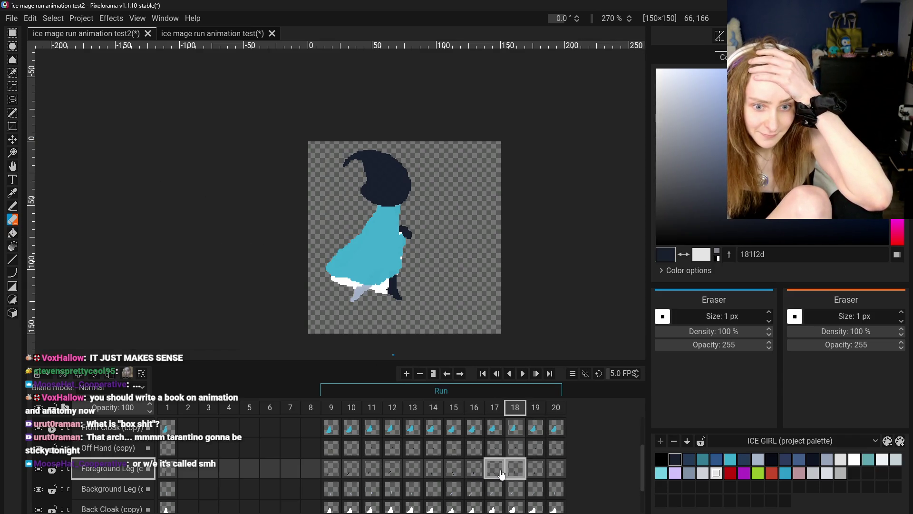
{"action": "left_click", "coordinate": [499, 470]}
{"action": "left_click", "coordinate": [475, 468]}
{"action": "left_click", "coordinate": [497, 471]}
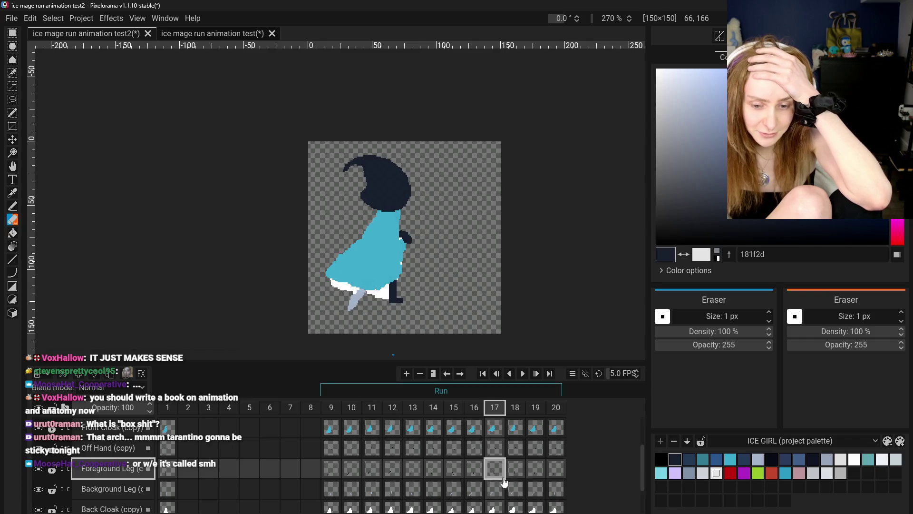
{"action": "left_click", "coordinate": [513, 471]}
{"action": "left_click", "coordinate": [533, 469]}
{"action": "left_click", "coordinate": [494, 469]}
{"action": "left_click", "coordinate": [521, 473]}
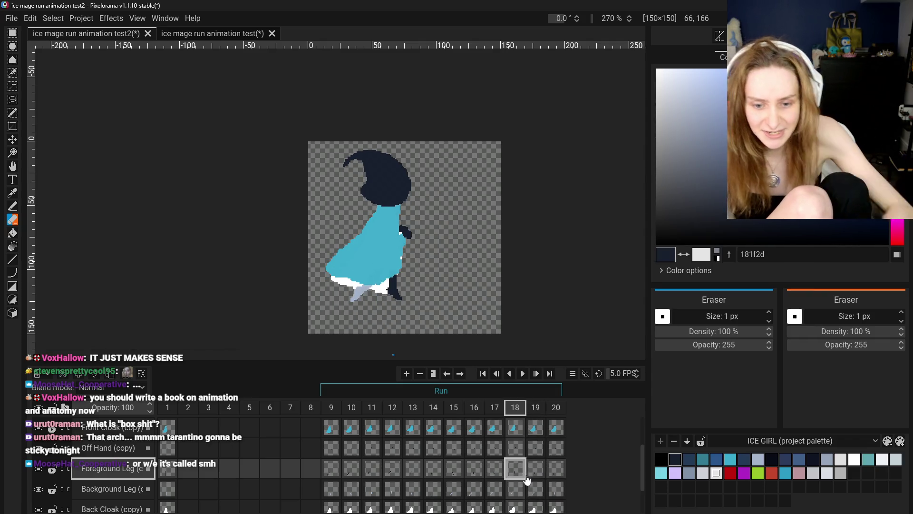
{"action": "left_click", "coordinate": [536, 470]}
{"action": "left_click", "coordinate": [555, 470]}
{"action": "left_click", "coordinate": [494, 469]}
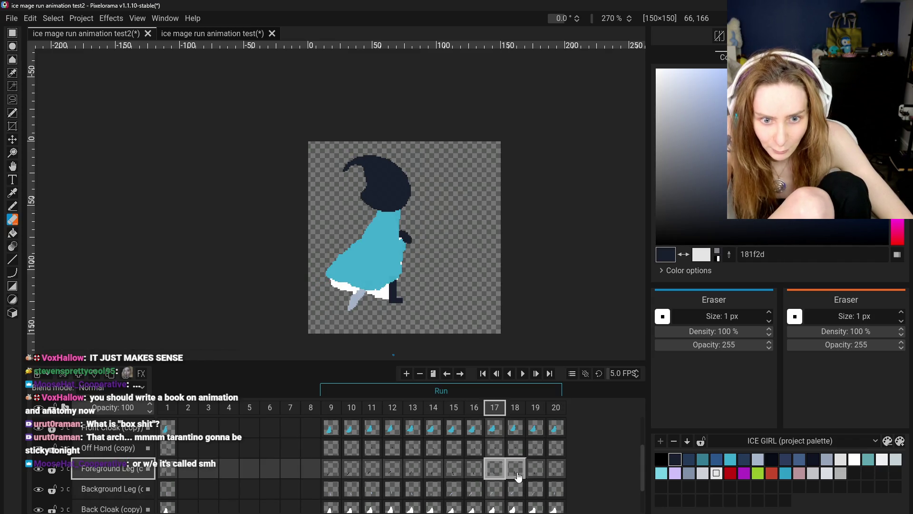
{"action": "left_click", "coordinate": [515, 470]}
{"action": "left_click", "coordinate": [535, 470]}
{"action": "left_click", "coordinate": [474, 470]}
{"action": "left_click", "coordinate": [428, 469]}
{"action": "left_click", "coordinate": [474, 469]}
{"action": "left_click", "coordinate": [495, 470]}
Step: Undo the recent leg strokes, then recheck frames 14–16 against frame 17
{"action": "key", "text": "ctrl+z"}
{"action": "key", "text": "ctrl+z"}
{"action": "key", "text": "ctrl+z"}
{"action": "key", "text": "ctrl+z"}
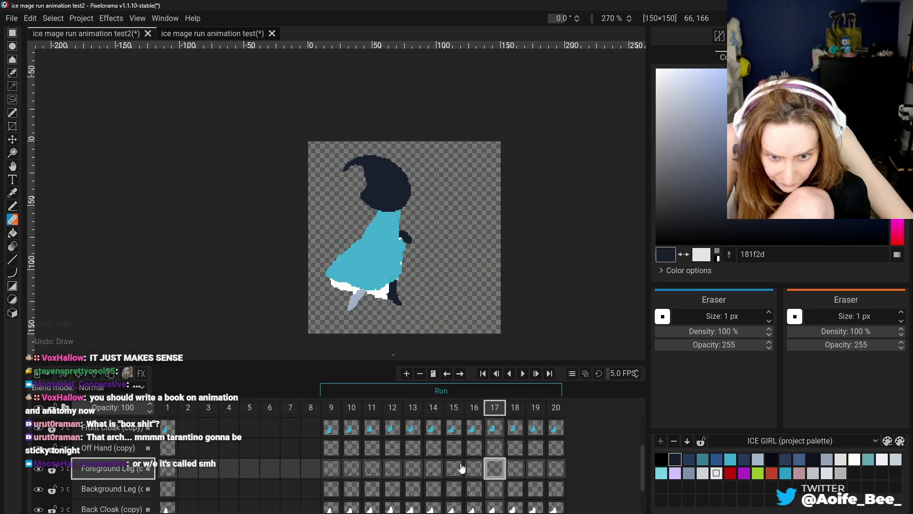
{"action": "left_click", "coordinate": [474, 469]}
{"action": "left_click", "coordinate": [515, 470]}
{"action": "left_click", "coordinate": [475, 470]}
{"action": "left_click", "coordinate": [433, 470]}
{"action": "left_click", "coordinate": [453, 470]}
{"action": "left_click", "coordinate": [474, 469]}
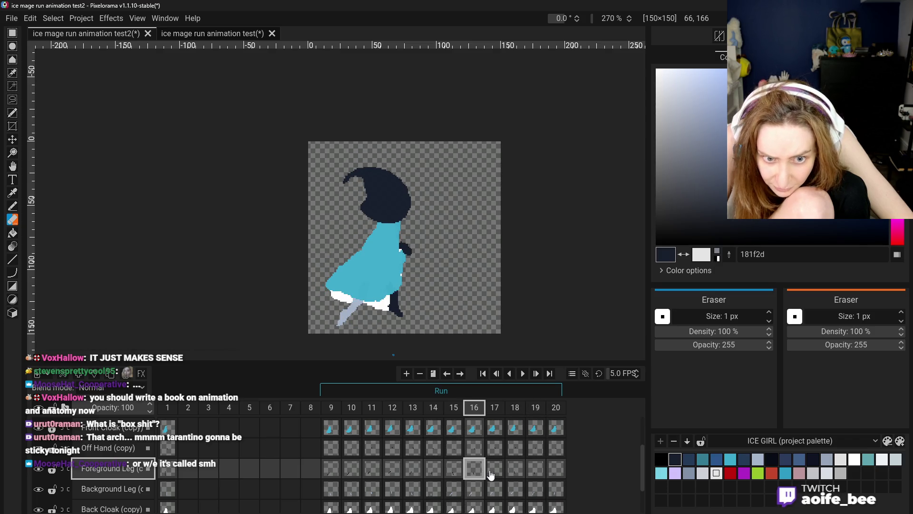
{"action": "left_click", "coordinate": [494, 469]}
{"action": "left_click", "coordinate": [474, 470]}
{"action": "left_click", "coordinate": [494, 470]}
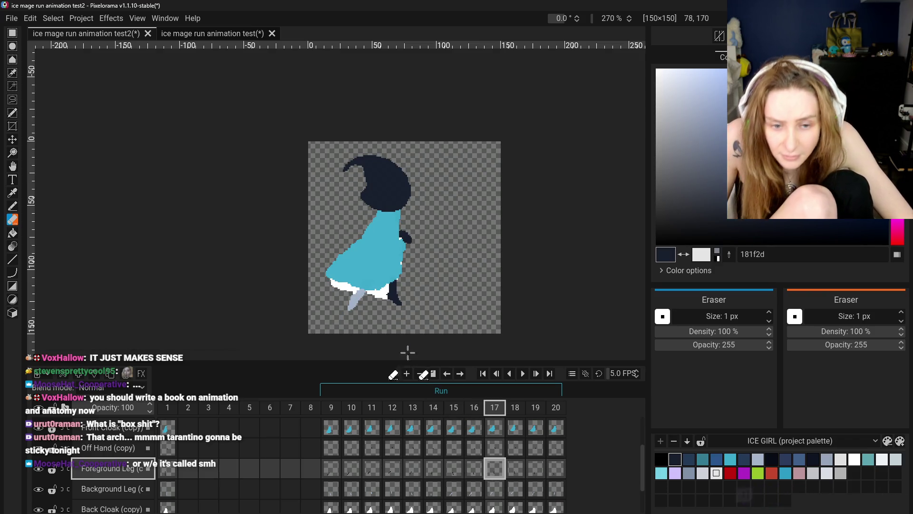
{"action": "scroll", "coordinate": [419, 329], "scroll_direction": "up", "scroll_amount": 2}
{"action": "scroll", "coordinate": [399, 314], "scroll_direction": "up", "scroll_amount": 5}
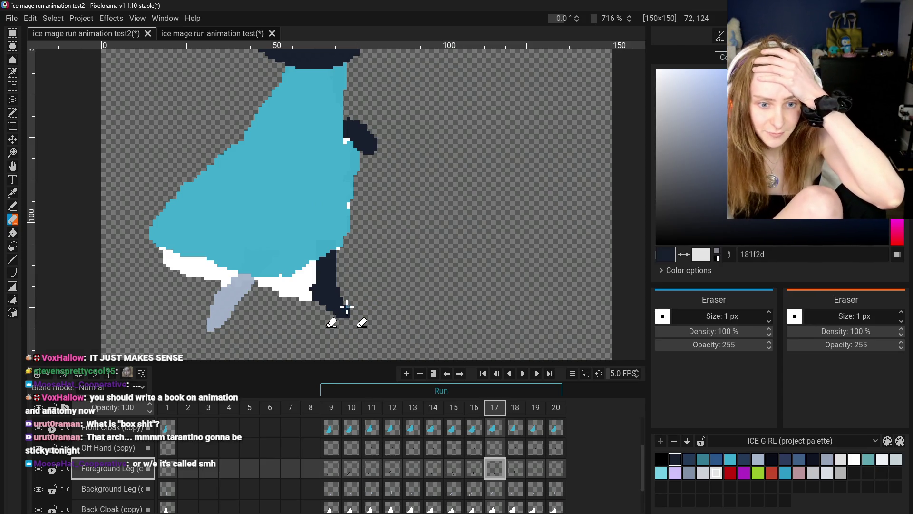
{"action": "scroll", "coordinate": [295, 276], "scroll_direction": "up", "scroll_amount": 3}
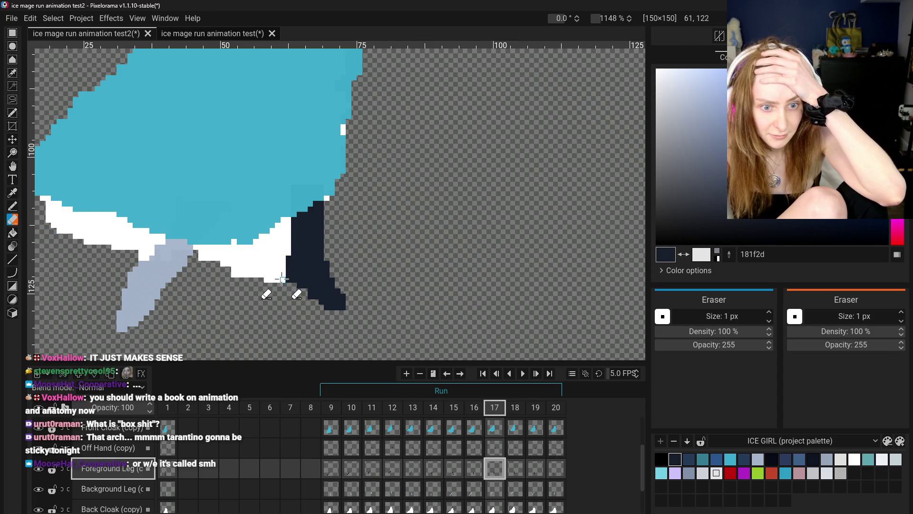
{"action": "scroll", "coordinate": [221, 313], "scroll_direction": "down", "scroll_amount": 2}
{"action": "key", "text": "b"}
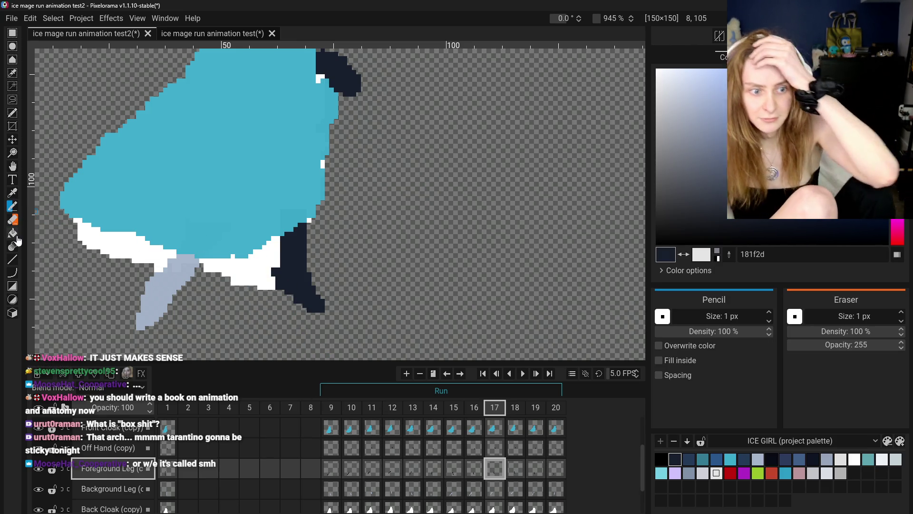
{"action": "key", "text": "e"}
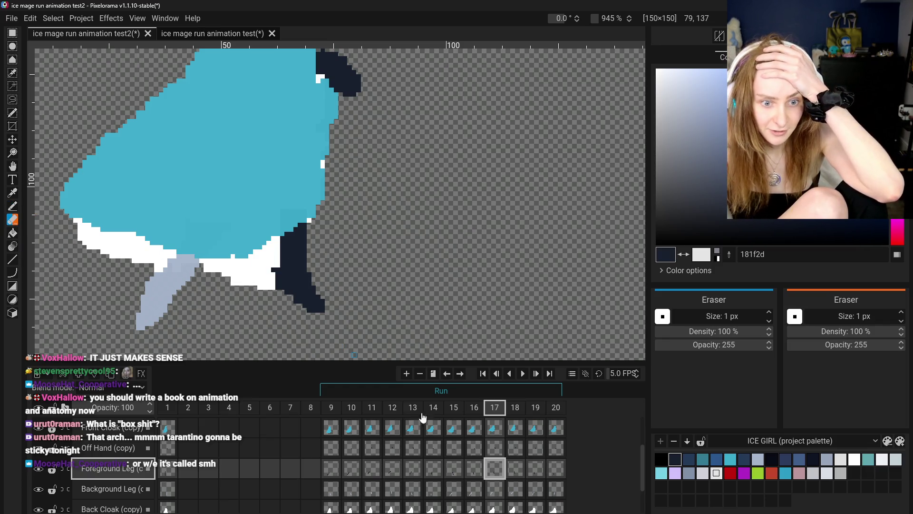
{"action": "key", "text": "Right"}
{"action": "key", "text": "Left"}
{"action": "key", "text": "Right"}
{"action": "key", "text": "Left"}
{"action": "key", "text": "Right"}
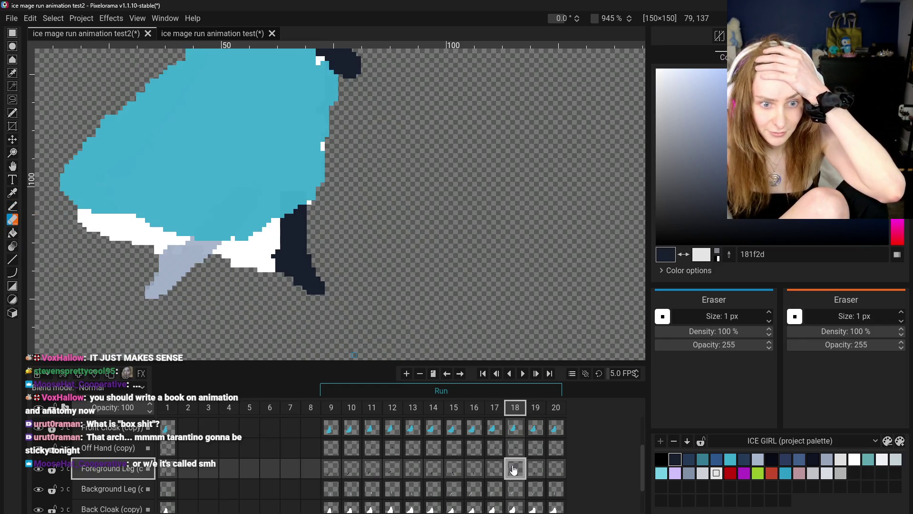
{"action": "key", "text": "Left"}
{"action": "left_click", "coordinate": [471, 468]}
{"action": "left_click", "coordinate": [492, 469]}
{"action": "left_click", "coordinate": [472, 469]}
{"action": "left_click", "coordinate": [450, 469]}
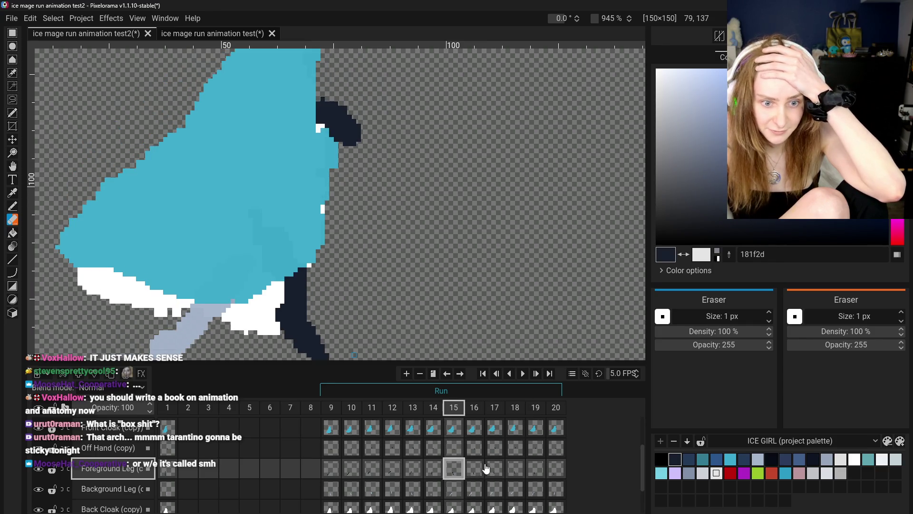
{"action": "left_click", "coordinate": [492, 470]}
{"action": "left_click", "coordinate": [472, 469]}
{"action": "left_click", "coordinate": [493, 468]}
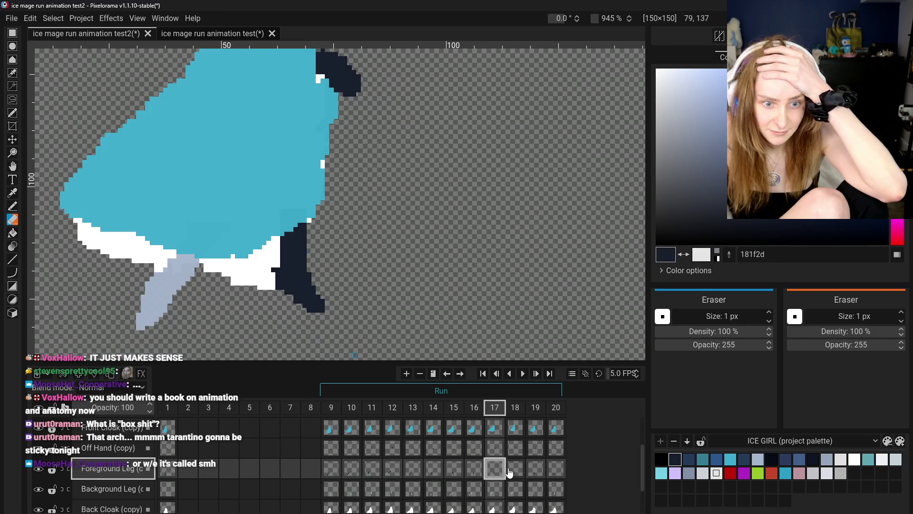
{"action": "left_click", "coordinate": [521, 471]}
{"action": "left_click", "coordinate": [494, 469]}
{"action": "left_click", "coordinate": [514, 468]}
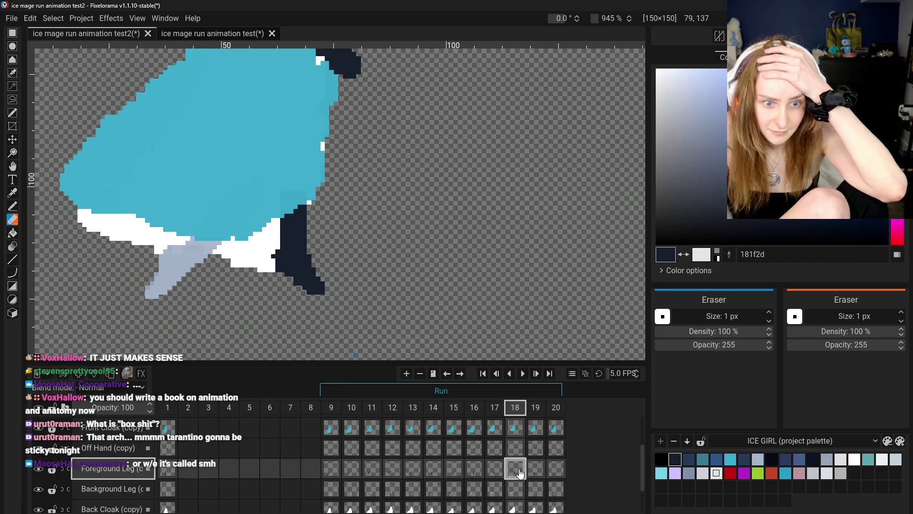
{"action": "key", "text": "ctrl+0"}
{"action": "scroll", "coordinate": [425, 316], "scroll_direction": "down", "scroll_amount": 2}
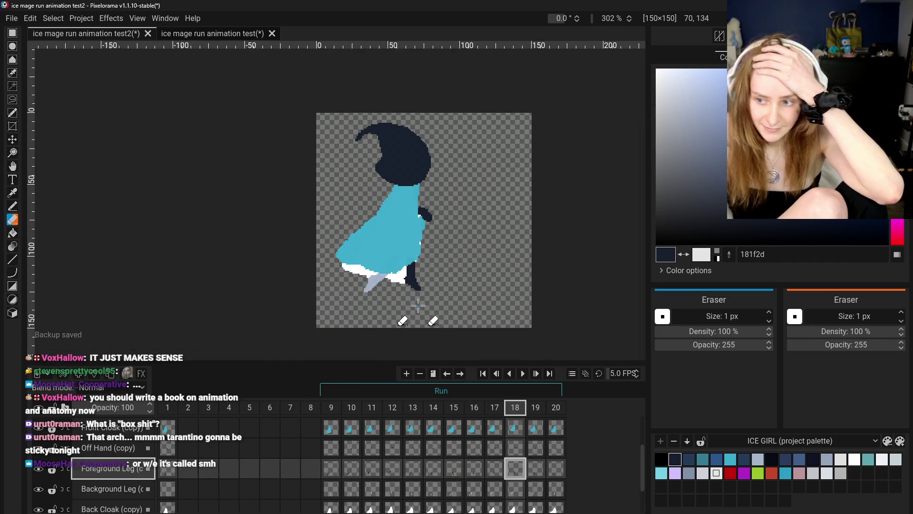
{"action": "left_click", "coordinate": [441, 467]}
{"action": "left_click", "coordinate": [474, 469]}
{"action": "left_click", "coordinate": [495, 469]}
{"action": "left_click", "coordinate": [516, 478]}
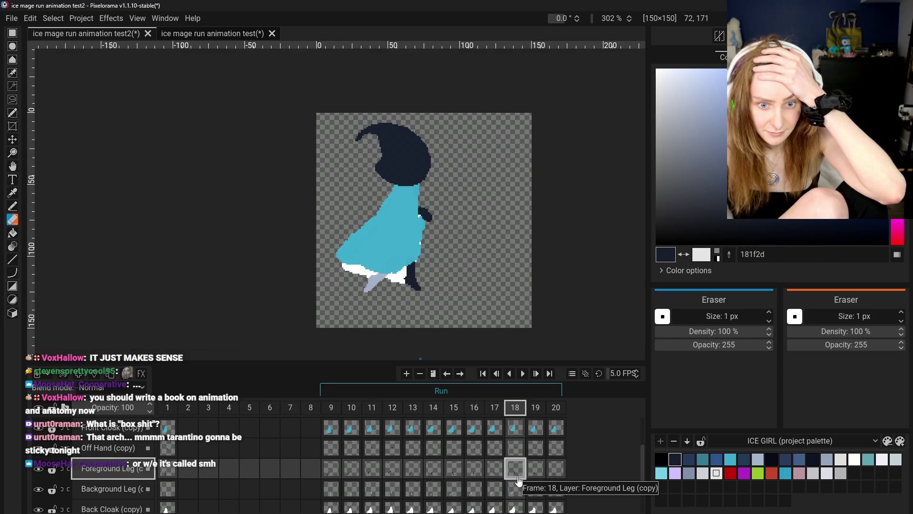
{"action": "left_click", "coordinate": [532, 474]}
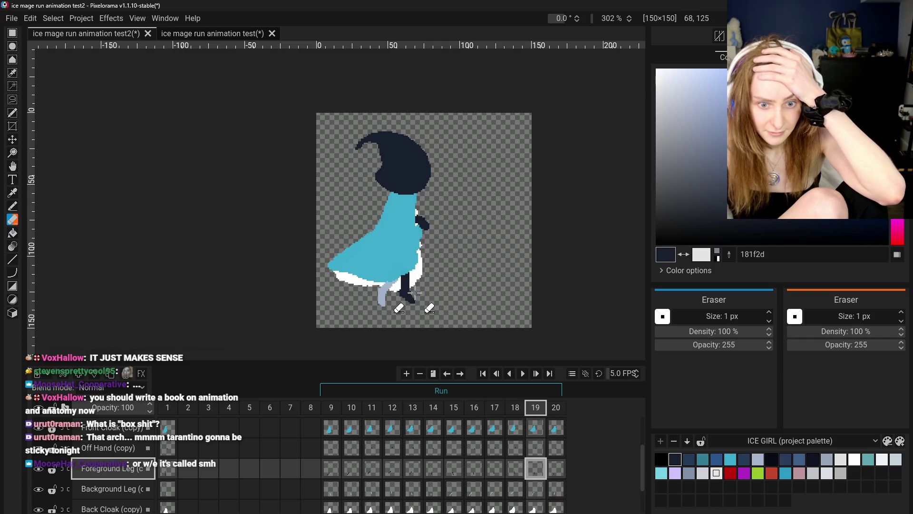
{"action": "scroll", "coordinate": [430, 321], "scroll_direction": "up", "scroll_amount": 3}
{"action": "scroll", "coordinate": [428, 316], "scroll_direction": "up", "scroll_amount": 2}
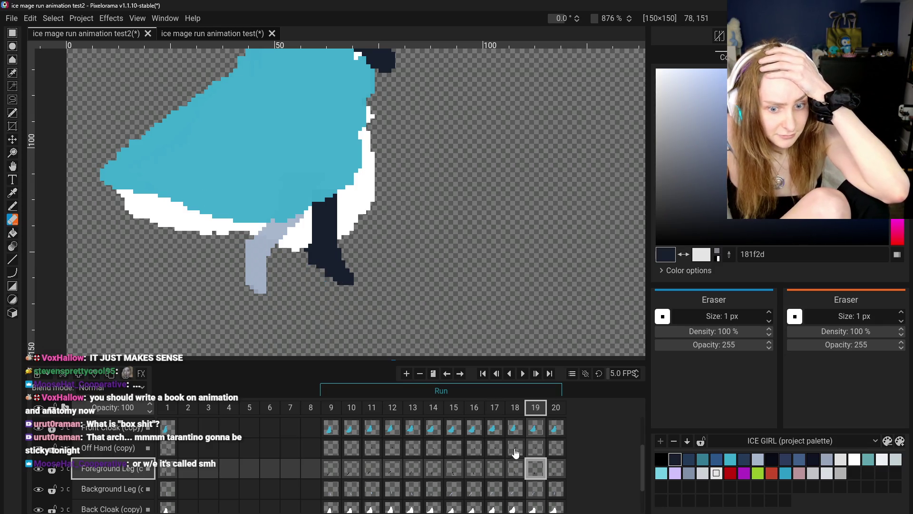
{"action": "scroll", "coordinate": [341, 284], "scroll_direction": "up", "scroll_amount": 2}
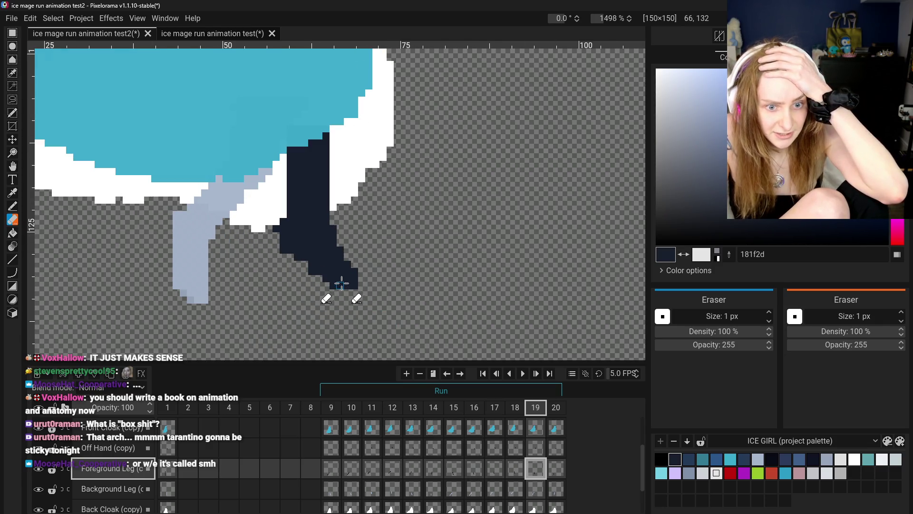
{"action": "left_click", "coordinate": [15, 205]}
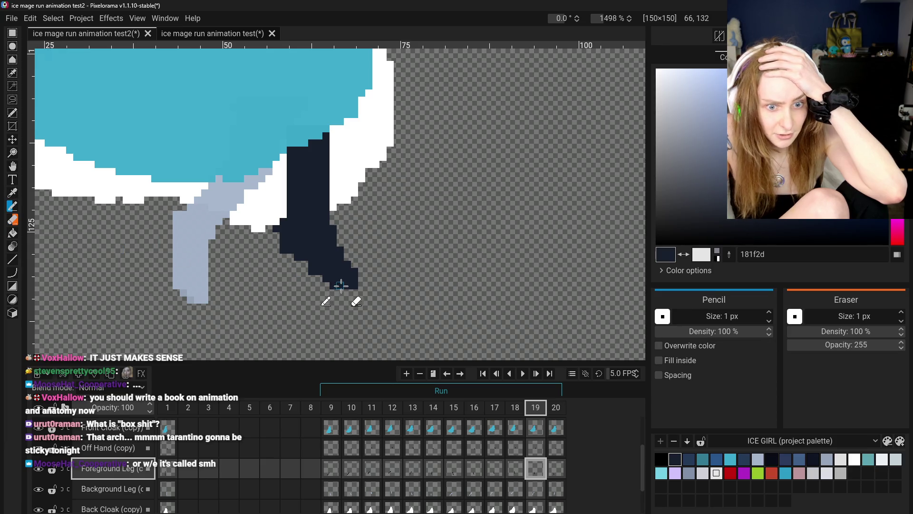
{"action": "key", "text": "ctrl+z"}
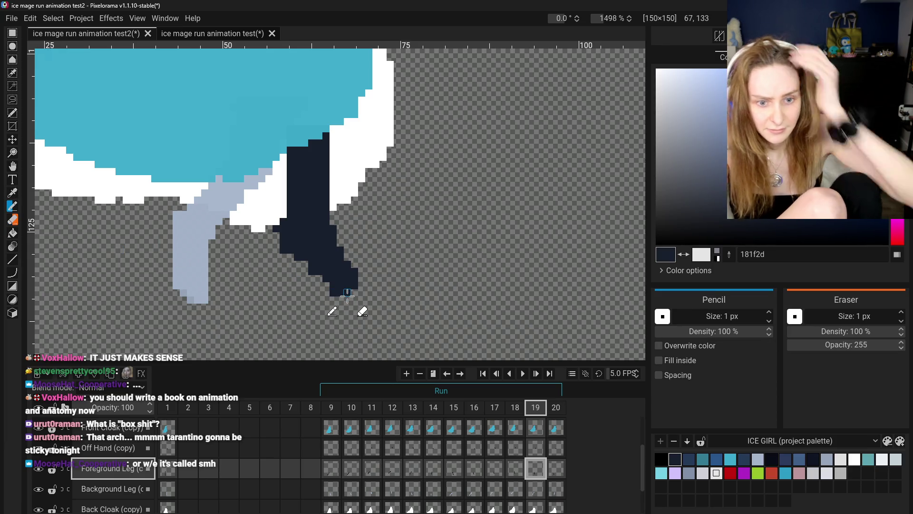
{"action": "left_click", "coordinate": [12, 220]}
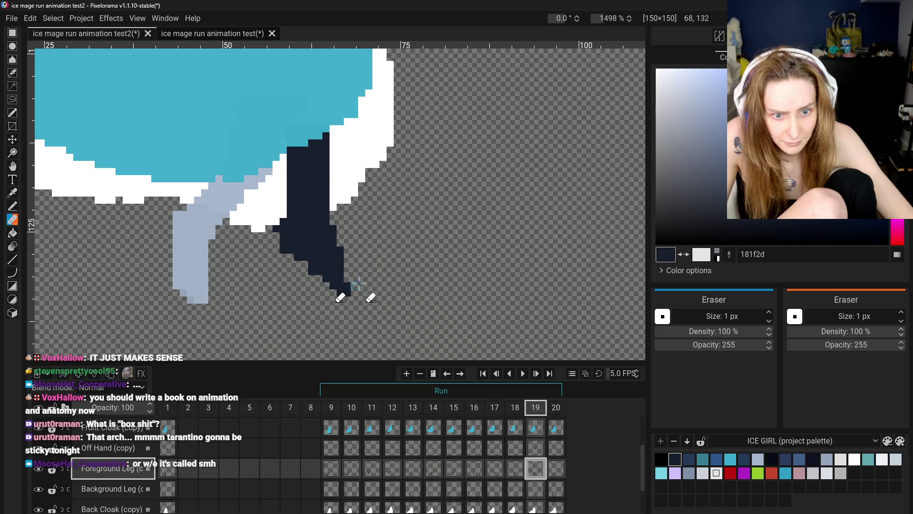
{"action": "key", "text": "ctrl+z"}
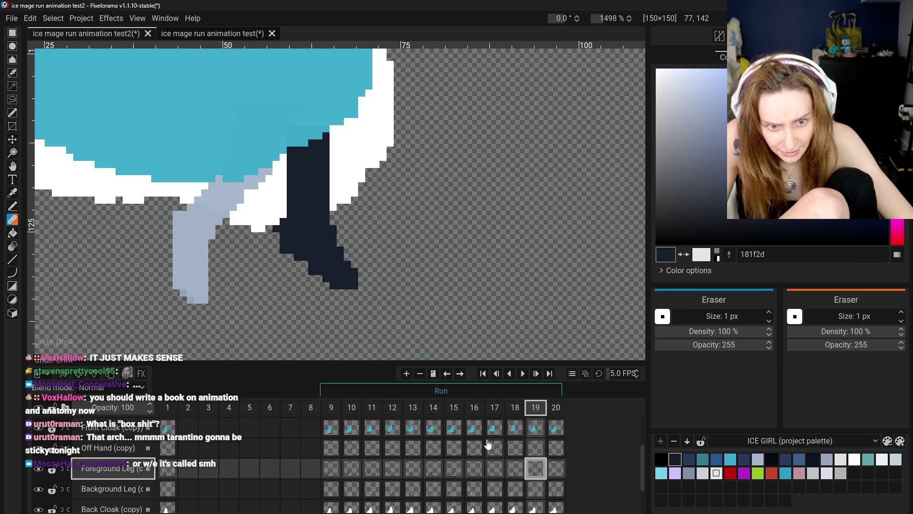
{"action": "left_click", "coordinate": [474, 468]}
{"action": "left_click", "coordinate": [453, 468]}
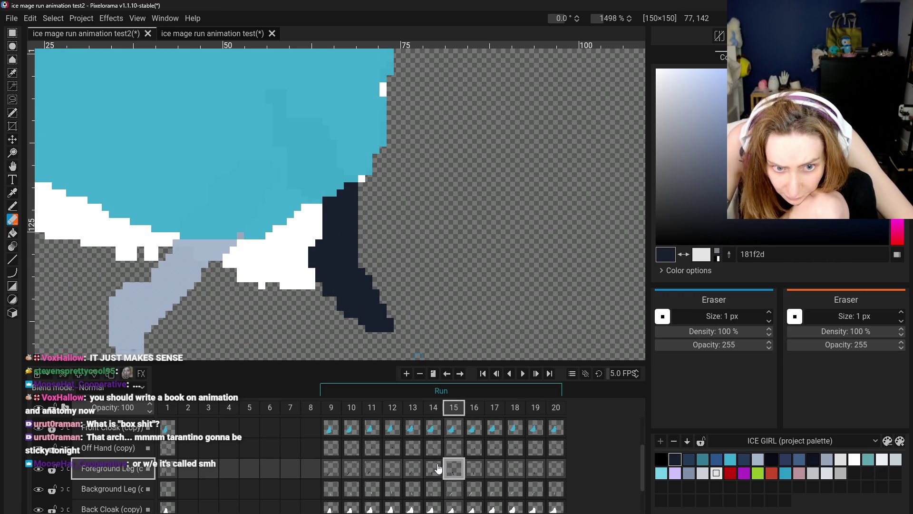
{"action": "left_click", "coordinate": [429, 469]}
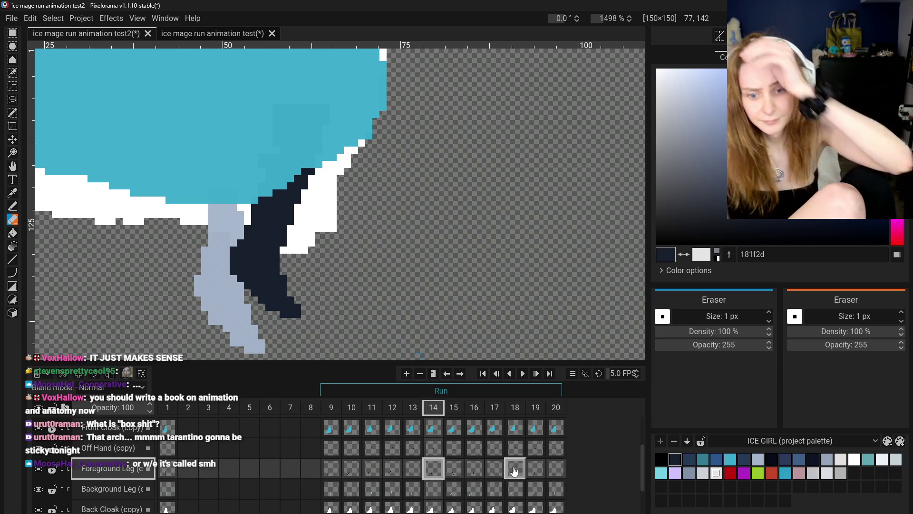
{"action": "left_click", "coordinate": [509, 469]}
{"action": "left_click", "coordinate": [494, 469]}
{"action": "left_click", "coordinate": [474, 469]}
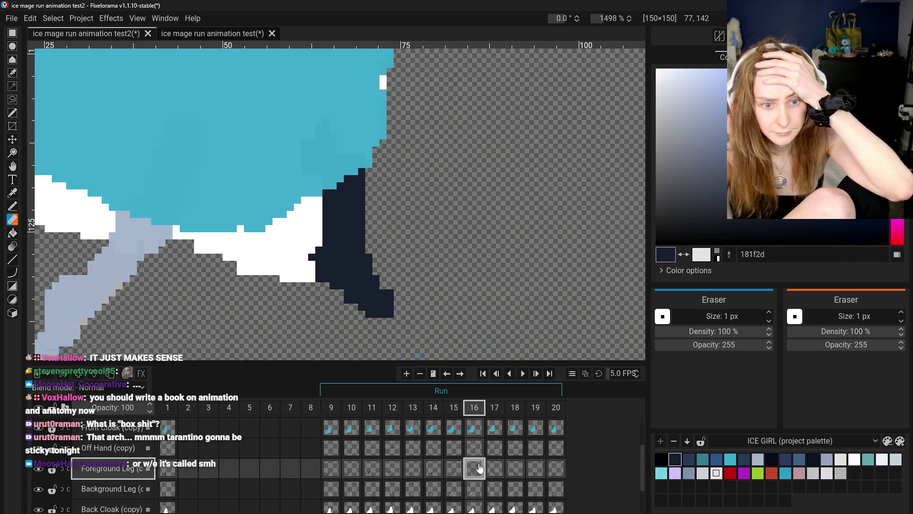
{"action": "left_click", "coordinate": [457, 469]}
{"action": "left_click", "coordinate": [474, 470]}
{"action": "left_click", "coordinate": [456, 469]}
{"action": "left_click", "coordinate": [475, 469]}
{"action": "left_click", "coordinate": [493, 470]}
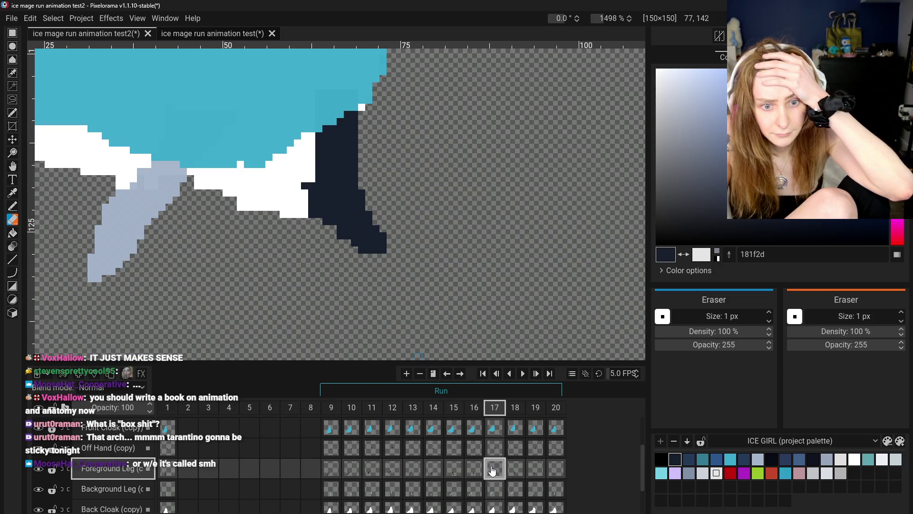
{"action": "left_click", "coordinate": [517, 470]}
{"action": "scroll", "coordinate": [436, 301], "scroll_direction": "down", "scroll_amount": 1}
{"action": "scroll", "coordinate": [418, 300], "scroll_direction": "down", "scroll_amount": 1}
Step: Zoom out and compare the Foreground Leg poses across frames 16–18
{"action": "scroll", "coordinate": [397, 299], "scroll_direction": "down", "scroll_amount": 1}
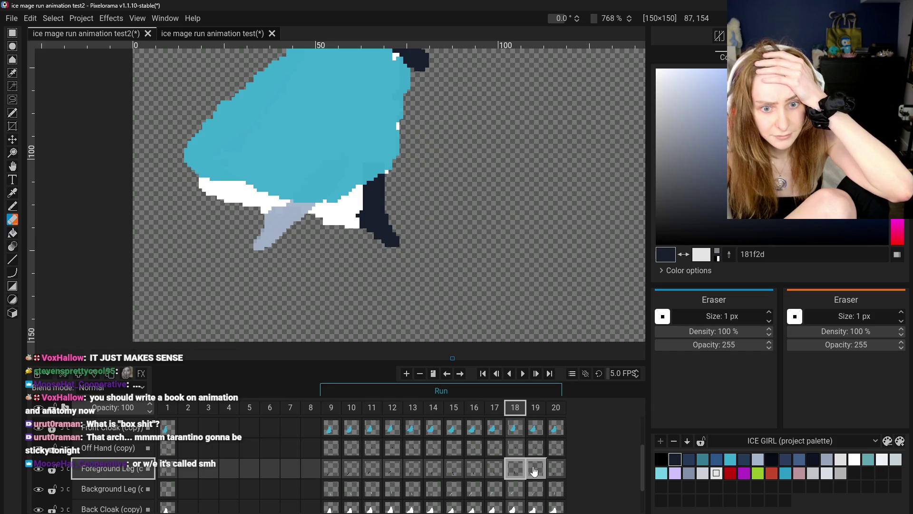
{"action": "left_click", "coordinate": [534, 471]}
{"action": "left_click", "coordinate": [474, 469]}
{"action": "left_click", "coordinate": [494, 471]}
{"action": "left_click", "coordinate": [518, 471]}
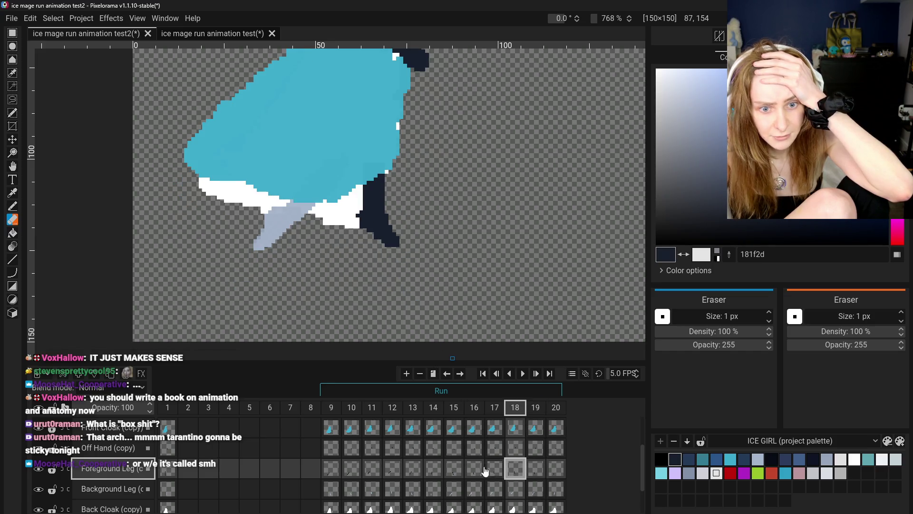
{"action": "left_click", "coordinate": [474, 469]}
{"action": "left_click", "coordinate": [495, 470]}
{"action": "left_click", "coordinate": [474, 470]}
{"action": "left_click", "coordinate": [494, 470]}
{"action": "left_click", "coordinate": [515, 470]}
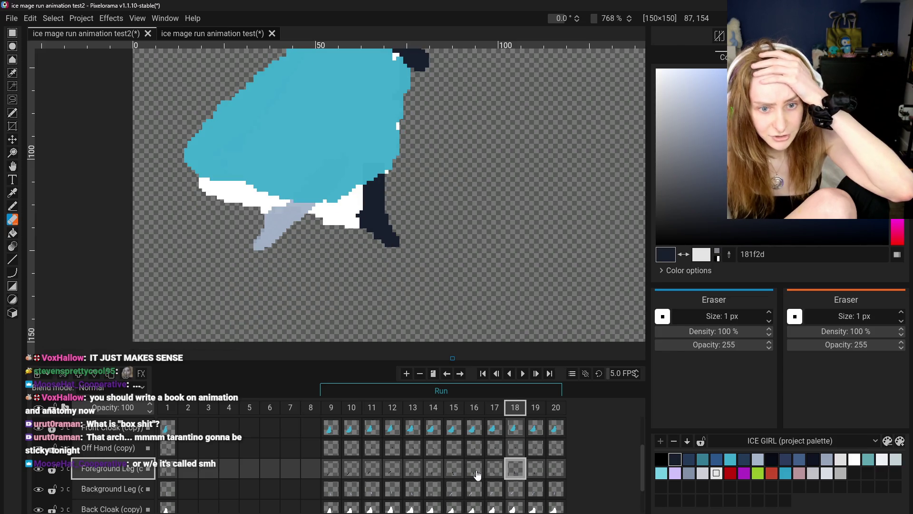
{"action": "left_click", "coordinate": [474, 470]}
{"action": "left_click", "coordinate": [495, 470]}
{"action": "left_click", "coordinate": [519, 473]}
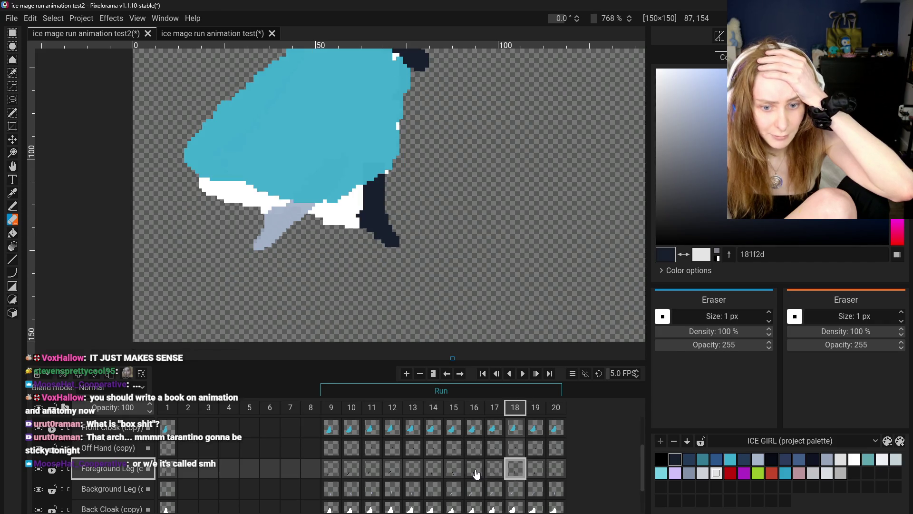
Step: Step back through frames 14 and 15, then flip between frames 16 and 17
{"action": "left_click", "coordinate": [476, 470]}
{"action": "left_click", "coordinate": [454, 470]}
{"action": "left_click", "coordinate": [433, 471]}
{"action": "left_click", "coordinate": [454, 472]}
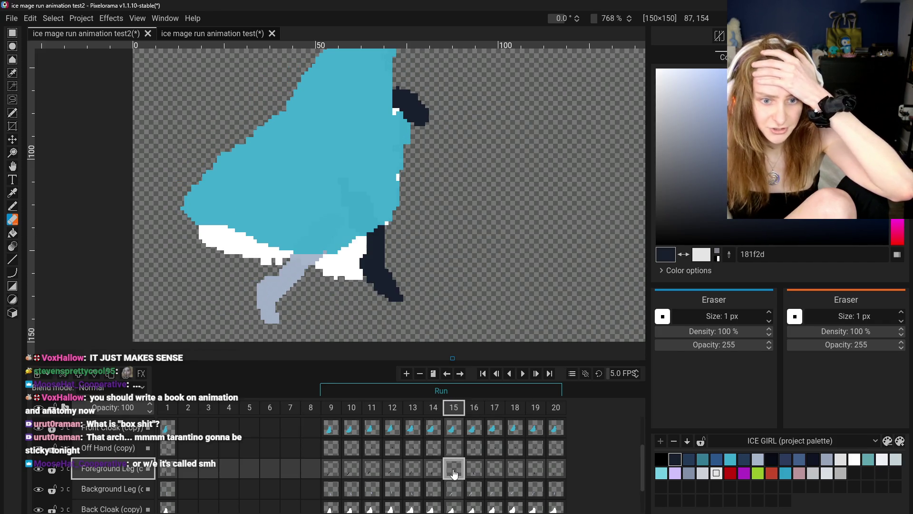
{"action": "left_click", "coordinate": [474, 471]}
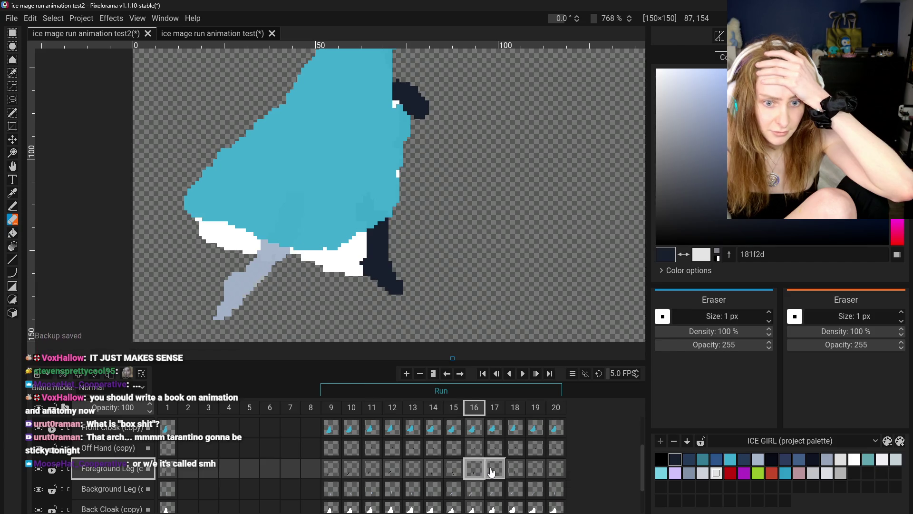
{"action": "left_click", "coordinate": [492, 471]}
{"action": "left_click", "coordinate": [513, 470]}
{"action": "left_click", "coordinate": [494, 470]}
{"action": "left_click", "coordinate": [472, 470]}
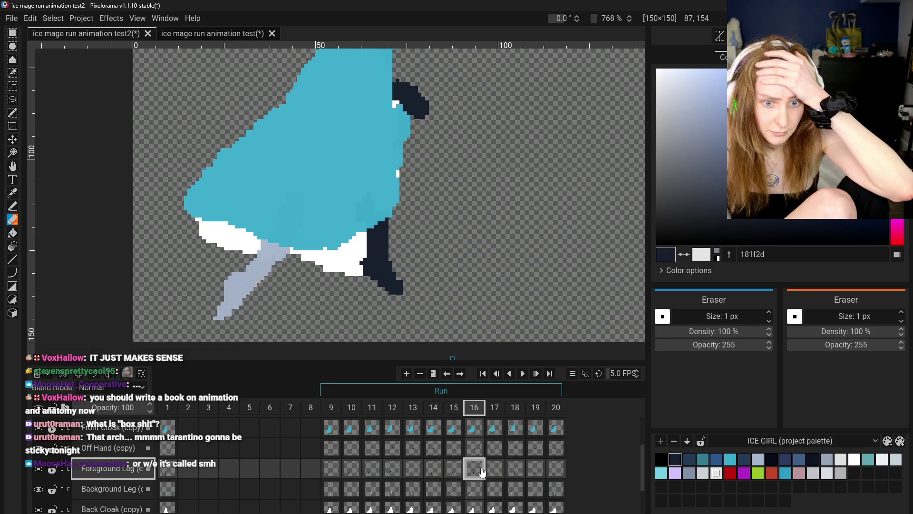
{"action": "left_click", "coordinate": [492, 471]}
{"action": "left_click", "coordinate": [472, 471]}
{"action": "left_click", "coordinate": [493, 470]}
{"action": "left_click", "coordinate": [473, 470]}
{"action": "left_click", "coordinate": [494, 470]}
{"action": "left_click", "coordinate": [476, 470]}
{"action": "left_click", "coordinate": [495, 470]}
{"action": "left_click", "coordinate": [474, 470]}
{"action": "left_click", "coordinate": [494, 470]}
Step: Recheck frames 16–18, then select frame 19's Foreground Leg cel and open the Effects menu
{"action": "left_click", "coordinate": [517, 471]}
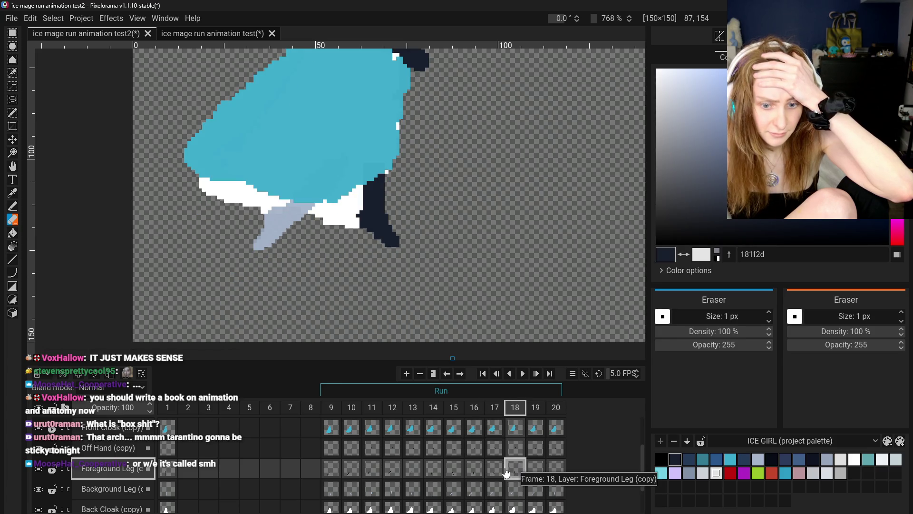
{"action": "left_click", "coordinate": [495, 470]}
{"action": "left_click", "coordinate": [515, 470]}
{"action": "left_click", "coordinate": [495, 470]}
{"action": "left_click", "coordinate": [483, 470]}
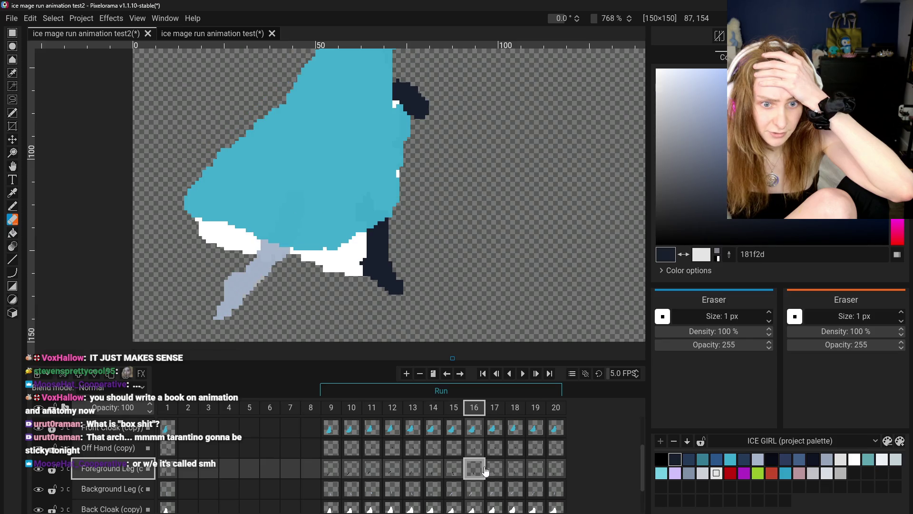
{"action": "left_click", "coordinate": [495, 470]}
{"action": "left_click", "coordinate": [473, 469]}
{"action": "left_click", "coordinate": [494, 470]}
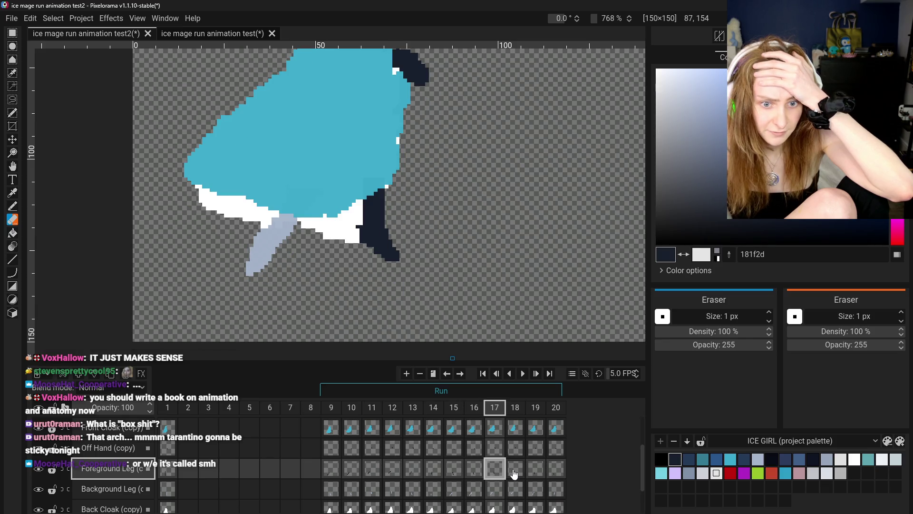
{"action": "left_click", "coordinate": [517, 471]}
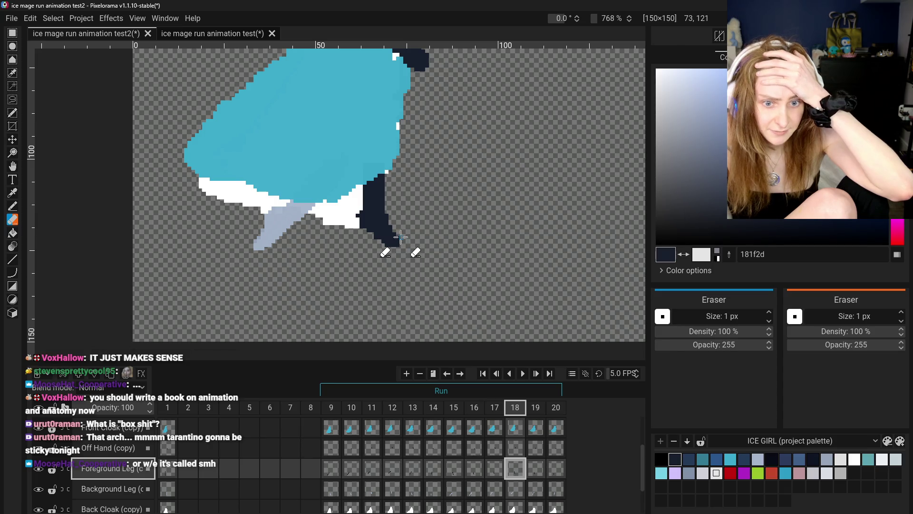
{"action": "left_click", "coordinate": [540, 465]}
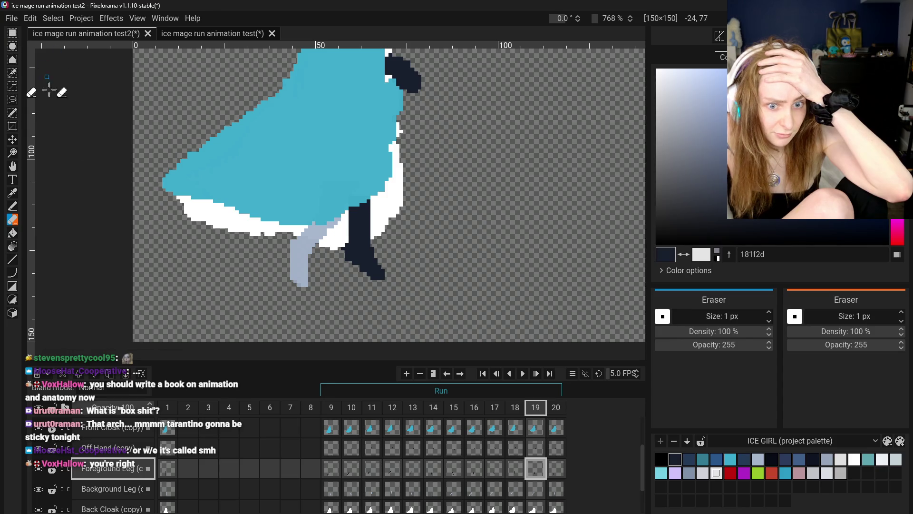
{"action": "left_click", "coordinate": [120, 19]}
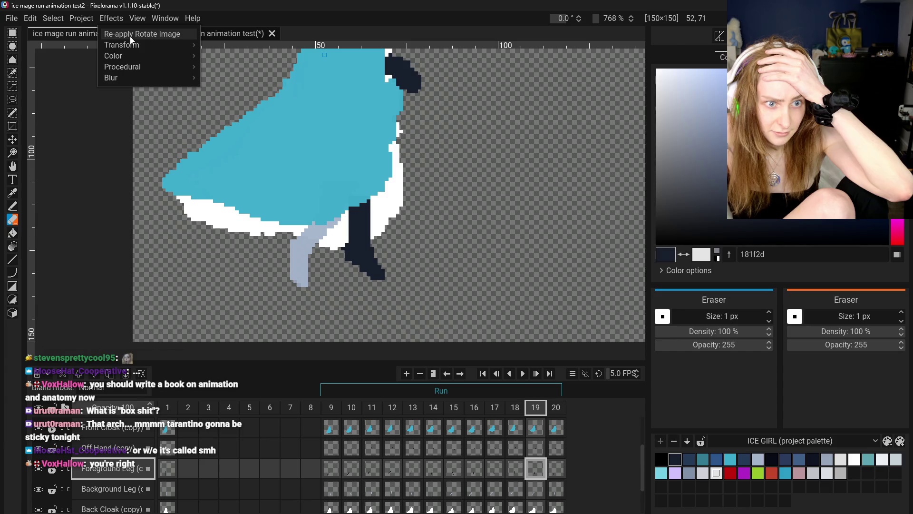
Step: Rotate frame 19's foreground leg about 10° with Rotate Image, then compare it against frame 20
{"action": "mouse_move", "coordinate": [127, 44]}
{"action": "left_click", "coordinate": [236, 67]}
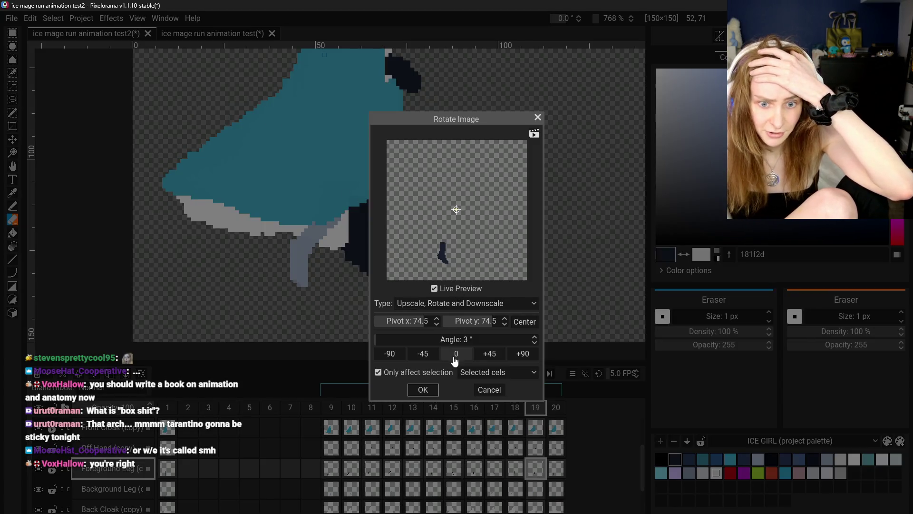
{"action": "scroll", "coordinate": [468, 343], "scroll_direction": "up", "scroll_amount": 10}
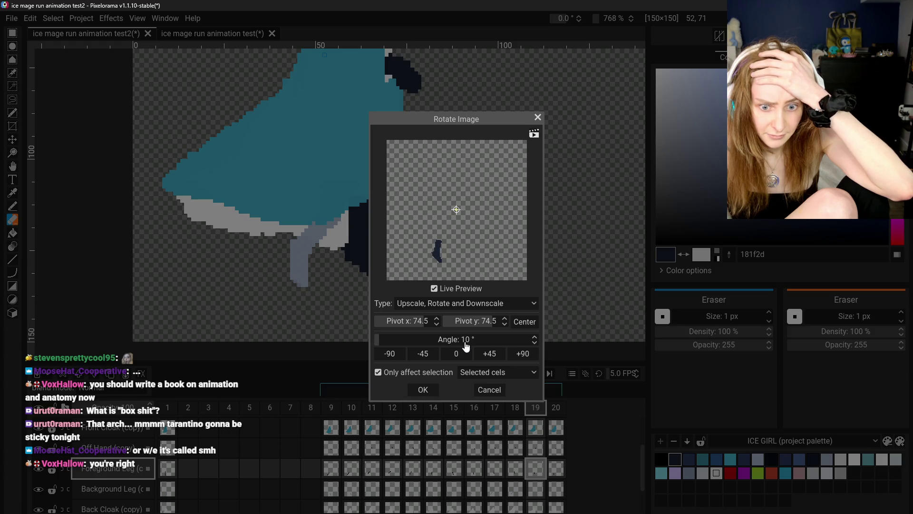
{"action": "left_click", "coordinate": [422, 389]}
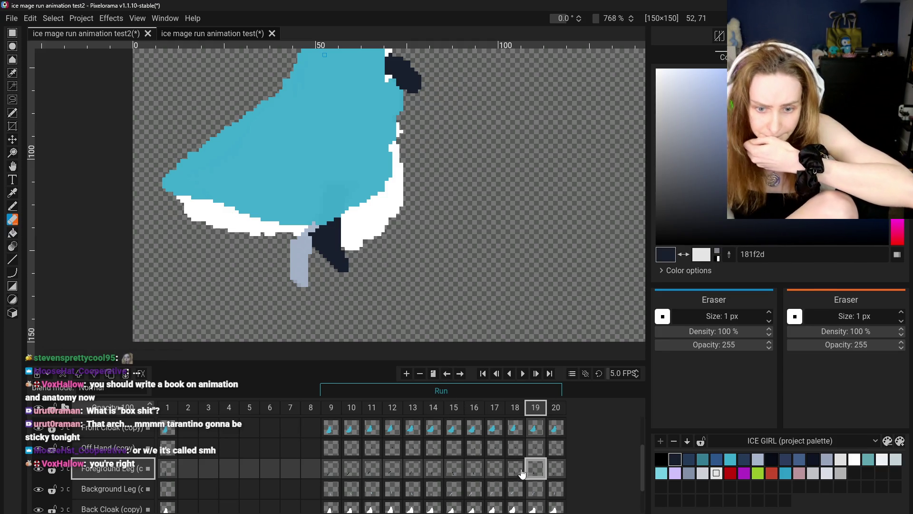
{"action": "left_click", "coordinate": [555, 469]}
{"action": "left_click", "coordinate": [544, 471]}
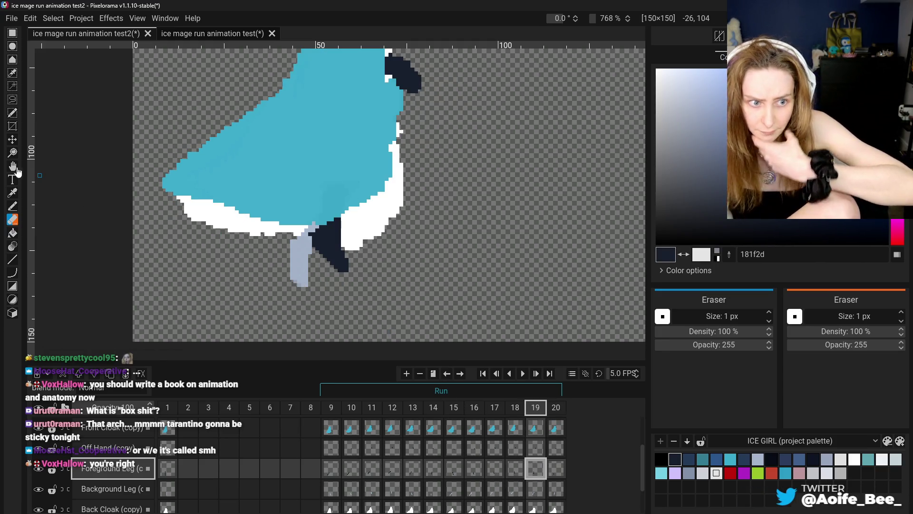
Step: Move frame 19's dark leg down-right, check frame 18, then nudge it slightly further right
{"action": "left_click", "coordinate": [12, 140]}
{"action": "mouse_move", "coordinate": [252, 276]}
{"action": "left_mouse_down"}
{"action": "mouse_move", "coordinate": [265, 287]}
{"action": "mouse_move", "coordinate": [276, 282]}
{"action": "left_mouse_up"}
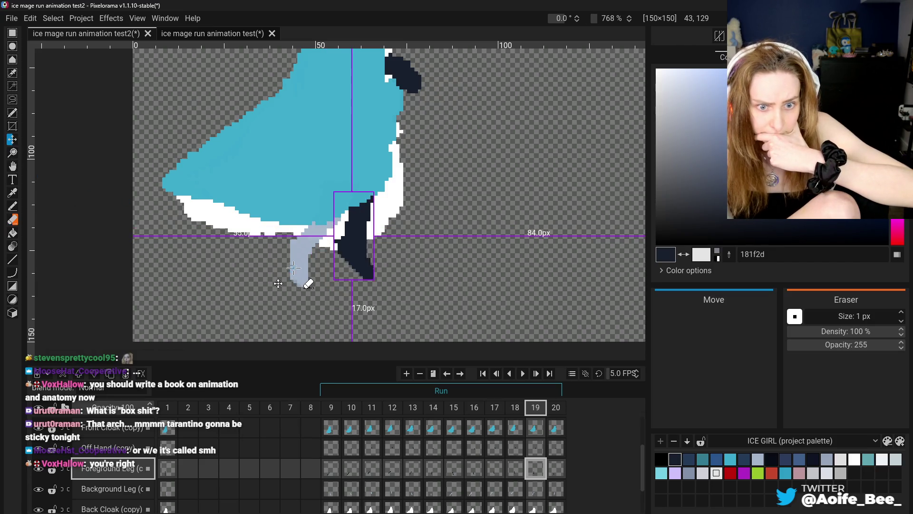
{"action": "left_click", "coordinate": [517, 472]}
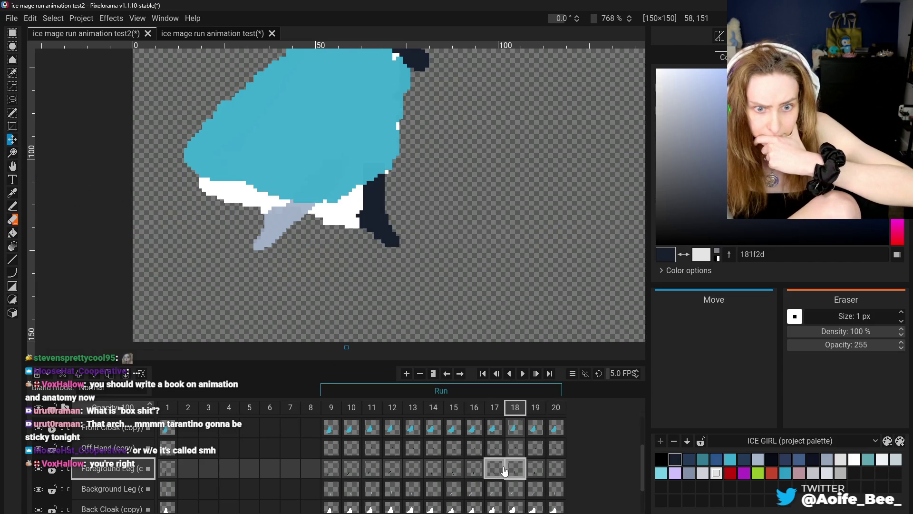
{"action": "left_click", "coordinate": [536, 469]}
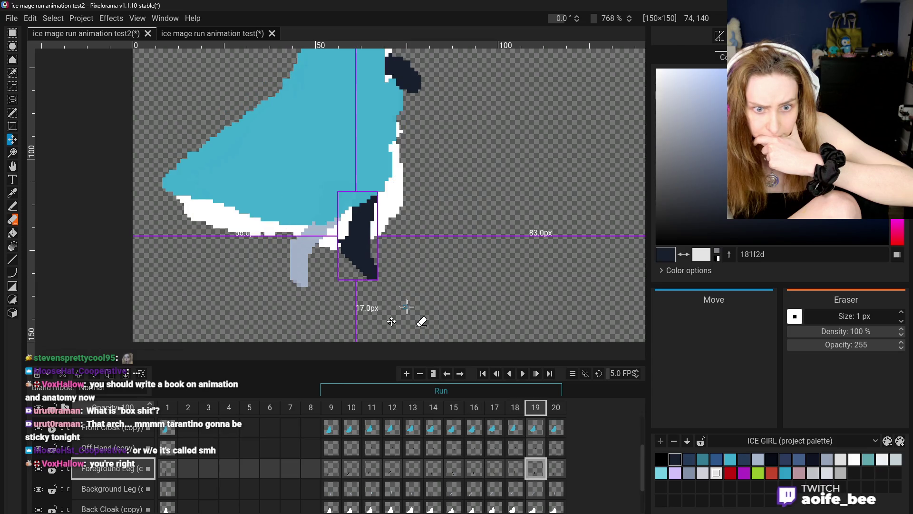
{"action": "left_click_drag", "start_coordinate": [404, 310], "coordinate": [408, 310]}
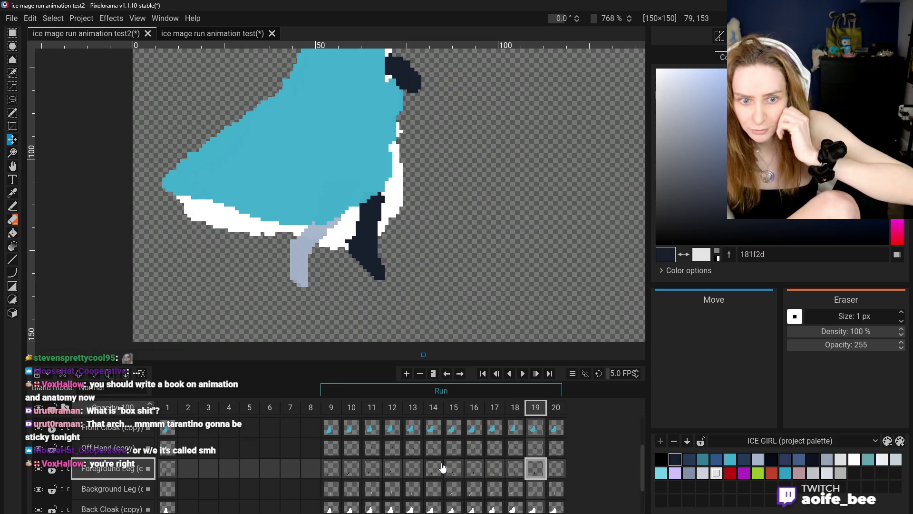
Step: Step through frames 14–20 to check the adjusted leg against neighbouring poses
{"action": "left_click", "coordinate": [434, 470]}
{"action": "left_click", "coordinate": [474, 470]}
{"action": "left_click", "coordinate": [495, 471]}
{"action": "left_click", "coordinate": [515, 470]}
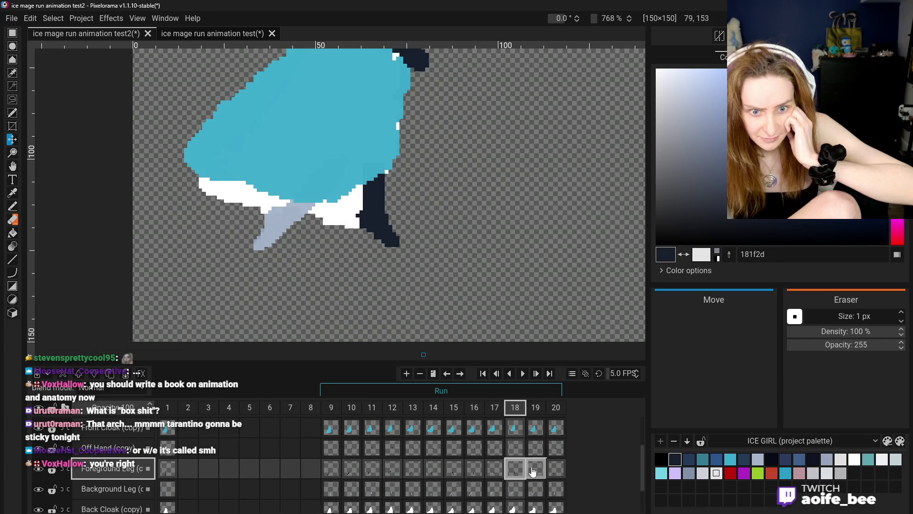
{"action": "left_click", "coordinate": [533, 470]}
{"action": "left_click", "coordinate": [554, 470]}
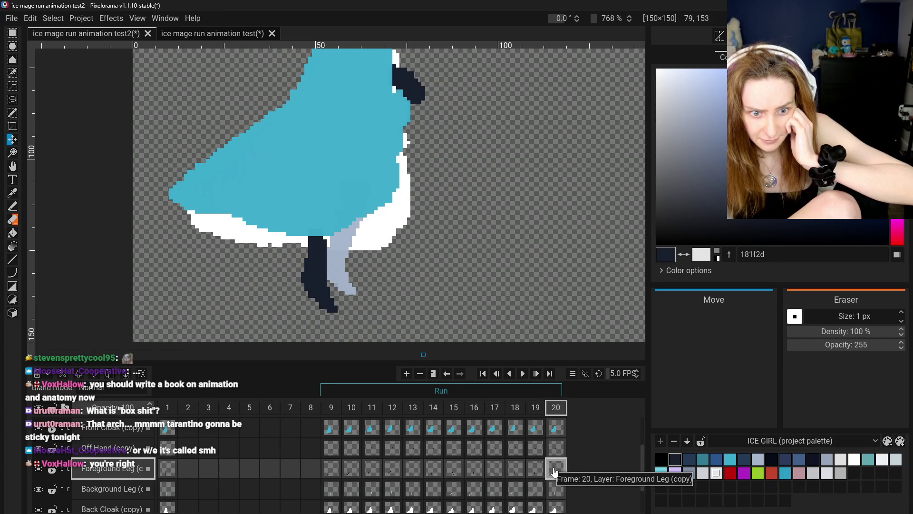
{"action": "left_click", "coordinate": [515, 469]}
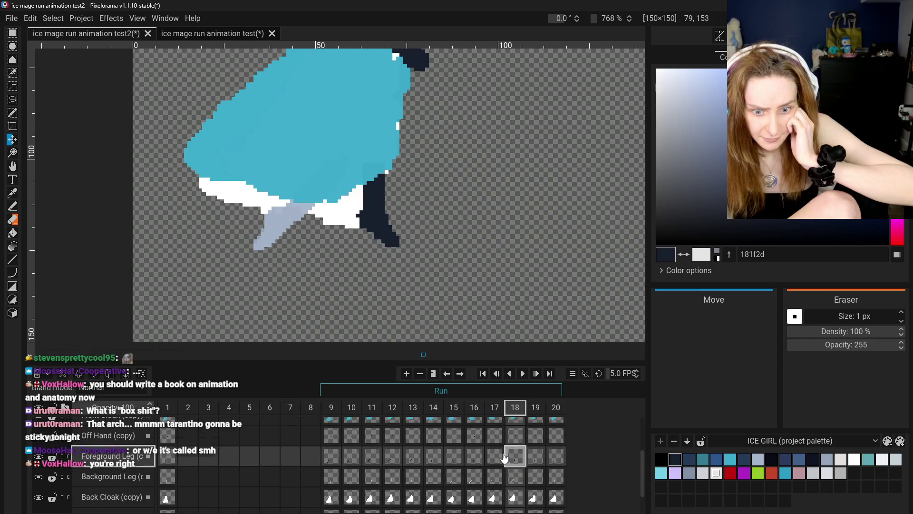
{"action": "scroll", "coordinate": [453, 213], "scroll_direction": "down", "scroll_amount": 5}
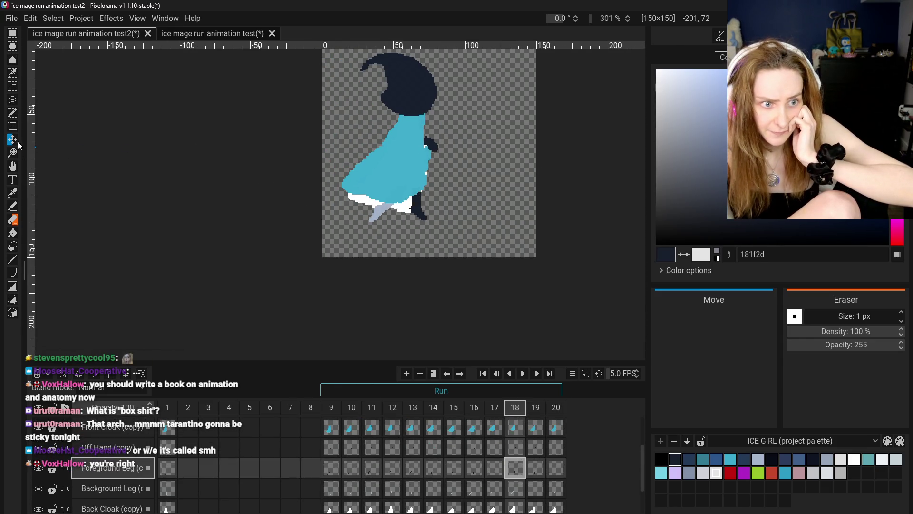
Step: Pan to centre the figure and review the leg poses from frame 9 through frame 20
{"action": "left_click", "coordinate": [12, 166]}
{"action": "left_click_drag", "start_coordinate": [305, 147], "coordinate": [334, 223]}
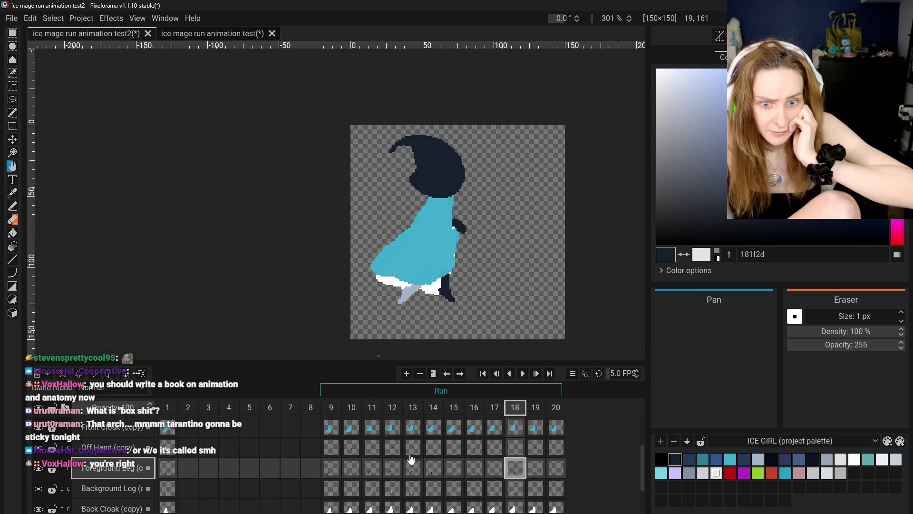
{"action": "left_click", "coordinate": [331, 468]}
{"action": "left_click", "coordinate": [398, 477]}
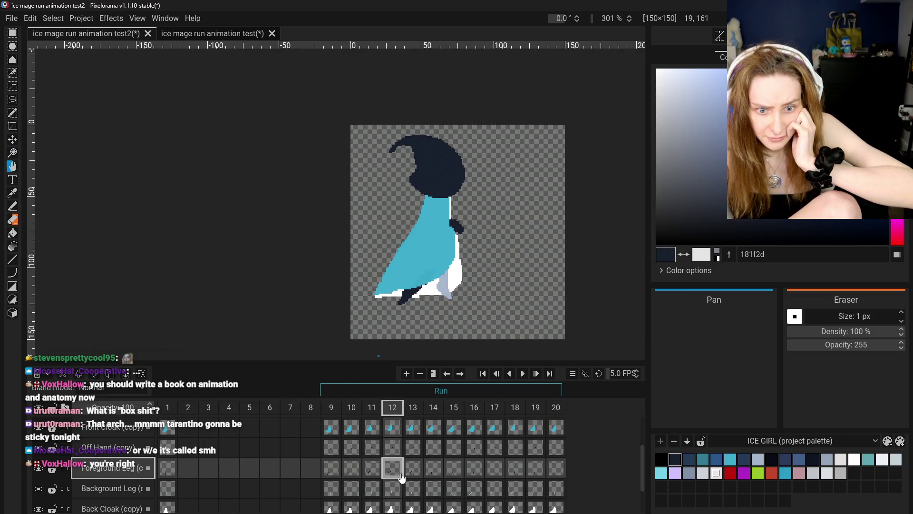
{"action": "left_click", "coordinate": [419, 477]}
{"action": "left_click", "coordinate": [434, 478]}
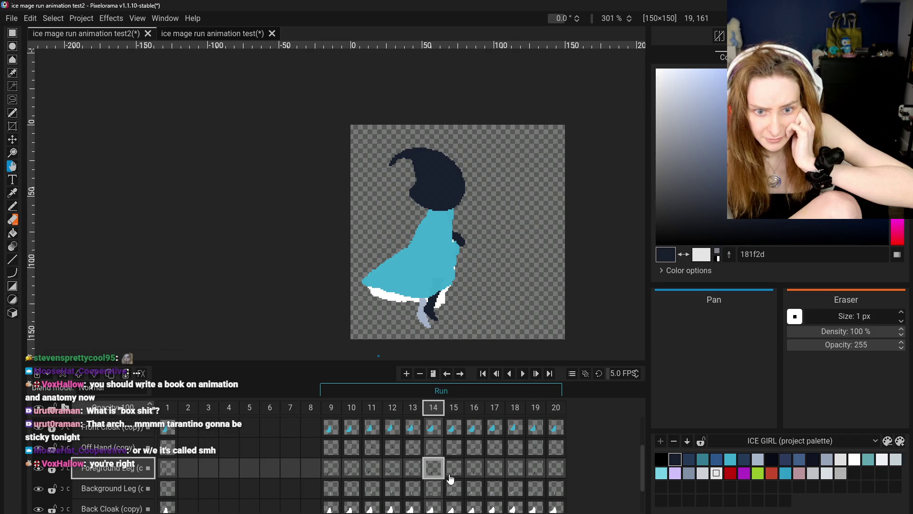
{"action": "left_click", "coordinate": [449, 475]}
{"action": "left_click", "coordinate": [475, 472]}
{"action": "left_click", "coordinate": [490, 472]}
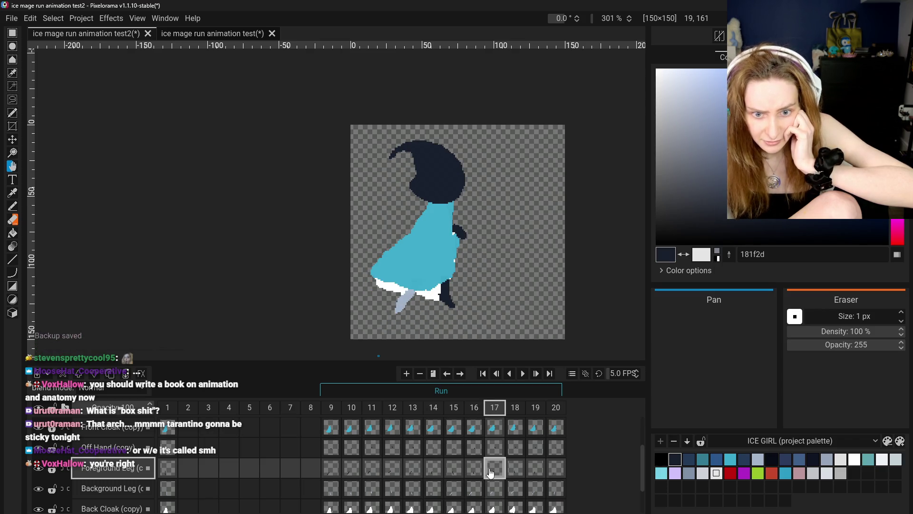
{"action": "left_click", "coordinate": [512, 472]}
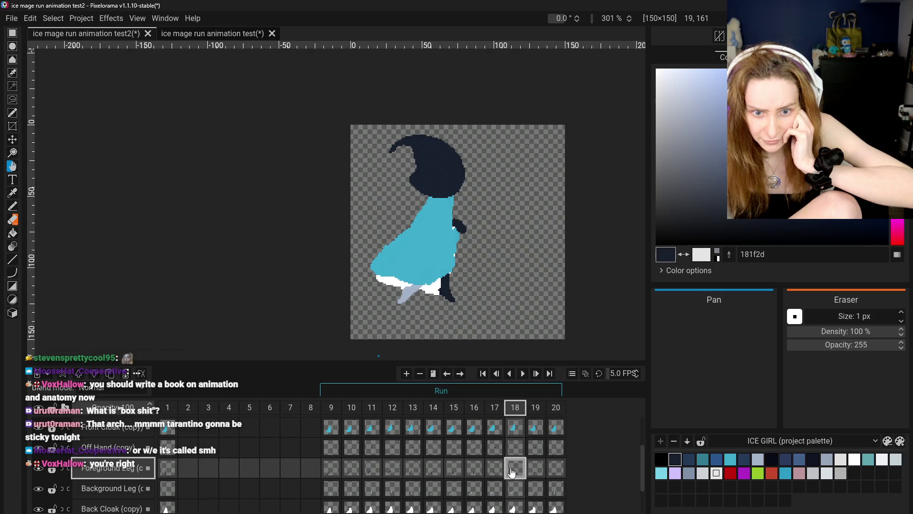
{"action": "left_click", "coordinate": [538, 472]}
{"action": "left_click", "coordinate": [554, 471]}
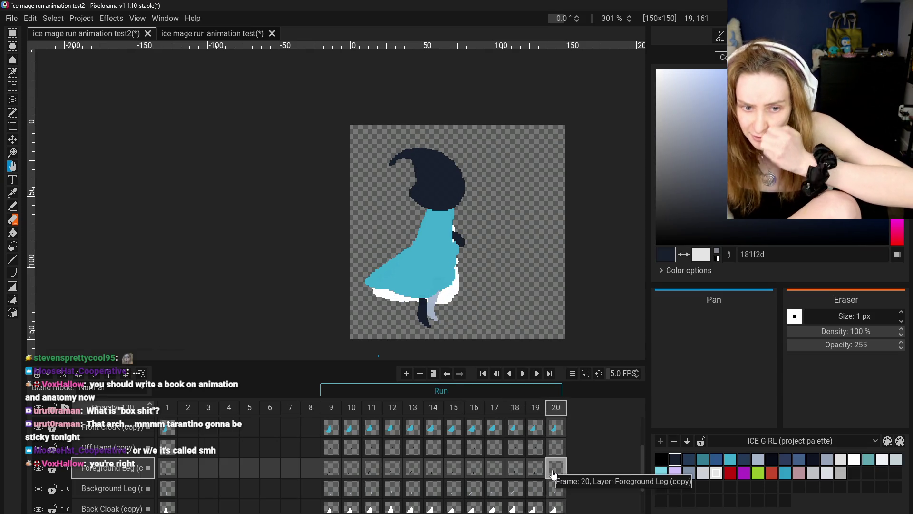
Step: Review frames 9 to 20 a second time, one frame at a time
{"action": "left_click", "coordinate": [331, 471]}
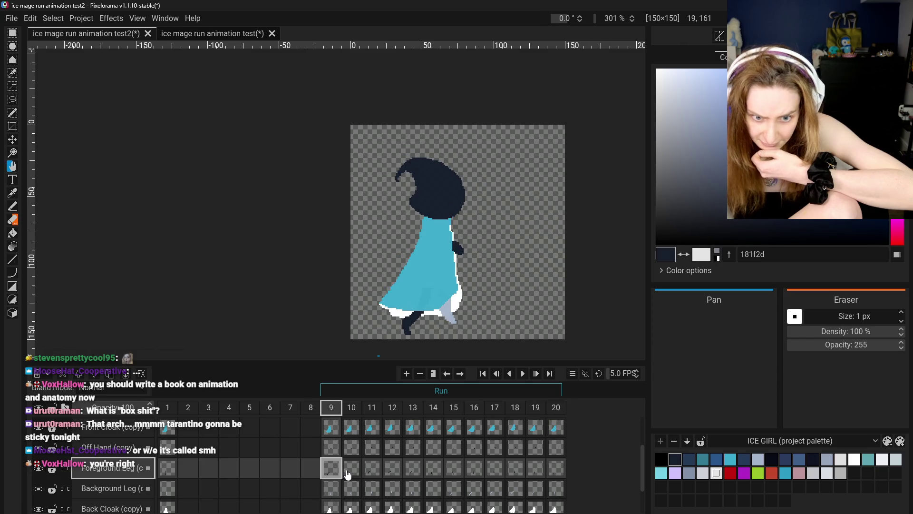
{"action": "left_click", "coordinate": [352, 471]}
{"action": "left_click", "coordinate": [372, 472]}
{"action": "left_click", "coordinate": [393, 472]}
{"action": "left_click", "coordinate": [413, 473]}
{"action": "left_click", "coordinate": [433, 474]}
{"action": "left_click", "coordinate": [451, 476]}
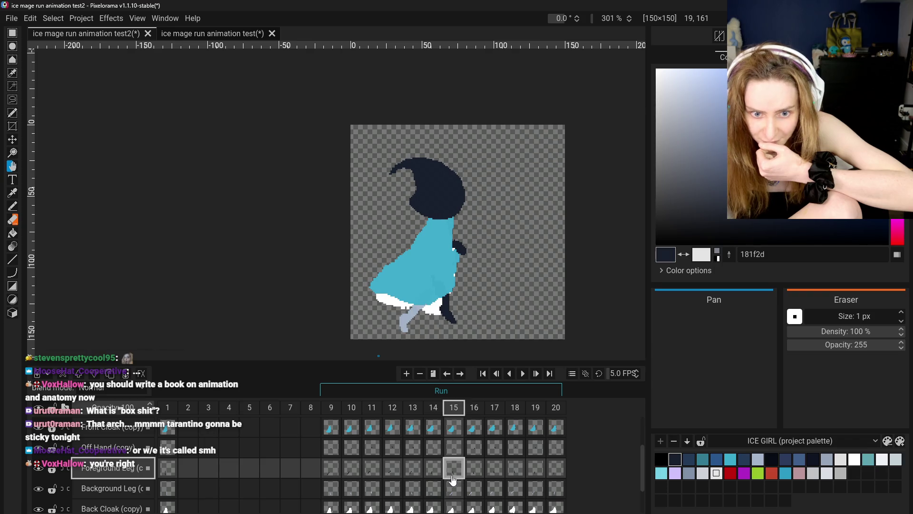
{"action": "left_click", "coordinate": [474, 477]}
{"action": "left_click", "coordinate": [495, 473]}
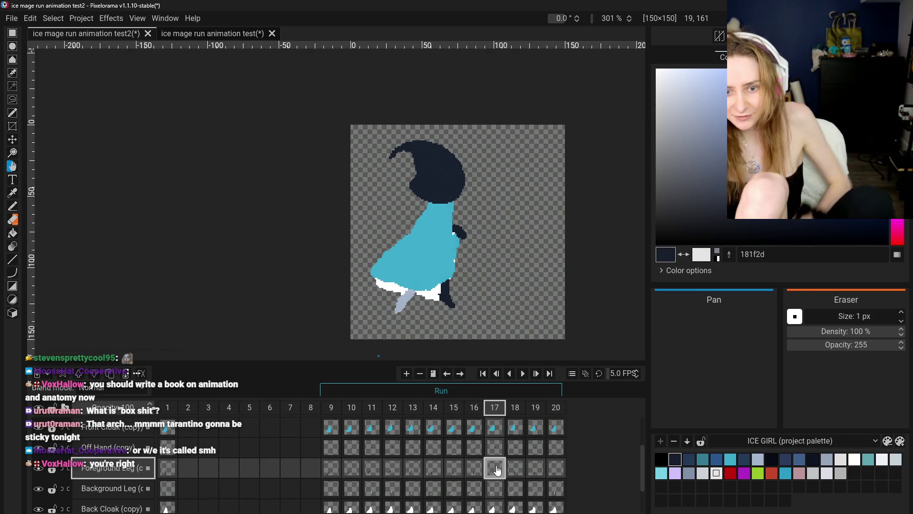
{"action": "left_click", "coordinate": [515, 470]}
{"action": "left_click", "coordinate": [536, 470]}
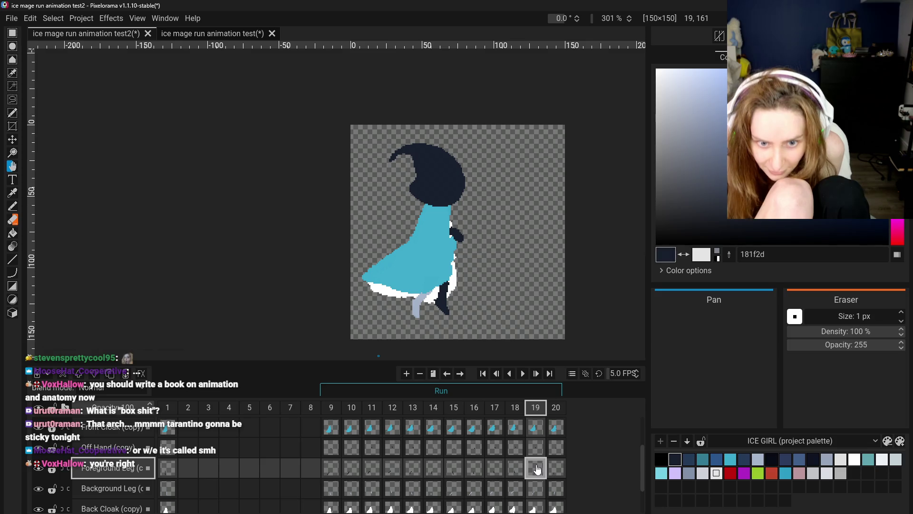
{"action": "left_click", "coordinate": [549, 471]}
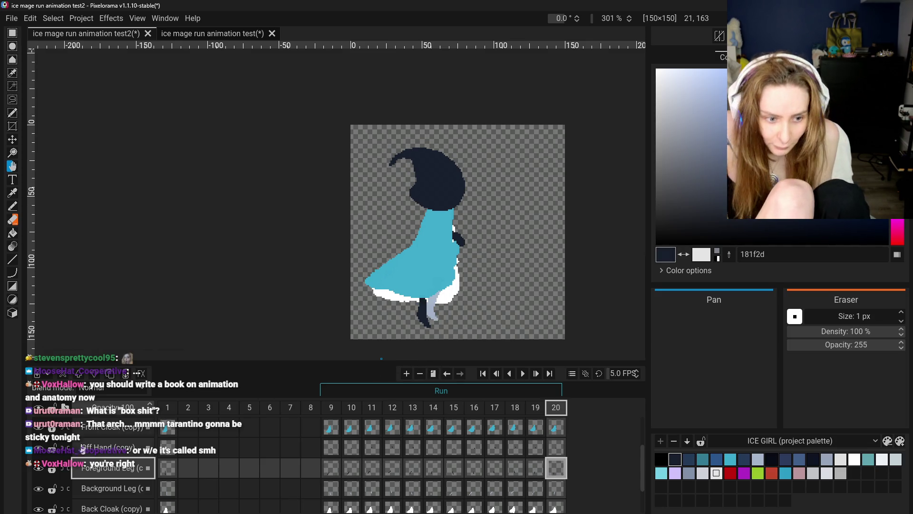
Step: Hide the Background Leg layer, play the run cycle, and pause at frame 14
{"action": "scroll", "coordinate": [48, 471], "scroll_direction": "down", "scroll_amount": 1}
{"action": "scroll", "coordinate": [50, 469], "scroll_direction": "up", "scroll_amount": 1}
{"action": "scroll", "coordinate": [52, 464], "scroll_direction": "up", "scroll_amount": 1}
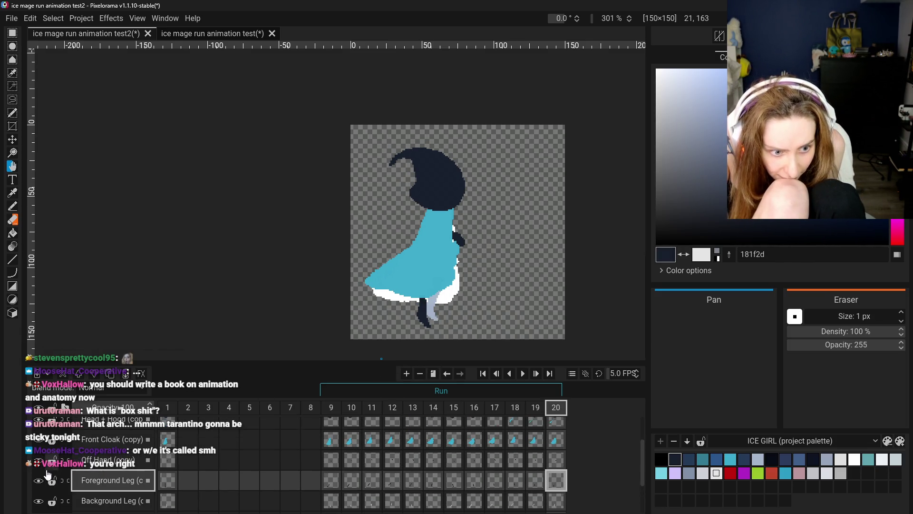
{"action": "scroll", "coordinate": [55, 459], "scroll_direction": "up", "scroll_amount": 1}
{"action": "scroll", "coordinate": [49, 470], "scroll_direction": "down", "scroll_amount": 3}
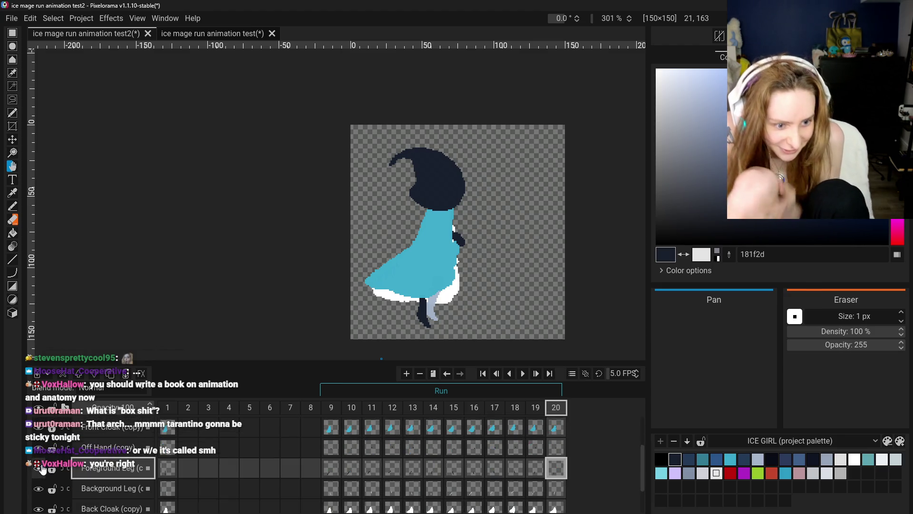
{"action": "left_click", "coordinate": [43, 486]}
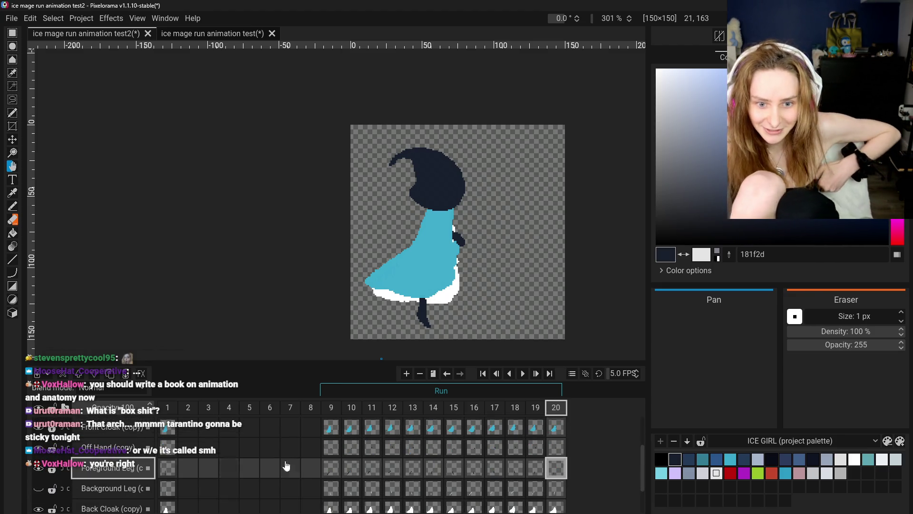
{"action": "left_click", "coordinate": [522, 373]}
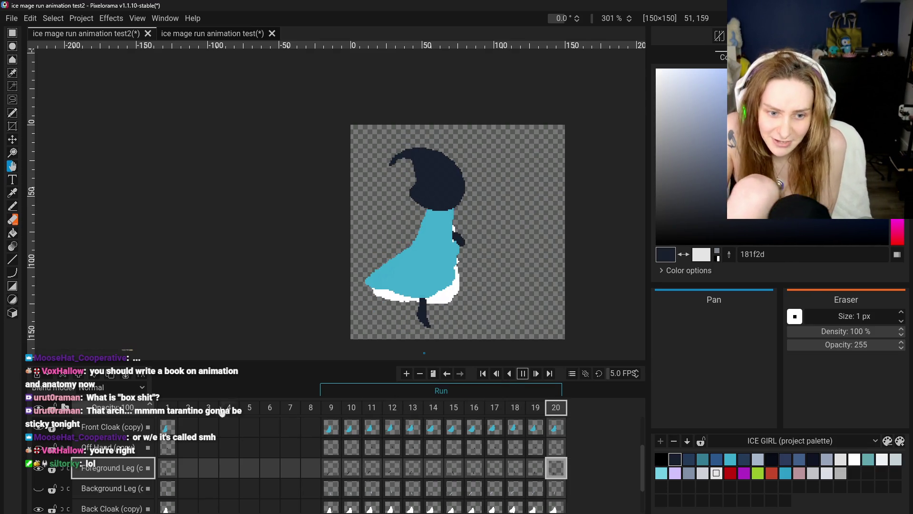
{"action": "left_click", "coordinate": [524, 375]}
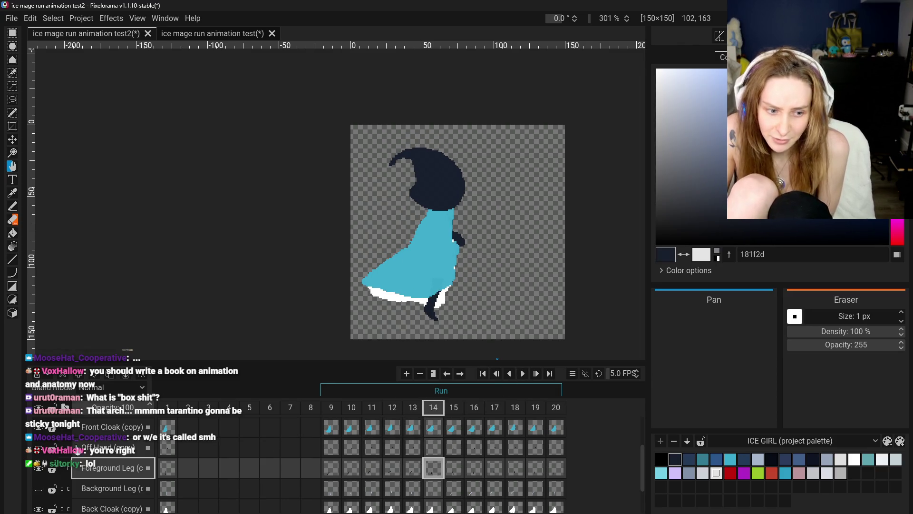
Step: Flip between frames 13–18 to compare the foreground leg poses
{"action": "key", "text": "ctrl+Right"}
{"action": "key", "text": "ctrl+Right"}
{"action": "key", "text": "ctrl+Right"}
{"action": "key", "text": "ctrl+Right"}
{"action": "left_click", "coordinate": [491, 472]}
{"action": "left_click", "coordinate": [476, 474]}
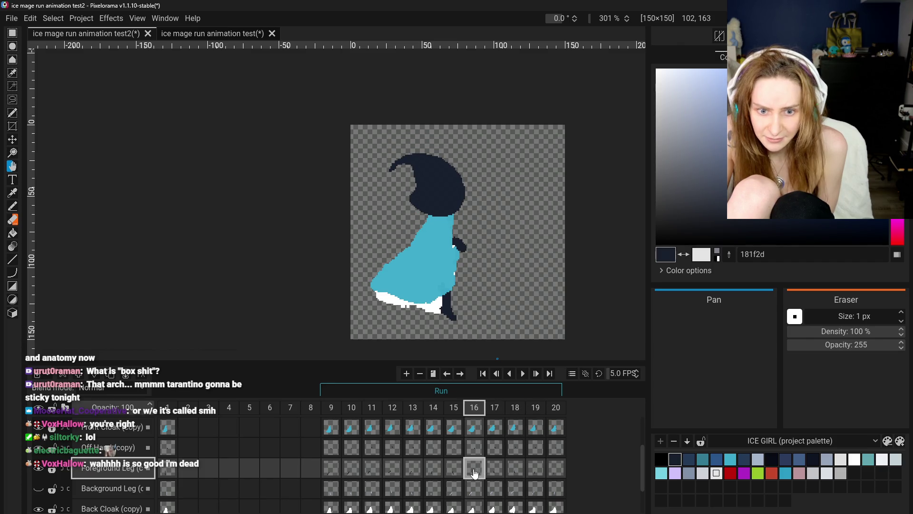
{"action": "left_click", "coordinate": [454, 471]}
{"action": "left_click", "coordinate": [433, 471]}
{"action": "left_click", "coordinate": [454, 472]}
{"action": "left_click", "coordinate": [433, 471]}
{"action": "left_click", "coordinate": [413, 471]}
{"action": "left_click", "coordinate": [434, 472]}
{"action": "left_click", "coordinate": [454, 471]}
{"action": "left_click", "coordinate": [433, 471]}
{"action": "left_click", "coordinate": [457, 473]}
{"action": "left_click", "coordinate": [476, 473]}
{"action": "left_click", "coordinate": [454, 472]}
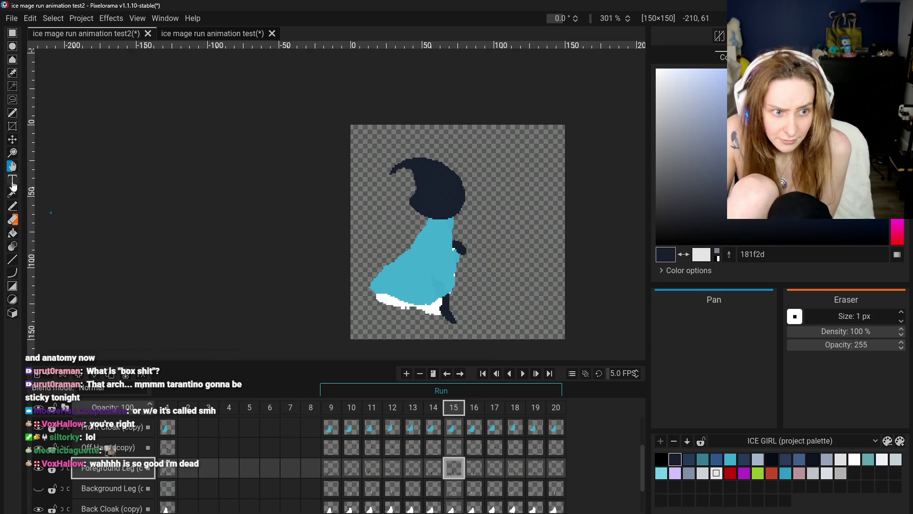
Step: Drag frame 15's foreground leg into place, undoing a stray move, and shift frame 16's leg up slightly
{"action": "left_click_drag", "start_coordinate": [402, 268], "coordinate": [438, 294]}
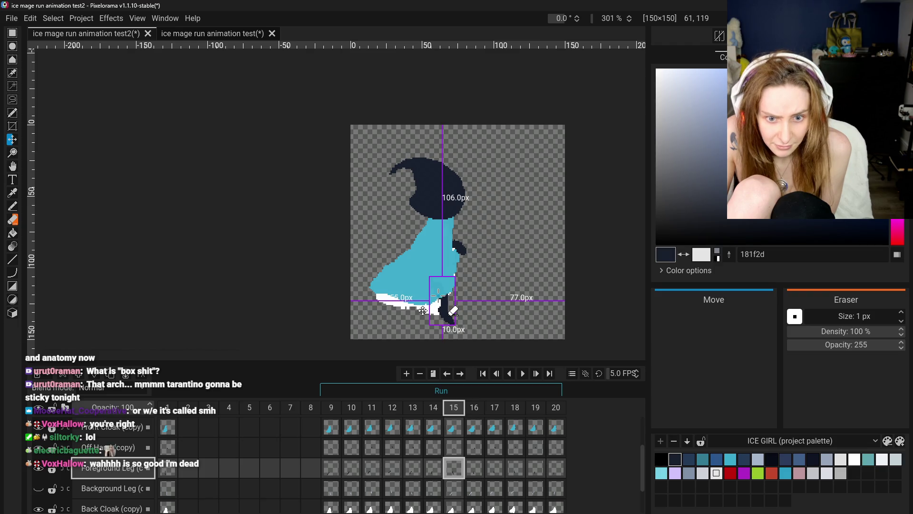
{"action": "key", "text": "ctrl+z"}
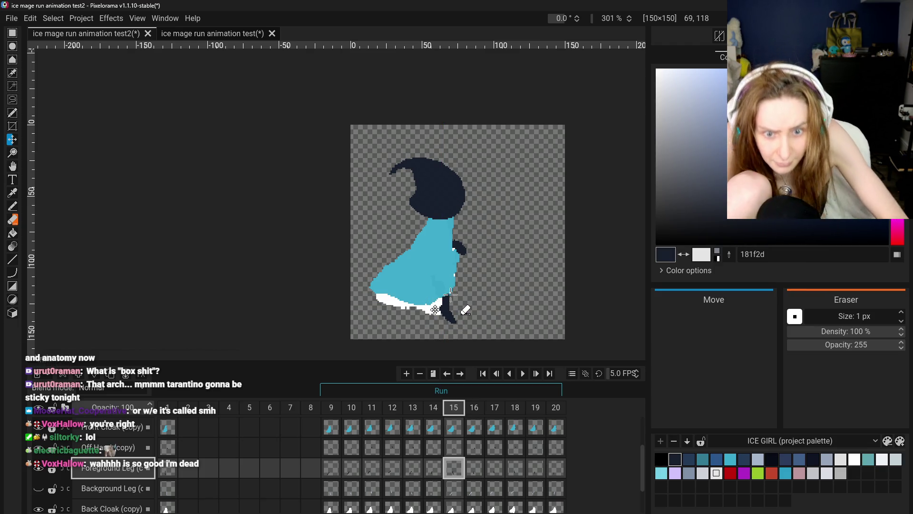
{"action": "left_click_drag", "start_coordinate": [438, 293], "coordinate": [450, 295]}
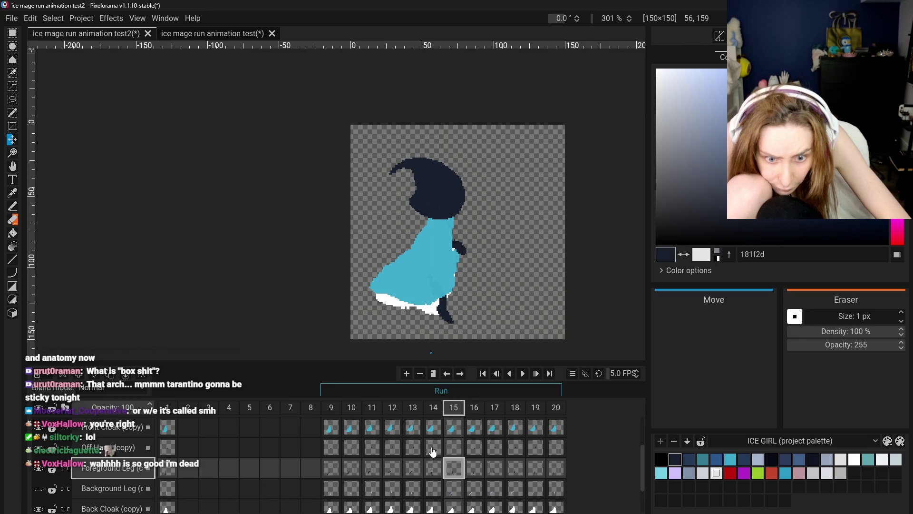
{"action": "left_click", "coordinate": [408, 470]}
{"action": "left_click", "coordinate": [429, 471]}
{"action": "left_click", "coordinate": [453, 468]}
{"action": "left_click", "coordinate": [470, 473]}
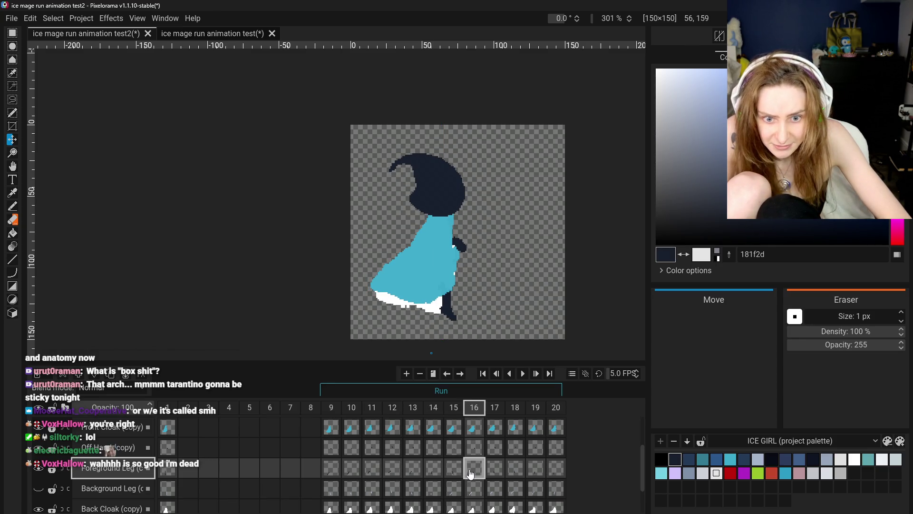
{"action": "left_click_drag", "start_coordinate": [464, 325], "coordinate": [464, 322]}
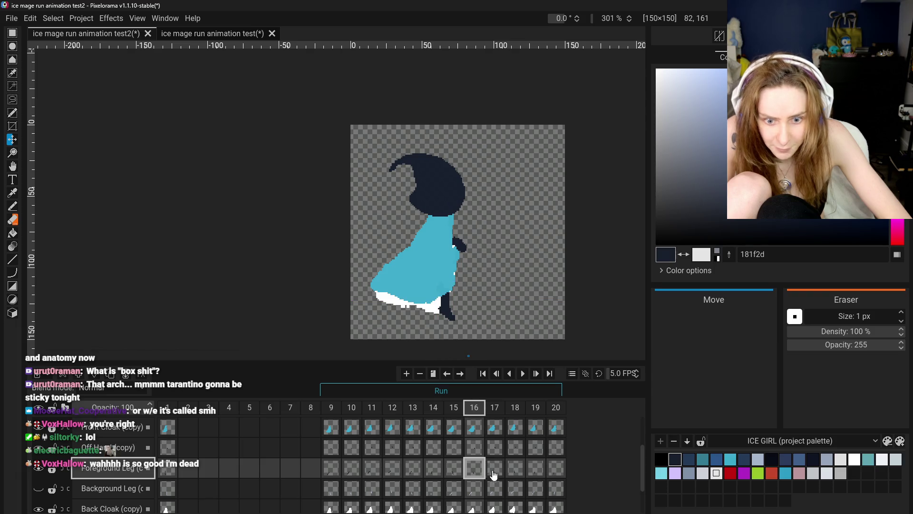
Step: Check frames 17–19 and start the run cycle animation playing
{"action": "left_click", "coordinate": [493, 470]}
{"action": "left_click", "coordinate": [516, 468]}
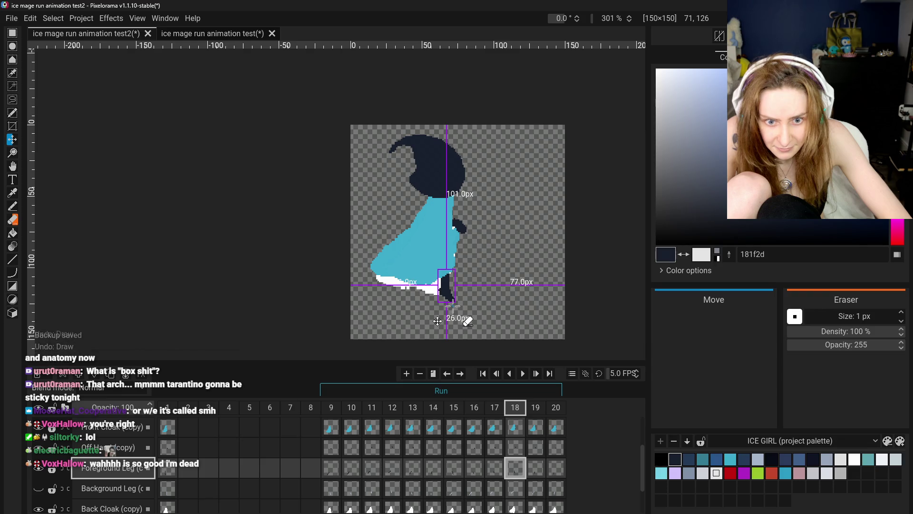
{"action": "left_click", "coordinate": [535, 471]}
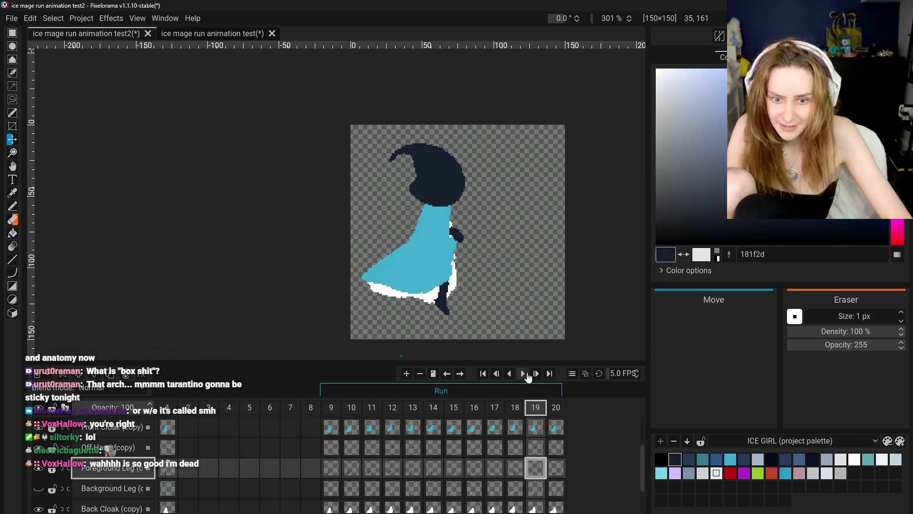
{"action": "left_click", "coordinate": [524, 373]}
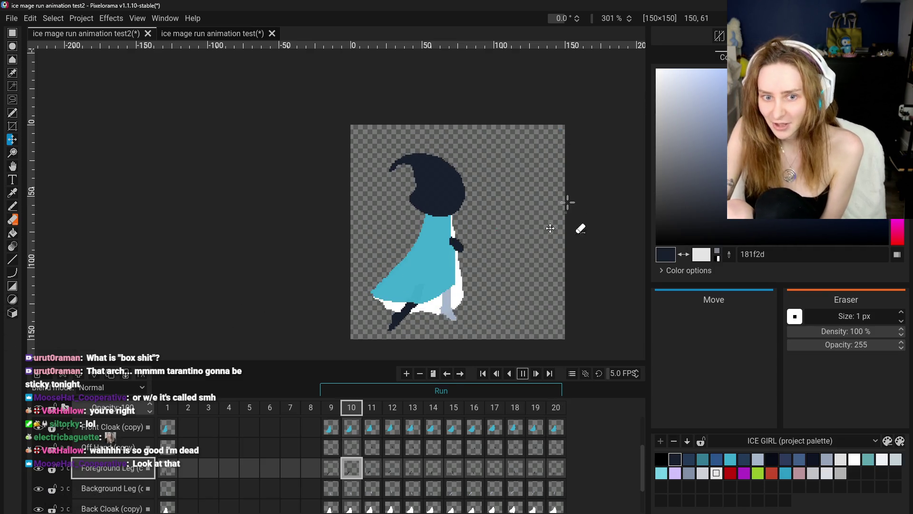
{"action": "scroll", "coordinate": [90, 462], "scroll_direction": "up", "scroll_amount": 2}
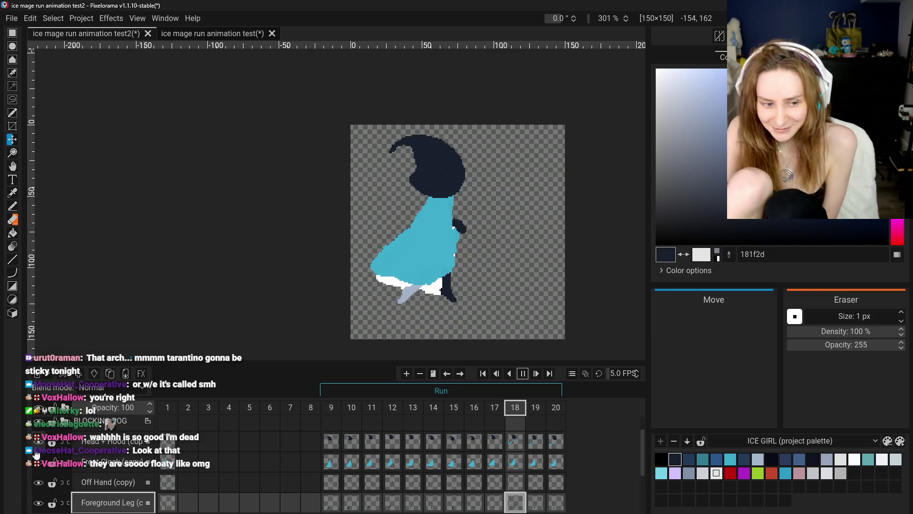
Step: Stop the animation playback and check the foreground leg on run frames 18, 17 and 9
{"action": "scroll", "coordinate": [37, 452], "scroll_direction": "down", "scroll_amount": 2}
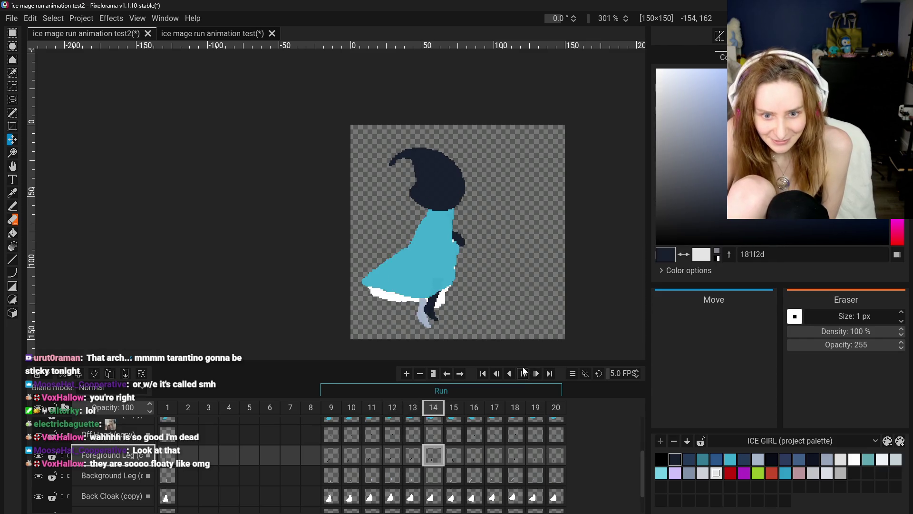
{"action": "left_click", "coordinate": [522, 373]}
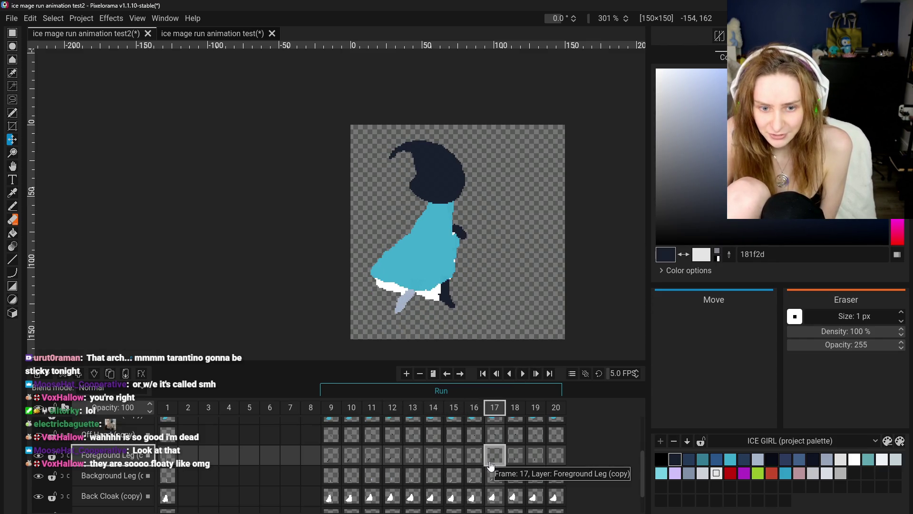
{"action": "left_click", "coordinate": [515, 461]}
{"action": "left_click", "coordinate": [495, 459]}
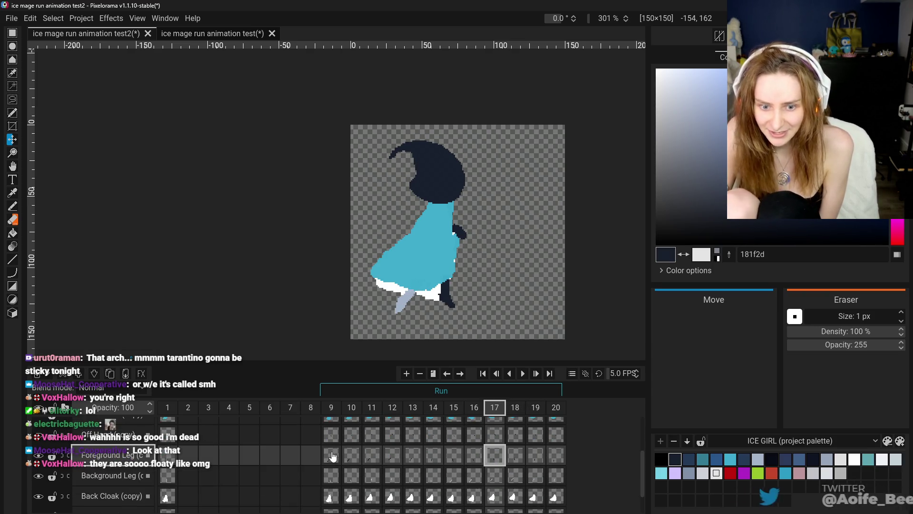
{"action": "left_click", "coordinate": [328, 454]}
{"action": "left_click", "coordinate": [497, 457]}
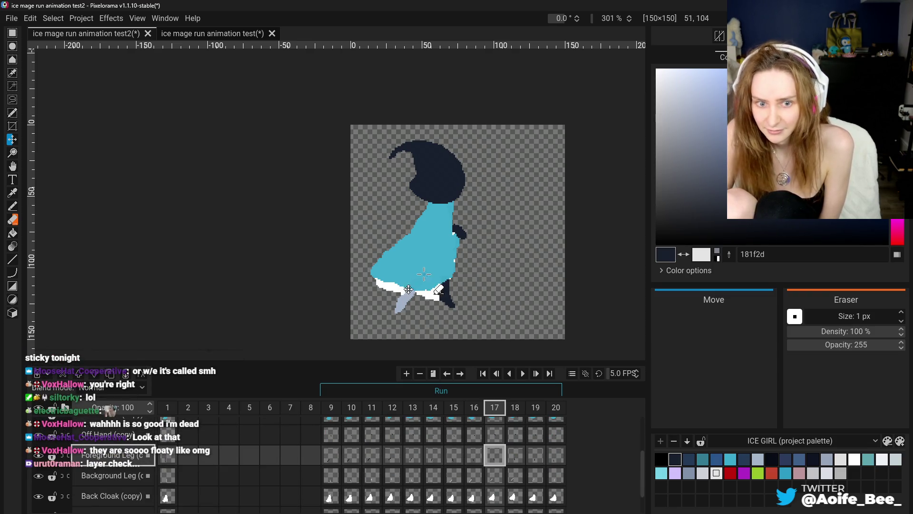
Step: Hide the Front Cloak, Head + Hood and Back Cloak layers
{"action": "scroll", "coordinate": [507, 474], "scroll_direction": "up", "scroll_amount": 1}
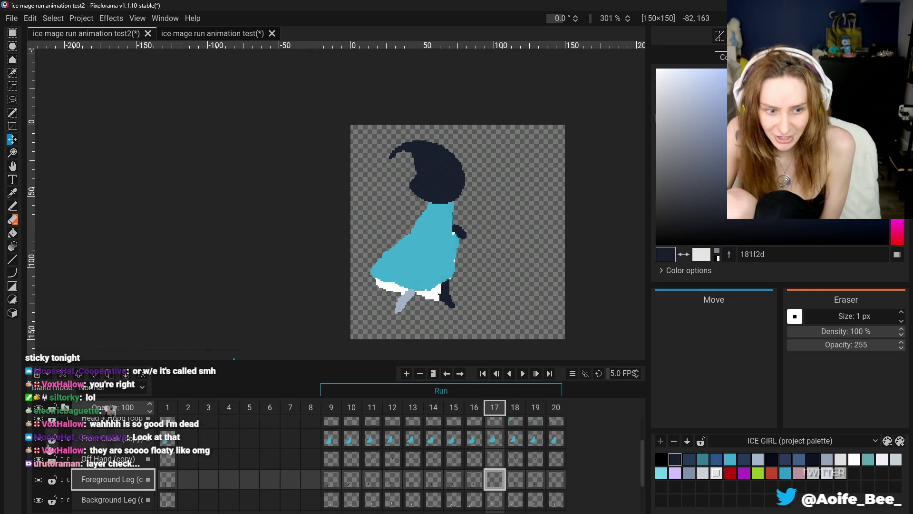
{"action": "scroll", "coordinate": [39, 465], "scroll_direction": "up", "scroll_amount": 1}
{"action": "left_click", "coordinate": [39, 461]}
{"action": "scroll", "coordinate": [39, 461], "scroll_direction": "up", "scroll_amount": 2}
{"action": "left_click", "coordinate": [38, 467]}
{"action": "scroll", "coordinate": [39, 470], "scroll_direction": "down", "scroll_amount": 3}
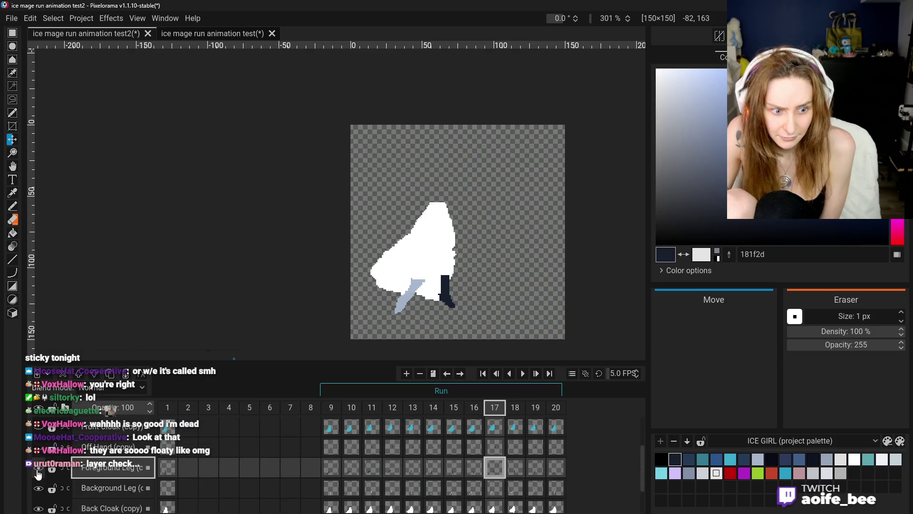
{"action": "scroll", "coordinate": [39, 494], "scroll_direction": "down", "scroll_amount": 1}
{"action": "left_click", "coordinate": [38, 489]}
{"action": "scroll", "coordinate": [39, 456], "scroll_direction": "down", "scroll_amount": 1}
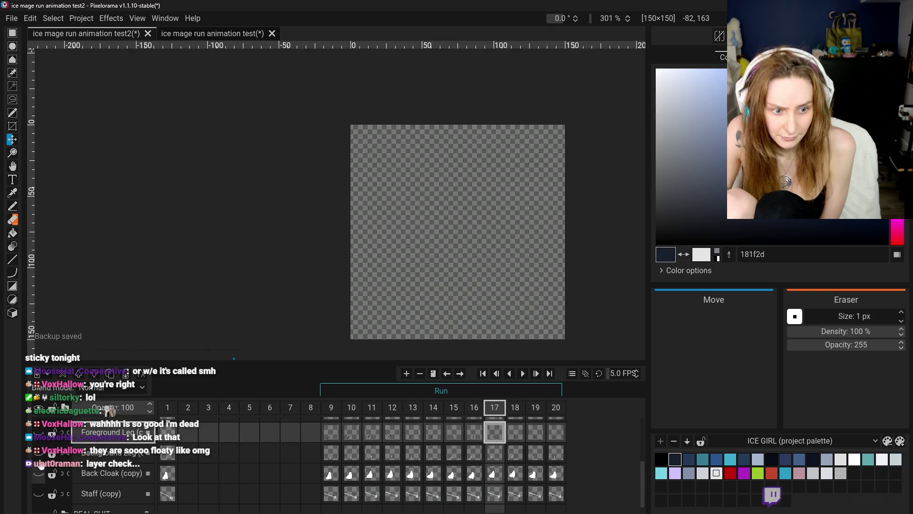
Step: Step through run frames 9 to 20 with only the legs visible
{"action": "left_click", "coordinate": [332, 409]}
{"action": "left_click", "coordinate": [352, 408]}
{"action": "left_click", "coordinate": [372, 408]}
{"action": "left_click", "coordinate": [392, 408]}
{"action": "left_click", "coordinate": [412, 408]}
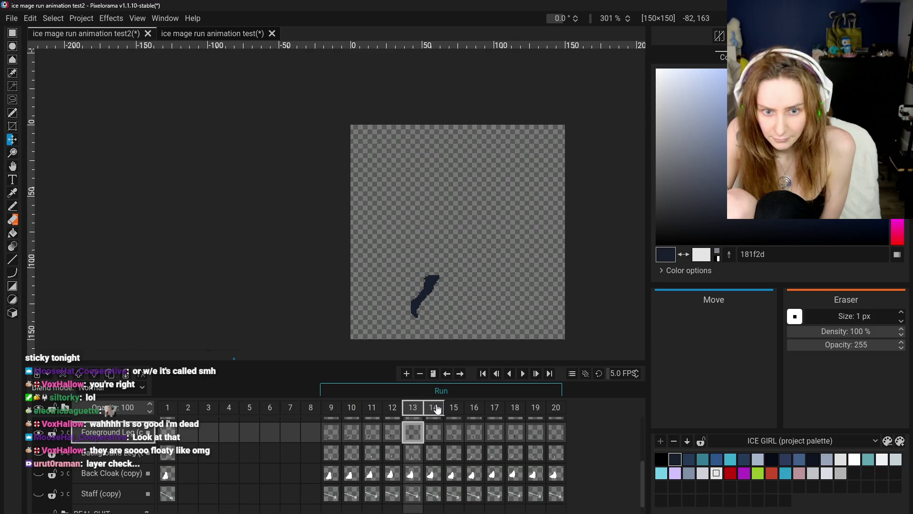
{"action": "left_click", "coordinate": [433, 408]}
{"action": "left_click", "coordinate": [454, 407]}
{"action": "left_click", "coordinate": [474, 408]}
{"action": "left_click", "coordinate": [491, 408]}
{"action": "left_click", "coordinate": [515, 407]}
{"action": "left_click", "coordinate": [535, 408]}
{"action": "left_click", "coordinate": [556, 408]}
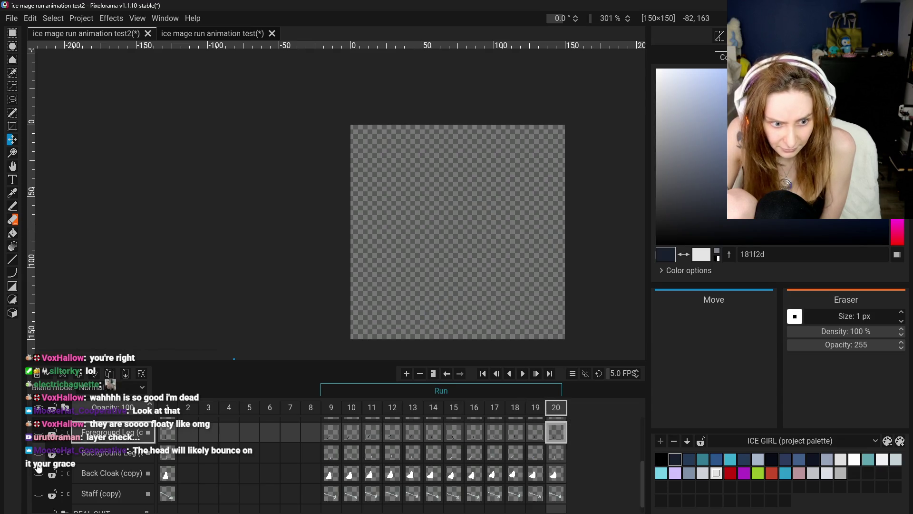
Step: Run through frames 9–20 a second time to review the leg motion
{"action": "left_click", "coordinate": [331, 409]}
{"action": "left_click", "coordinate": [352, 408]}
{"action": "left_click", "coordinate": [372, 408]}
{"action": "left_click", "coordinate": [391, 410]}
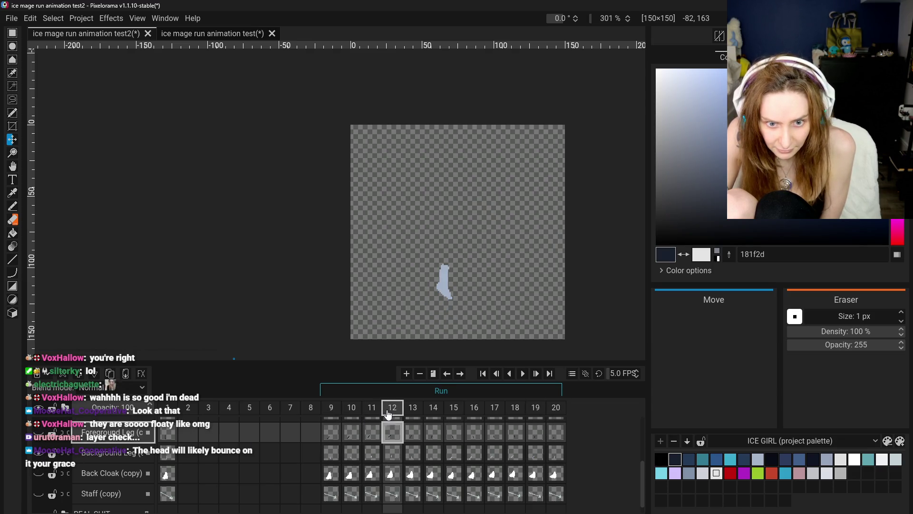
{"action": "left_click", "coordinate": [413, 409]}
{"action": "left_click", "coordinate": [433, 408]}
{"action": "left_click", "coordinate": [453, 408]}
{"action": "left_click", "coordinate": [474, 408]}
{"action": "left_click", "coordinate": [494, 408]}
{"action": "left_click", "coordinate": [515, 408]}
{"action": "left_click", "coordinate": [535, 408]}
{"action": "left_click", "coordinate": [555, 408]}
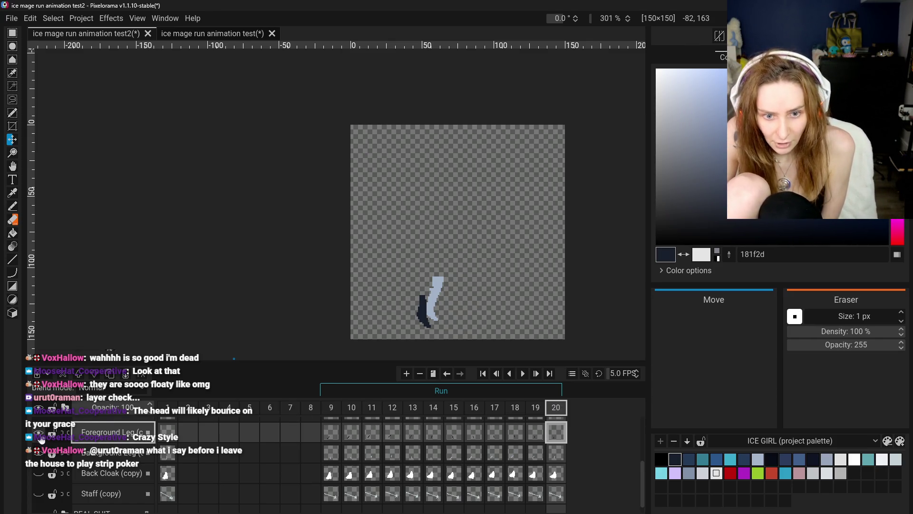
Step: Step from frame 9 to 17 again, then compare the legs on frames 9 and 10
{"action": "left_click", "coordinate": [329, 409]}
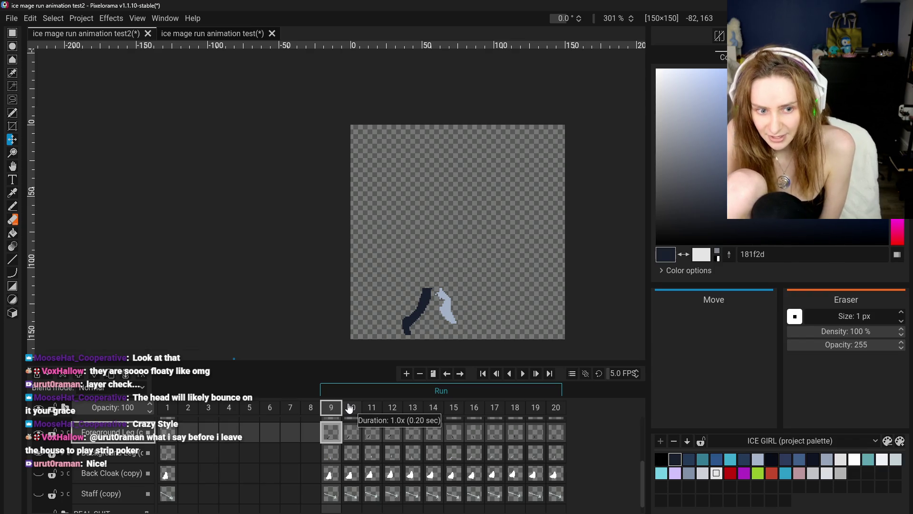
{"action": "left_click", "coordinate": [350, 409]}
{"action": "left_click", "coordinate": [381, 408]}
{"action": "left_click", "coordinate": [399, 408]}
{"action": "left_click", "coordinate": [419, 408]}
{"action": "left_click", "coordinate": [440, 408]}
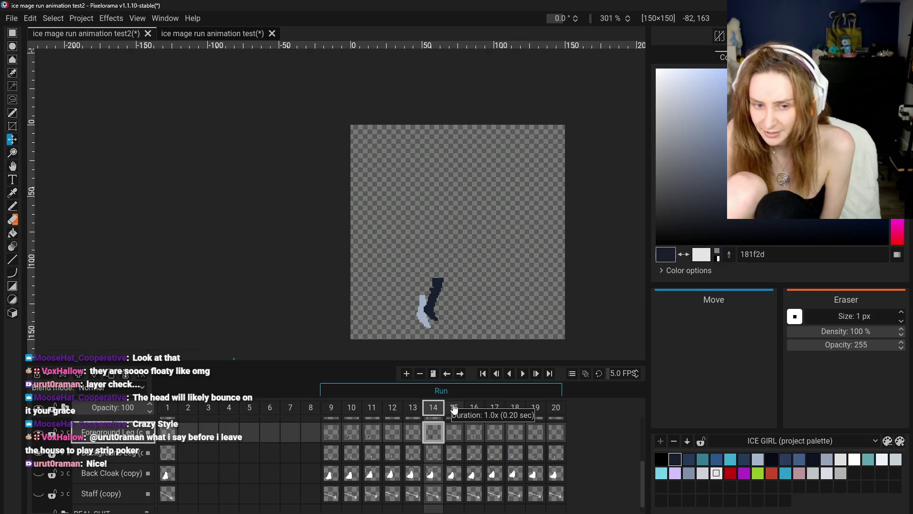
{"action": "left_click", "coordinate": [453, 408]}
{"action": "left_click", "coordinate": [473, 408]}
{"action": "left_click", "coordinate": [494, 408]}
{"action": "left_click", "coordinate": [453, 408]}
{"action": "left_click", "coordinate": [331, 408]}
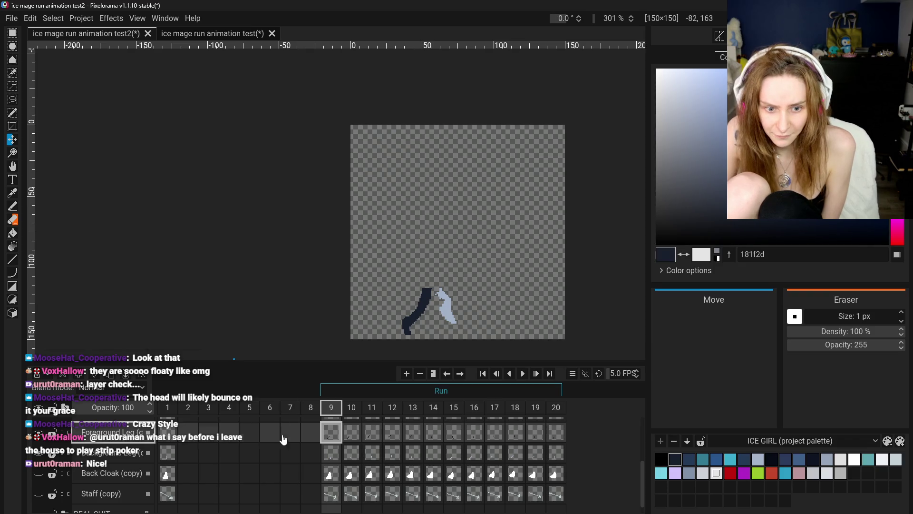
{"action": "left_click", "coordinate": [354, 410]}
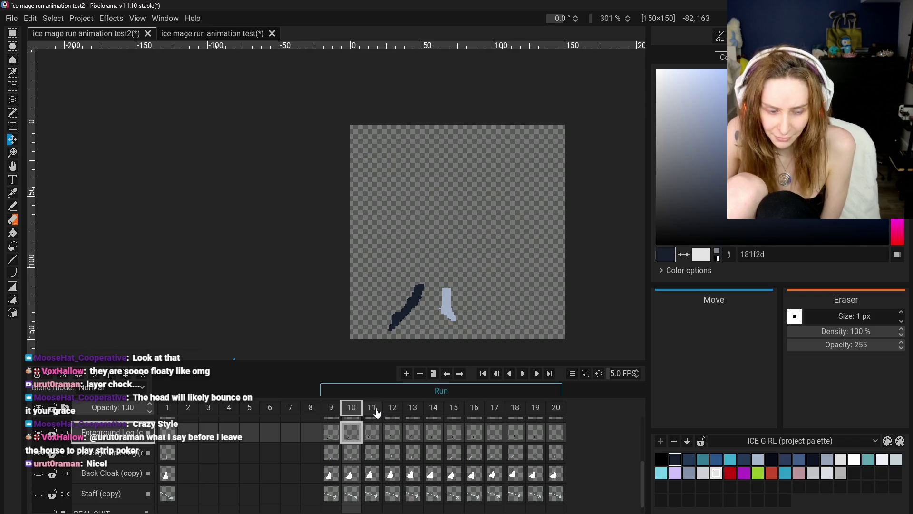
{"action": "left_click", "coordinate": [333, 410]}
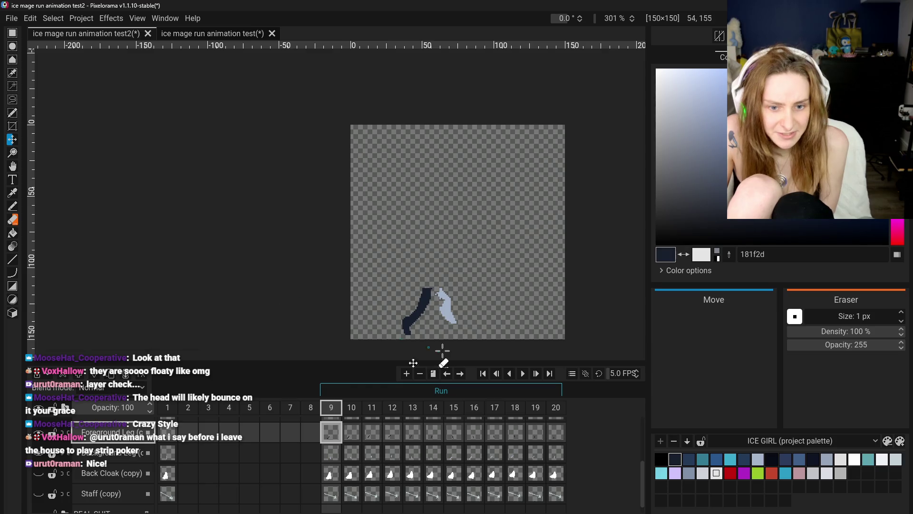
Step: Compare the Background Leg on frame 15 with the leg poses on frames 9–11
{"action": "scroll", "coordinate": [427, 349], "scroll_direction": "up", "scroll_amount": 3}
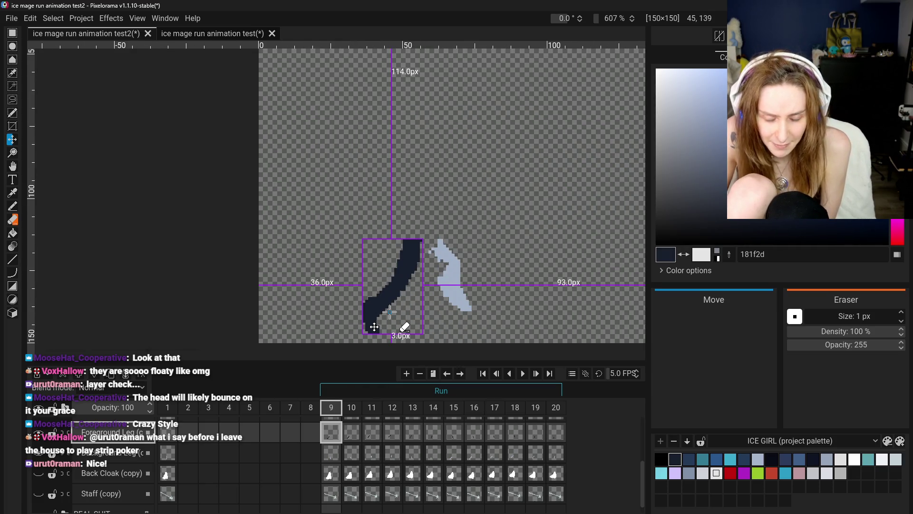
{"action": "left_click_drag", "start_coordinate": [374, 327], "coordinate": [375, 328]}
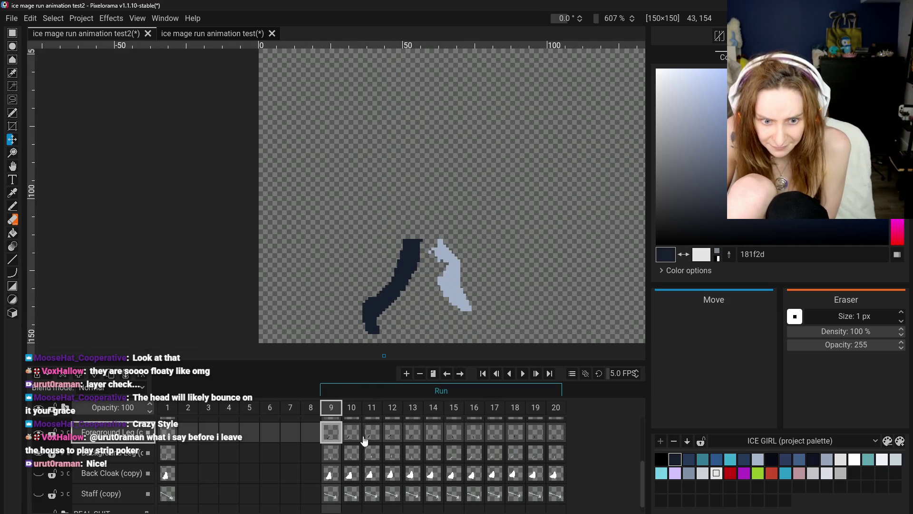
{"action": "left_click", "coordinate": [445, 457]}
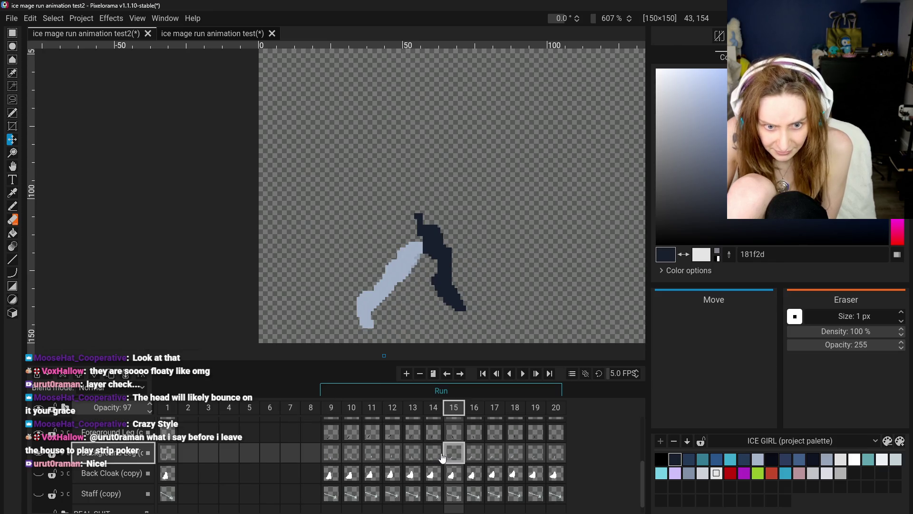
{"action": "left_click", "coordinate": [337, 430]}
{"action": "left_click", "coordinate": [452, 454]}
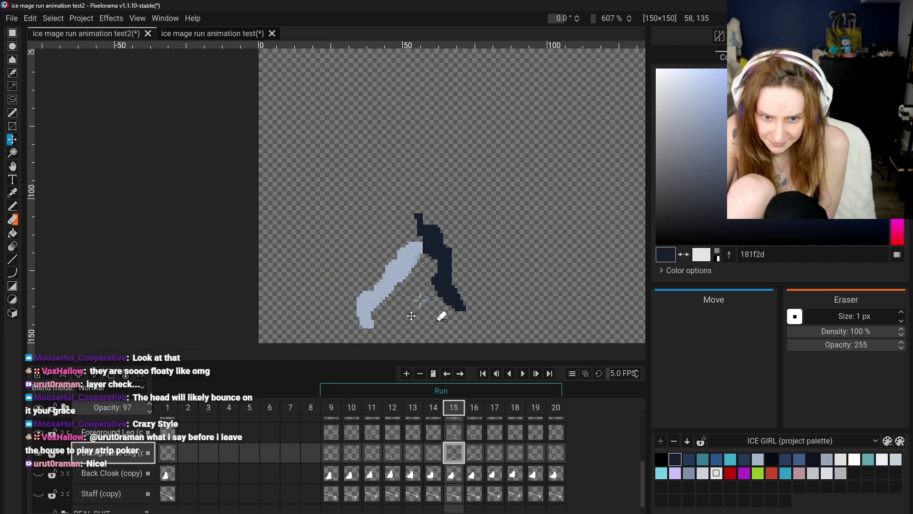
{"action": "left_click", "coordinate": [335, 435]}
{"action": "left_click", "coordinate": [460, 458]}
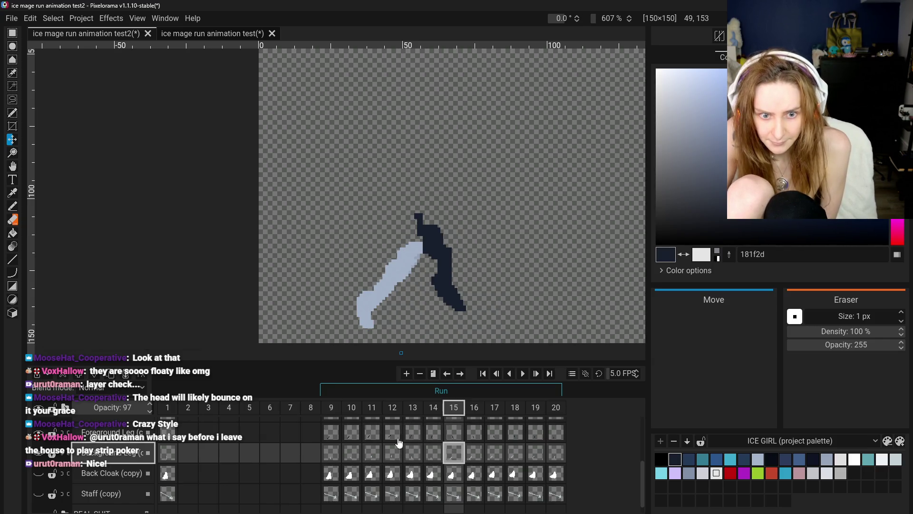
{"action": "left_click", "coordinate": [359, 436]}
{"action": "left_click", "coordinate": [333, 434]}
{"action": "left_click", "coordinate": [371, 434]}
{"action": "left_click", "coordinate": [336, 434]}
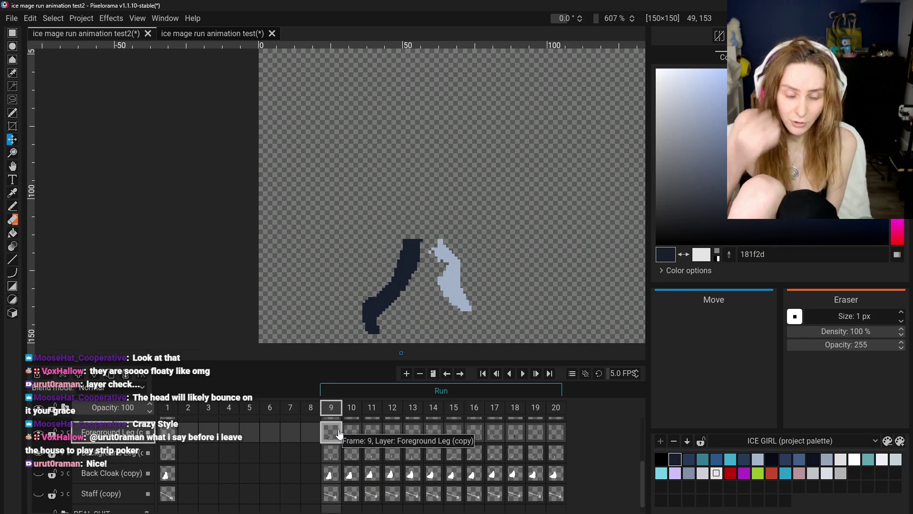
Step: Select all and shift the frame 15 background leg 2 px left
{"action": "key", "text": "ctrl+a"}
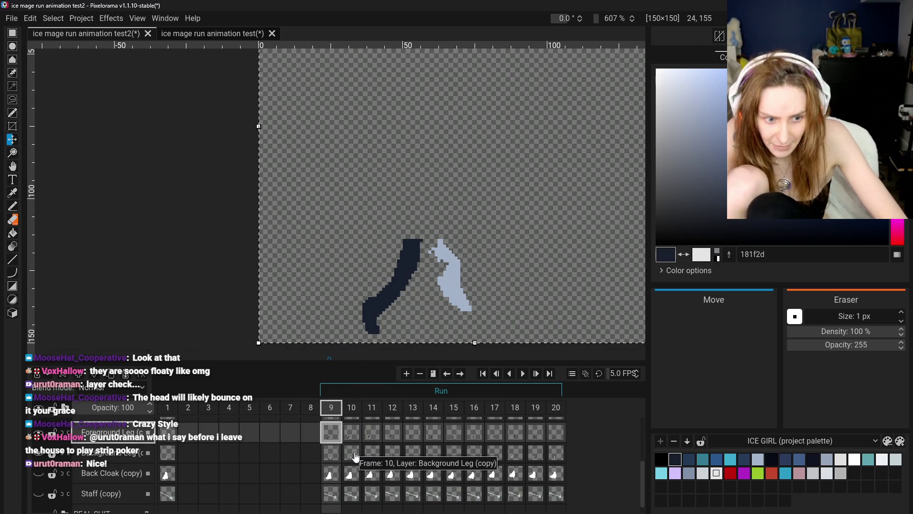
{"action": "left_click", "coordinate": [418, 438]}
{"action": "left_click", "coordinate": [438, 460]}
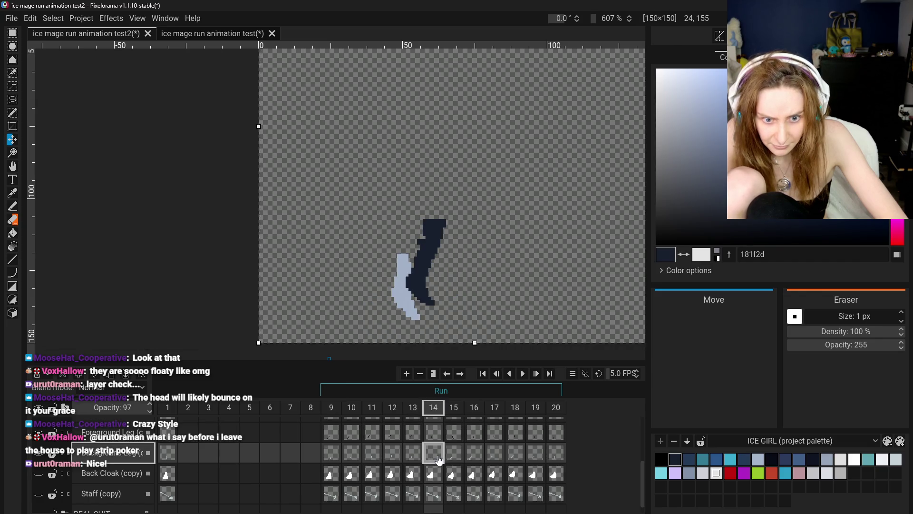
{"action": "left_click", "coordinate": [461, 459]}
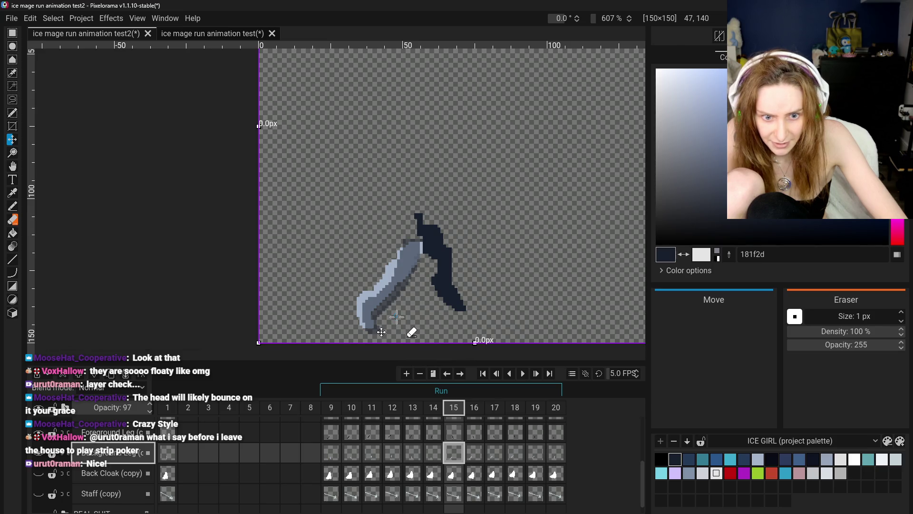
{"action": "left_click_drag", "start_coordinate": [380, 317], "coordinate": [374, 316]}
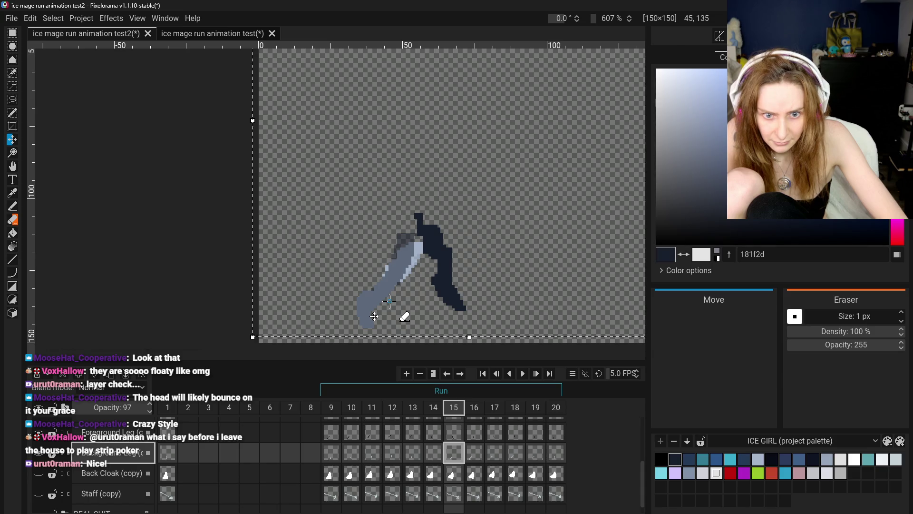
{"action": "key", "text": "Return"}
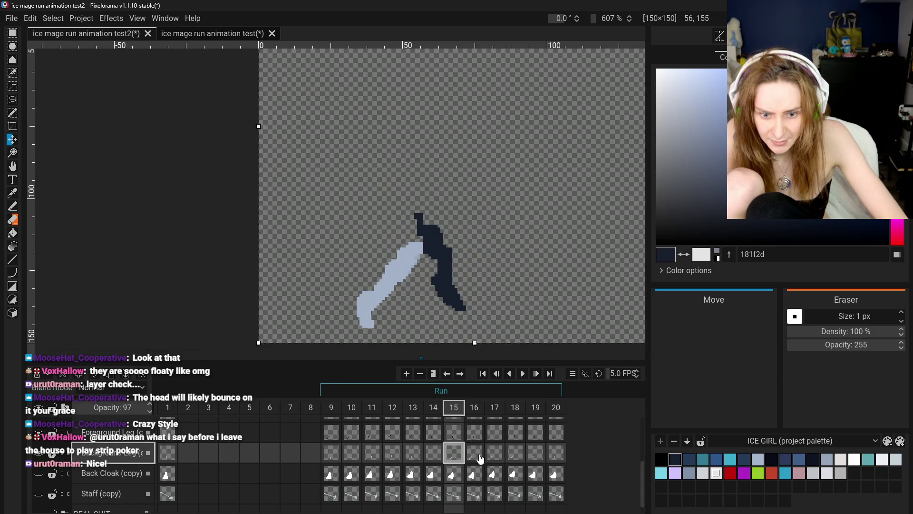
Step: Move the frame 16 background leg 4 px left, undoing a stray up-left move
{"action": "left_click", "coordinate": [333, 435]}
{"action": "left_click", "coordinate": [352, 433]}
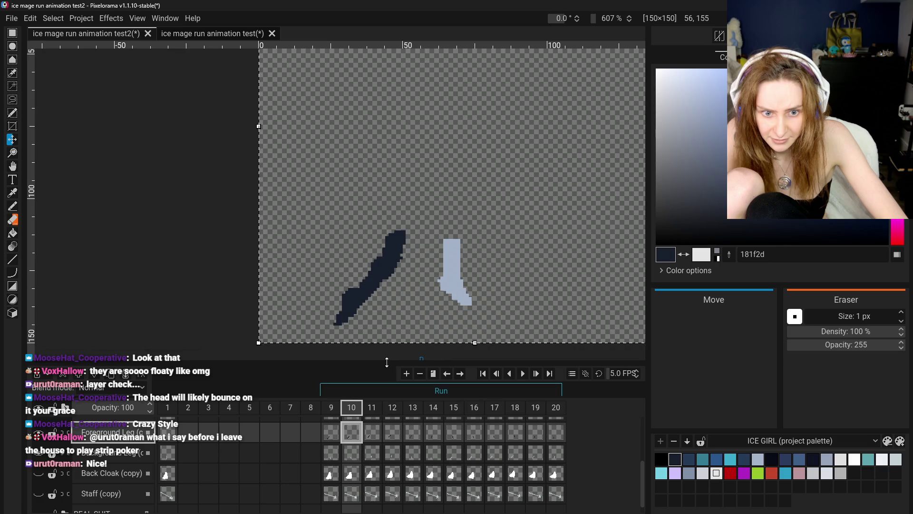
{"action": "left_click", "coordinate": [455, 454]}
{"action": "left_click", "coordinate": [474, 452]}
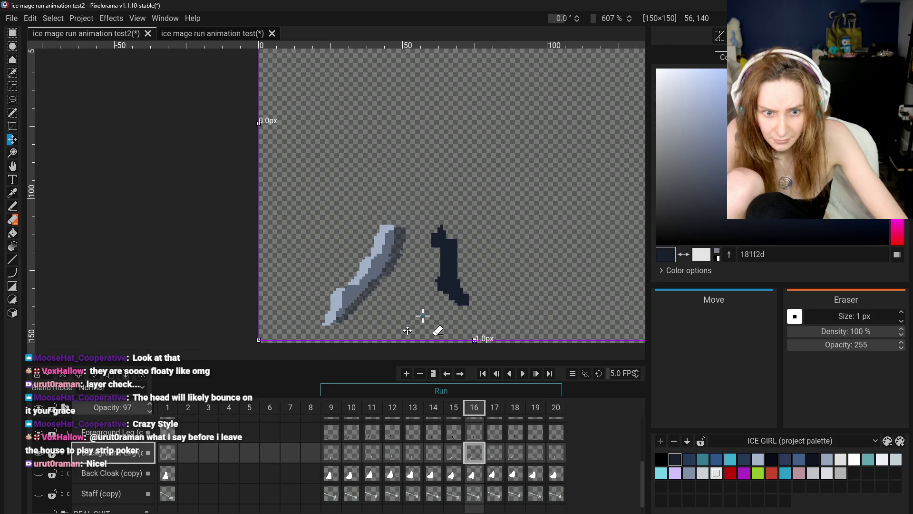
{"action": "left_click_drag", "start_coordinate": [407, 329], "coordinate": [401, 323]}
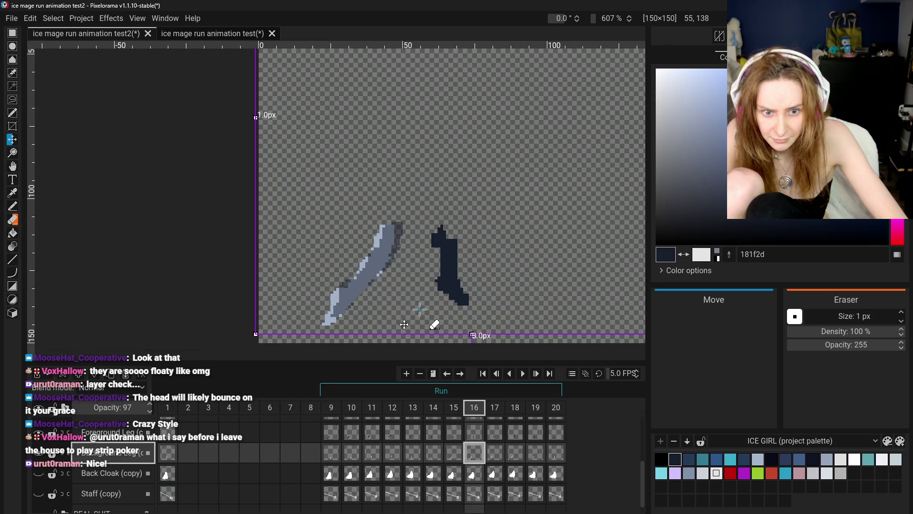
{"action": "key", "text": "ctrl+z"}
{"action": "key", "text": "ctrl+z"}
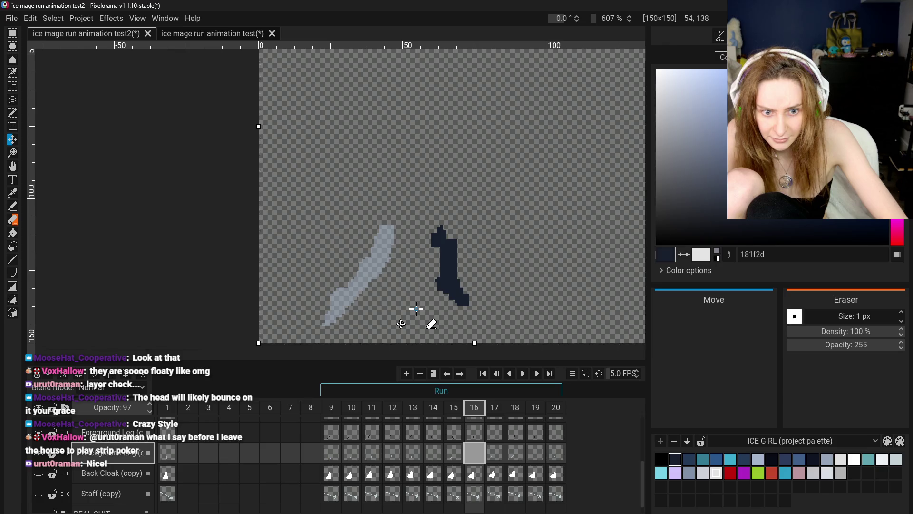
{"action": "key", "text": "ctrl+z"}
{"action": "left_click_drag", "start_coordinate": [415, 309], "coordinate": [404, 306]}
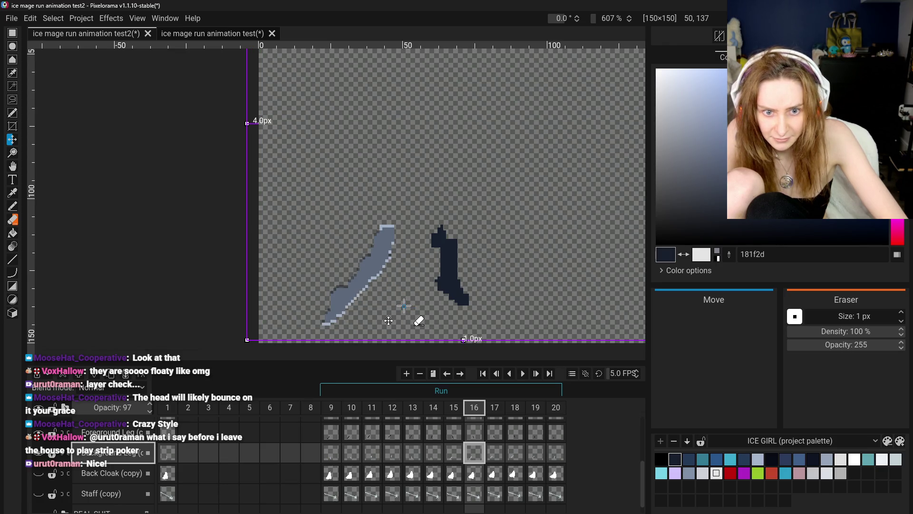
{"action": "left_click", "coordinate": [332, 453]}
Step: Step through run frames 9–16 to check the shifted background leg motion
{"action": "left_click", "coordinate": [358, 455]}
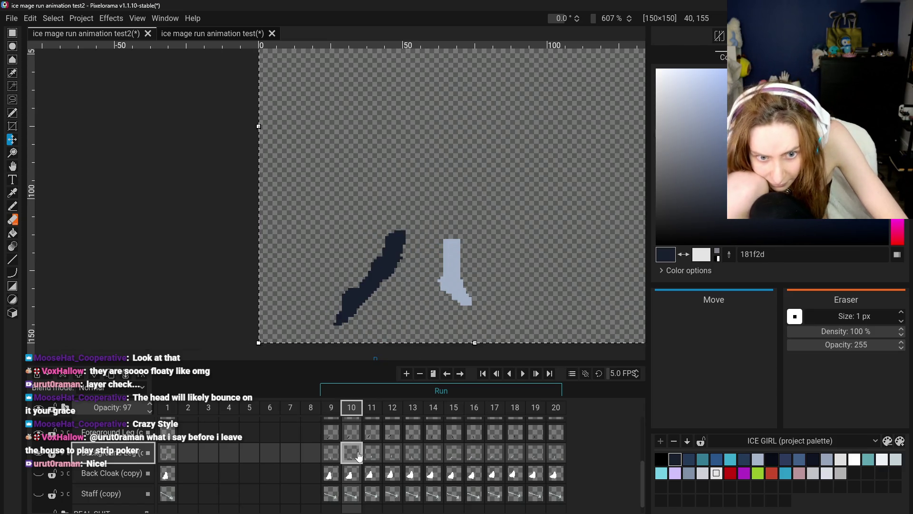
{"action": "left_click", "coordinate": [371, 454]}
{"action": "left_click", "coordinate": [392, 454]}
{"action": "left_click", "coordinate": [413, 454]}
{"action": "left_click", "coordinate": [434, 454]}
{"action": "left_click", "coordinate": [454, 454]}
{"action": "left_click", "coordinate": [478, 454]}
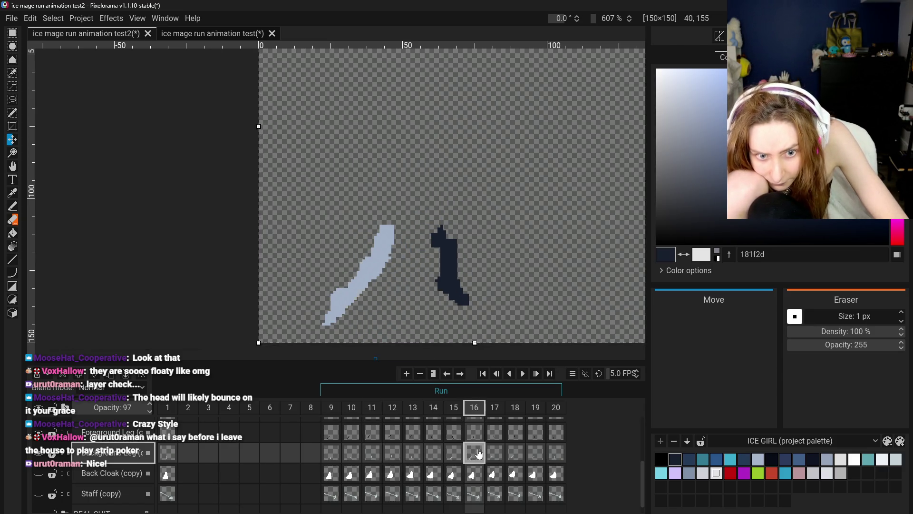
{"action": "left_click", "coordinate": [331, 453]}
{"action": "left_click", "coordinate": [357, 455]}
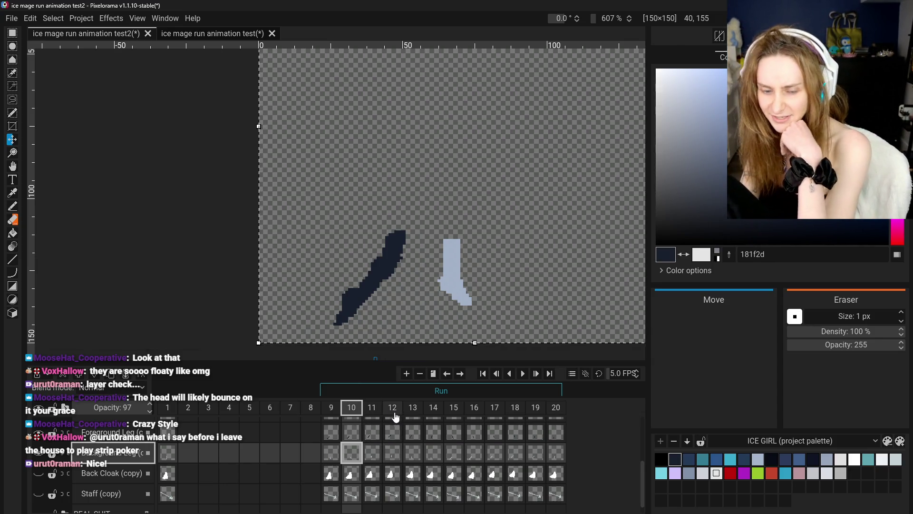
{"action": "left_click", "coordinate": [431, 457]}
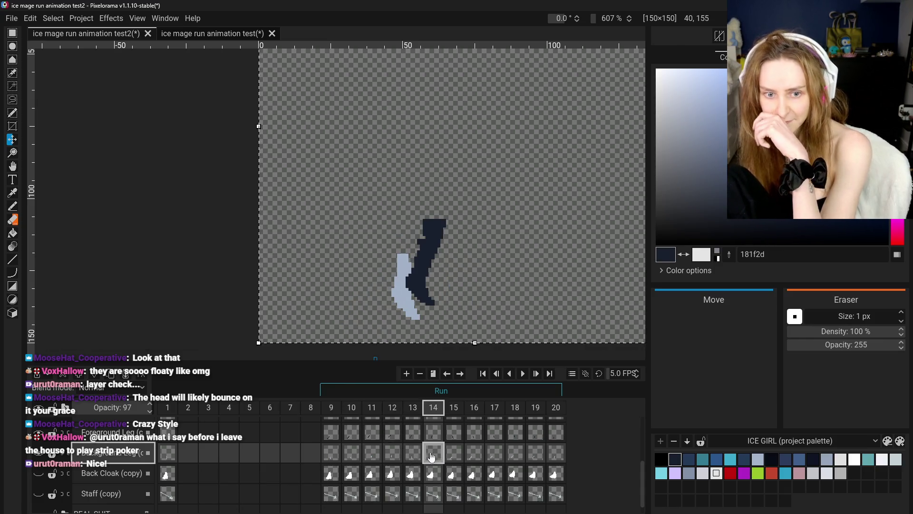
{"action": "left_click", "coordinate": [445, 459]}
{"action": "key", "text": "Left"}
{"action": "key", "text": "Right"}
{"action": "key", "text": "Right"}
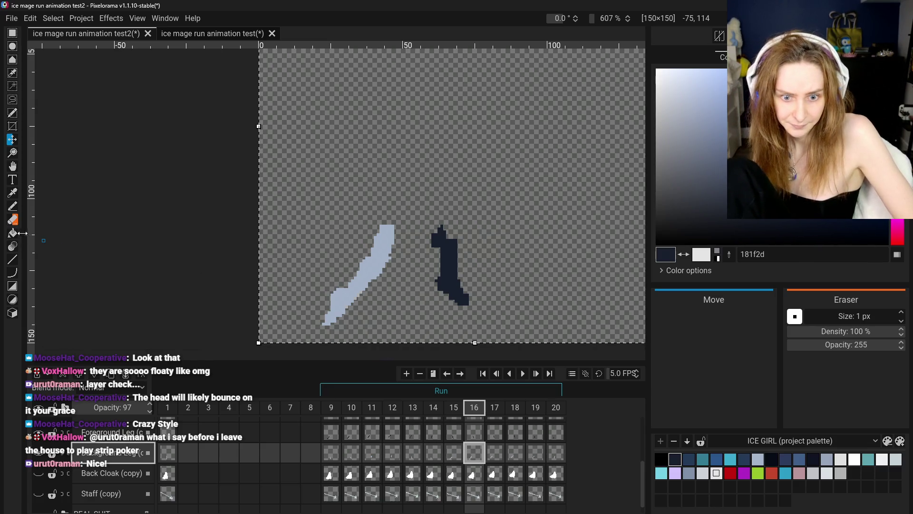
Step: Clear the background leg cel on run frame 16
{"action": "right_click", "coordinate": [473, 458]}
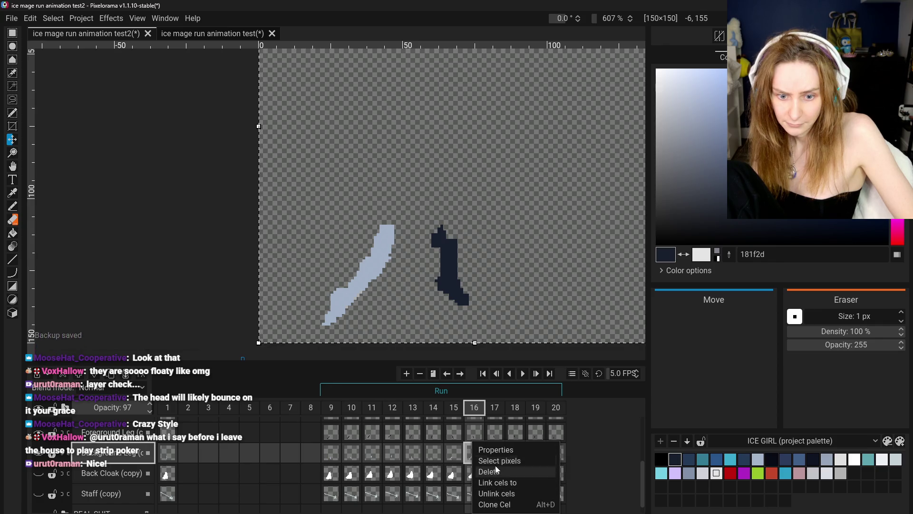
{"action": "left_click", "coordinate": [493, 471]}
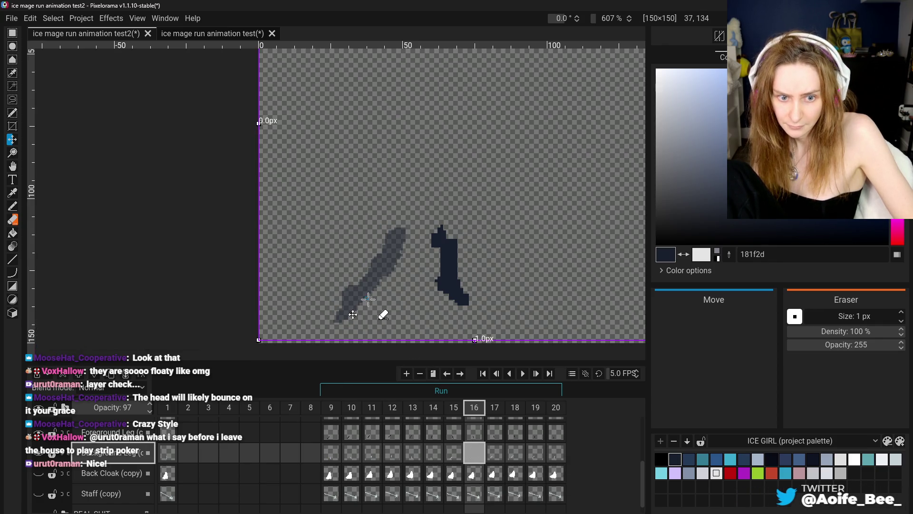
{"action": "left_click_drag", "start_coordinate": [368, 299], "coordinate": [359, 296]}
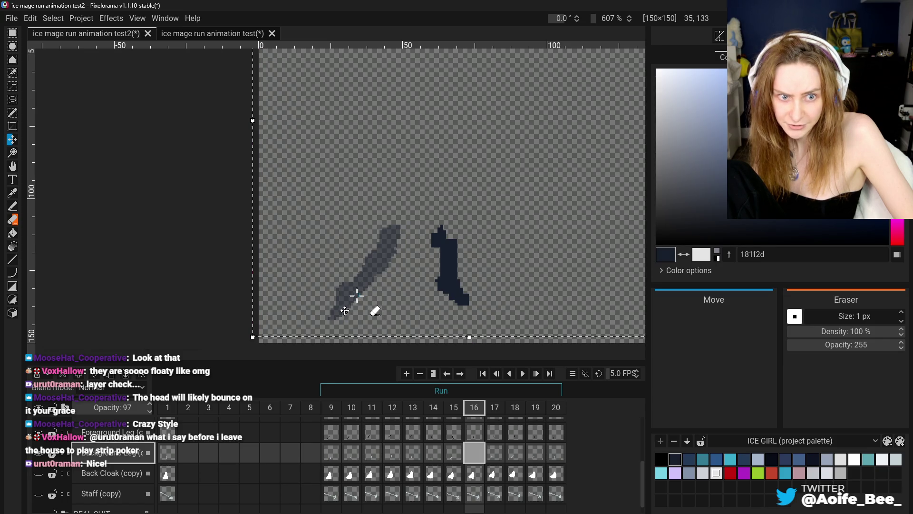
Step: Sample light blue a5b5cb from frame 15's leg and set both mouse buttons to Bucket fill
{"action": "key", "text": "i"}
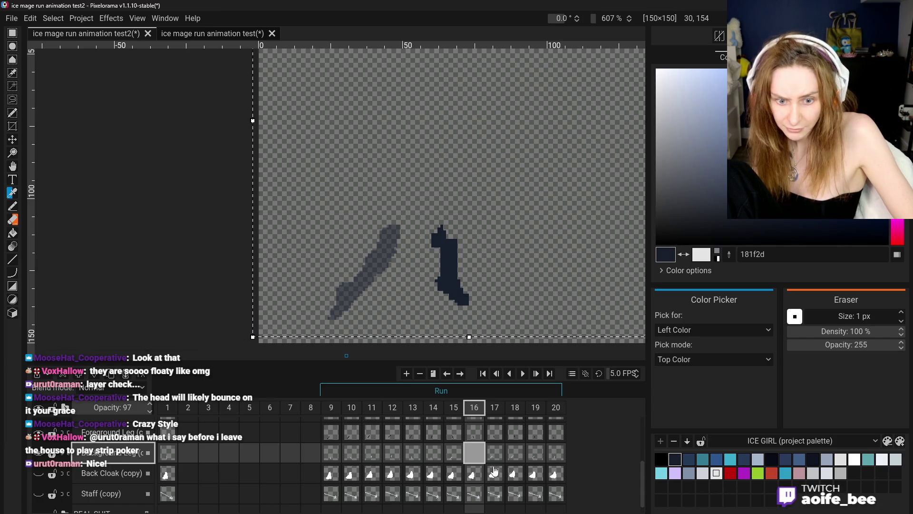
{"action": "left_click", "coordinate": [438, 461]}
{"action": "left_click", "coordinate": [375, 304]}
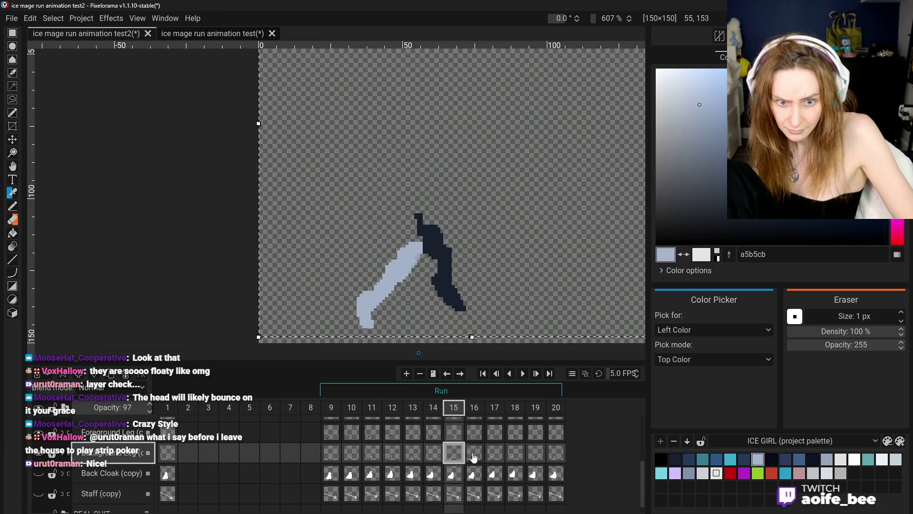
{"action": "key", "text": "b"}
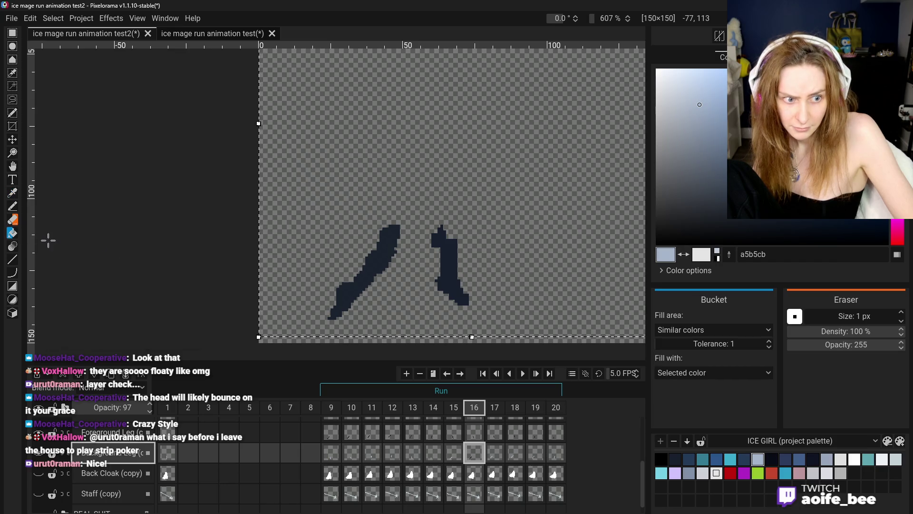
{"action": "key", "text": "alt+b"}
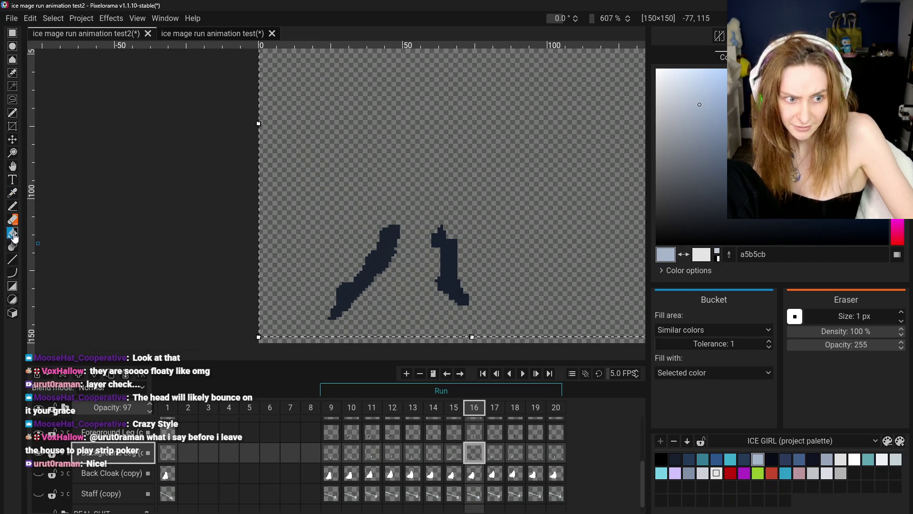
{"action": "left_click", "coordinate": [347, 297]}
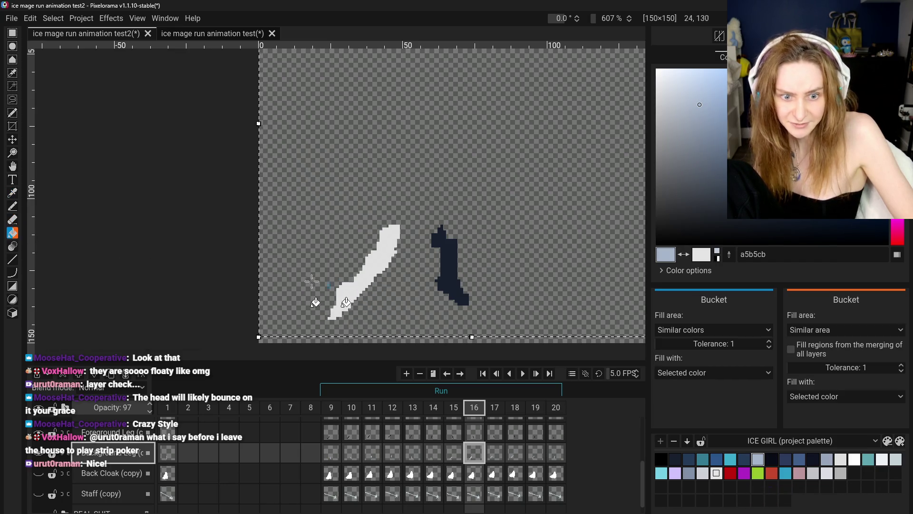
{"action": "left_click", "coordinate": [12, 193]}
Step: Compare frames 15 and 16, clear the selection, and fill frame 16's leg light blue a5b5cb
{"action": "left_click", "coordinate": [447, 457]}
{"action": "left_click", "coordinate": [471, 456]}
{"action": "left_click", "coordinate": [454, 453]}
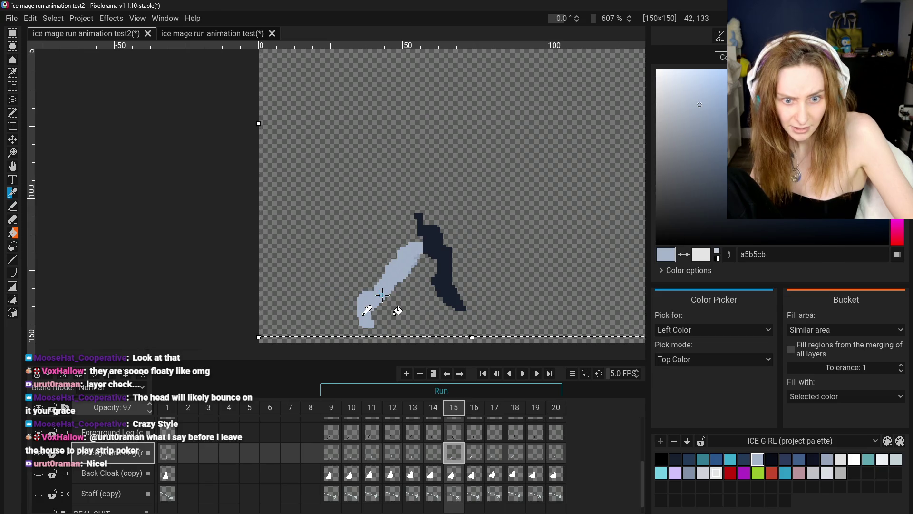
{"action": "key", "text": "ctrl+shift+a"}
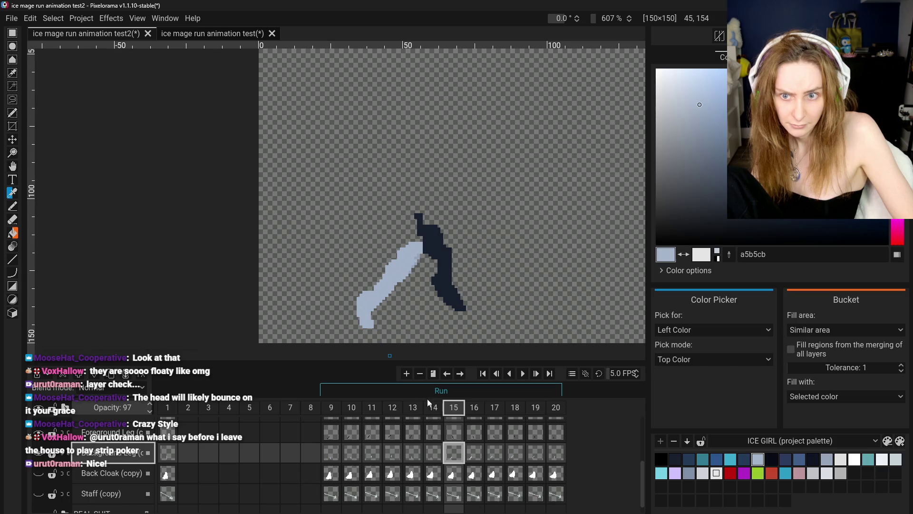
{"action": "left_click", "coordinate": [472, 457]}
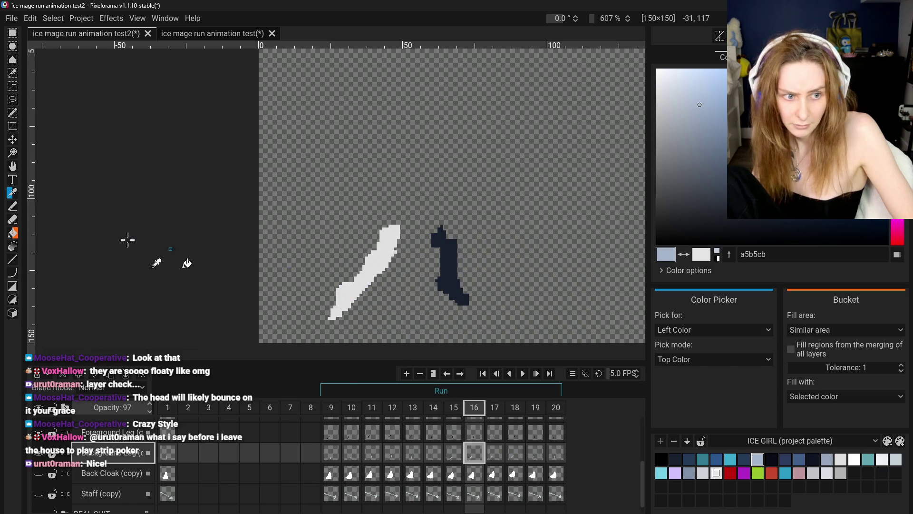
{"action": "left_click", "coordinate": [12, 235]}
{"action": "left_click", "coordinate": [358, 289]}
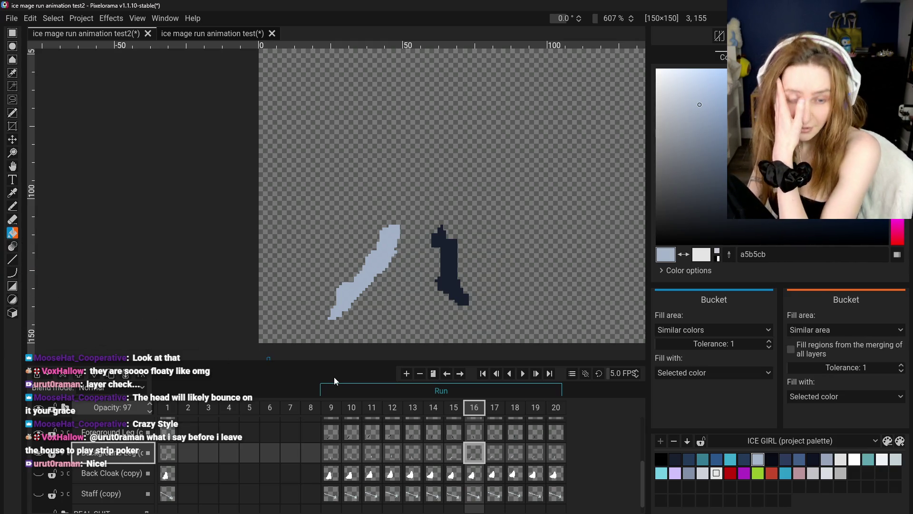
Step: On frame 11, undo an accidental whole-canvas fill and select the entire canvas
{"action": "left_click", "coordinate": [352, 455]}
{"action": "left_click", "coordinate": [373, 458]}
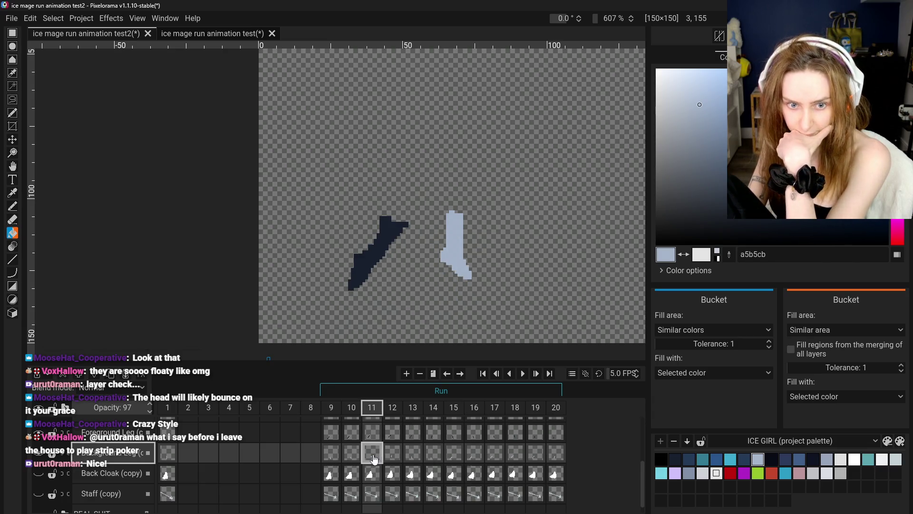
{"action": "left_click", "coordinate": [296, 248]}
{"action": "key", "text": "ctrl+z"}
{"action": "key", "text": "ctrl+a"}
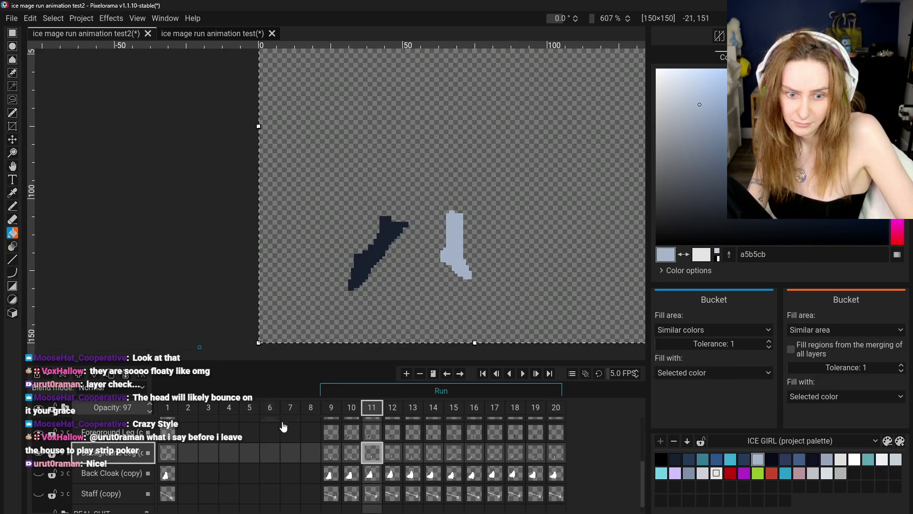
Step: Step to frame 17, delete its back-leg cel, then undo the deletion
{"action": "left_click", "coordinate": [433, 458]}
{"action": "left_click", "coordinate": [454, 458]}
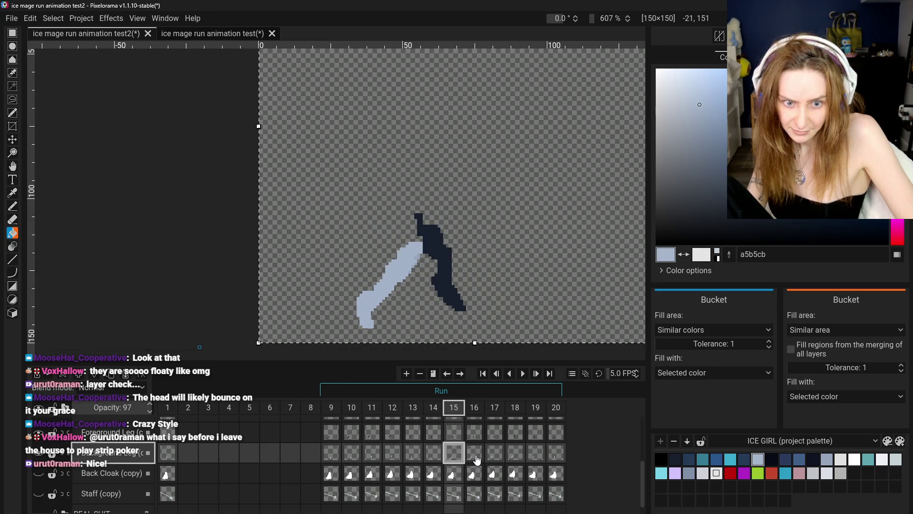
{"action": "left_click", "coordinate": [474, 457]}
{"action": "left_click", "coordinate": [494, 457]}
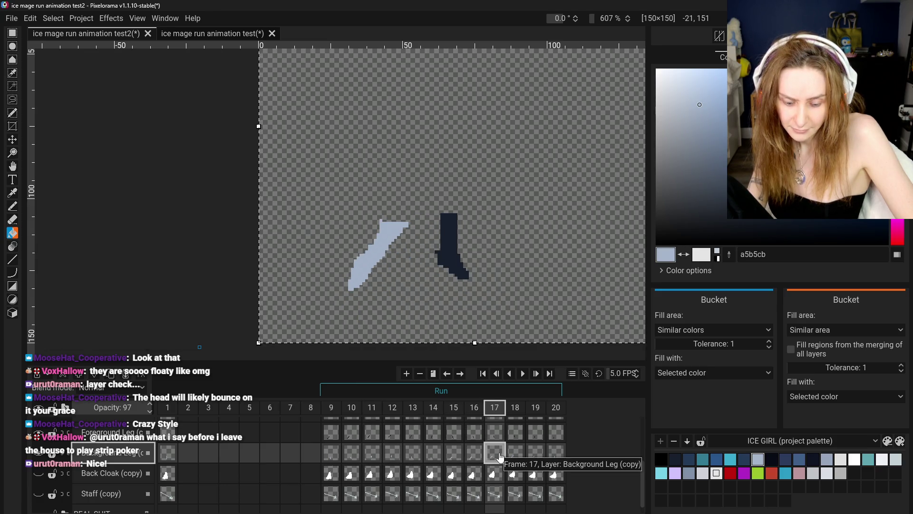
{"action": "right_click", "coordinate": [500, 457]}
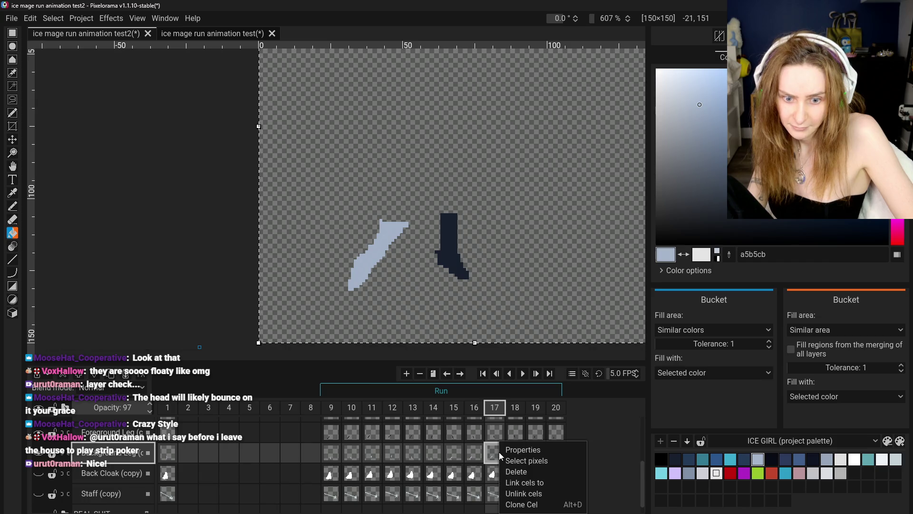
{"action": "left_click", "coordinate": [515, 472]}
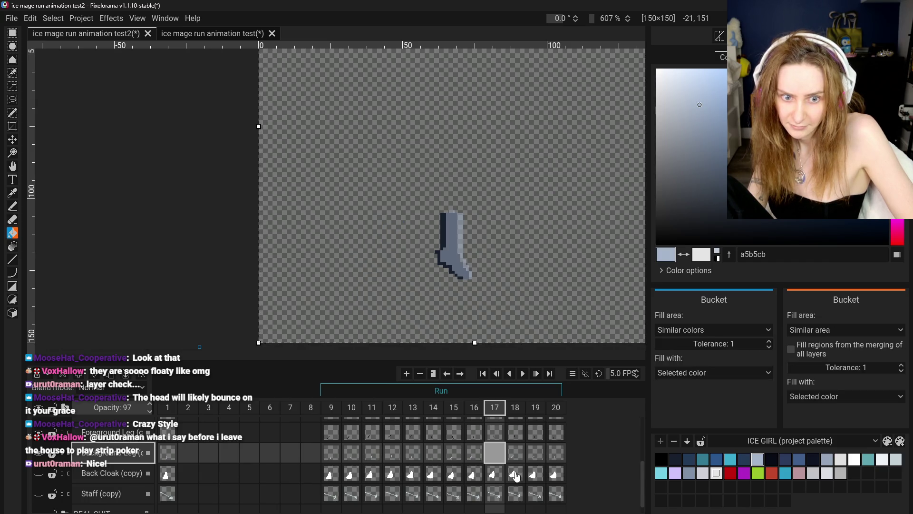
{"action": "key", "text": "ctrl+z"}
Step: Review frames 11 and 14–17 on the Off Hand and back-leg layers, ending on frame 17
{"action": "left_click", "coordinate": [374, 456]}
{"action": "scroll", "coordinate": [374, 455], "scroll_direction": "up", "scroll_amount": 1}
{"action": "left_click", "coordinate": [376, 438]}
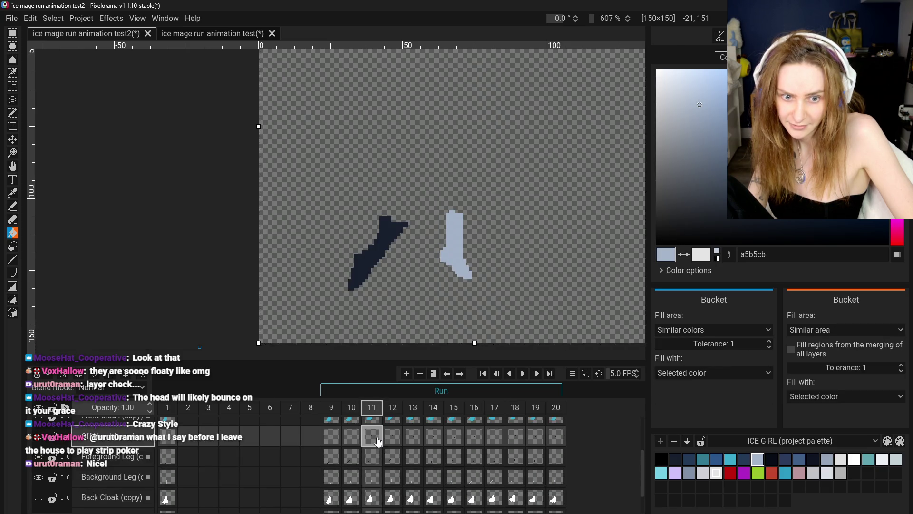
{"action": "left_click", "coordinate": [452, 475]}
{"action": "left_click", "coordinate": [434, 476]}
{"action": "left_click", "coordinate": [454, 477]}
{"action": "left_click", "coordinate": [475, 476]}
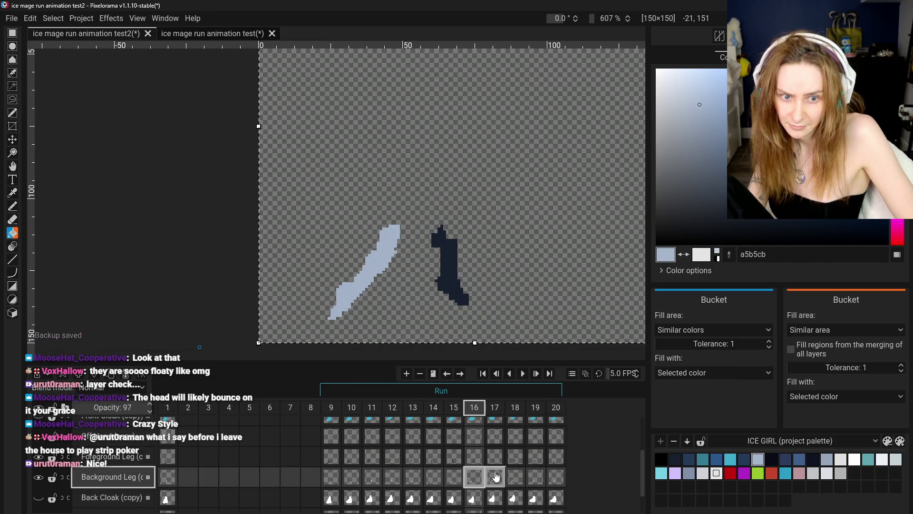
{"action": "left_click", "coordinate": [495, 476]}
Step: Delete frame 17's back-leg cel and restore the light-blue leg with undo
{"action": "right_click", "coordinate": [503, 477]}
{"action": "left_click", "coordinate": [518, 430]}
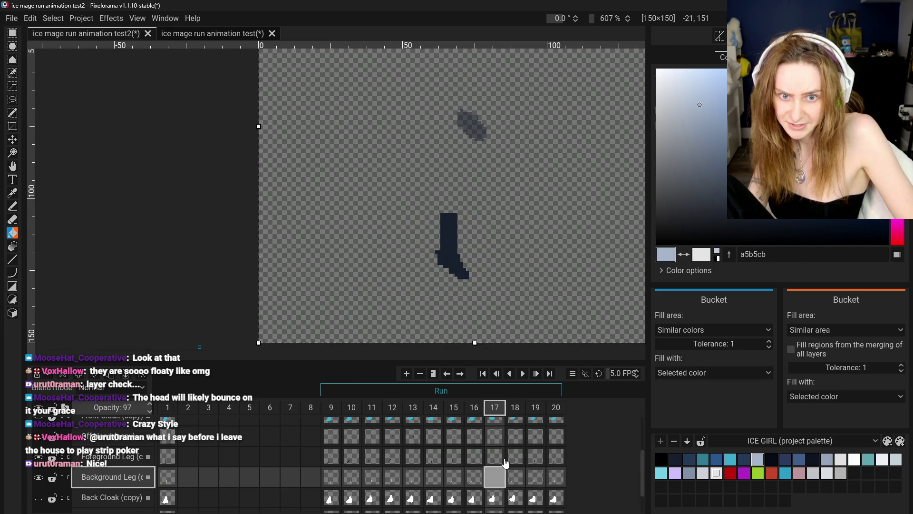
{"action": "key", "text": "ctrl+z"}
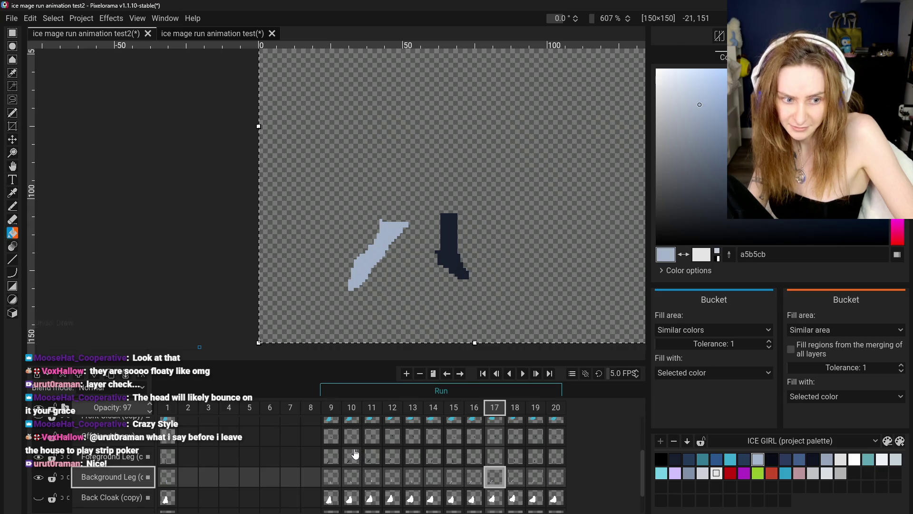
Step: Delete frame 17's back-leg cel, undo a stray fill, and shift the pale leg slightly down-left
{"action": "scroll", "coordinate": [364, 457], "scroll_direction": "up", "scroll_amount": 1}
{"action": "left_click", "coordinate": [366, 469]}
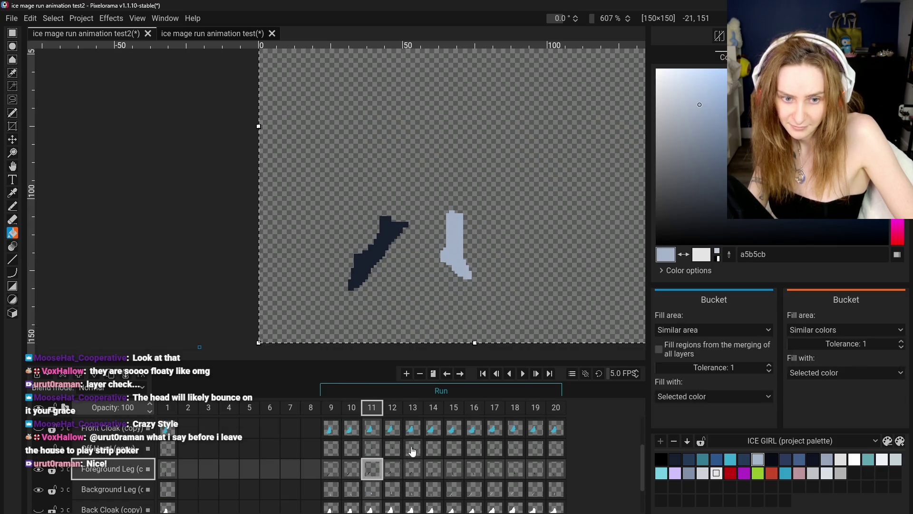
{"action": "left_click", "coordinate": [474, 489]}
{"action": "left_click", "coordinate": [495, 489]}
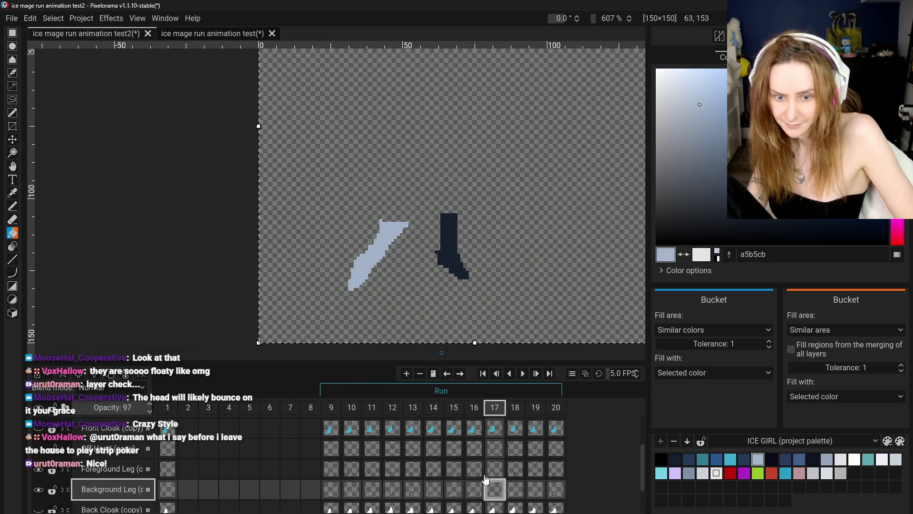
{"action": "right_click", "coordinate": [496, 488]}
{"action": "left_click", "coordinate": [512, 471]}
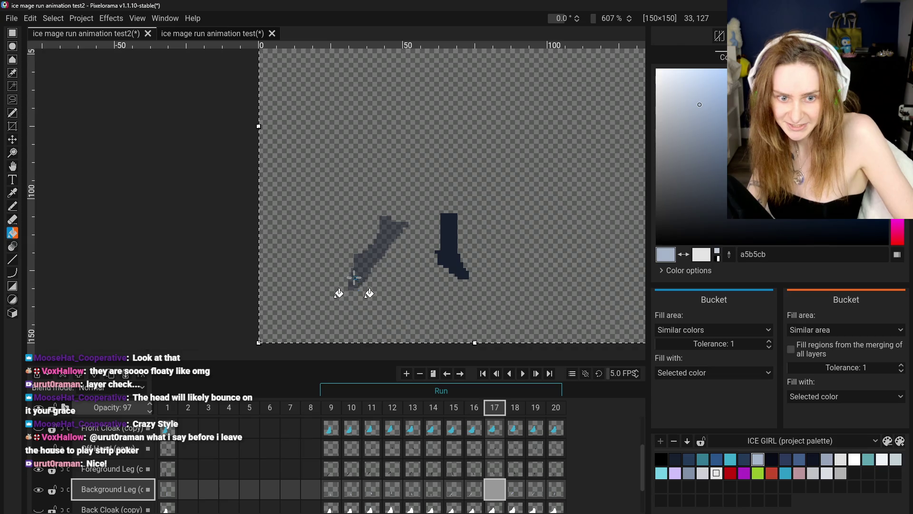
{"action": "left_click", "coordinate": [415, 283]}
{"action": "key", "text": "ctrl+z"}
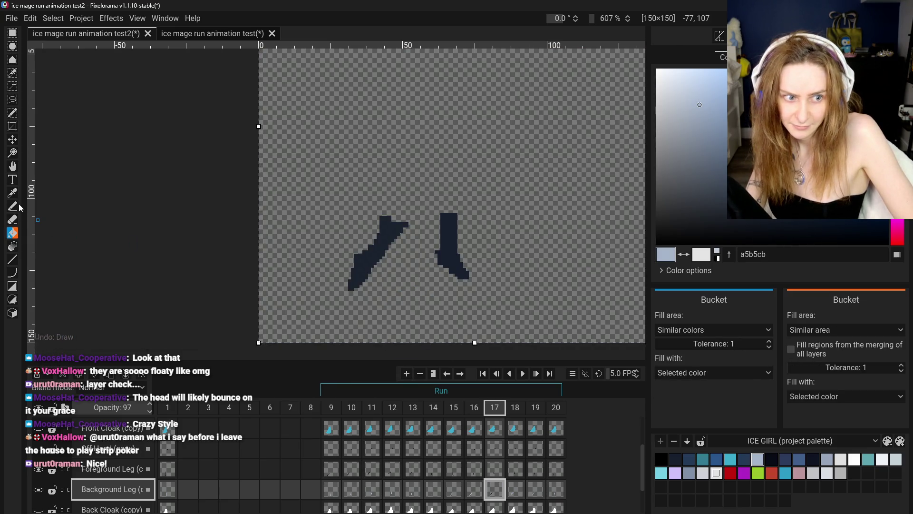
{"action": "left_click", "coordinate": [12, 139]}
{"action": "left_click_drag", "start_coordinate": [223, 237], "coordinate": [433, 304]}
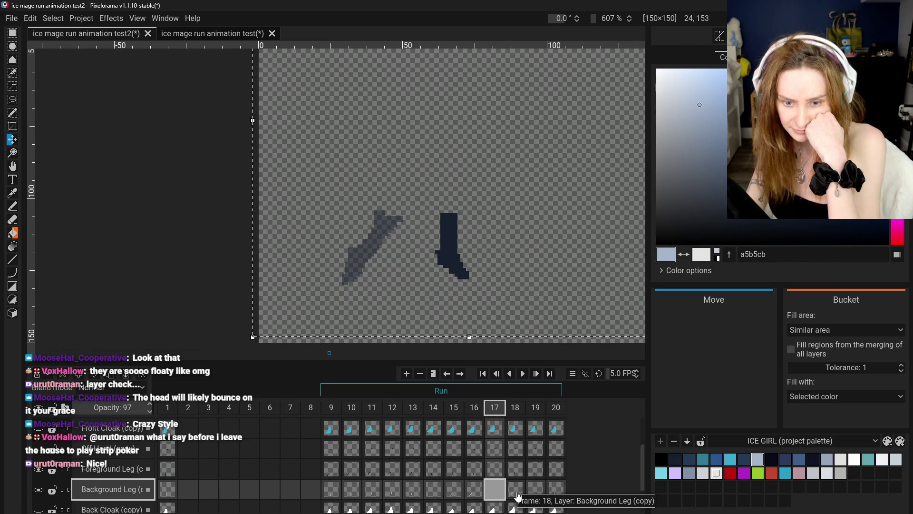
Step: Compare frames 11, 12, 17 and 18, extending the selection to the canvas bottom
{"action": "left_click", "coordinate": [518, 496]}
{"action": "left_click", "coordinate": [372, 461]}
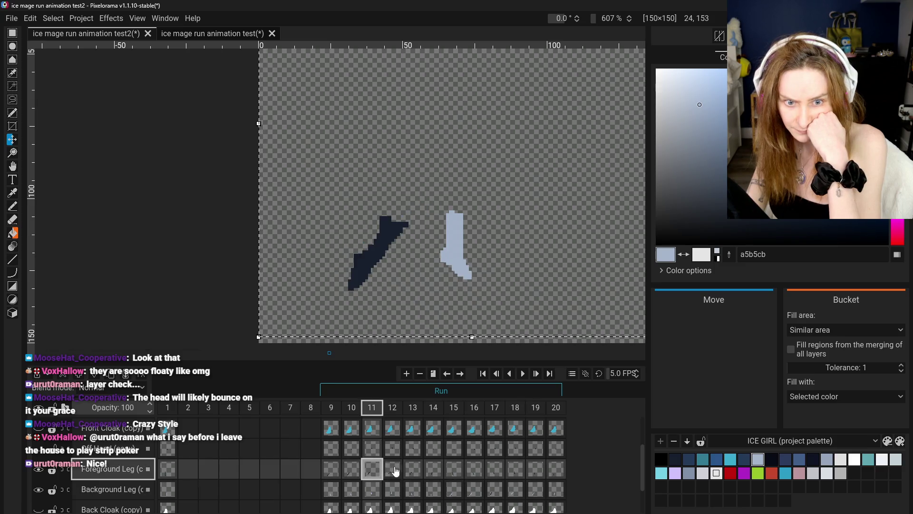
{"action": "left_click", "coordinate": [392, 470]}
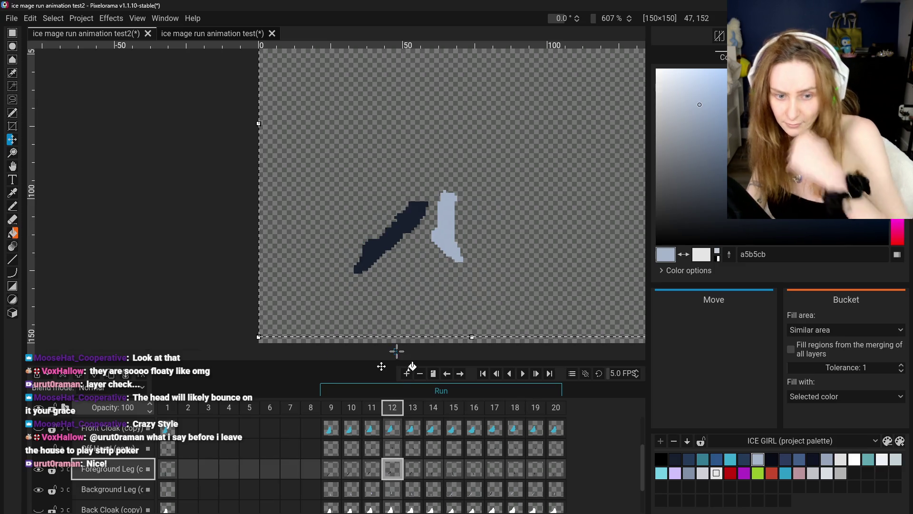
{"action": "left_click_drag", "start_coordinate": [295, 336], "coordinate": [295, 342]}
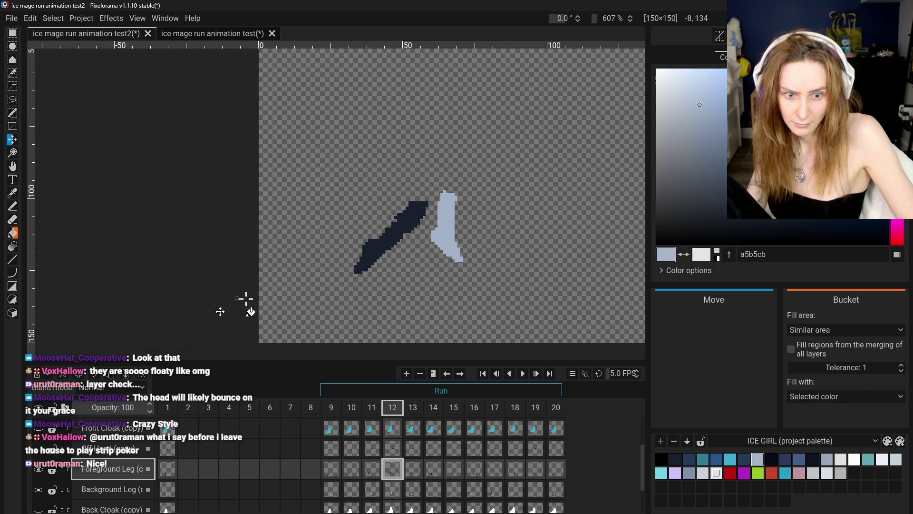
{"action": "left_click", "coordinate": [519, 477]}
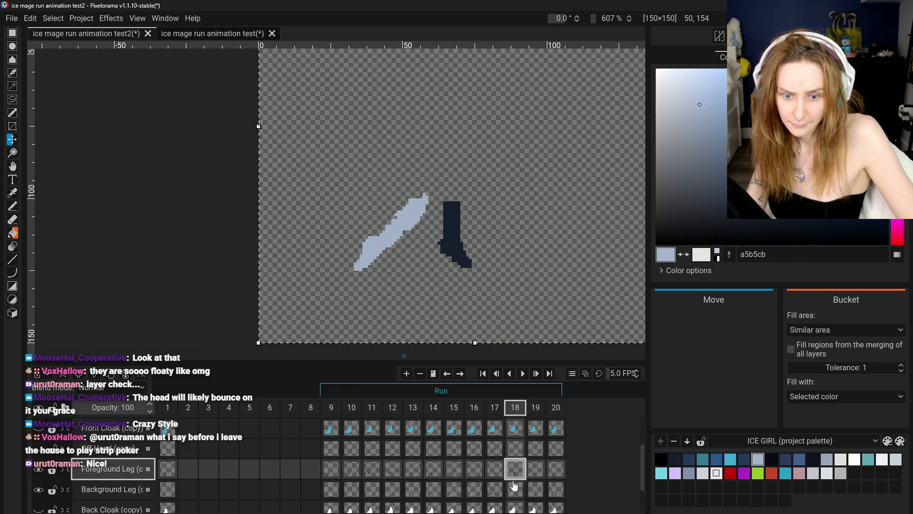
{"action": "left_click", "coordinate": [493, 469]}
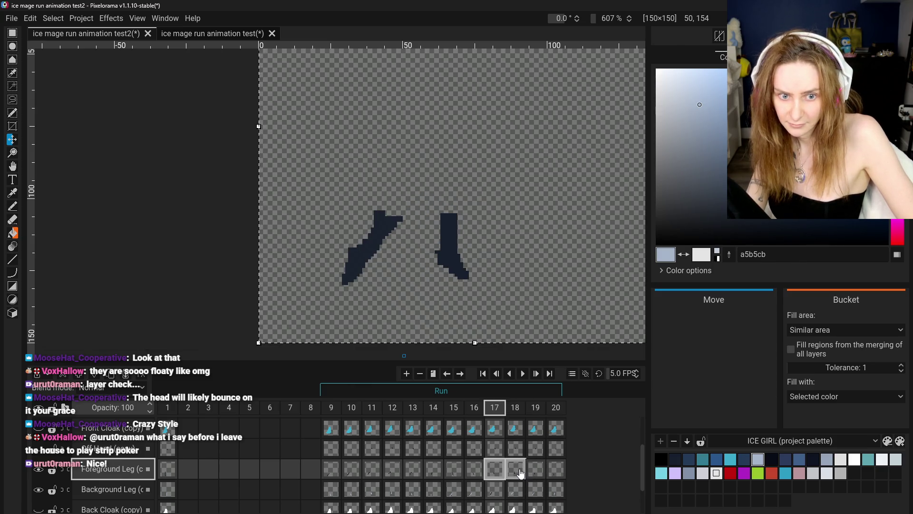
{"action": "left_click", "coordinate": [518, 473]}
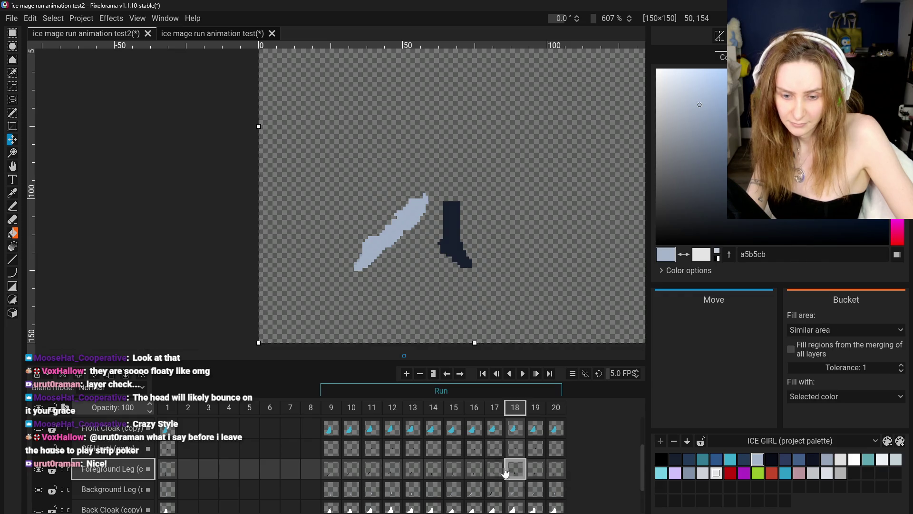
Step: Check frame 17 again, then select frame 18's back-leg cel and open its context menu
{"action": "scroll", "coordinate": [518, 484], "scroll_direction": "down", "scroll_amount": 1}
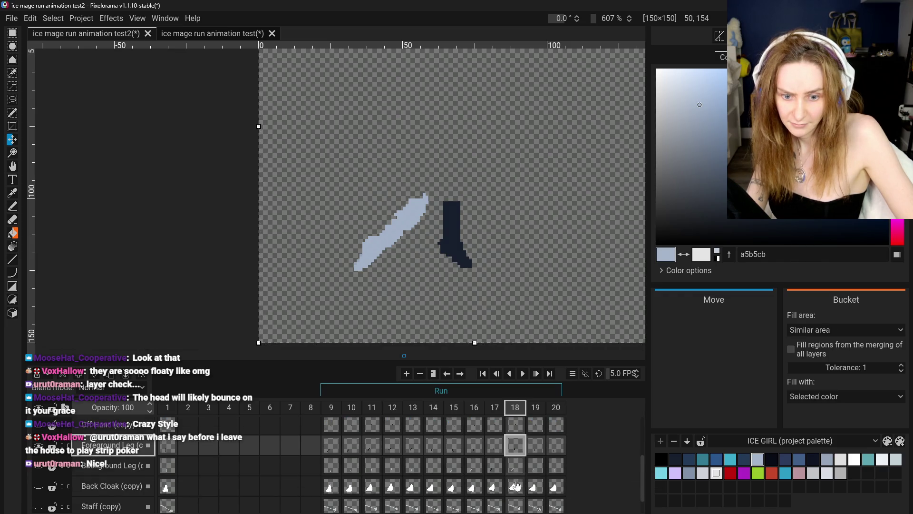
{"action": "scroll", "coordinate": [519, 476], "scroll_direction": "down", "scroll_amount": 1}
{"action": "left_click", "coordinate": [503, 430]}
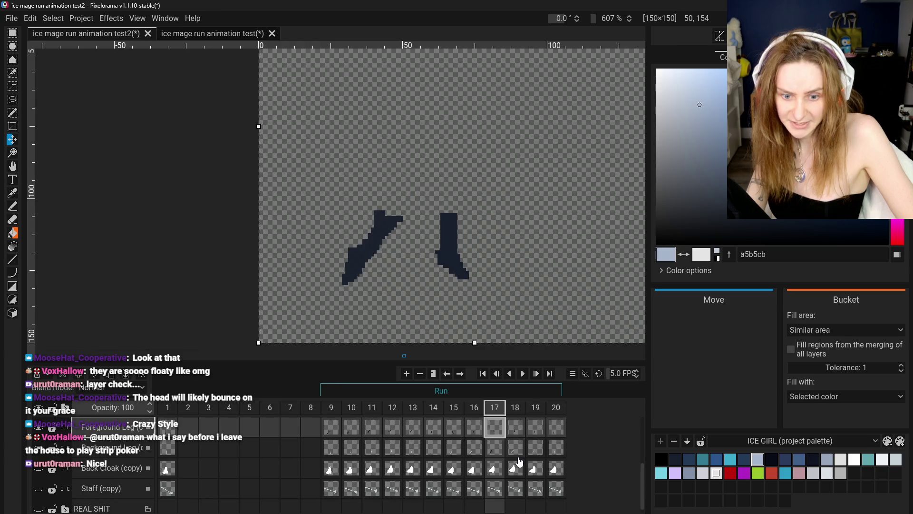
{"action": "scroll", "coordinate": [500, 449], "scroll_direction": "up", "scroll_amount": 3}
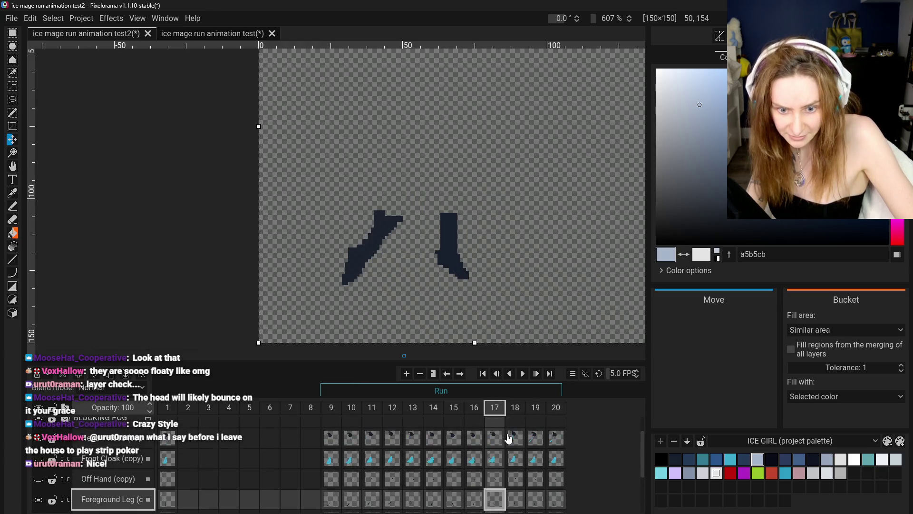
{"action": "scroll", "coordinate": [497, 456], "scroll_direction": "down", "scroll_amount": 2}
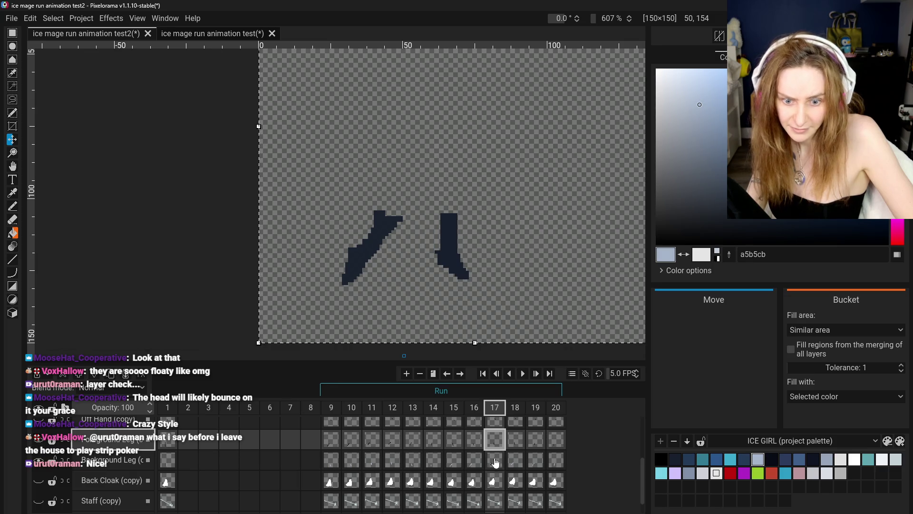
{"action": "left_click", "coordinate": [513, 451]}
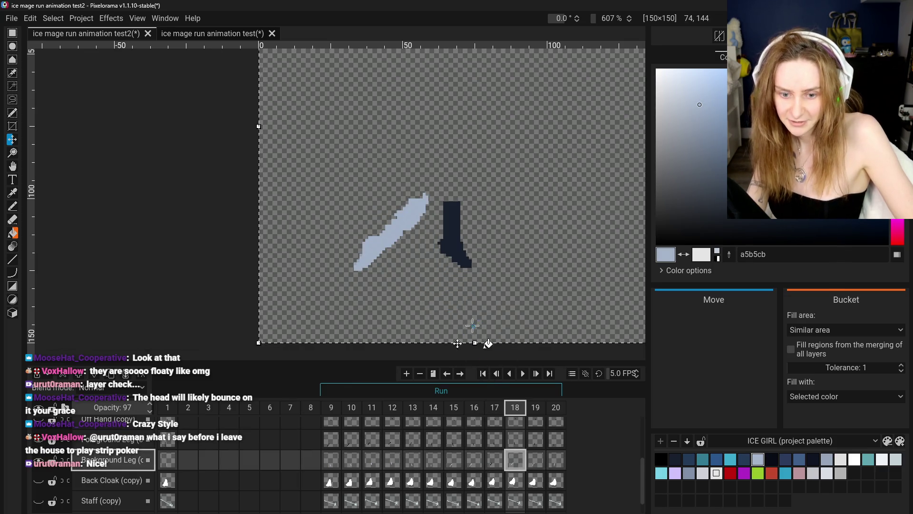
{"action": "right_click", "coordinate": [517, 459]}
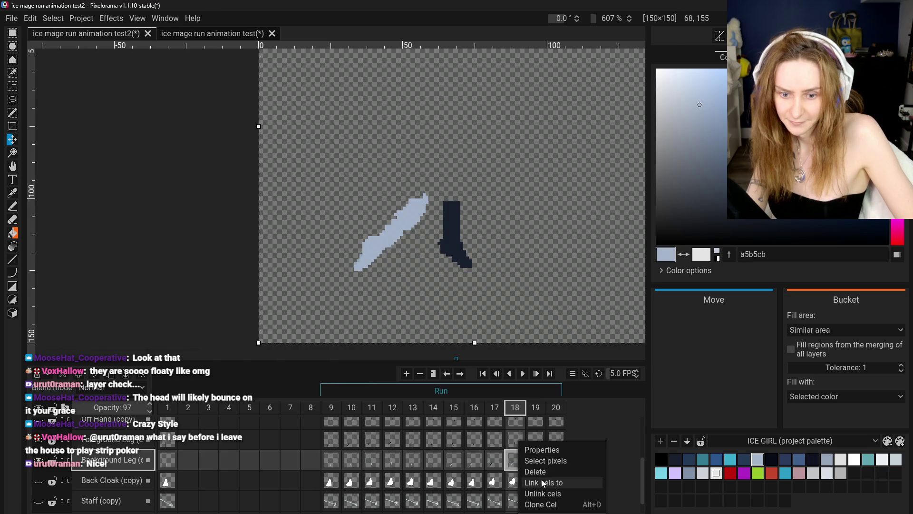
{"action": "left_click", "coordinate": [540, 476]}
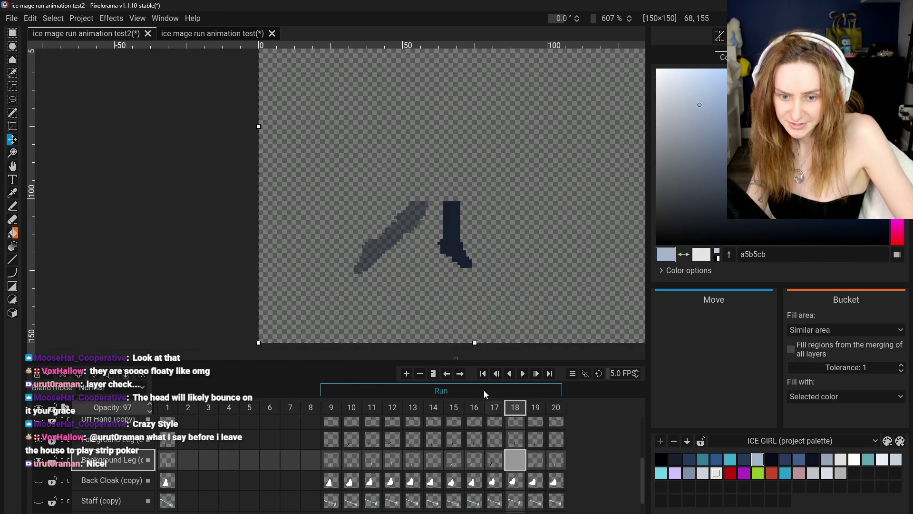
{"action": "left_click_drag", "start_coordinate": [450, 296], "coordinate": [445, 293]}
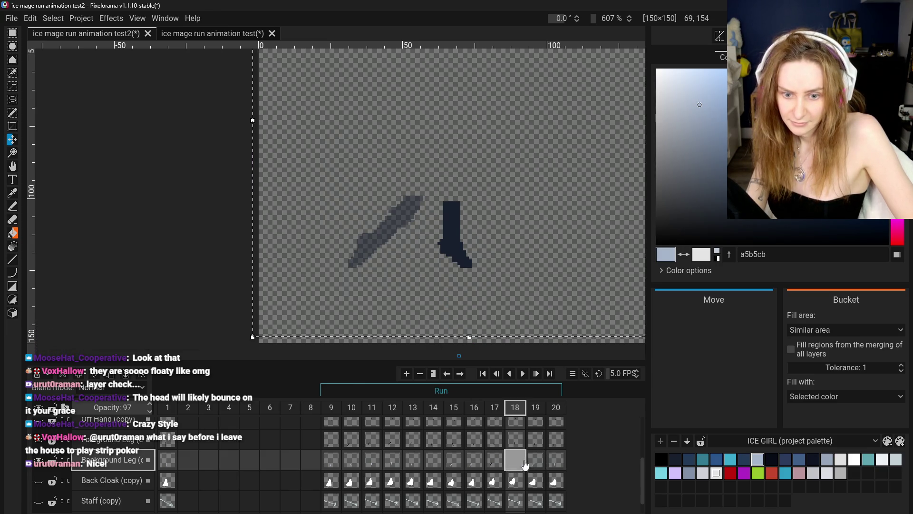
{"action": "left_click", "coordinate": [416, 446]}
{"action": "key", "text": "Delete"}
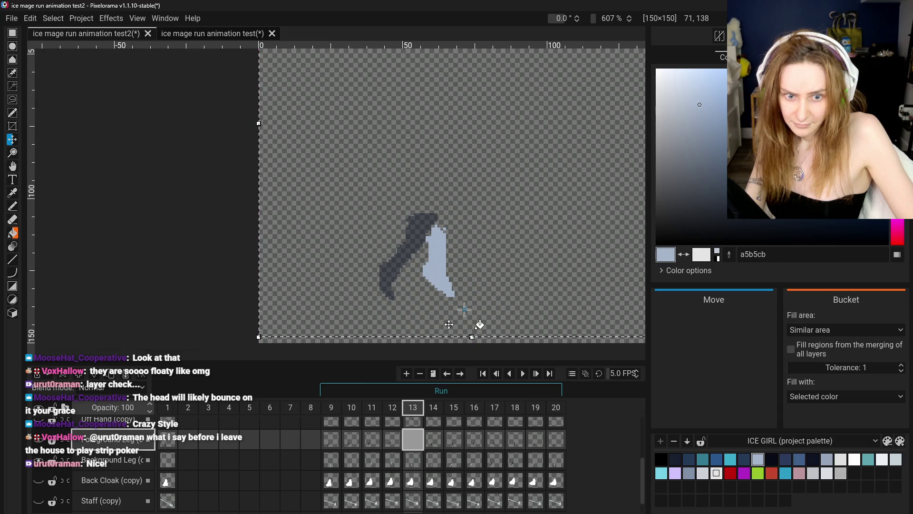
{"action": "key", "text": "ctrl+z"}
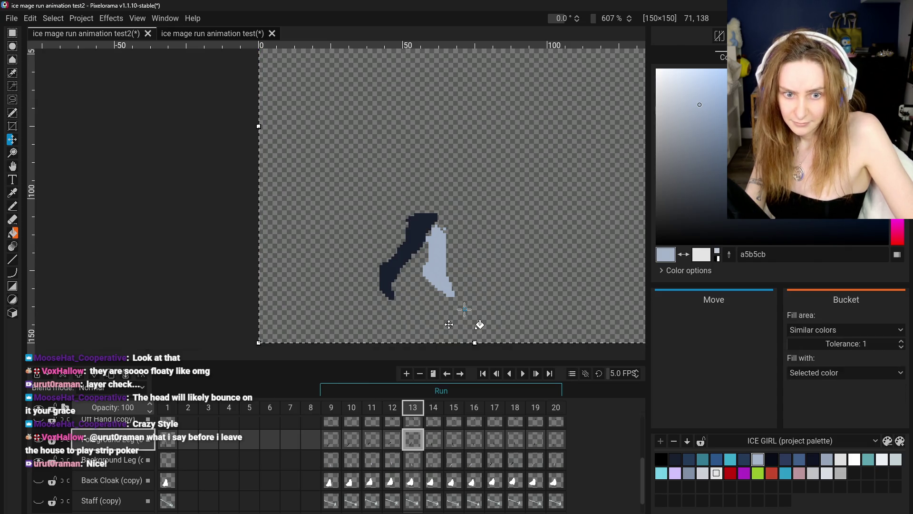
{"action": "left_click", "coordinate": [535, 464]}
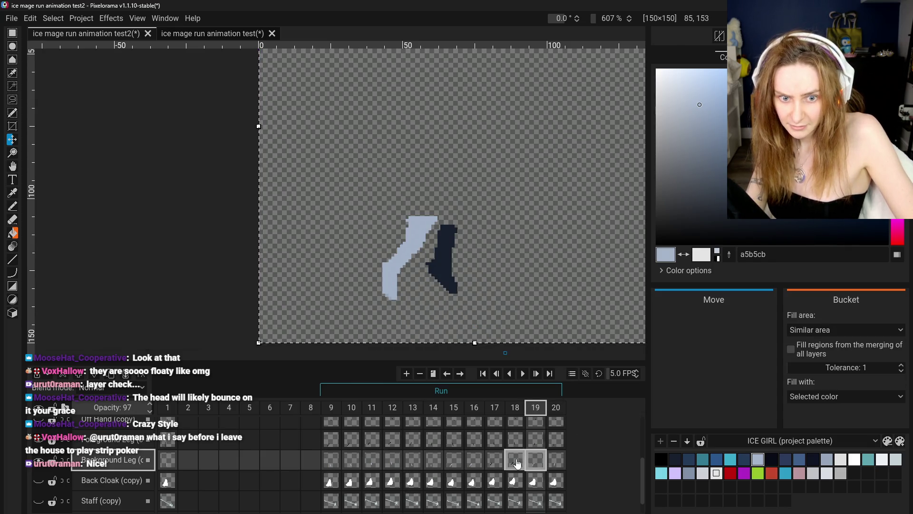
{"action": "right_click", "coordinate": [536, 460]}
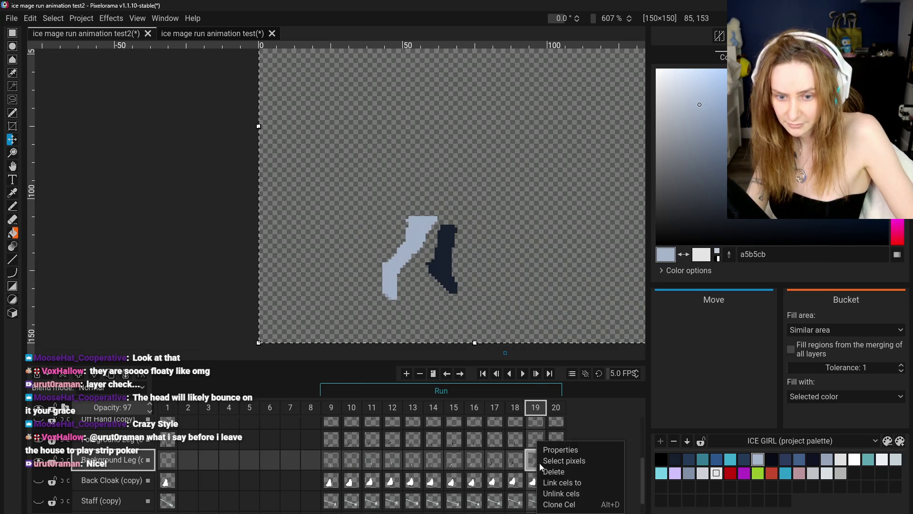
{"action": "left_click", "coordinate": [415, 436]}
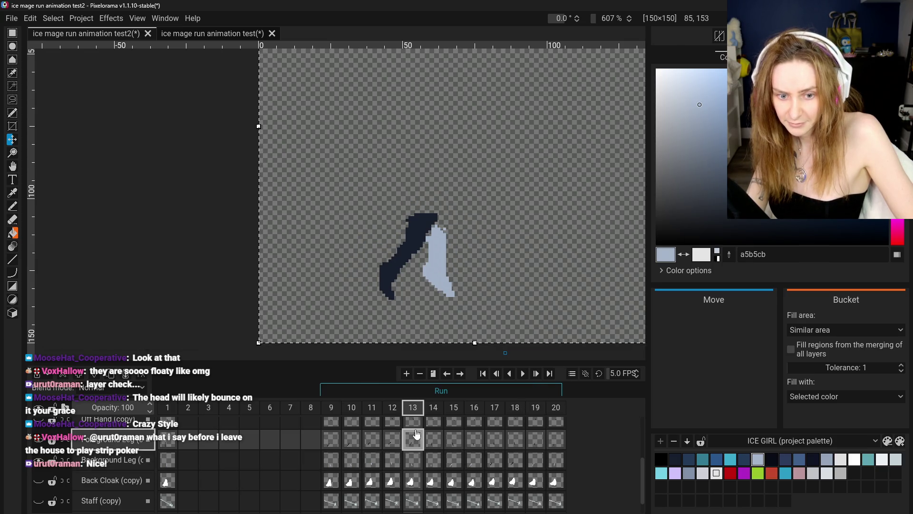
{"action": "left_click", "coordinate": [433, 440]}
{"action": "left_click", "coordinate": [454, 440]}
{"action": "left_click", "coordinate": [475, 439]}
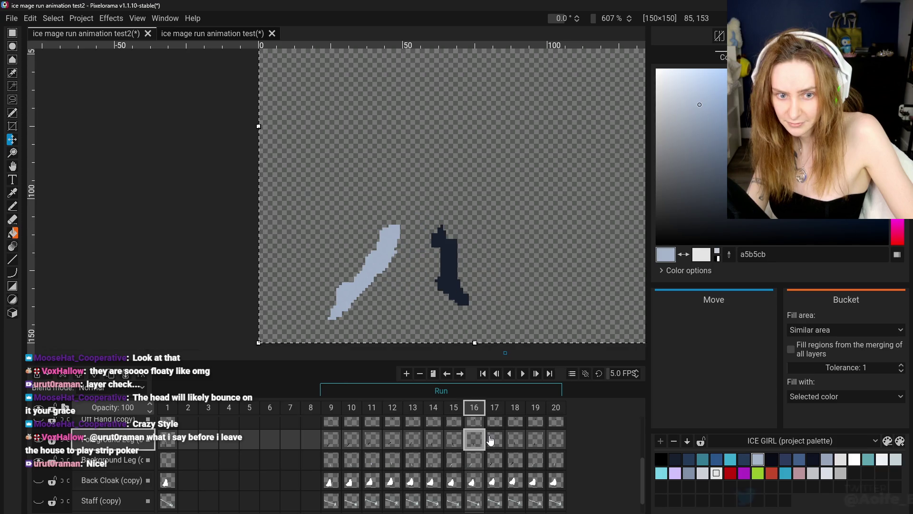
{"action": "left_click", "coordinate": [515, 461]}
{"action": "left_click", "coordinate": [495, 459]}
{"action": "left_click", "coordinate": [516, 461]}
{"action": "left_click", "coordinate": [473, 440]}
{"action": "left_click", "coordinate": [495, 440]}
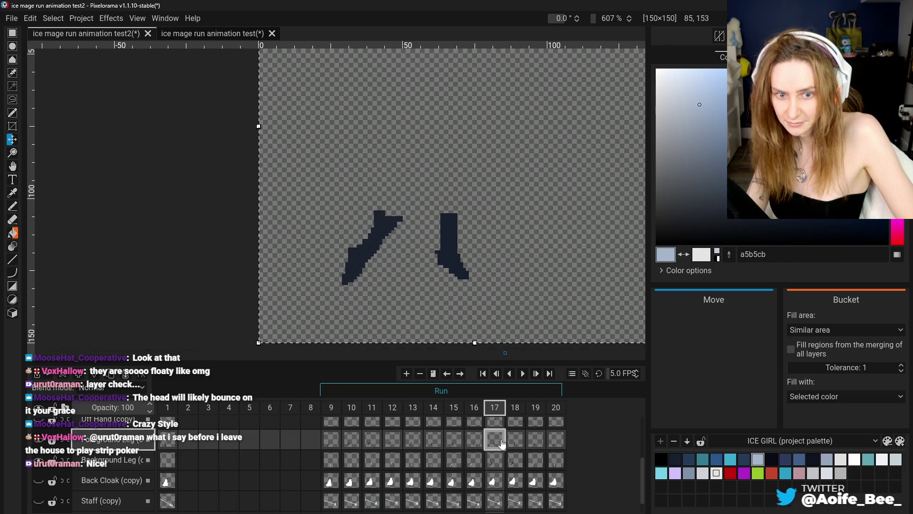
{"action": "left_click", "coordinate": [393, 440]}
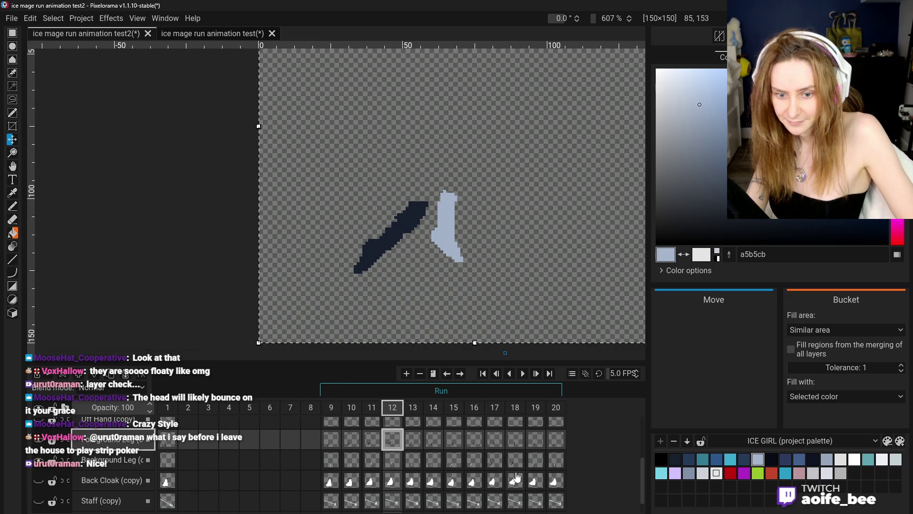
{"action": "left_click", "coordinate": [472, 463]}
{"action": "left_click", "coordinate": [494, 464]}
{"action": "left_click", "coordinate": [517, 464]}
{"action": "left_click", "coordinate": [372, 443]}
{"action": "left_click", "coordinate": [392, 443]}
{"action": "left_click", "coordinate": [428, 443]}
{"action": "left_click", "coordinate": [413, 443]}
{"action": "left_click", "coordinate": [432, 443]}
{"action": "left_click", "coordinate": [412, 443]}
{"action": "left_click", "coordinate": [393, 443]}
{"action": "left_click", "coordinate": [421, 444]}
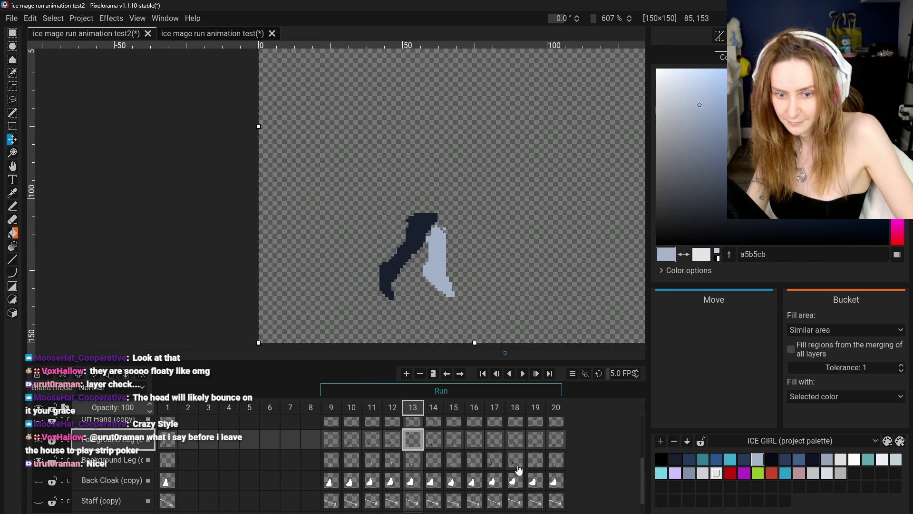
{"action": "left_click", "coordinate": [515, 440]}
{"action": "left_click", "coordinate": [531, 443]}
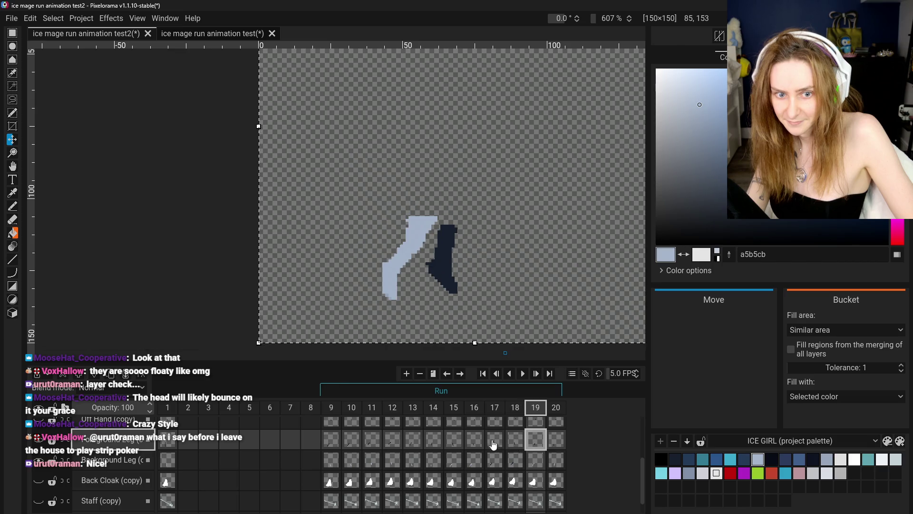
{"action": "left_click", "coordinate": [392, 442]}
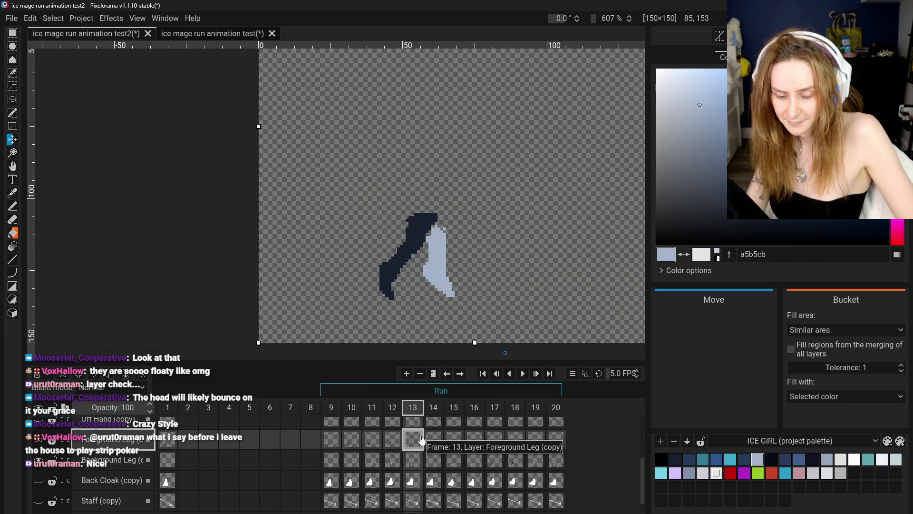
{"action": "left_click", "coordinate": [530, 460]}
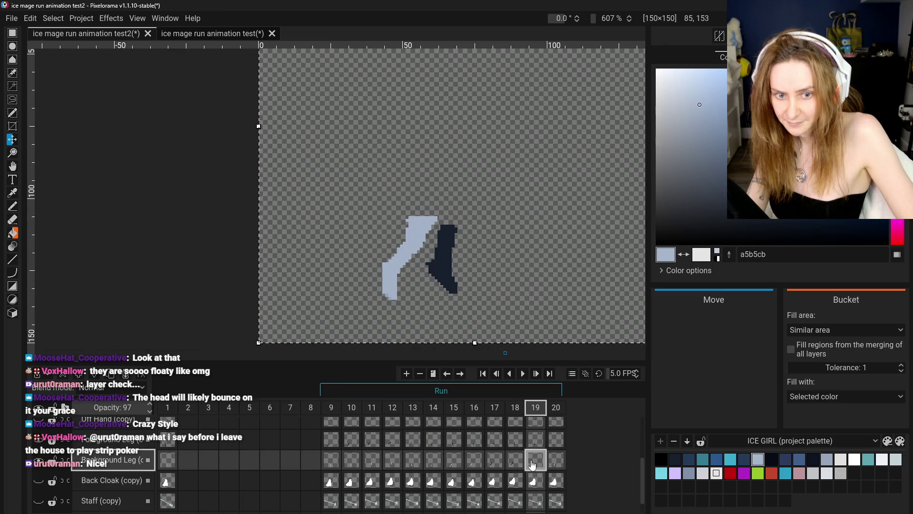
{"action": "right_click", "coordinate": [529, 460]}
Step: Delete frame 19's background leg drawing, nudge the leg up 2 px, and review frames 11–14
{"action": "left_click", "coordinate": [545, 473]}
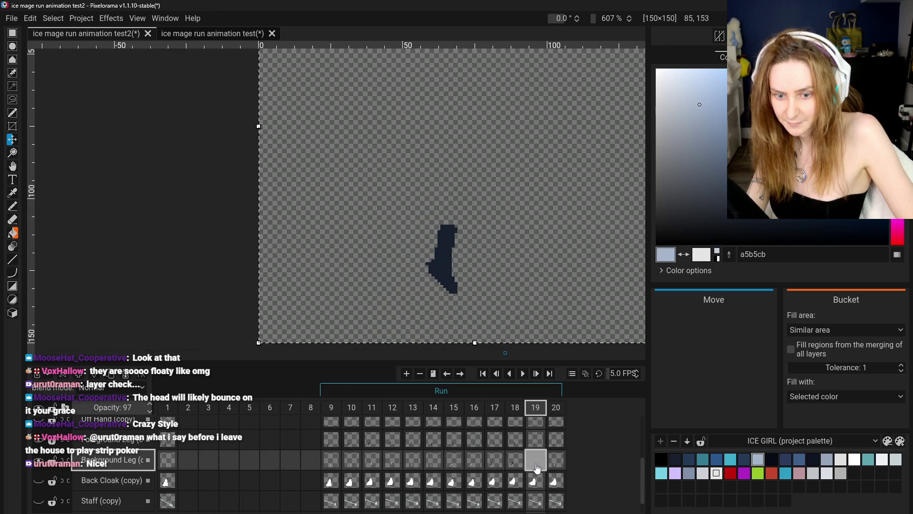
{"action": "left_click_drag", "start_coordinate": [481, 342], "coordinate": [474, 313]}
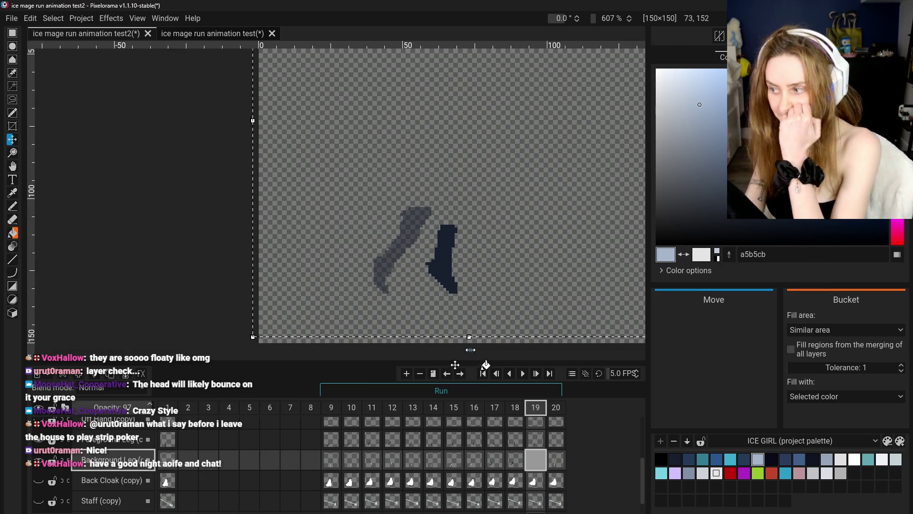
{"action": "left_click", "coordinate": [384, 446]}
{"action": "left_click", "coordinate": [393, 443]}
{"action": "left_click", "coordinate": [413, 443]}
{"action": "left_click", "coordinate": [440, 443]}
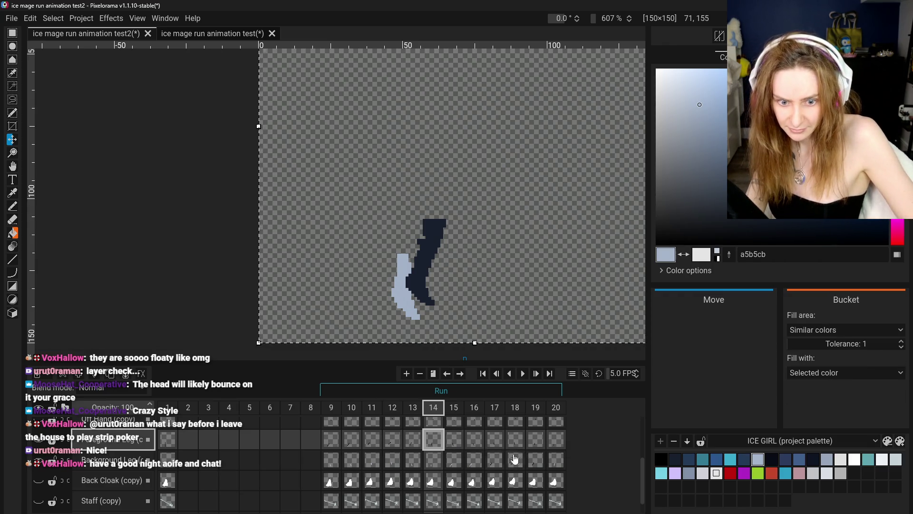
Step: Replace frame 20's background leg with the pasted leg, shifted slightly up and left
{"action": "left_click", "coordinate": [556, 459]}
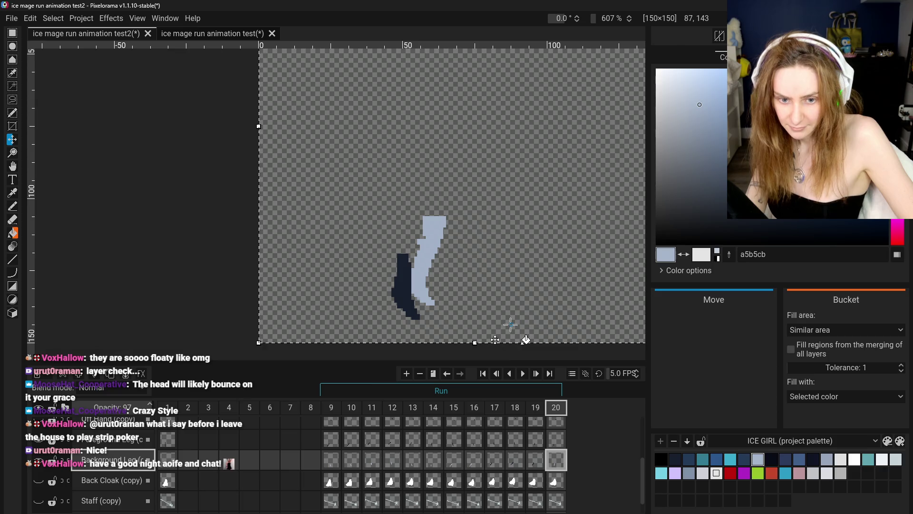
{"action": "right_click", "coordinate": [553, 463]}
{"action": "left_click", "coordinate": [563, 473]}
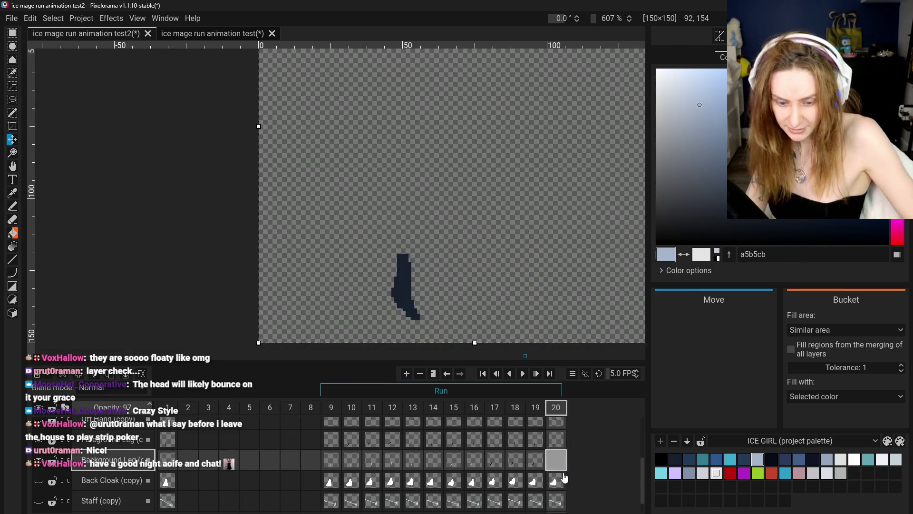
{"action": "key", "text": "ctrl+v"}
{"action": "left_click_drag", "start_coordinate": [527, 307], "coordinate": [517, 304]}
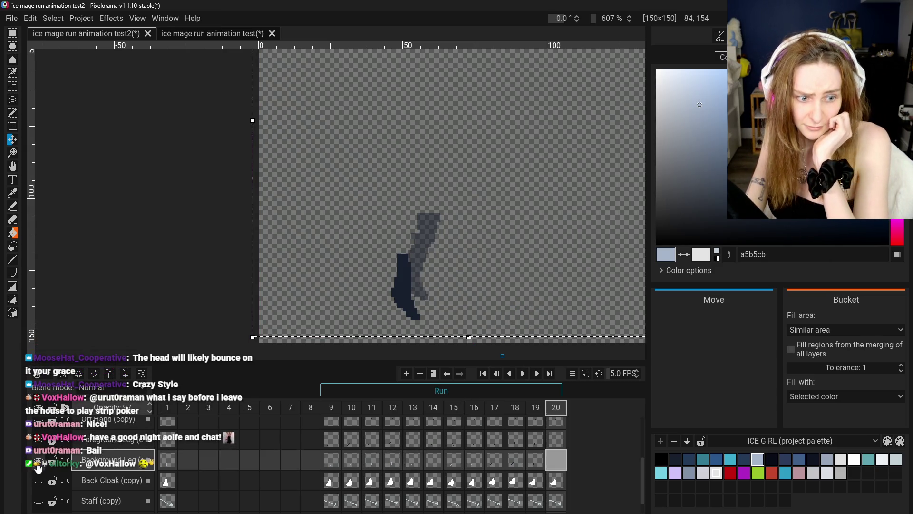
{"action": "left_click", "coordinate": [316, 255]}
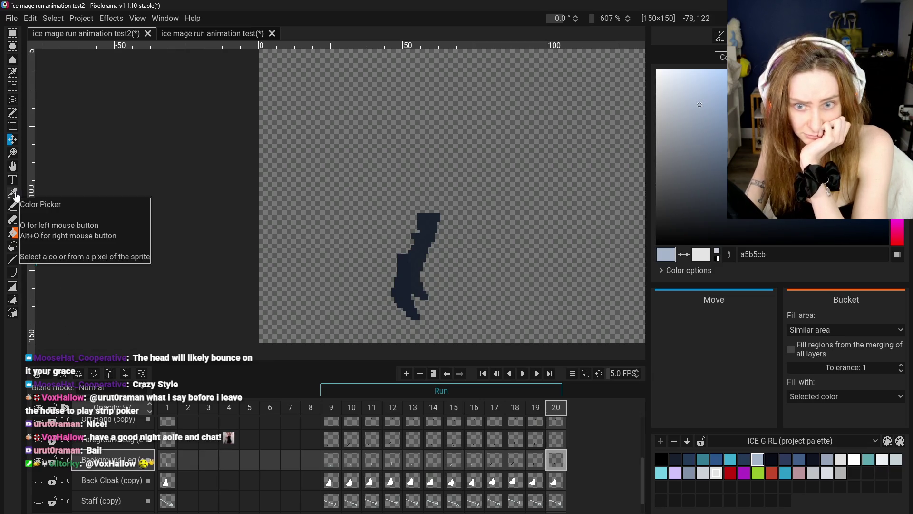
Step: Bucket-fill the back legs of frames 20, 19, 18 and 17 light blue a5b5cb
{"action": "left_click", "coordinate": [12, 232]}
{"action": "left_click", "coordinate": [420, 255]}
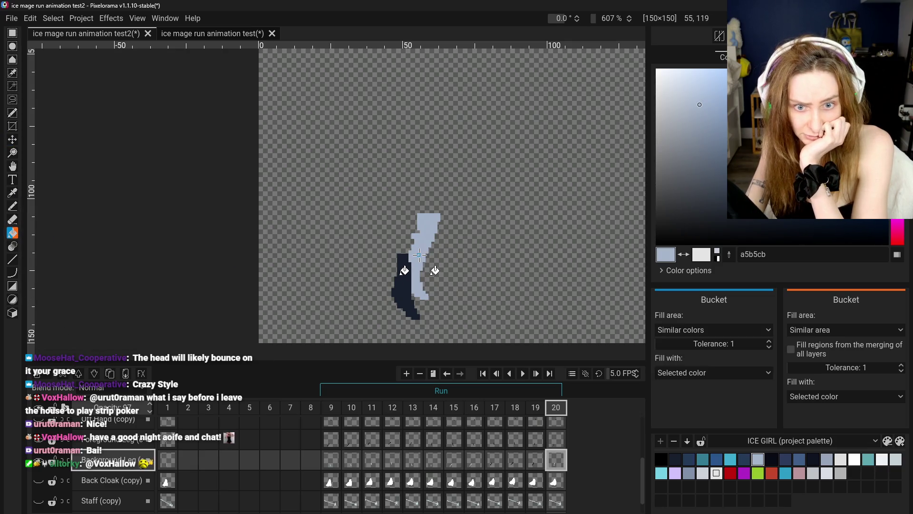
{"action": "left_click", "coordinate": [538, 455]}
{"action": "left_click", "coordinate": [401, 258]}
{"action": "key", "text": "ctrl+Left"}
{"action": "left_click", "coordinate": [368, 238]}
{"action": "left_click", "coordinate": [495, 460]}
{"action": "left_click", "coordinate": [355, 266]}
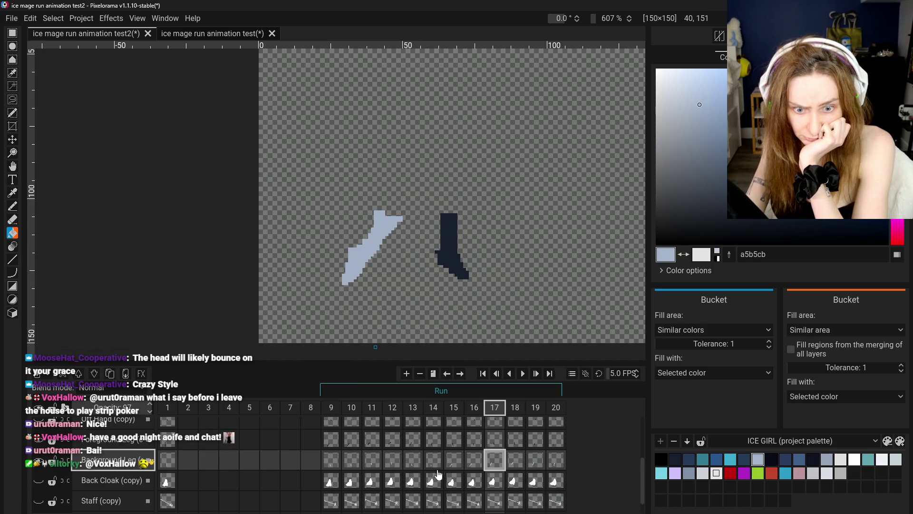
{"action": "scroll", "coordinate": [39, 444], "scroll_direction": "up", "scroll_amount": 2}
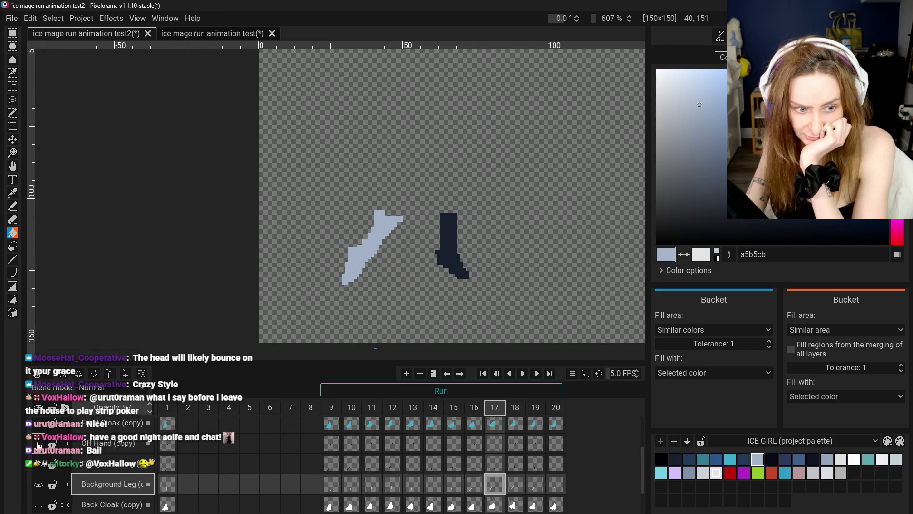
Step: Make the cloak, head, back cloak and staff layers visible
{"action": "left_click", "coordinate": [39, 425]}
{"action": "scroll", "coordinate": [39, 437], "scroll_direction": "up", "scroll_amount": 2}
{"action": "left_click", "coordinate": [39, 450]}
{"action": "scroll", "coordinate": [42, 435], "scroll_direction": "up", "scroll_amount": 1}
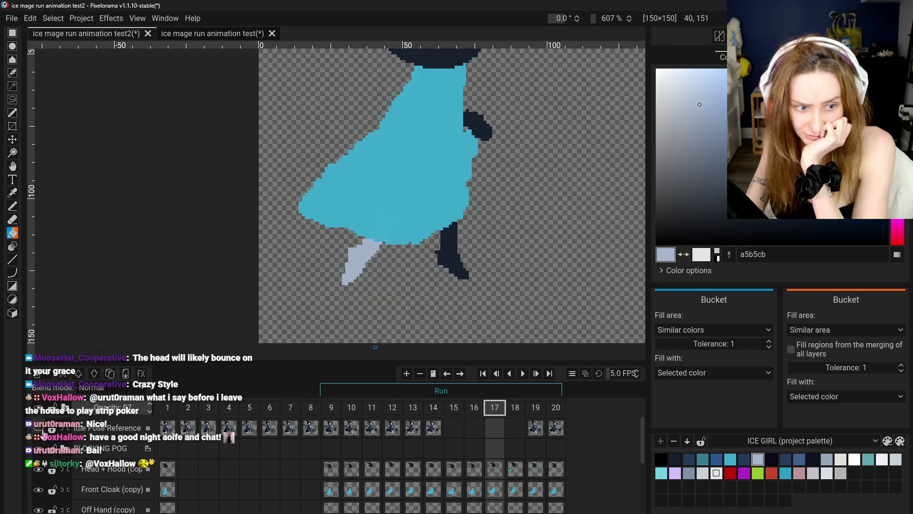
{"action": "scroll", "coordinate": [39, 433], "scroll_direction": "down", "scroll_amount": 2}
{"action": "scroll", "coordinate": [39, 452], "scroll_direction": "down", "scroll_amount": 2}
{"action": "left_click", "coordinate": [38, 475]}
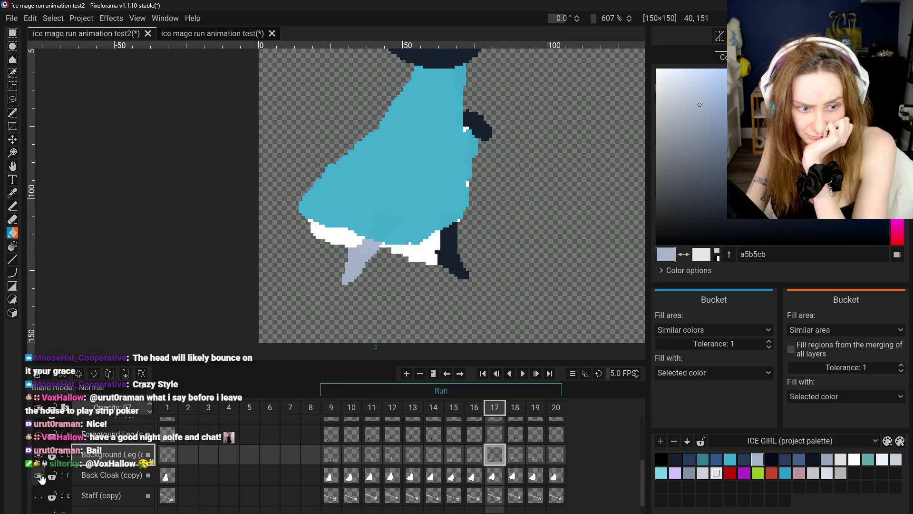
{"action": "left_click", "coordinate": [38, 495]}
{"action": "scroll", "coordinate": [39, 475], "scroll_direction": "up", "scroll_amount": 2}
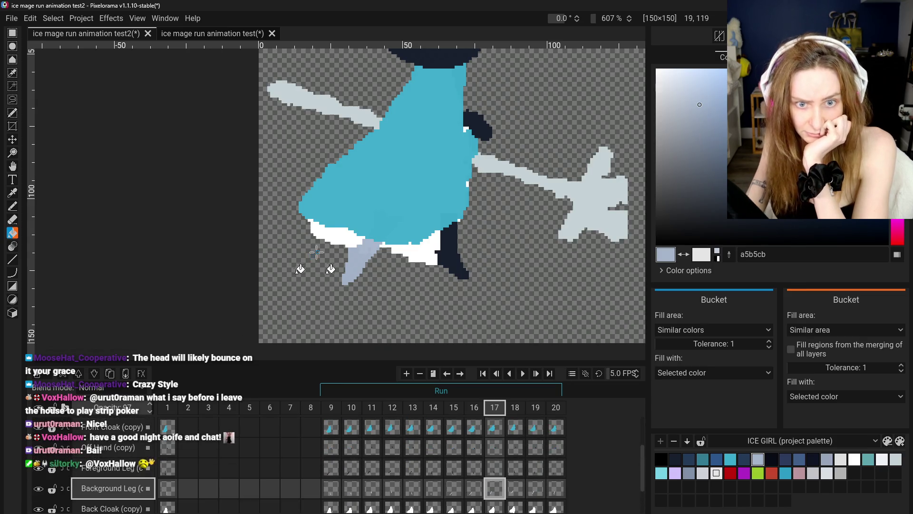
{"action": "scroll", "coordinate": [302, 251], "scroll_direction": "down", "scroll_amount": 3}
Step: Centre the whole ice mage in view and play the run animation at 5 FPS
{"action": "key", "text": "space"}
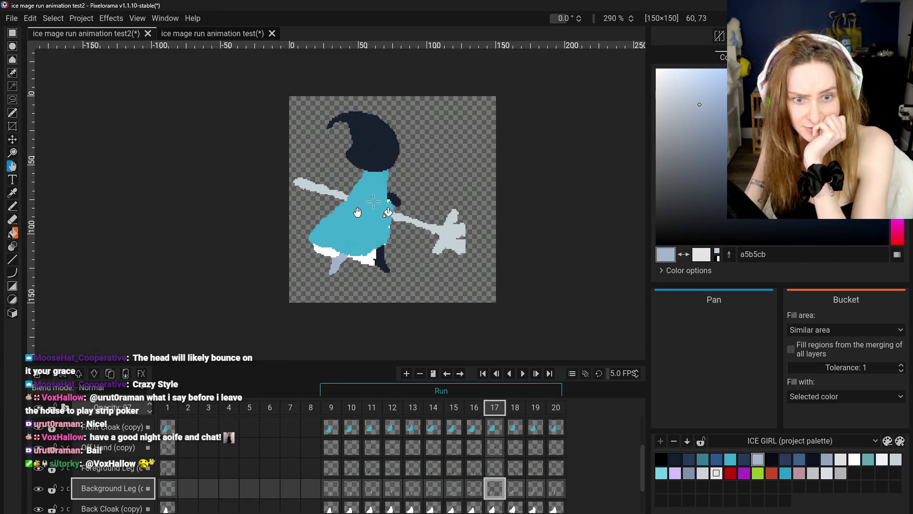
{"action": "left_click_drag", "start_coordinate": [366, 212], "coordinate": [384, 255]}
{"action": "left_click", "coordinate": [523, 374]}
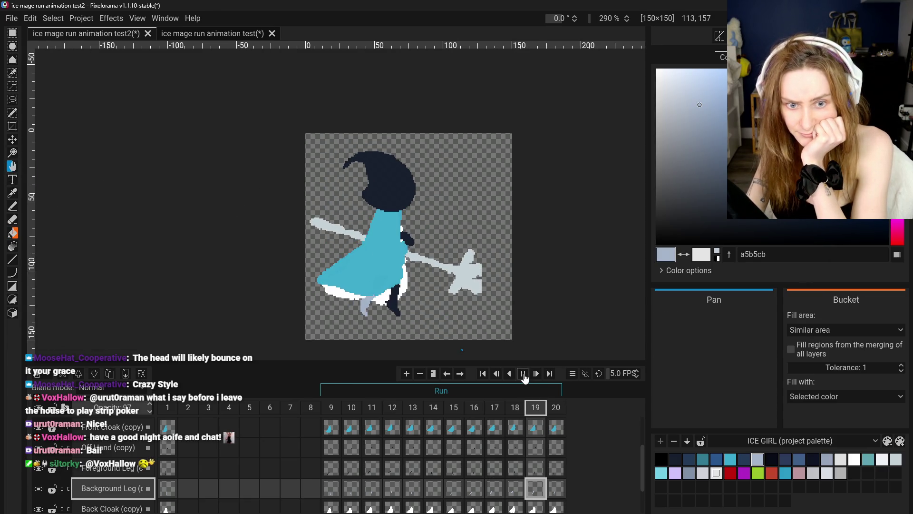
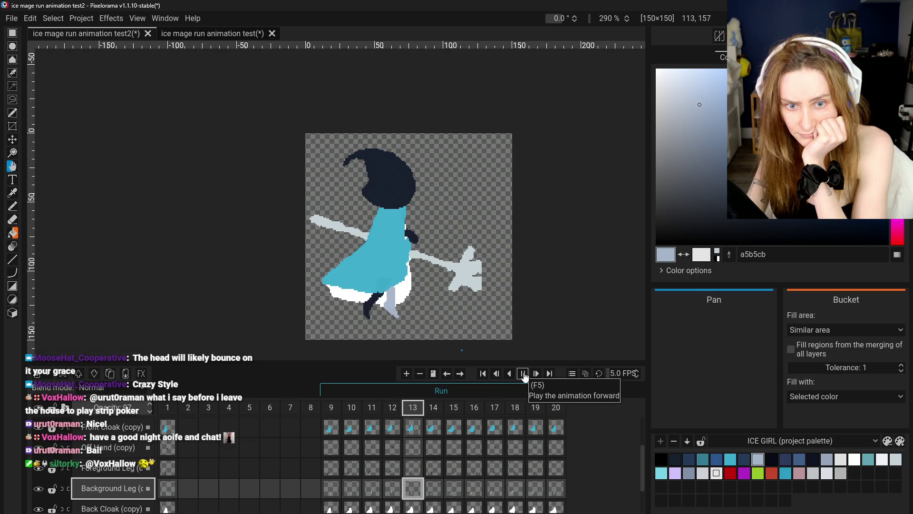
Step: Pause the run playback and review the background leg poses in frames 17–20
{"action": "left_click", "coordinate": [523, 374]}
{"action": "left_click", "coordinate": [494, 488]}
{"action": "left_click", "coordinate": [517, 490]}
{"action": "left_click", "coordinate": [536, 489]}
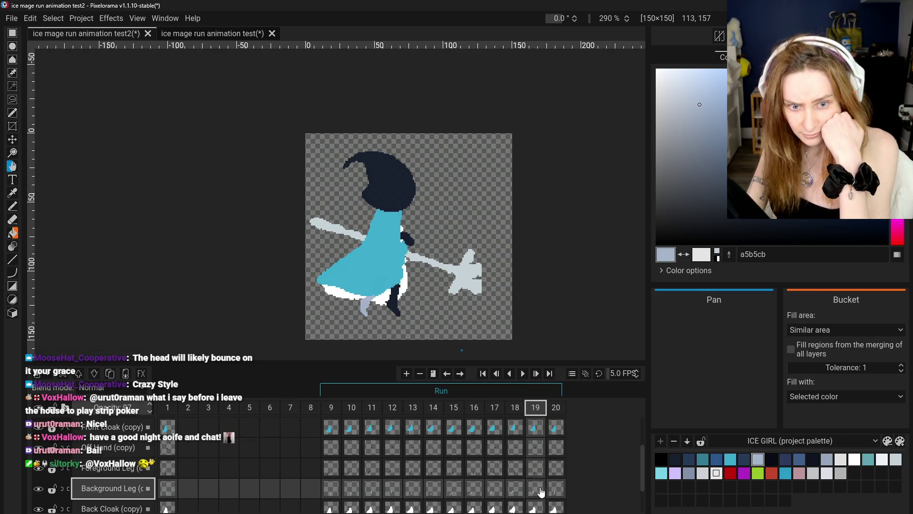
{"action": "left_click", "coordinate": [554, 491]}
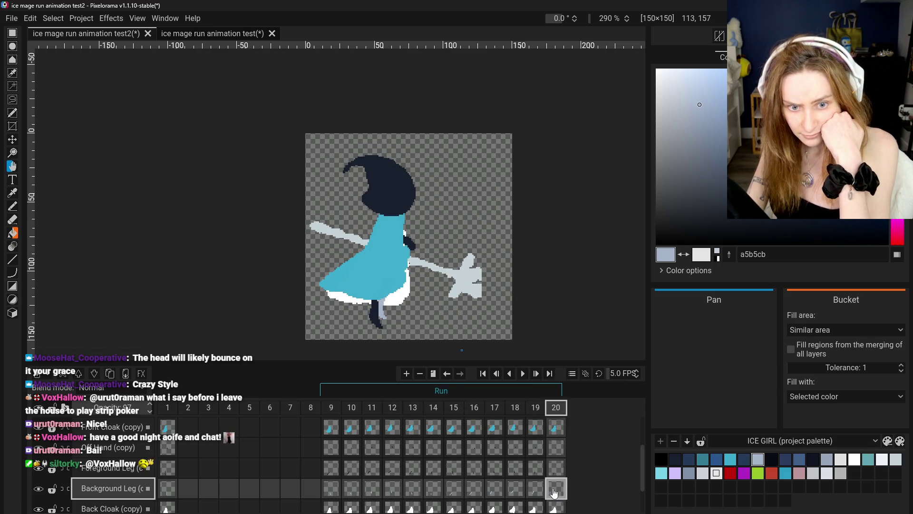
Step: Flip repeatedly between frames 9, 10 and 11 to compare the back leg poses
{"action": "left_click", "coordinate": [338, 493]}
{"action": "left_click", "coordinate": [351, 492]}
{"action": "left_click", "coordinate": [372, 492]}
{"action": "left_click", "coordinate": [331, 492]}
{"action": "left_click", "coordinate": [355, 494]}
{"action": "left_click", "coordinate": [366, 494]}
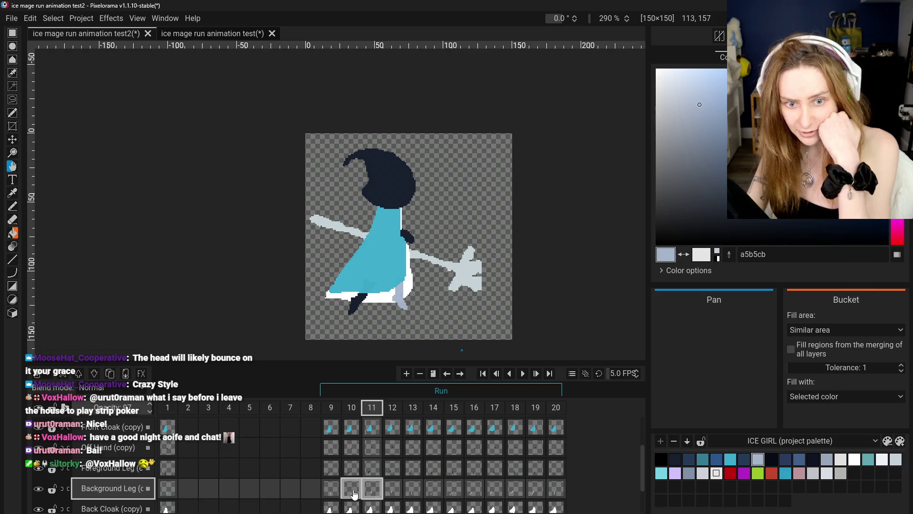
{"action": "left_click", "coordinate": [331, 494]}
{"action": "left_click", "coordinate": [352, 494]}
{"action": "left_click", "coordinate": [372, 495]}
{"action": "left_click", "coordinate": [331, 494]}
{"action": "left_click", "coordinate": [352, 494]}
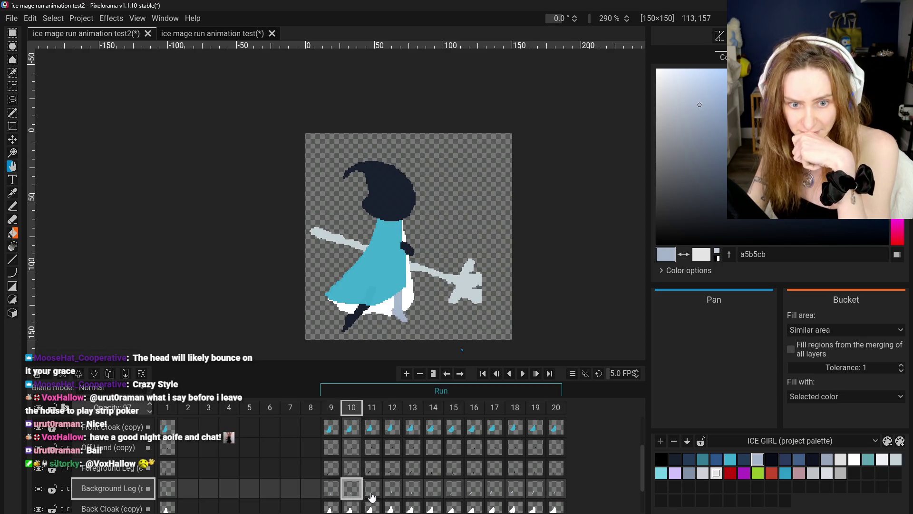
{"action": "left_click", "coordinate": [372, 495]}
{"action": "left_click", "coordinate": [331, 493]}
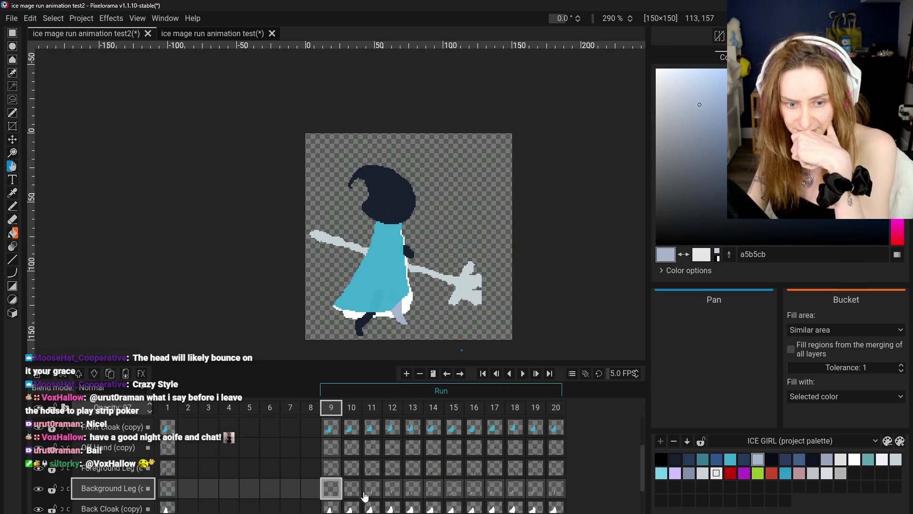
Step: Compare the front leg in frames 13–18 against the back leg in frame 20
{"action": "left_click", "coordinate": [506, 468]}
{"action": "left_click", "coordinate": [475, 468]}
{"action": "left_click", "coordinate": [454, 468]}
{"action": "left_click", "coordinate": [434, 469]}
{"action": "left_click", "coordinate": [454, 471]}
{"action": "left_click", "coordinate": [430, 474]}
{"action": "left_click", "coordinate": [547, 492]}
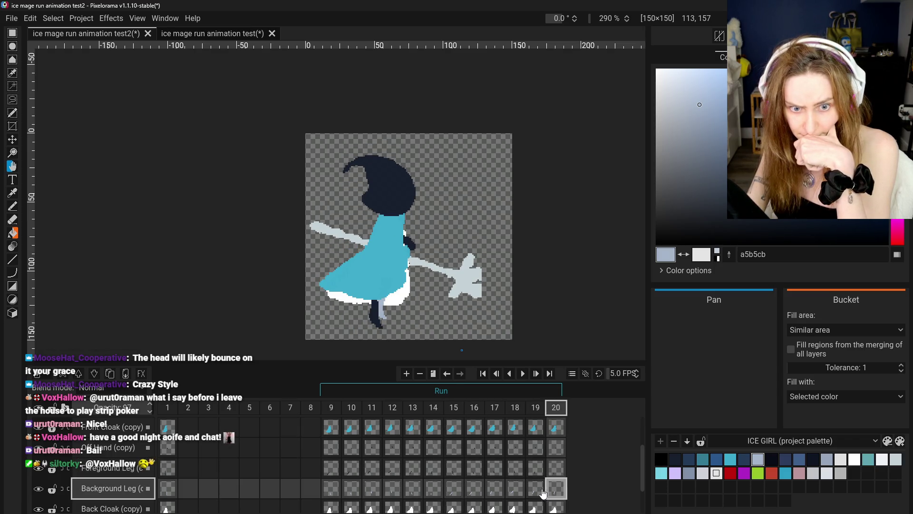
{"action": "left_click", "coordinate": [432, 471]}
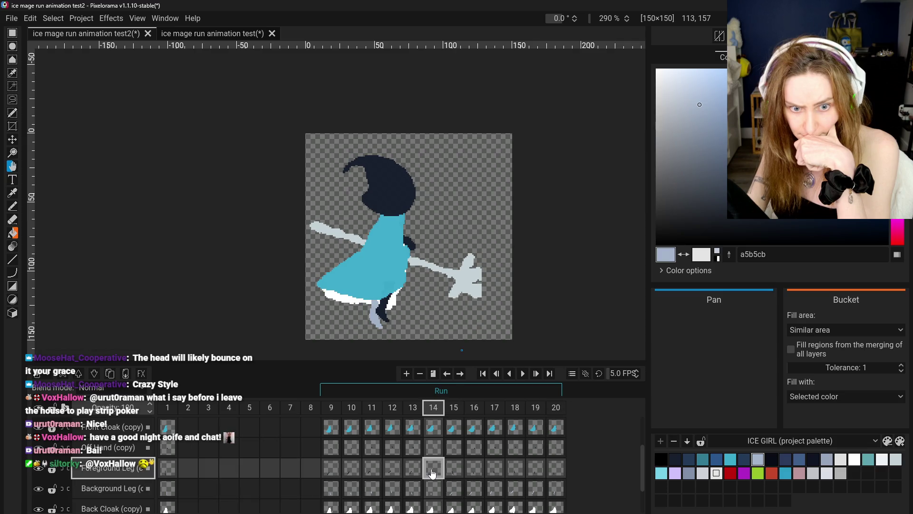
{"action": "left_click", "coordinate": [414, 470]}
{"action": "left_click", "coordinate": [433, 469]}
{"action": "left_click", "coordinate": [556, 489]}
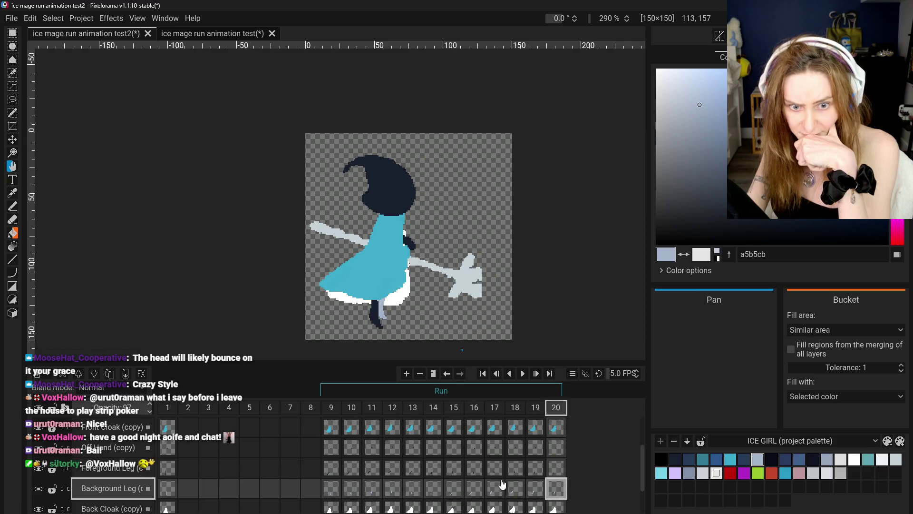
{"action": "left_click", "coordinate": [443, 470]}
{"action": "left_click", "coordinate": [455, 470]}
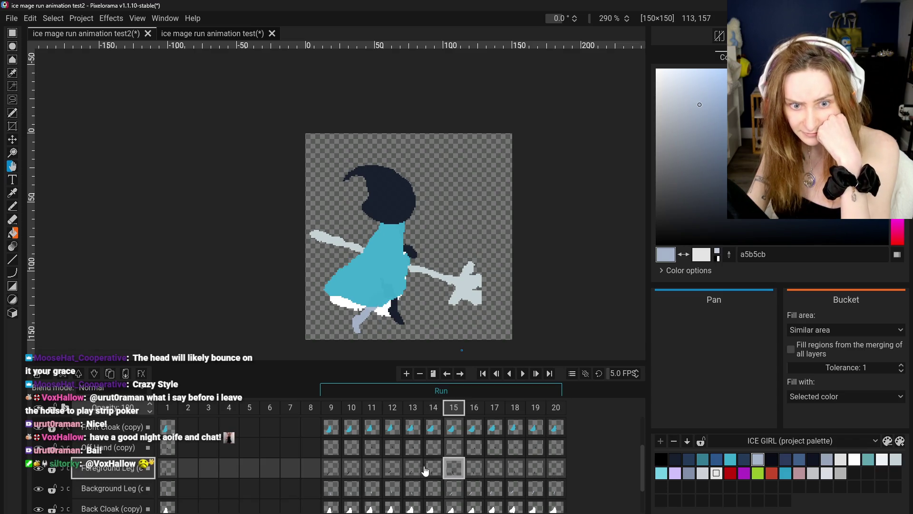
{"action": "left_click", "coordinate": [413, 470]}
Step: Step the front leg through frames 9–11 and 13–16 to check its motion
{"action": "left_click", "coordinate": [331, 470]}
{"action": "left_click", "coordinate": [352, 469], "text": "shift"}
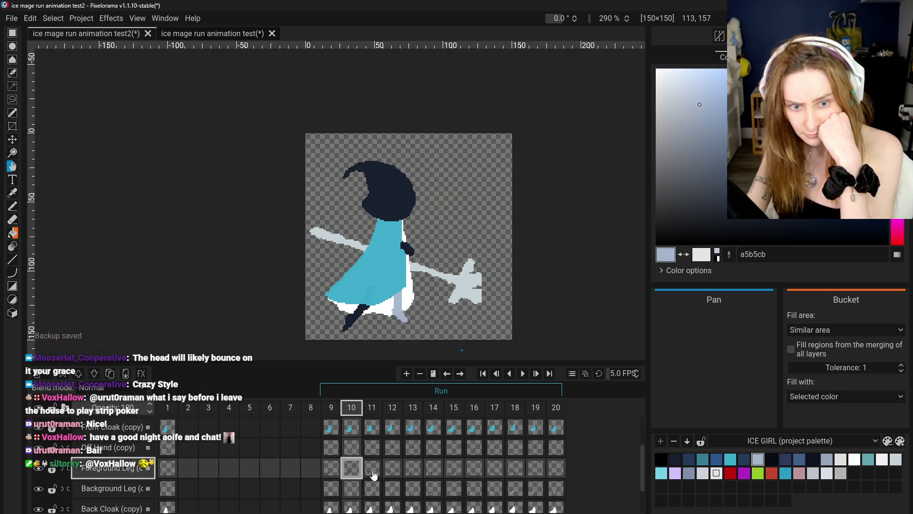
{"action": "left_click", "coordinate": [372, 470]}
{"action": "left_click", "coordinate": [352, 470]}
{"action": "left_click", "coordinate": [371, 469]}
{"action": "left_click", "coordinate": [413, 470]}
{"action": "left_click", "coordinate": [433, 469]}
{"action": "left_click", "coordinate": [453, 470]}
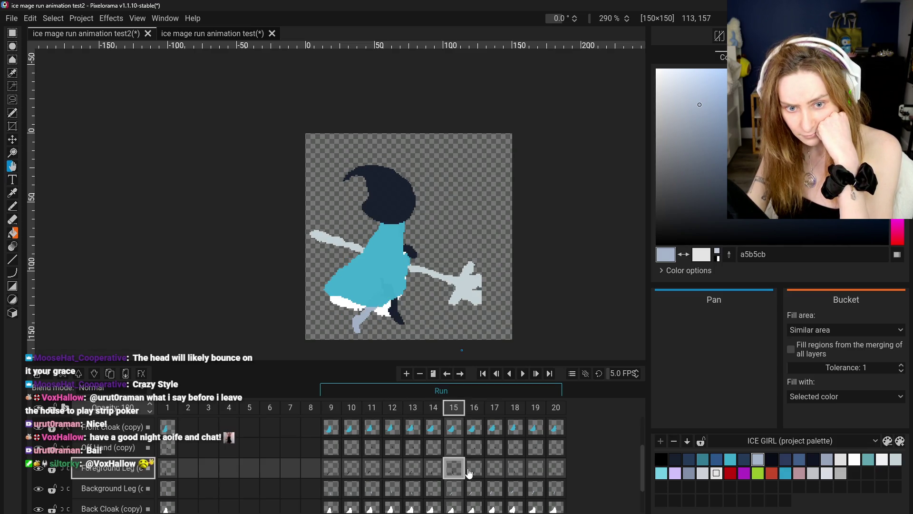
{"action": "left_click", "coordinate": [469, 473]}
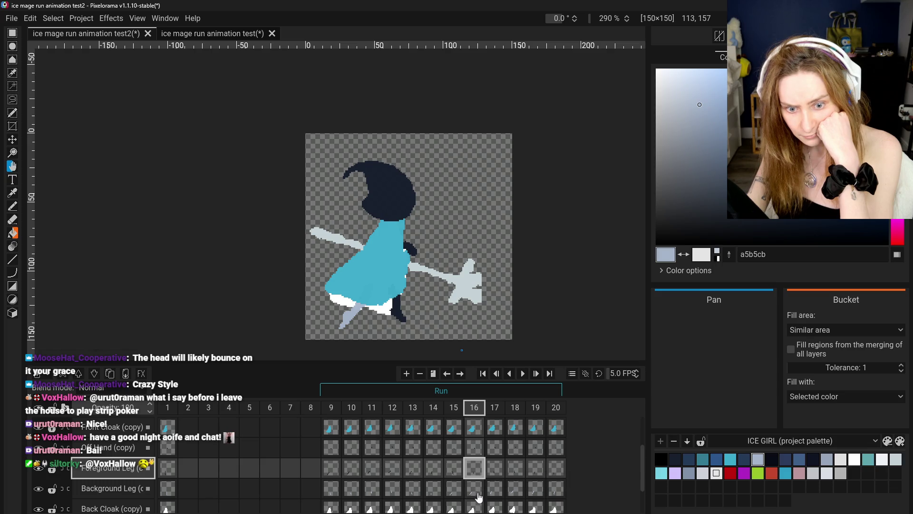
Step: Compare the frame 9 and frame 20 back legs with the front legs in frames 14–16
{"action": "left_click", "coordinate": [332, 491]}
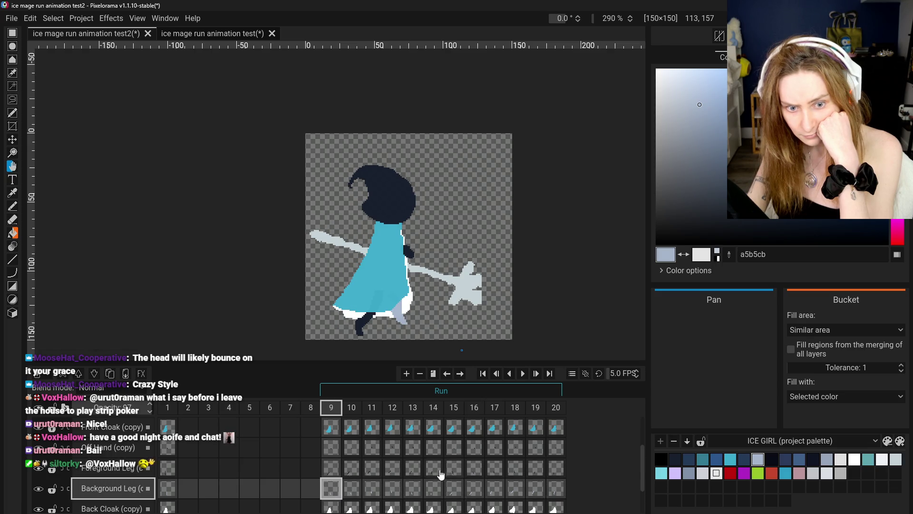
{"action": "left_click", "coordinate": [466, 474]}
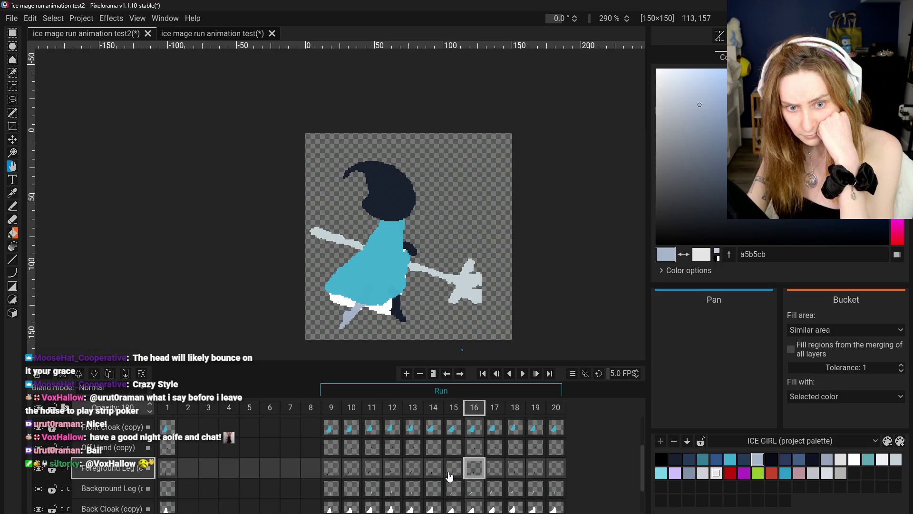
{"action": "left_click", "coordinate": [329, 495]}
{"action": "left_click", "coordinate": [481, 476]}
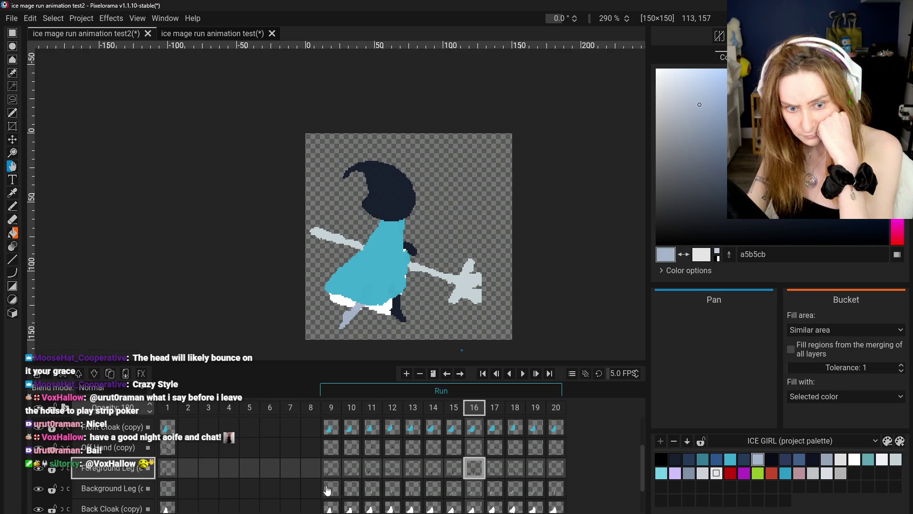
{"action": "left_click", "coordinate": [330, 489]}
{"action": "left_click", "coordinate": [454, 470]}
{"action": "left_click", "coordinate": [430, 471]}
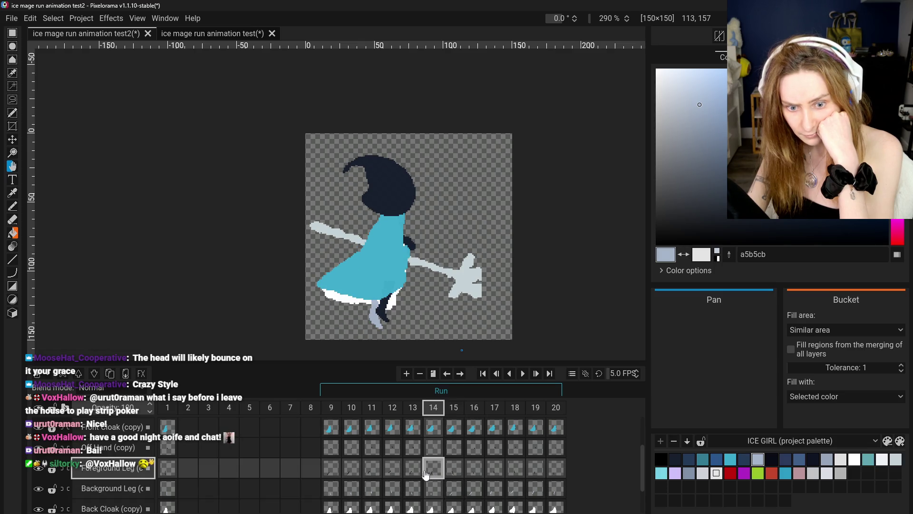
{"action": "left_click", "coordinate": [556, 489]}
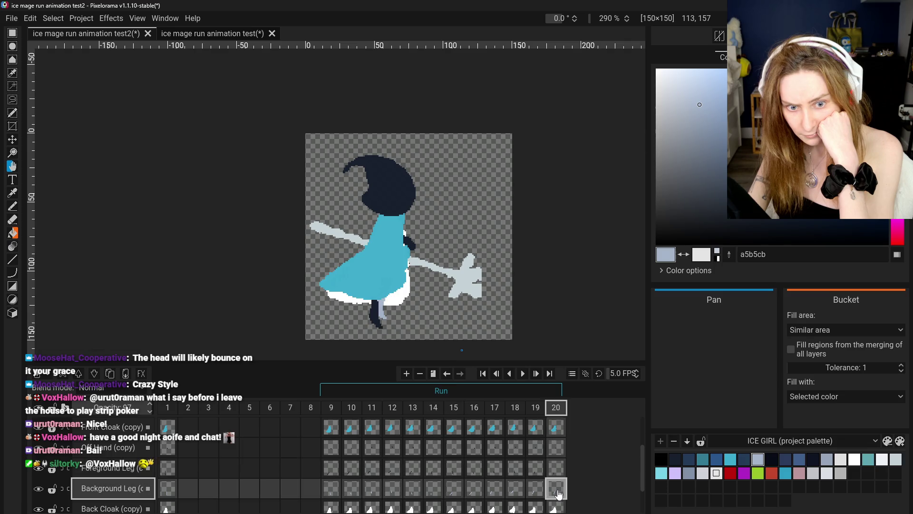
{"action": "left_click", "coordinate": [434, 471]}
{"action": "scroll", "coordinate": [430, 343], "scroll_direction": "up", "scroll_amount": 3}
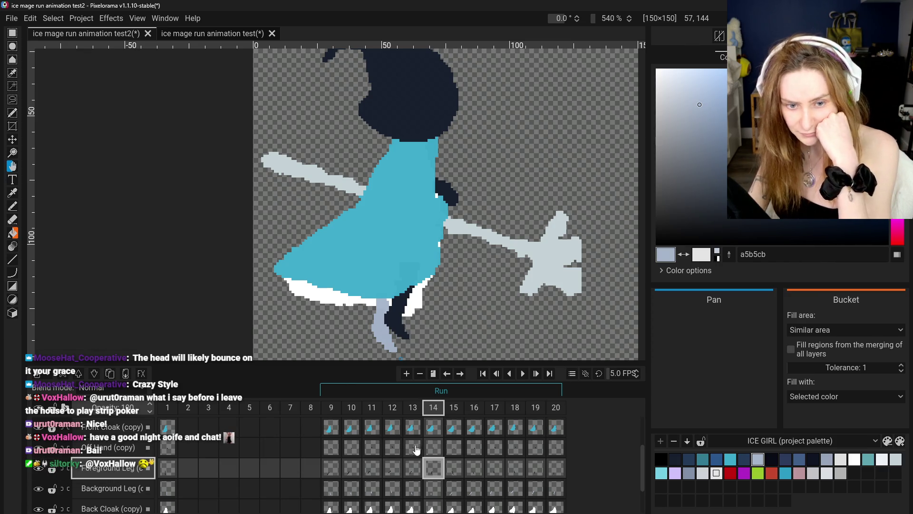
{"action": "scroll", "coordinate": [458, 354], "scroll_direction": "down", "scroll_amount": 3}
{"action": "left_click", "coordinate": [409, 470]}
{"action": "left_click", "coordinate": [393, 470]}
{"action": "left_click", "coordinate": [432, 470]}
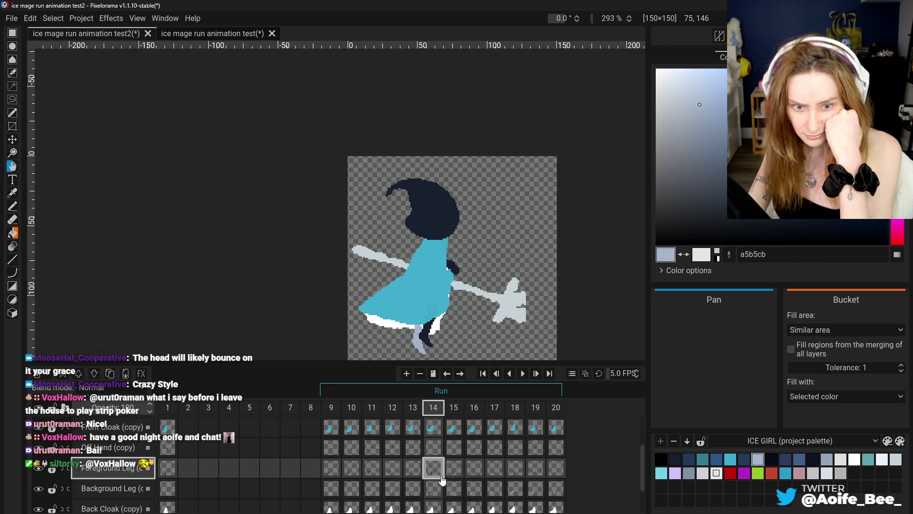
{"action": "left_click", "coordinate": [453, 480]}
{"action": "left_click", "coordinate": [472, 482]}
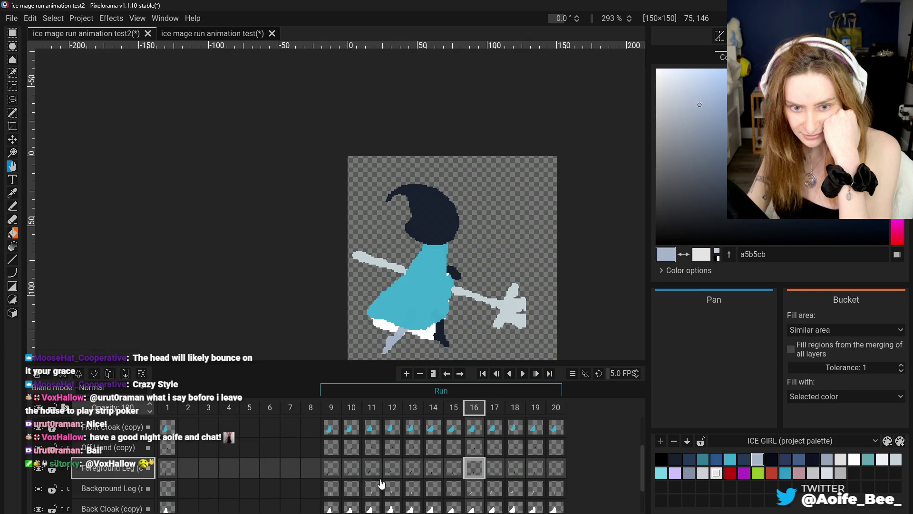
{"action": "left_click", "coordinate": [373, 487]}
{"action": "left_click", "coordinate": [393, 487]}
{"action": "left_click", "coordinate": [412, 488]}
{"action": "left_click", "coordinate": [453, 488]}
{"action": "left_click", "coordinate": [474, 489]}
{"action": "left_click", "coordinate": [494, 488]}
{"action": "left_click", "coordinate": [556, 488]}
{"action": "left_click", "coordinate": [352, 488]}
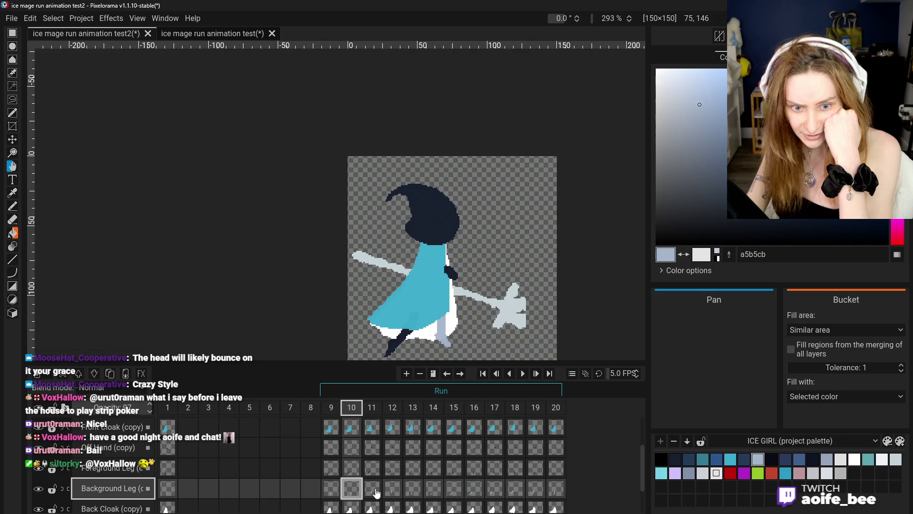
{"action": "left_click", "coordinate": [393, 488]}
{"action": "scroll", "coordinate": [423, 336], "scroll_direction": "down", "scroll_amount": 2}
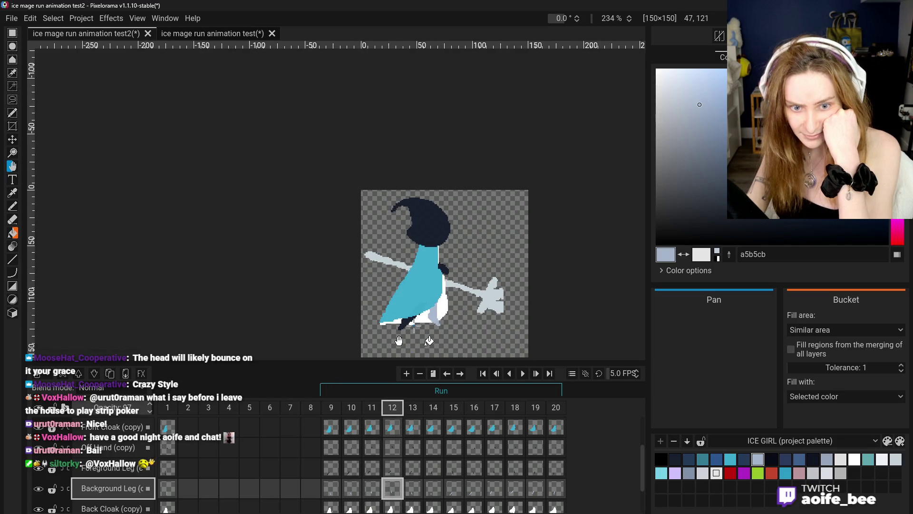
{"action": "left_click", "coordinate": [413, 490]}
{"action": "left_click", "coordinate": [441, 491]}
{"action": "left_click", "coordinate": [414, 490]}
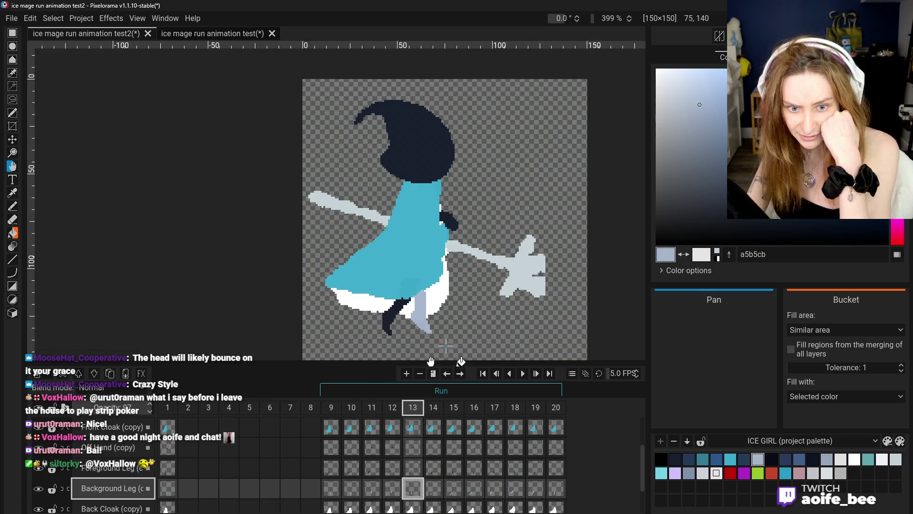
{"action": "scroll", "coordinate": [380, 333], "scroll_direction": "up", "scroll_amount": 5}
{"action": "left_click", "coordinate": [433, 488]}
{"action": "left_click", "coordinate": [454, 489]}
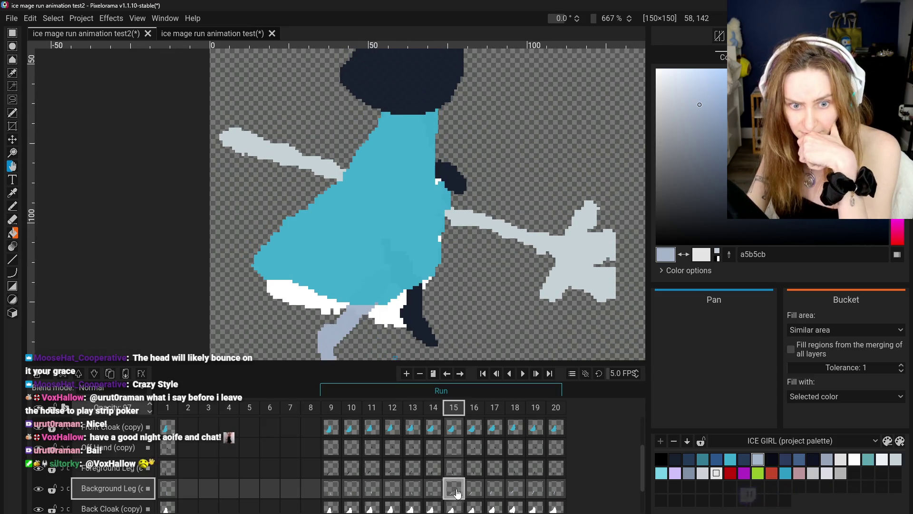
{"action": "left_click", "coordinate": [475, 488]}
{"action": "left_click", "coordinate": [494, 488]}
{"action": "left_click", "coordinate": [517, 495]}
{"action": "left_click", "coordinate": [535, 490]}
{"action": "left_click", "coordinate": [550, 494]}
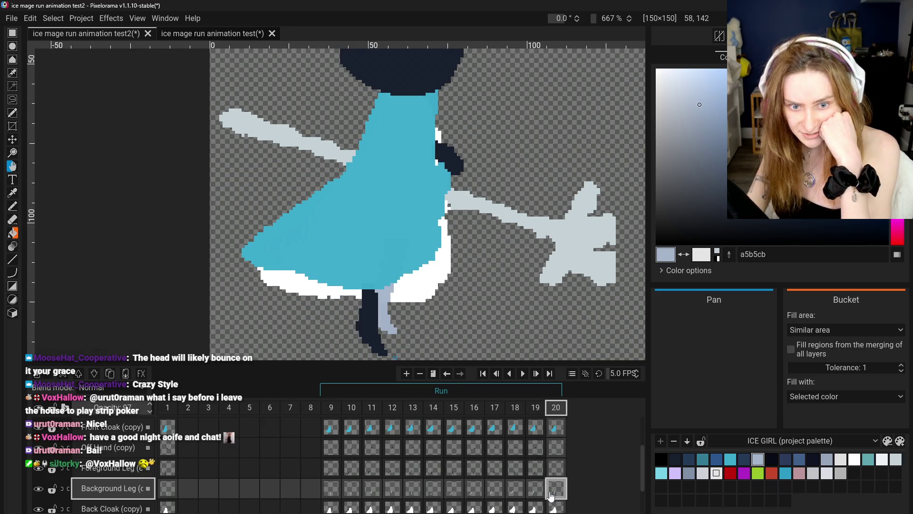
{"action": "left_click", "coordinate": [413, 488]}
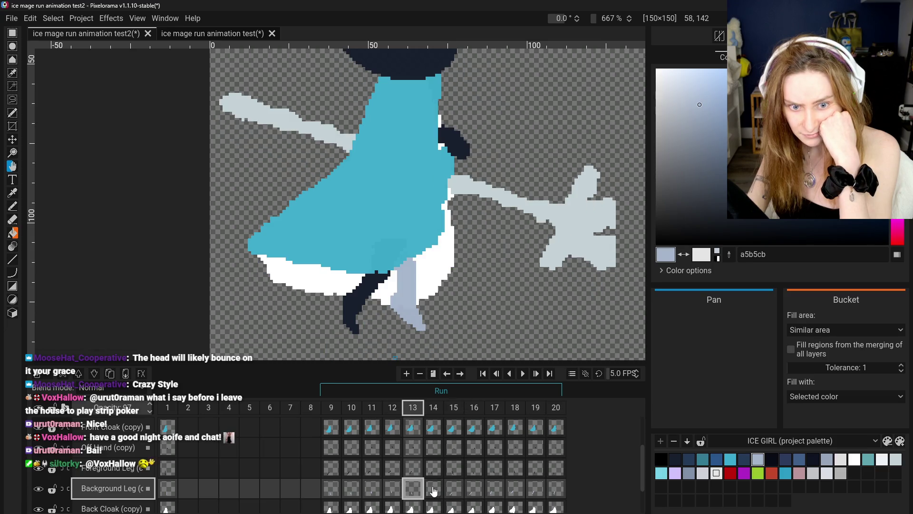
{"action": "left_click", "coordinate": [433, 468]}
{"action": "left_click", "coordinate": [407, 492]}
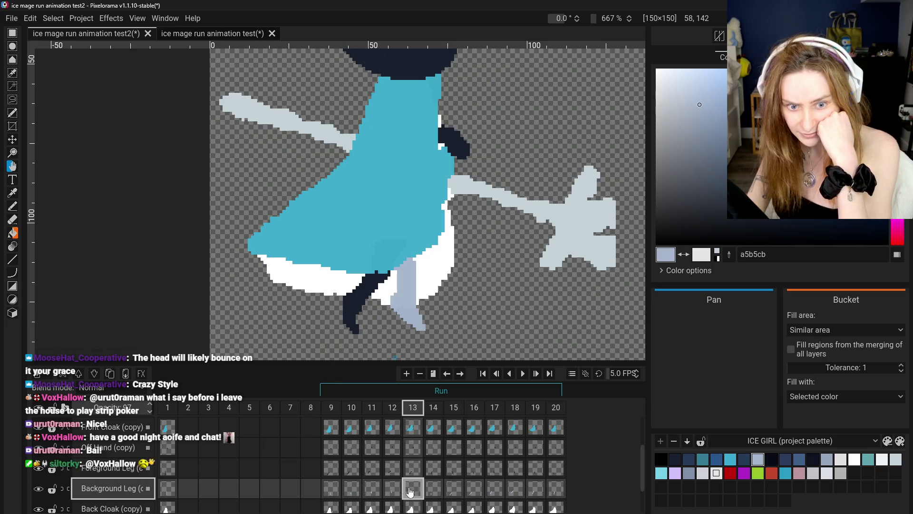
{"action": "left_click", "coordinate": [554, 497]}
{"action": "left_click", "coordinate": [393, 489]}
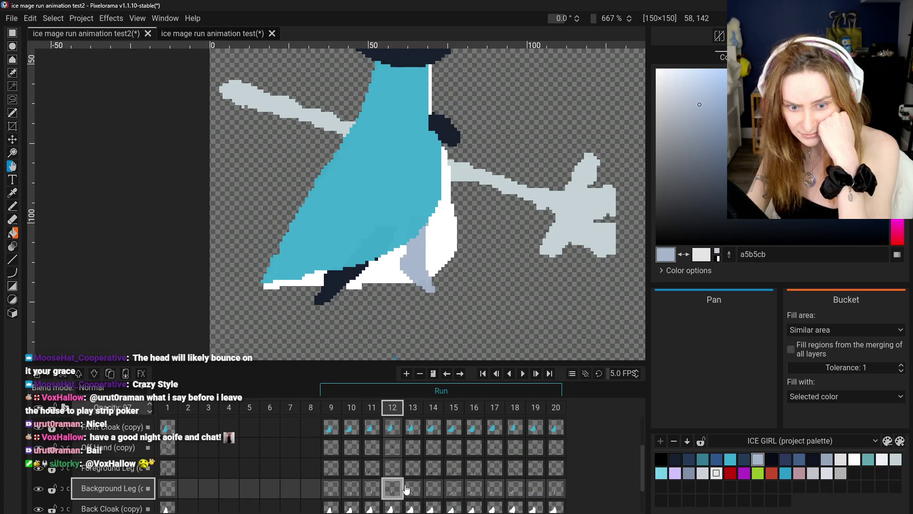
{"action": "left_click", "coordinate": [410, 489]}
{"action": "left_click", "coordinate": [452, 471]}
{"action": "left_click", "coordinate": [412, 487]}
{"action": "left_click", "coordinate": [434, 470]}
{"action": "left_click", "coordinate": [412, 488]}
{"action": "left_click", "coordinate": [435, 480]}
{"action": "left_click", "coordinate": [412, 489]}
{"action": "left_click", "coordinate": [452, 469]}
{"action": "left_click", "coordinate": [413, 488]}
{"action": "left_click", "coordinate": [449, 471]}
{"action": "left_click", "coordinate": [412, 487]}
{"action": "left_click", "coordinate": [433, 468]}
{"action": "left_click", "coordinate": [413, 488]}
{"action": "left_click", "coordinate": [434, 469]}
{"action": "left_click", "coordinate": [413, 488]}
{"action": "left_click", "coordinate": [434, 469]}
{"action": "left_click", "coordinate": [412, 488]}
{"action": "left_click", "coordinate": [433, 468]}
{"action": "left_click", "coordinate": [413, 488]}
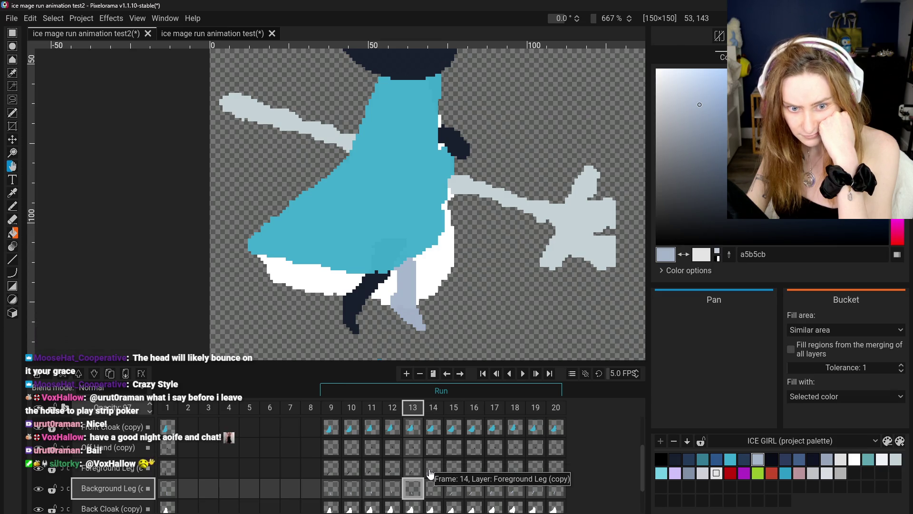
{"action": "left_click", "coordinate": [434, 468]}
{"action": "scroll", "coordinate": [405, 326], "scroll_direction": "down", "scroll_amount": 3}
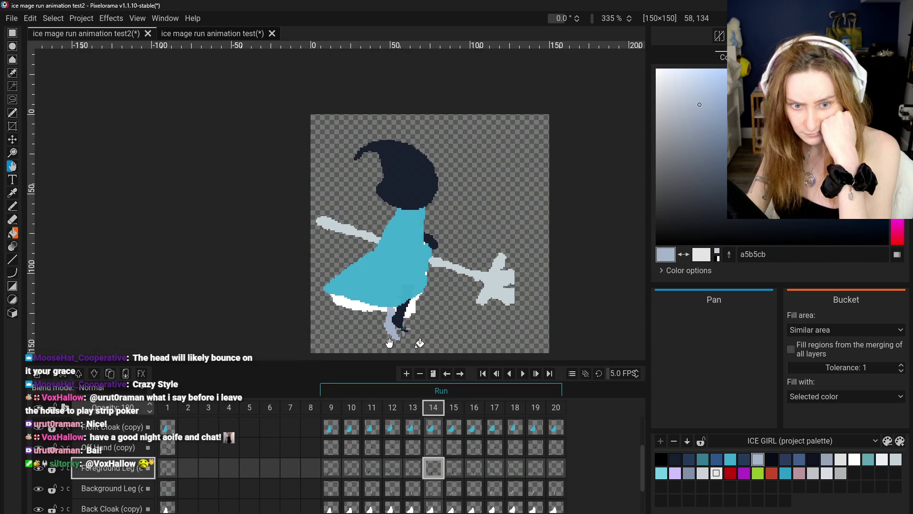
Step: Play the run cycle briefly, then pause it around frame 13
{"action": "left_click", "coordinate": [524, 373]}
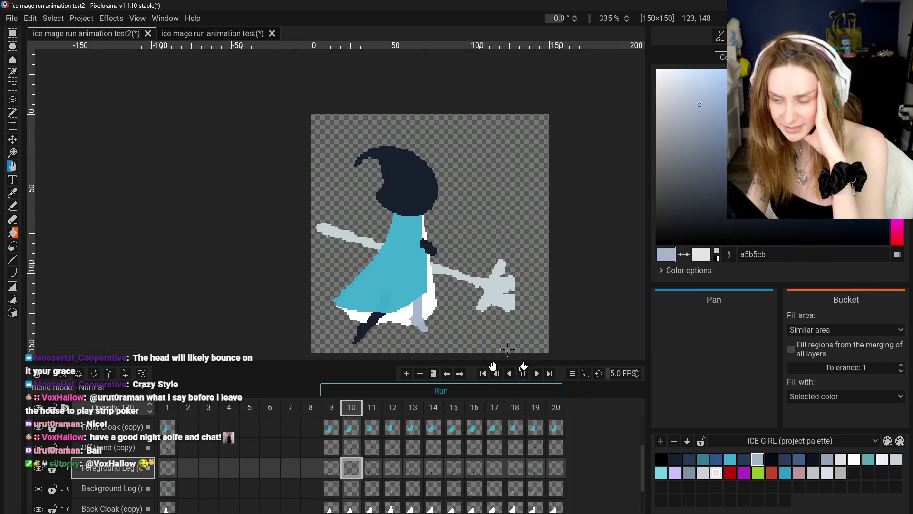
{"action": "left_click", "coordinate": [522, 376]}
{"action": "left_click", "coordinate": [433, 470]}
{"action": "key", "text": "Left"}
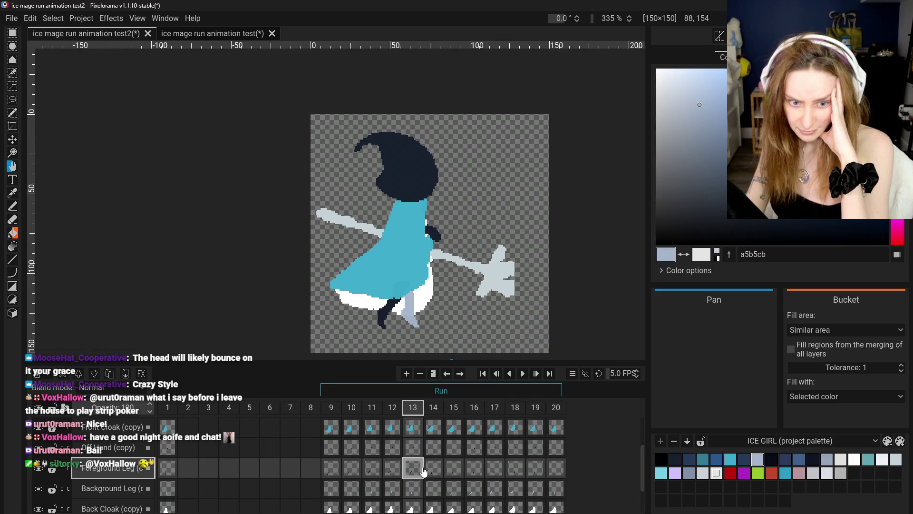
Step: Check foreground leg frames 14–16 and background leg frames 20 and 9, ending on frame 9
{"action": "left_click", "coordinate": [433, 470]}
{"action": "left_click", "coordinate": [455, 470]}
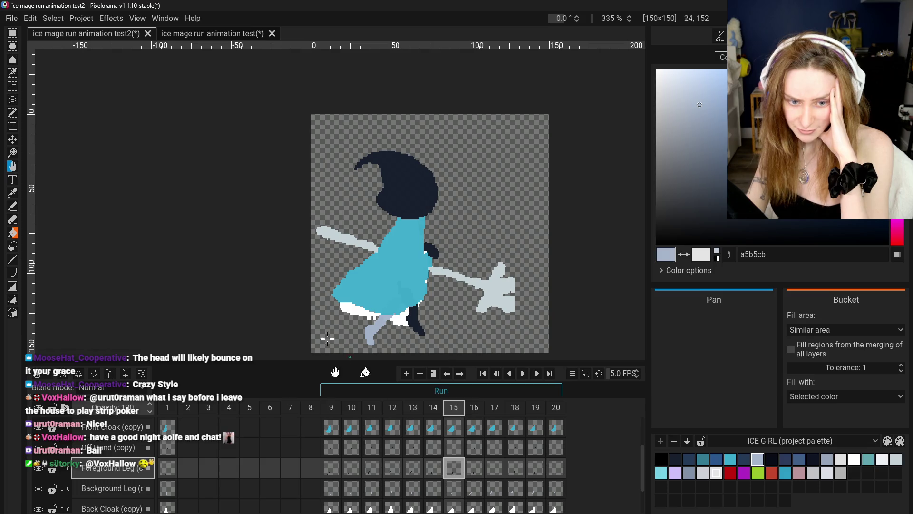
{"action": "left_click_drag", "start_coordinate": [66, 191], "coordinate": [70, 160]}
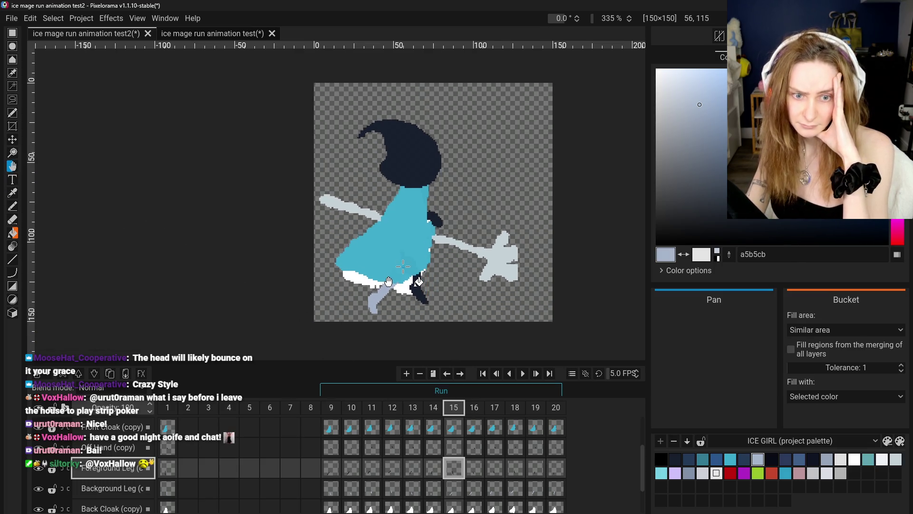
{"action": "left_click", "coordinate": [474, 471]}
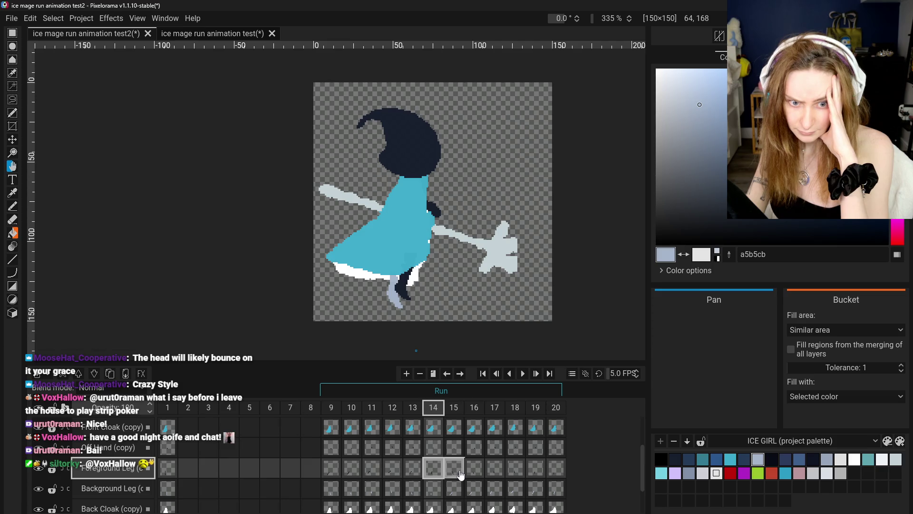
{"action": "left_click", "coordinate": [554, 495]}
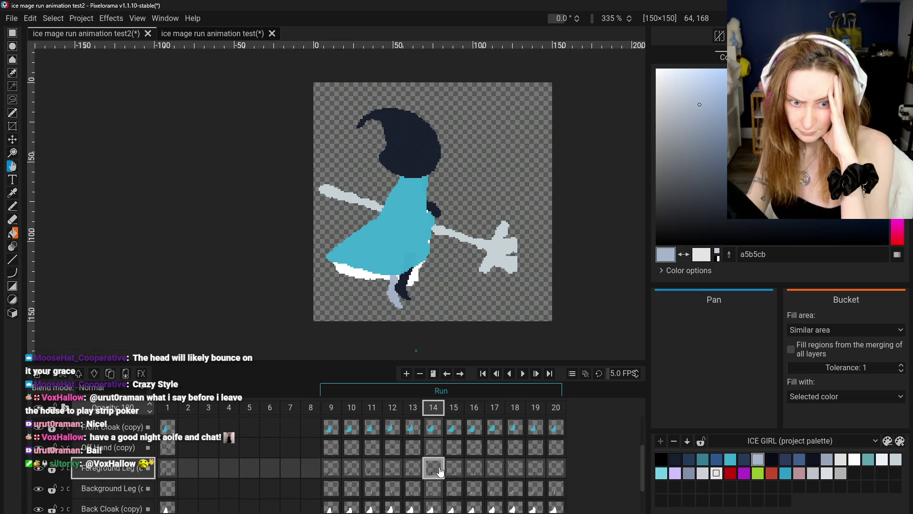
{"action": "left_click", "coordinate": [454, 471]}
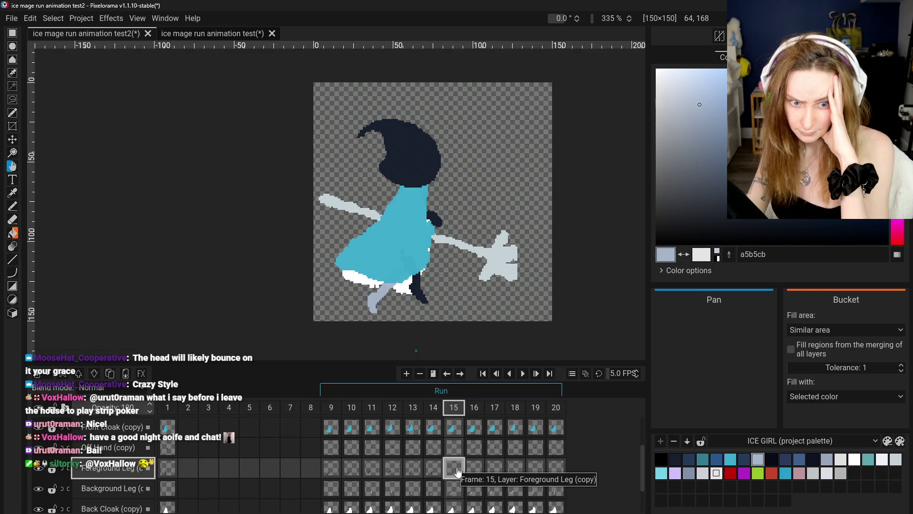
{"action": "left_click", "coordinate": [332, 490]}
{"action": "left_click", "coordinate": [455, 470]}
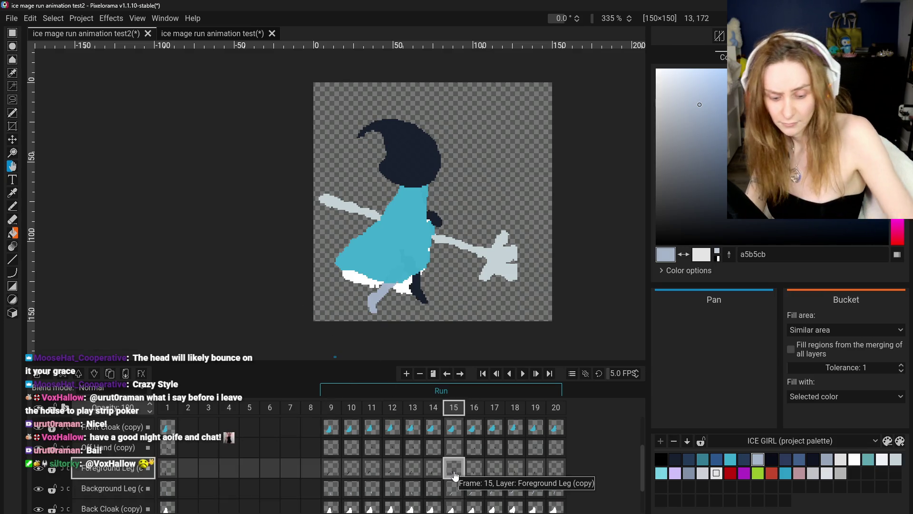
{"action": "left_click", "coordinate": [334, 490]}
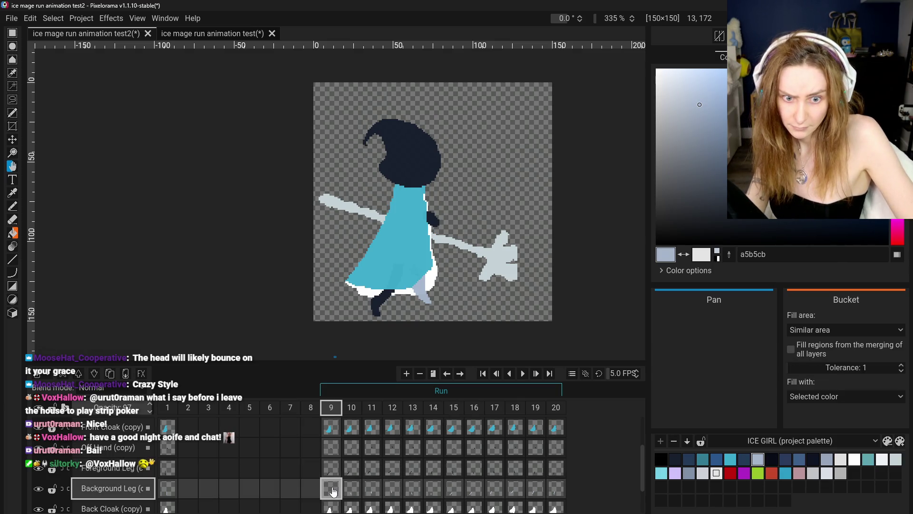
Step: Erase the frame 15 foreground leg, then restore it with undo
{"action": "right_click", "coordinate": [334, 490]}
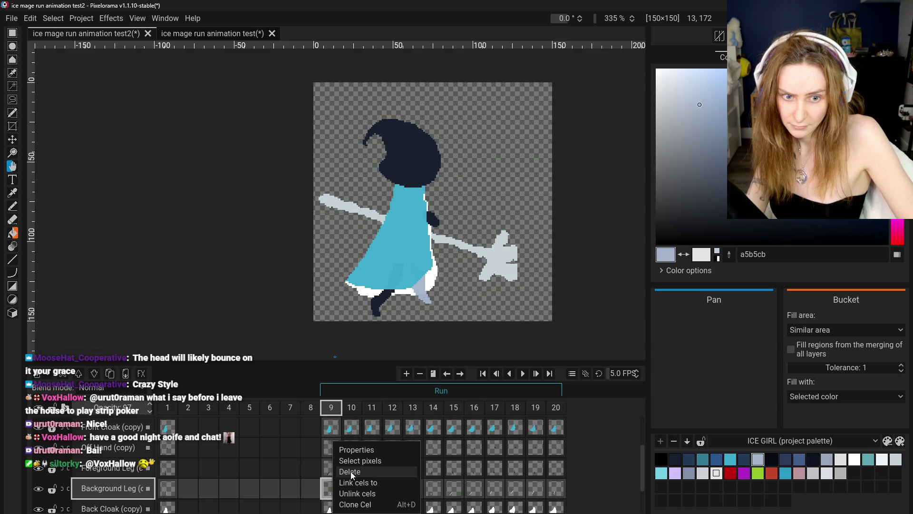
{"action": "left_click", "coordinate": [455, 473]}
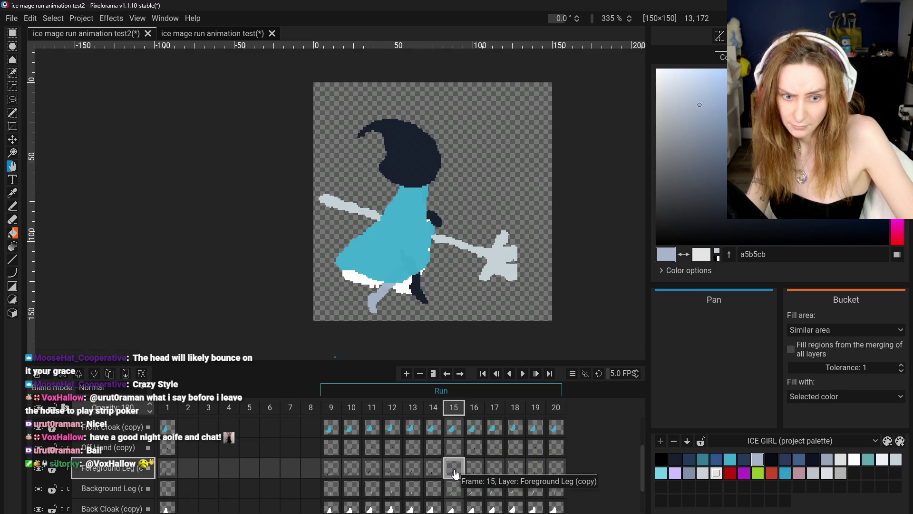
{"action": "key", "text": "Delete"}
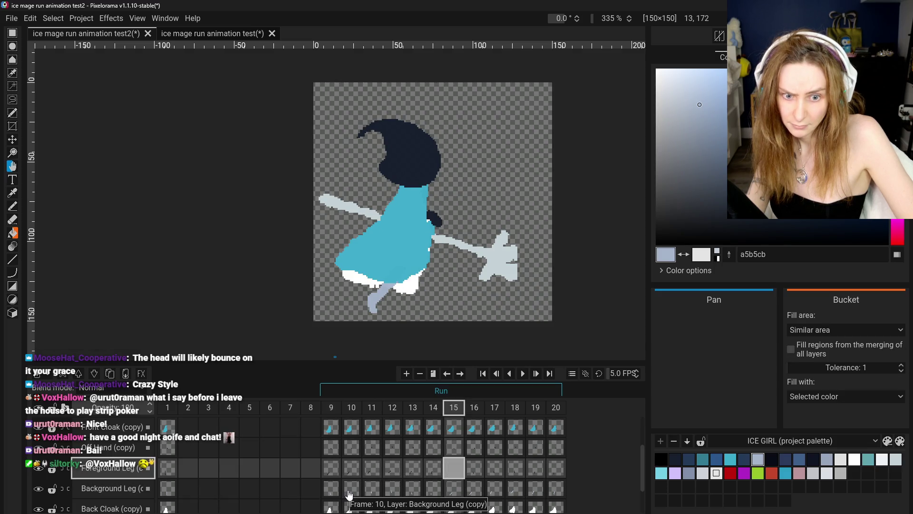
{"action": "key", "text": "ctrl+z"}
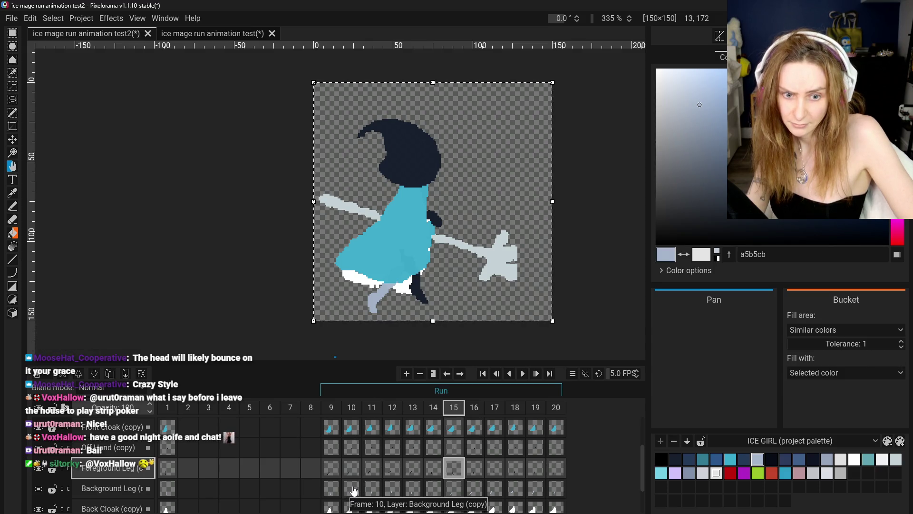
Step: Clear the frame 9 background leg cel, compare with frames 15–16, then undo the change
{"action": "left_click", "coordinate": [331, 488]}
{"action": "right_click", "coordinate": [331, 488]}
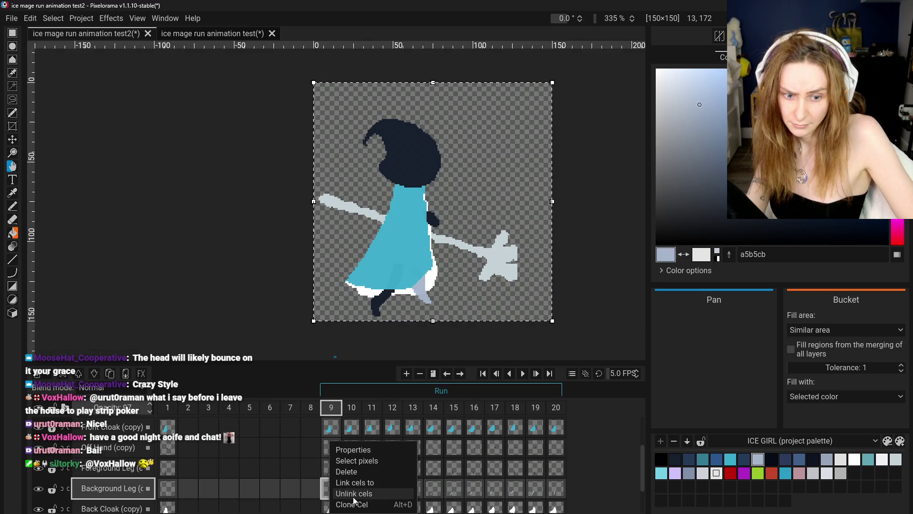
{"action": "left_click", "coordinate": [347, 471]}
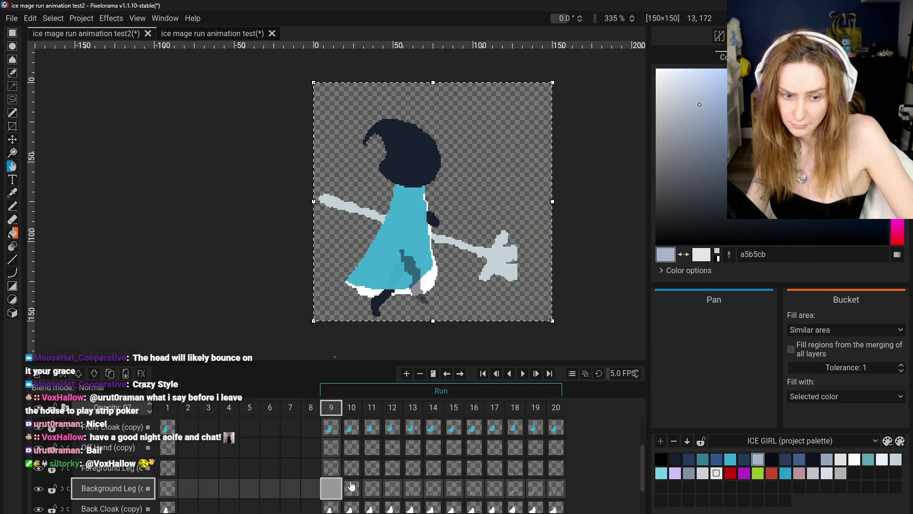
{"action": "left_click", "coordinate": [454, 468]}
{"action": "left_click", "coordinate": [474, 468]}
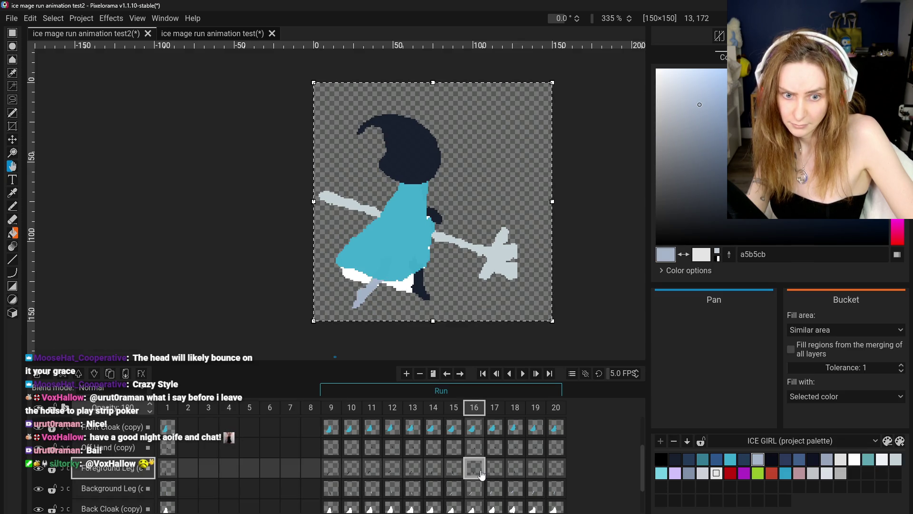
{"action": "left_click", "coordinate": [332, 496]}
{"action": "key", "text": "ctrl+z"}
{"action": "key", "text": "ctrl+z"}
{"action": "key", "text": "ctrl+z"}
{"action": "key", "text": "ctrl+z"}
{"action": "key", "text": "ctrl+z"}
{"action": "key", "text": "ctrl+z"}
{"action": "key", "text": "ctrl+z"}
{"action": "key", "text": "ctrl+z"}
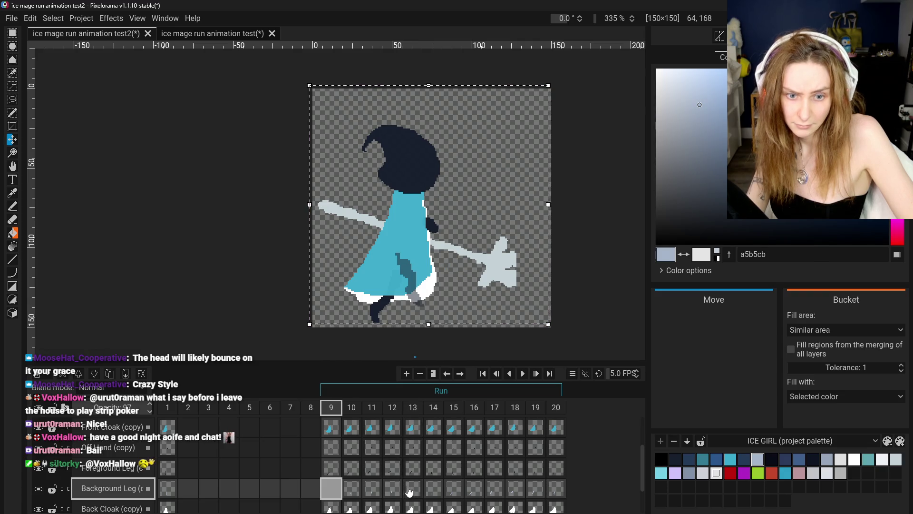
Step: Review the run poses across frames 10 through 16
{"action": "left_click", "coordinate": [352, 488]}
{"action": "left_click", "coordinate": [392, 467]}
{"action": "left_click", "coordinate": [433, 467]}
{"action": "left_click", "coordinate": [454, 467]}
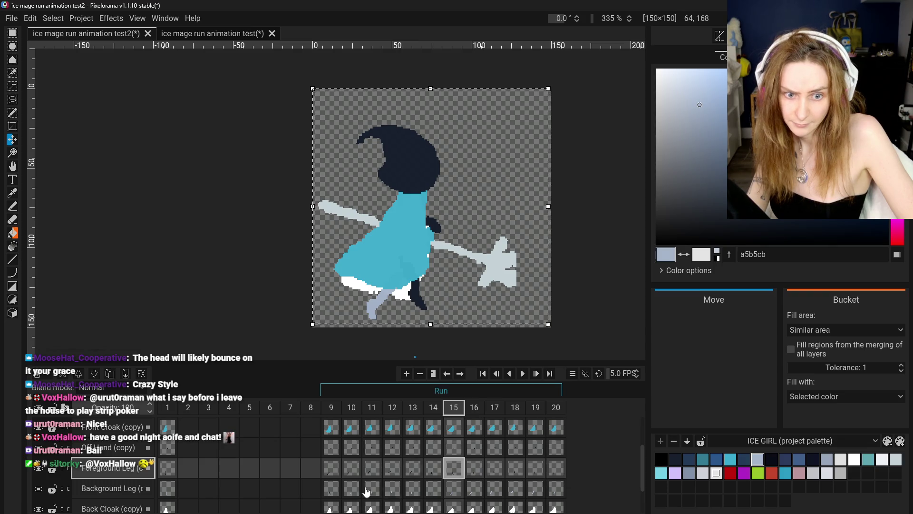
{"action": "left_click", "coordinate": [474, 467]}
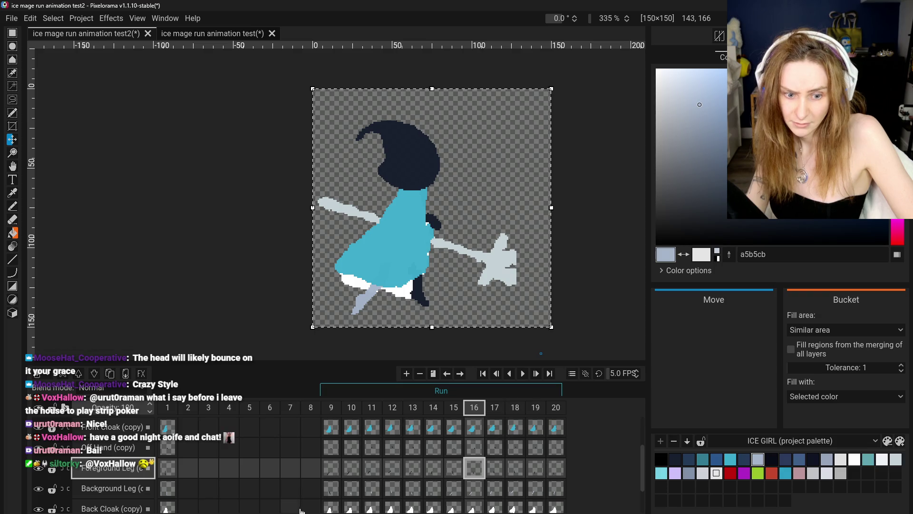
Step: Clear the frame 10 background leg cel and shift the pixels up about one pixel
{"action": "left_click", "coordinate": [339, 495]}
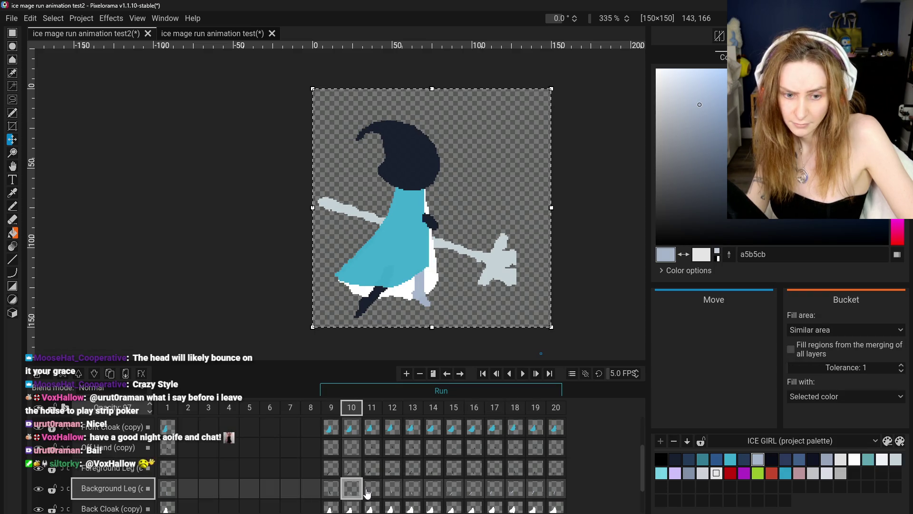
{"action": "right_click", "coordinate": [349, 488]}
{"action": "left_click", "coordinate": [365, 471]}
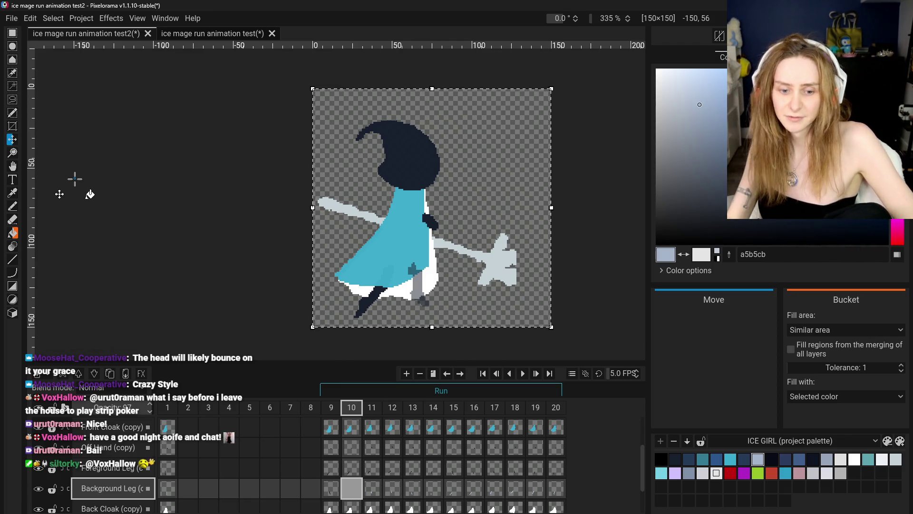
{"action": "left_click_drag", "start_coordinate": [363, 190], "coordinate": [379, 188]}
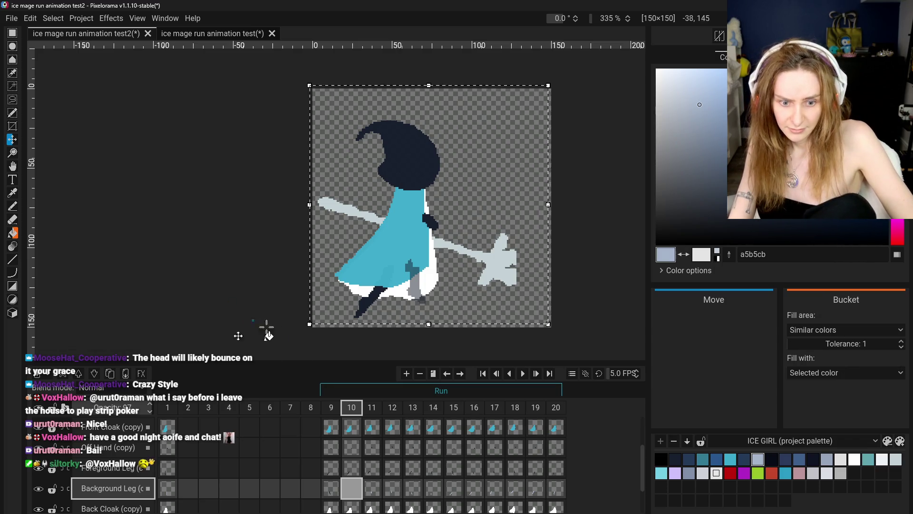
Step: Compare the leg poses in frame 11 with frames 16 and 17
{"action": "left_click", "coordinate": [380, 486]}
{"action": "left_click", "coordinate": [472, 469]}
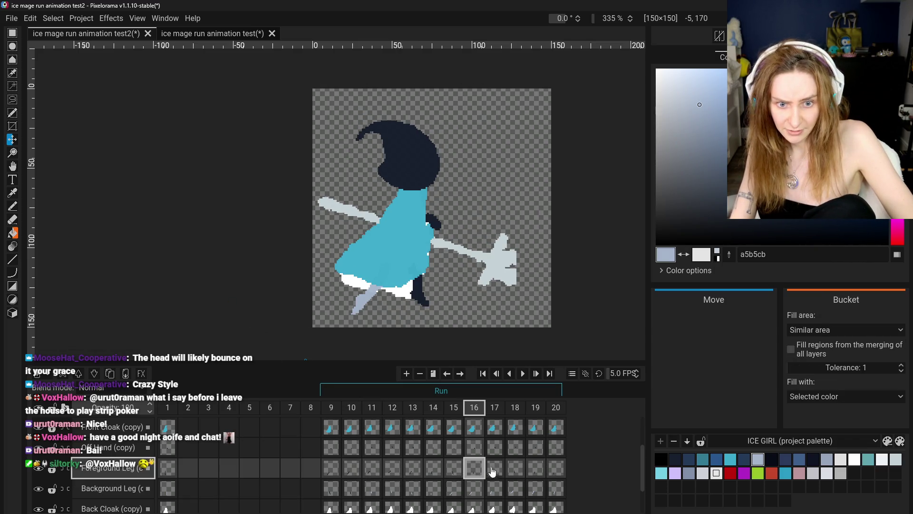
{"action": "left_click", "coordinate": [503, 469]}
{"action": "left_click", "coordinate": [473, 469]}
{"action": "left_click", "coordinate": [494, 468]}
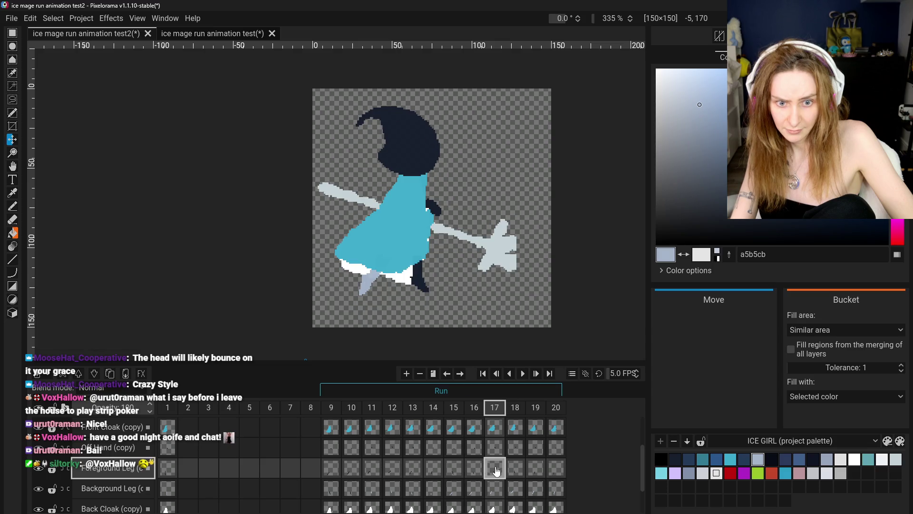
{"action": "left_click", "coordinate": [473, 470]}
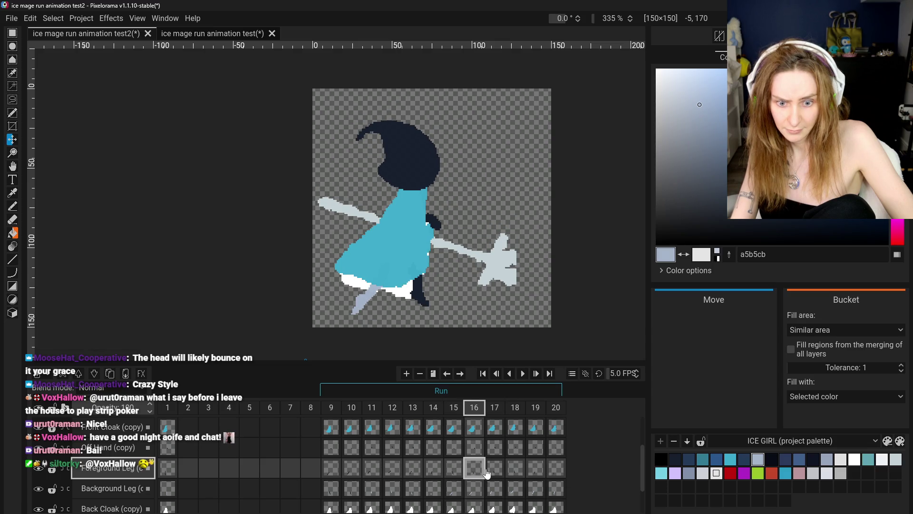
{"action": "left_click", "coordinate": [497, 469]}
Step: Select the whole canvas and clear the frame 11 background leg cel
{"action": "key", "text": "ctrl+a"}
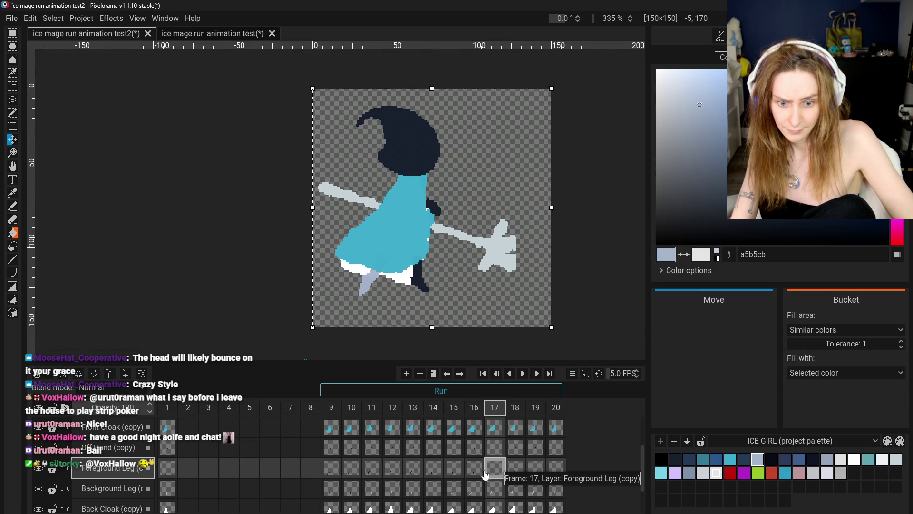
{"action": "left_click", "coordinate": [378, 492]}
{"action": "right_click", "coordinate": [378, 493]}
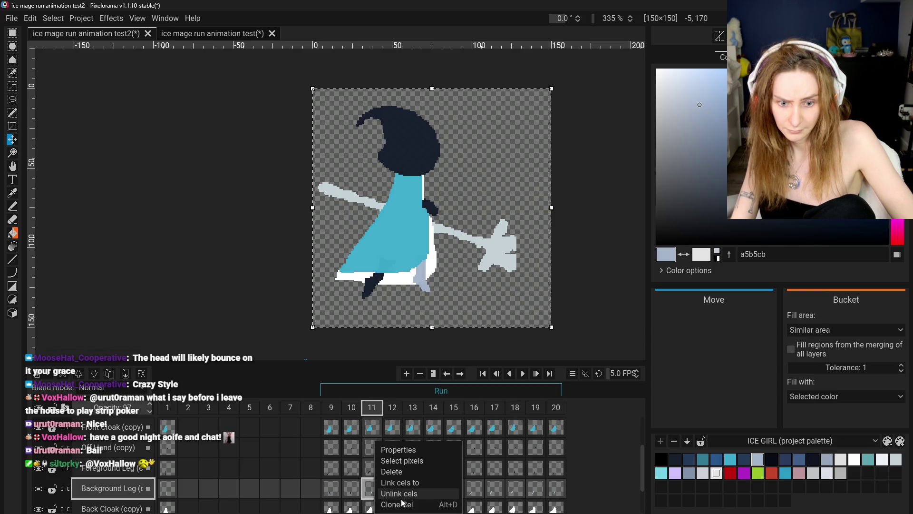
{"action": "left_click", "coordinate": [391, 471]}
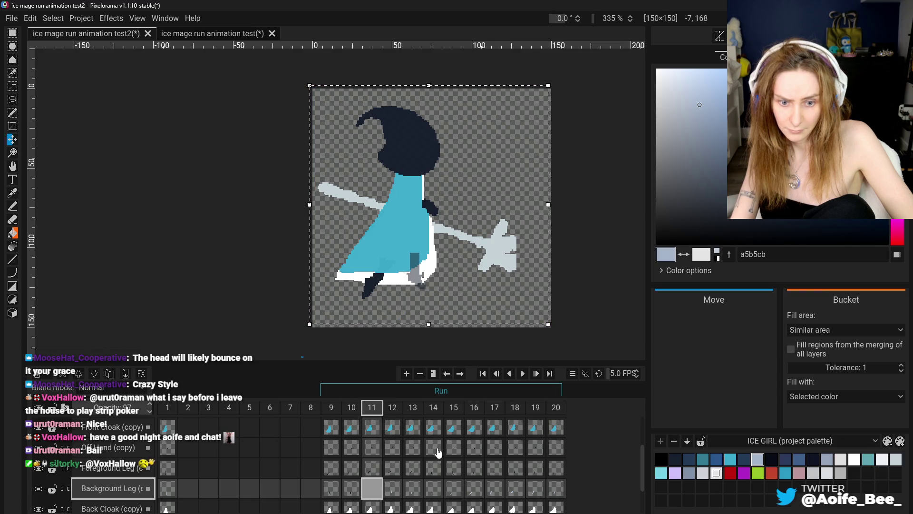
Step: Step through the leg poses in frames 14 to 18
{"action": "left_click", "coordinate": [453, 468]}
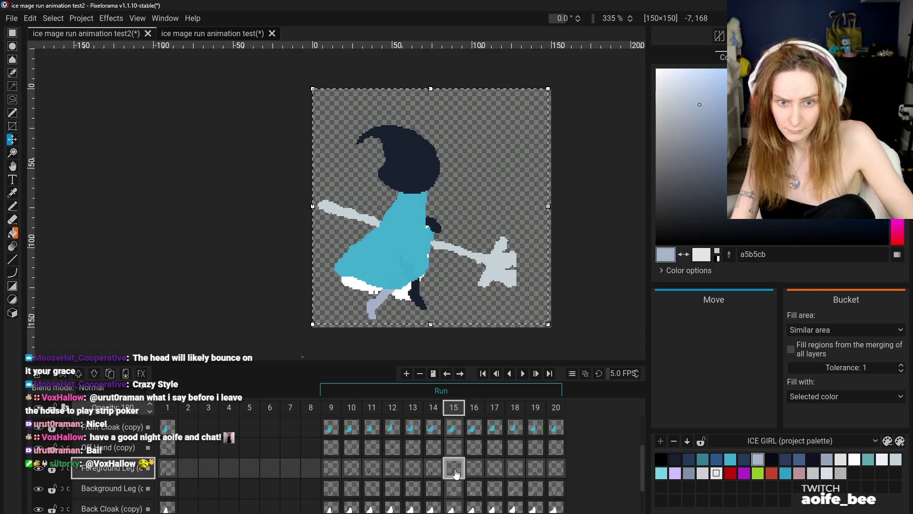
{"action": "left_click", "coordinate": [475, 468]}
{"action": "left_click", "coordinate": [434, 471]}
{"action": "left_click", "coordinate": [474, 470]}
{"action": "left_click", "coordinate": [495, 470]}
{"action": "left_click", "coordinate": [515, 470]}
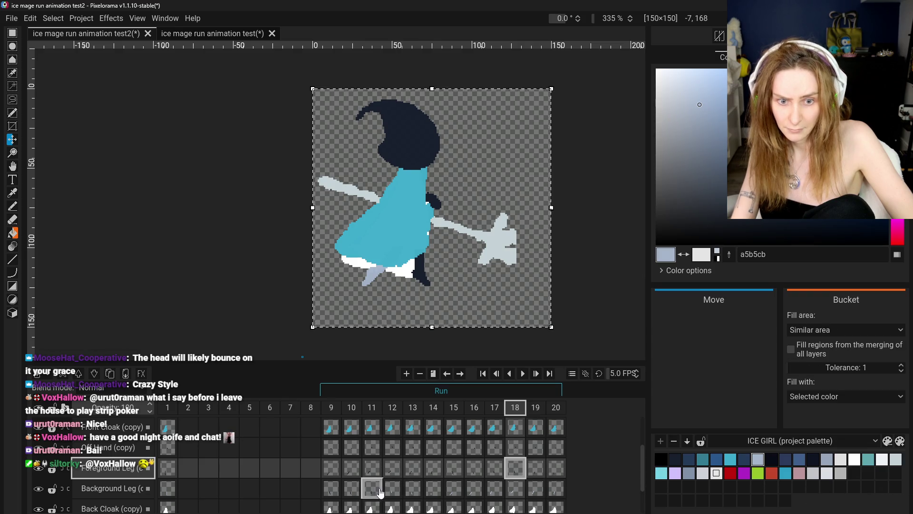
Step: Compare frames 11 and 12, then nudge the frame 12 background leg down and right
{"action": "left_click", "coordinate": [397, 490]}
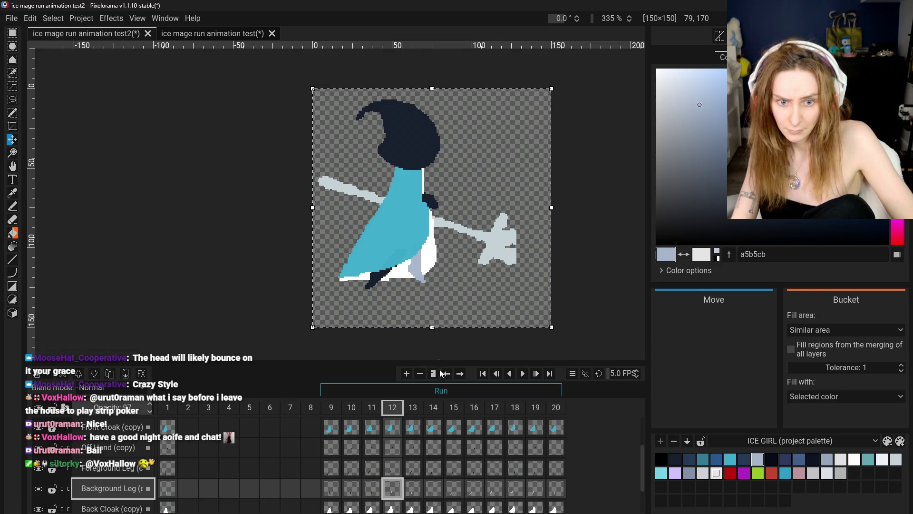
{"action": "left_click", "coordinate": [376, 493]}
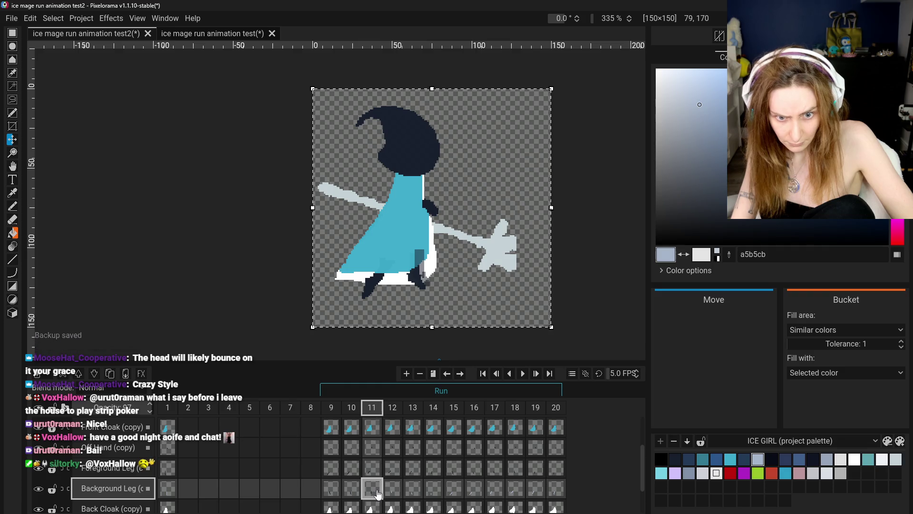
{"action": "left_click", "coordinate": [390, 489]}
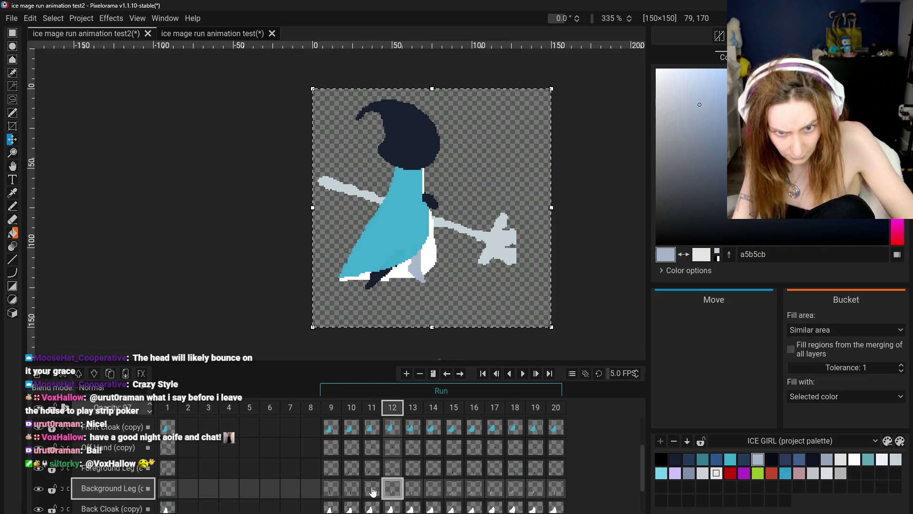
{"action": "left_click", "coordinate": [373, 492]}
{"action": "left_click", "coordinate": [390, 493]}
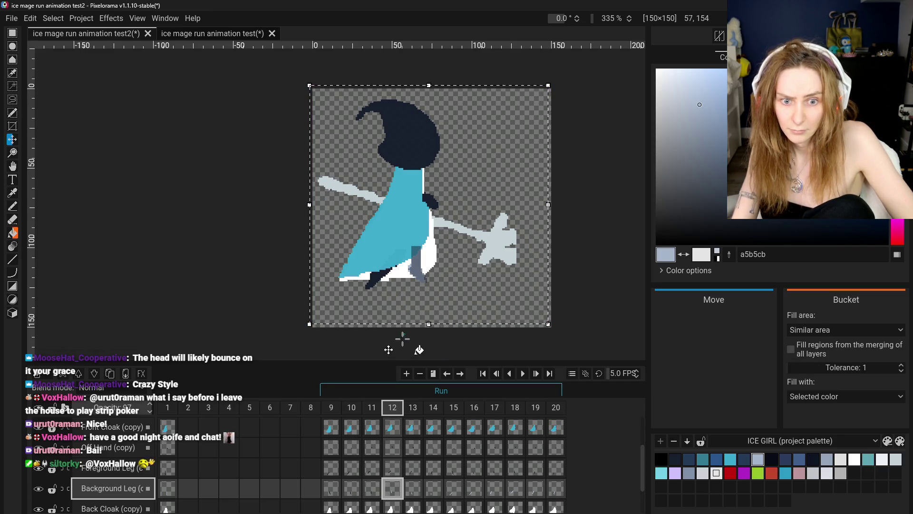
{"action": "key", "text": "Right"}
{"action": "key", "text": "Right"}
{"action": "key", "text": "Down"}
{"action": "key", "text": "Down"}
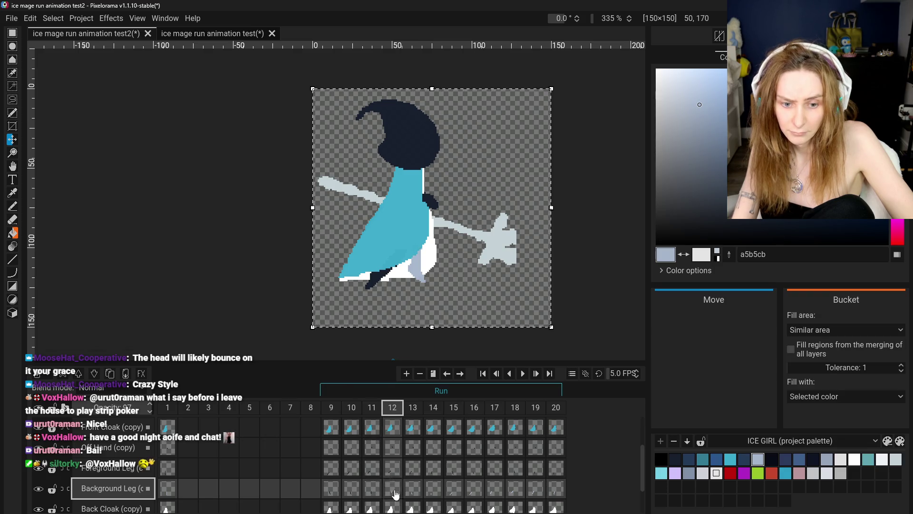
Step: Delete frame 12's background leg cel, then compare leg poses across frames 13 to 18
{"action": "right_click", "coordinate": [395, 495]}
{"action": "left_click", "coordinate": [412, 472]}
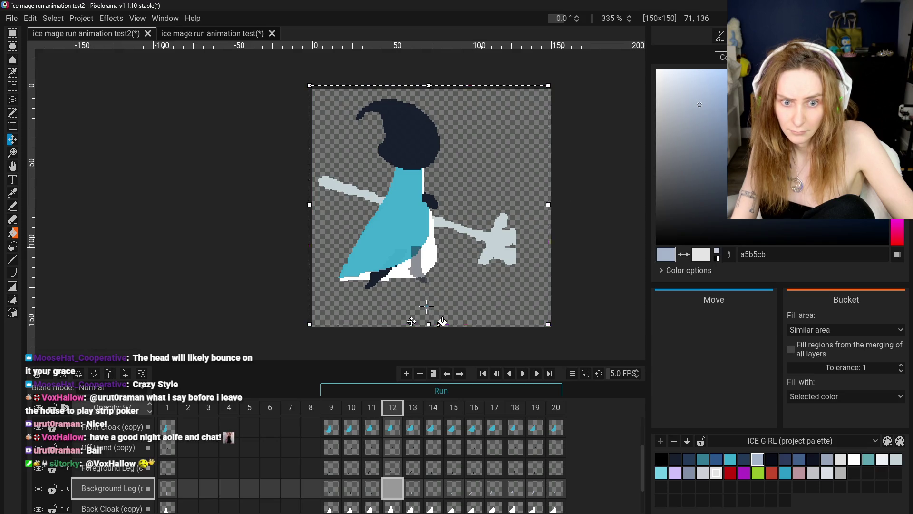
{"action": "left_click", "coordinate": [414, 494]}
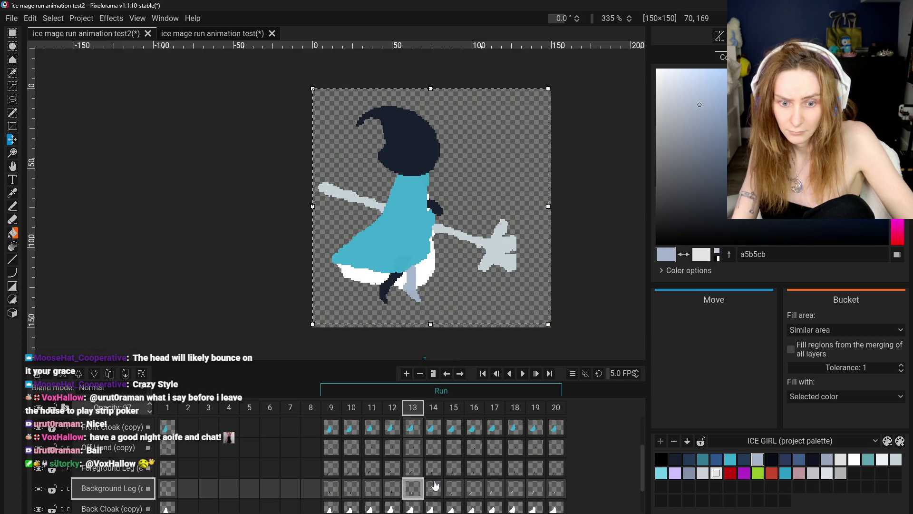
{"action": "left_click", "coordinate": [495, 472]}
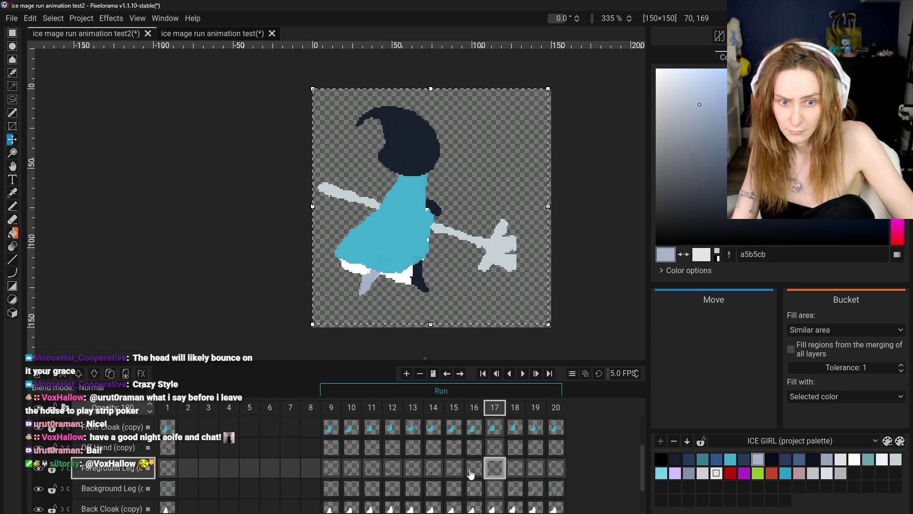
{"action": "left_click", "coordinate": [434, 469]}
{"action": "left_click", "coordinate": [413, 470]}
{"action": "left_click", "coordinate": [433, 470]}
{"action": "left_click", "coordinate": [474, 470]}
{"action": "left_click", "coordinate": [495, 470]}
{"action": "left_click", "coordinate": [518, 469]}
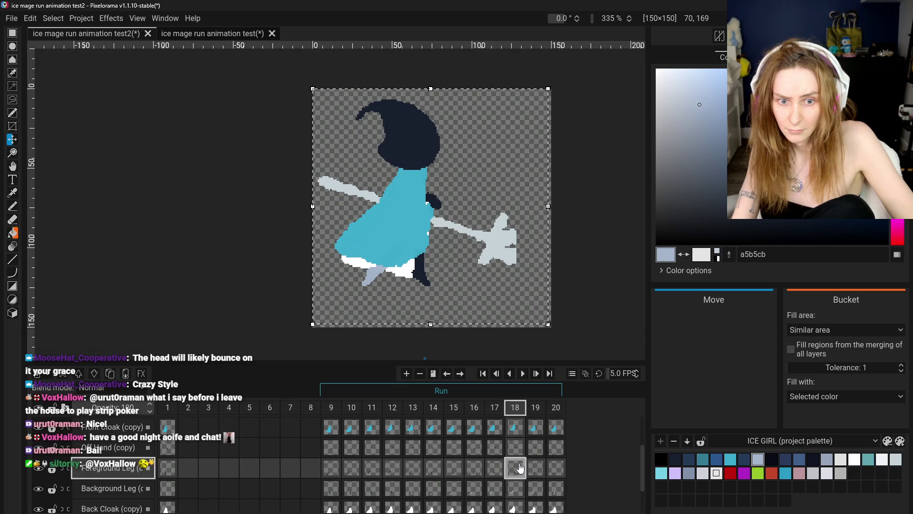
Step: Compare frame 13's background leg with frames 17–18 and replay the leg motion from frame 9
{"action": "left_click", "coordinate": [421, 495]}
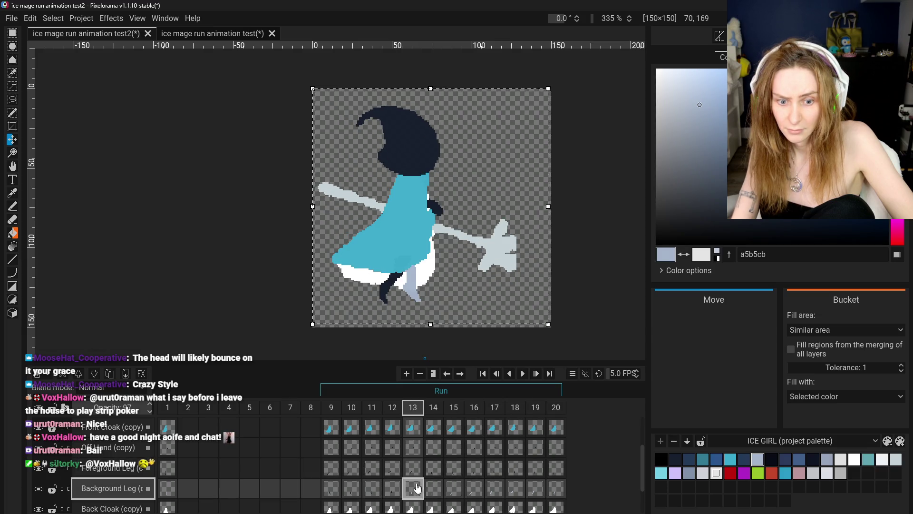
{"action": "left_click", "coordinate": [516, 470]}
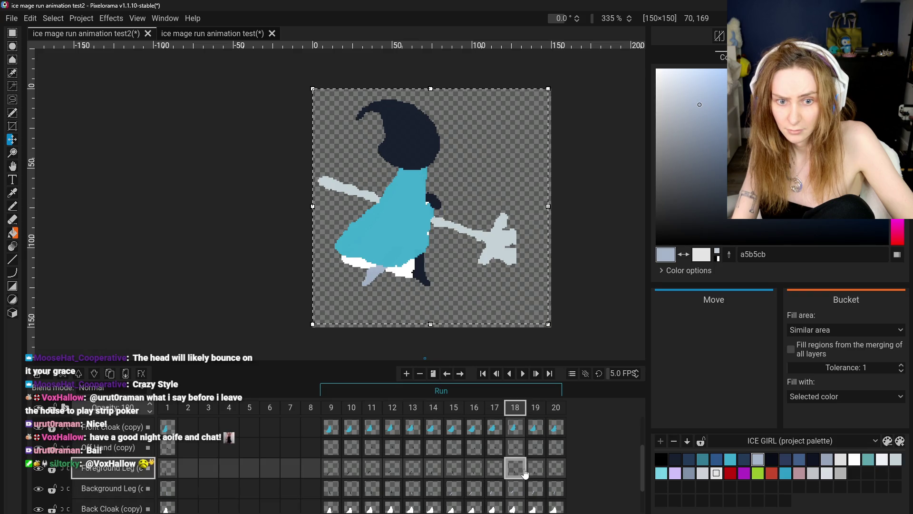
{"action": "left_click", "coordinate": [498, 477]}
{"action": "left_click", "coordinate": [415, 496]}
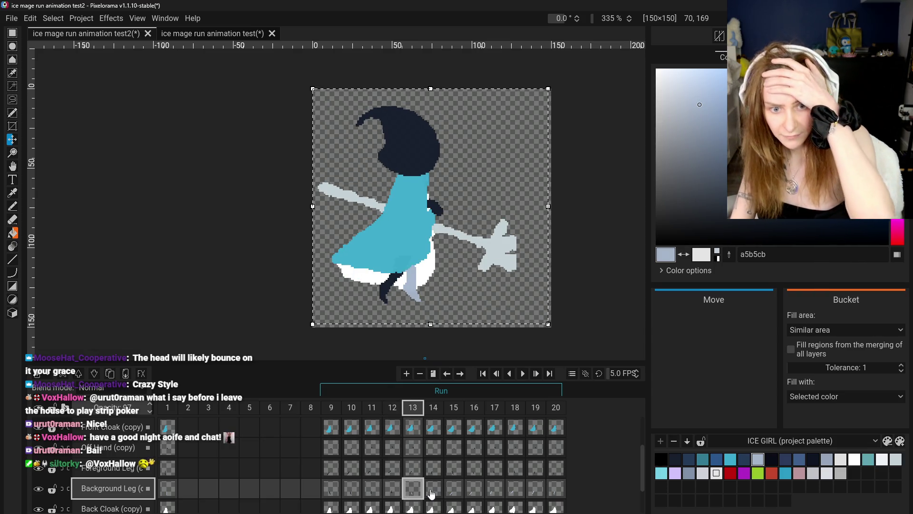
{"action": "left_click", "coordinate": [330, 488]}
{"action": "left_click", "coordinate": [352, 488]}
{"action": "left_click", "coordinate": [372, 488]}
{"action": "left_click", "coordinate": [393, 488]}
{"action": "left_click", "coordinate": [413, 488]}
Step: Compare frame 13 against frames 15–19, then delete frame 13's background leg cel
{"action": "left_click", "coordinate": [454, 468]}
{"action": "left_click", "coordinate": [483, 467]}
{"action": "left_click", "coordinate": [494, 467]}
{"action": "left_click", "coordinate": [511, 467]}
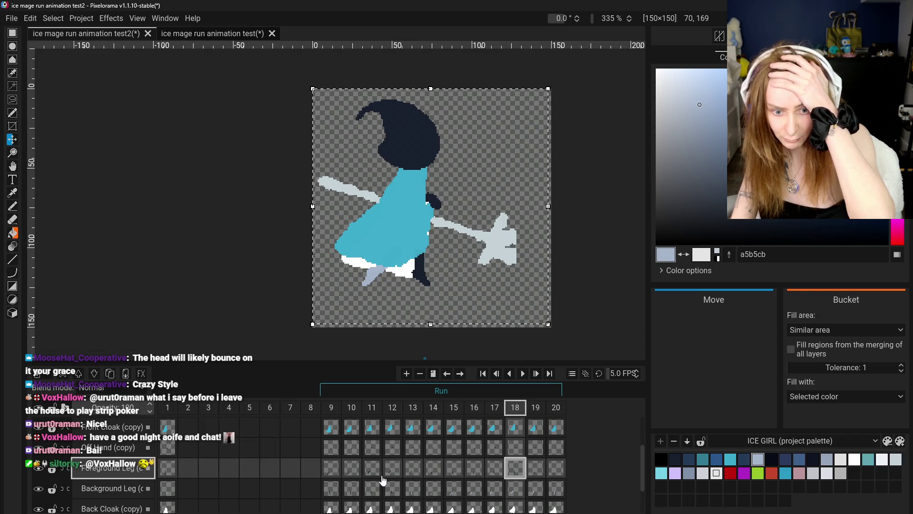
{"action": "left_click", "coordinate": [415, 494]}
{"action": "left_click", "coordinate": [515, 468]}
{"action": "left_click", "coordinate": [543, 472]}
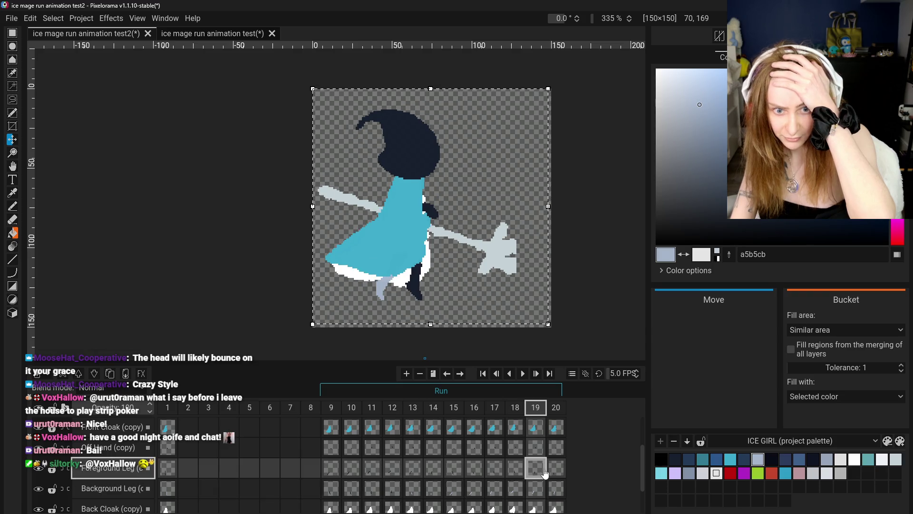
{"action": "left_click", "coordinate": [410, 490]}
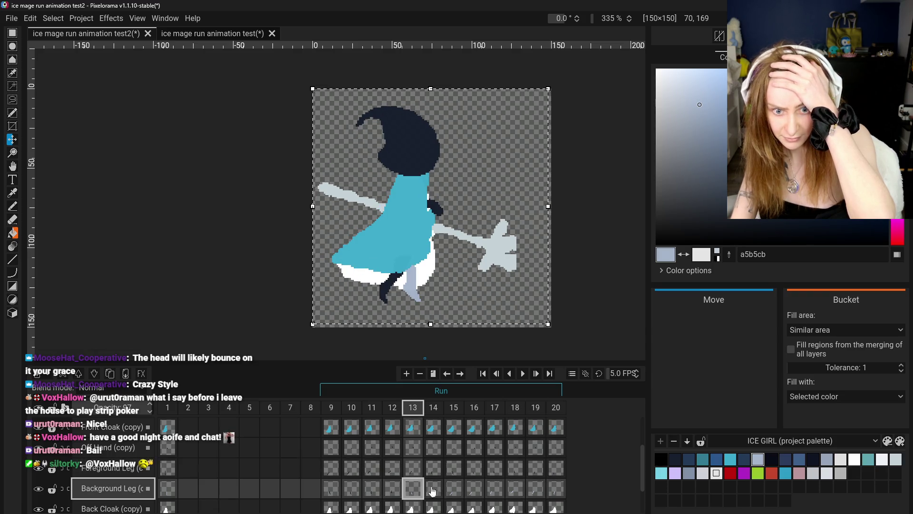
{"action": "left_click", "coordinate": [536, 468]}
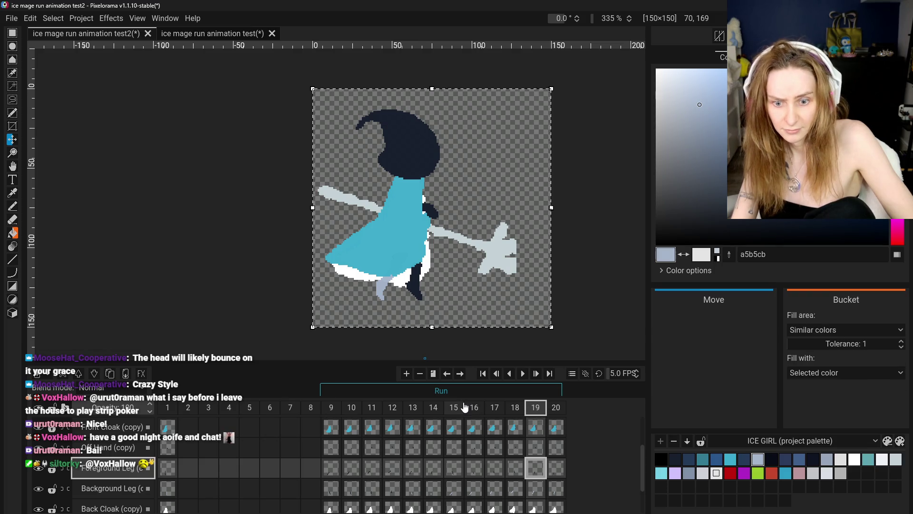
{"action": "left_click", "coordinate": [412, 488]}
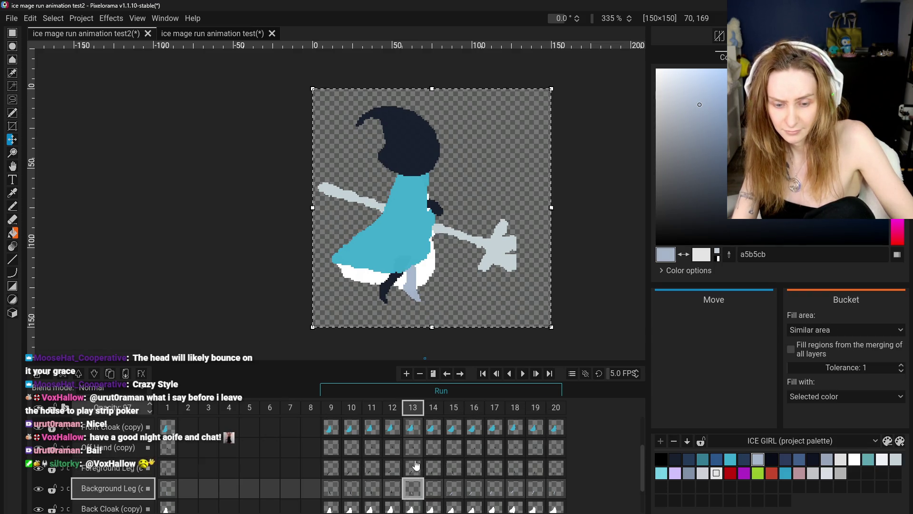
{"action": "right_click", "coordinate": [415, 494]}
{"action": "left_click", "coordinate": [433, 482]}
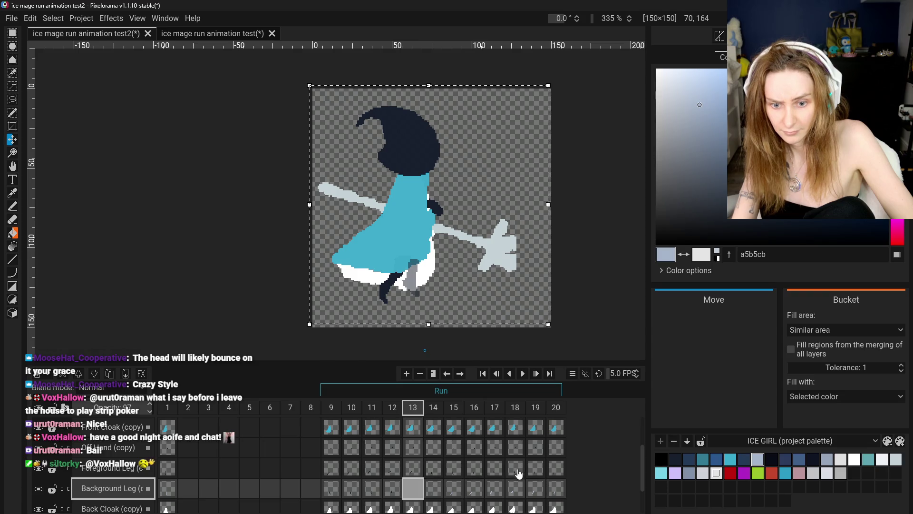
Step: Compare frame 14 with frame 20 and delete frame 14's background leg cel
{"action": "left_click", "coordinate": [558, 471]}
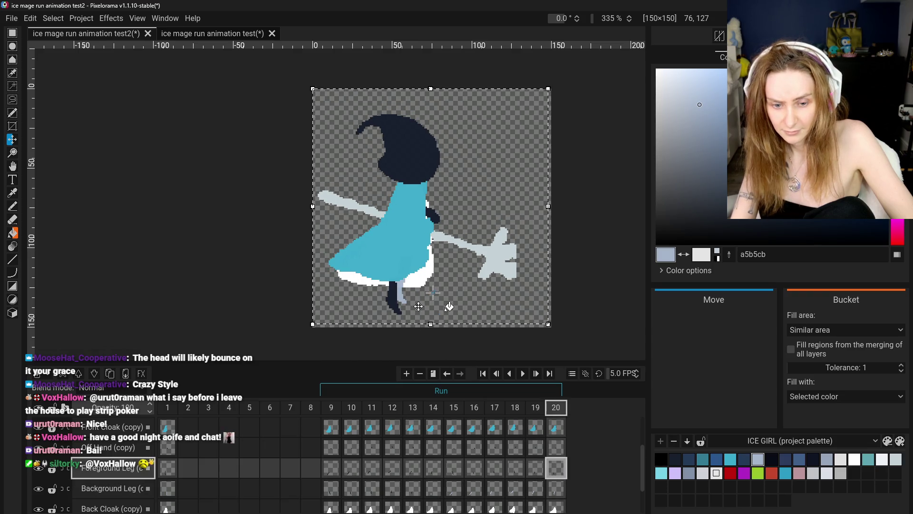
{"action": "left_click", "coordinate": [433, 500]}
{"action": "left_click", "coordinate": [556, 469]}
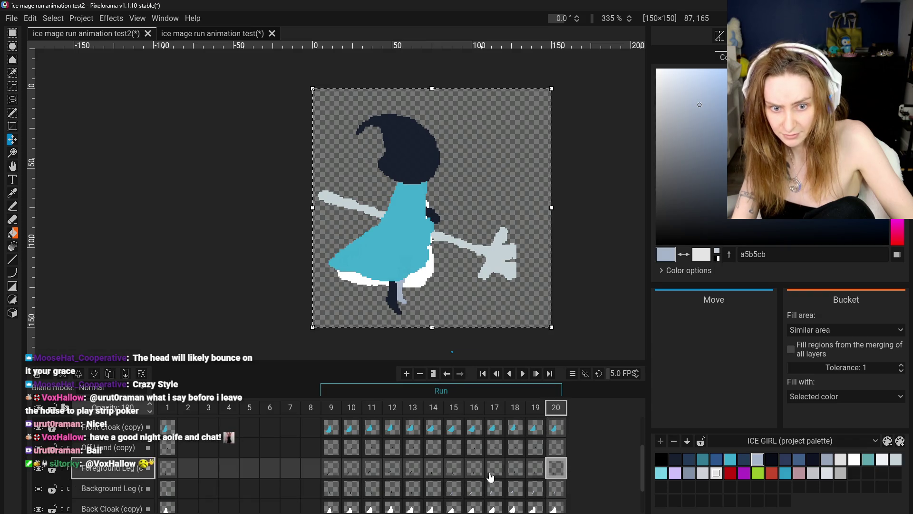
{"action": "left_click", "coordinate": [427, 493]}
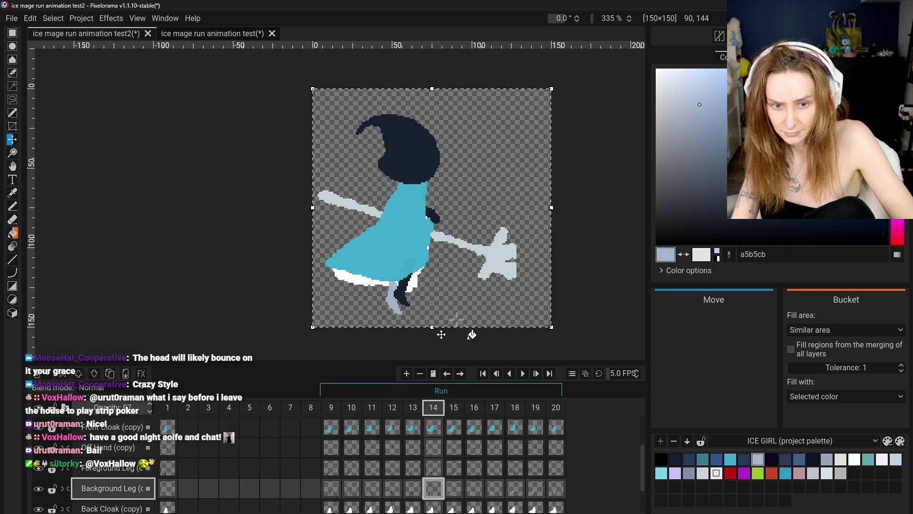
{"action": "right_click", "coordinate": [436, 495]}
{"action": "left_click", "coordinate": [460, 489]}
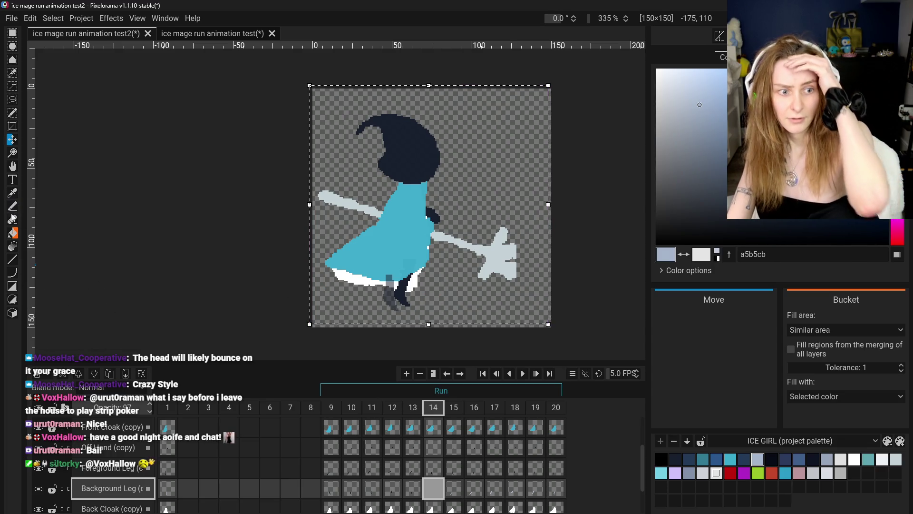
{"action": "left_click", "coordinate": [13, 233]}
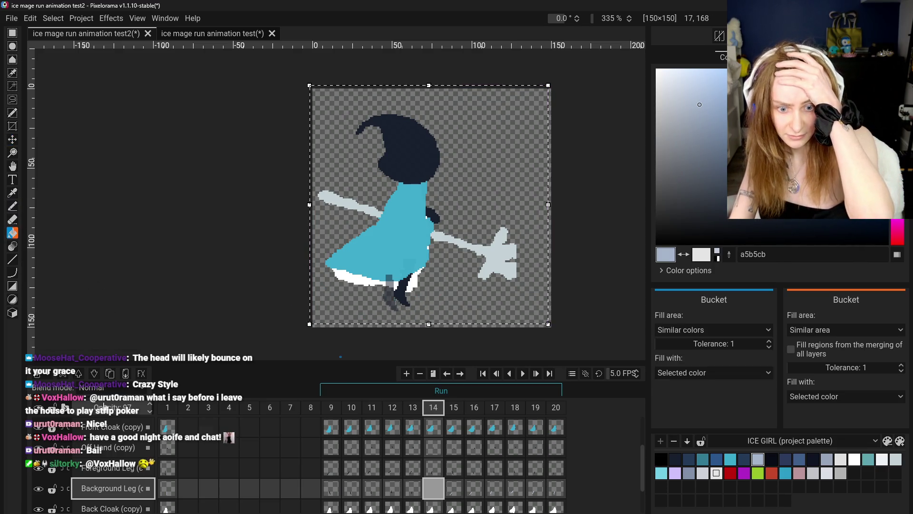
Step: Fill frame 14's leg with blue-grey, then try and undo the same fill on frame 13
{"action": "left_click", "coordinate": [385, 295]}
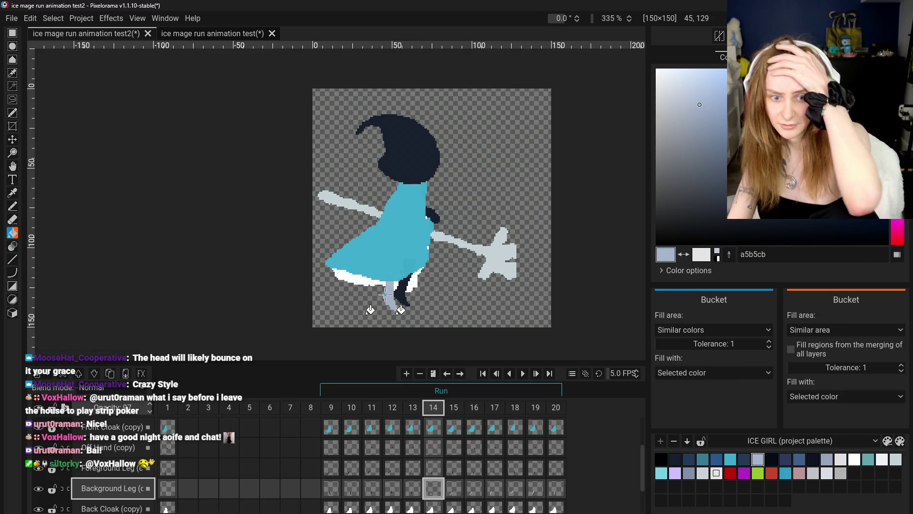
{"action": "left_click", "coordinate": [413, 496]}
{"action": "left_click", "coordinate": [387, 299]}
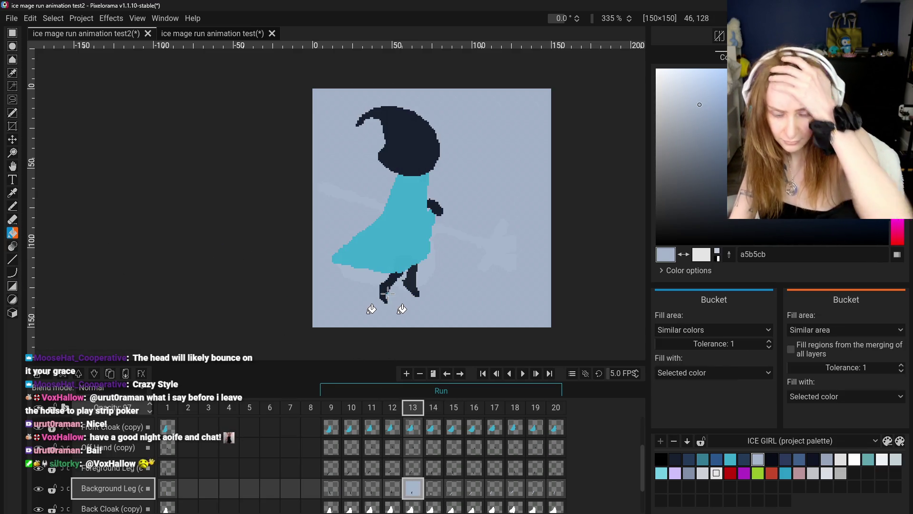
{"action": "key", "text": "ctrl+z"}
{"action": "key", "text": "ctrl+y"}
{"action": "key", "text": "ctrl+z"}
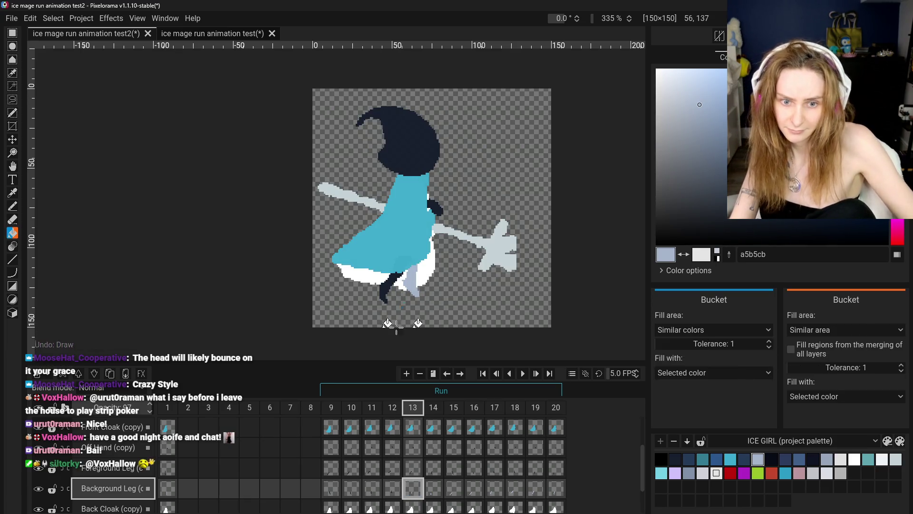
Step: Step back to frame 9, play the run cycle and nudge the rate from 5.0 to 5.2 FPS
{"action": "left_click", "coordinate": [398, 489]}
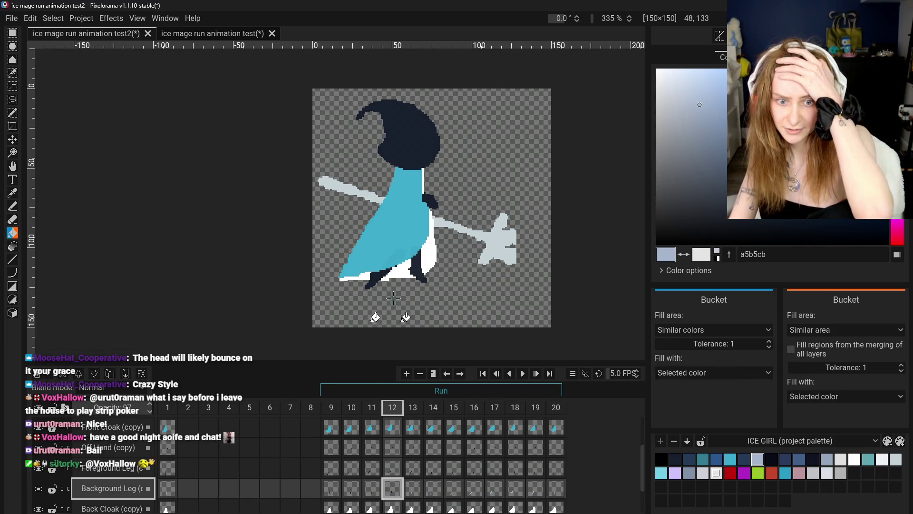
{"action": "left_click", "coordinate": [374, 491]}
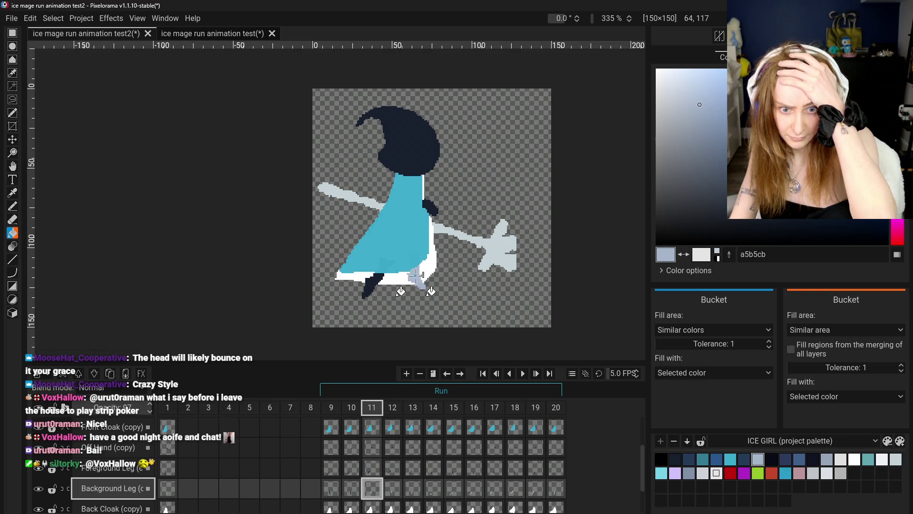
{"action": "left_click", "coordinate": [351, 489]}
{"action": "left_click", "coordinate": [334, 488]}
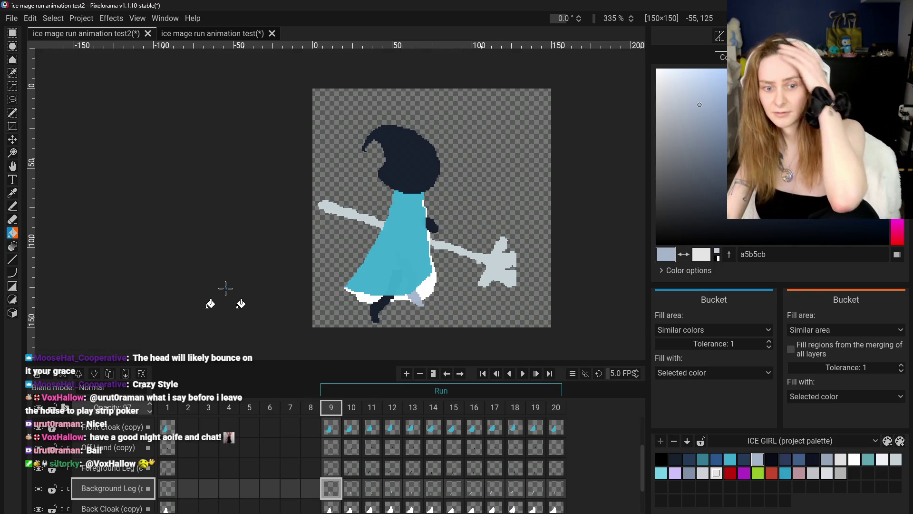
{"action": "left_click", "coordinate": [523, 374]}
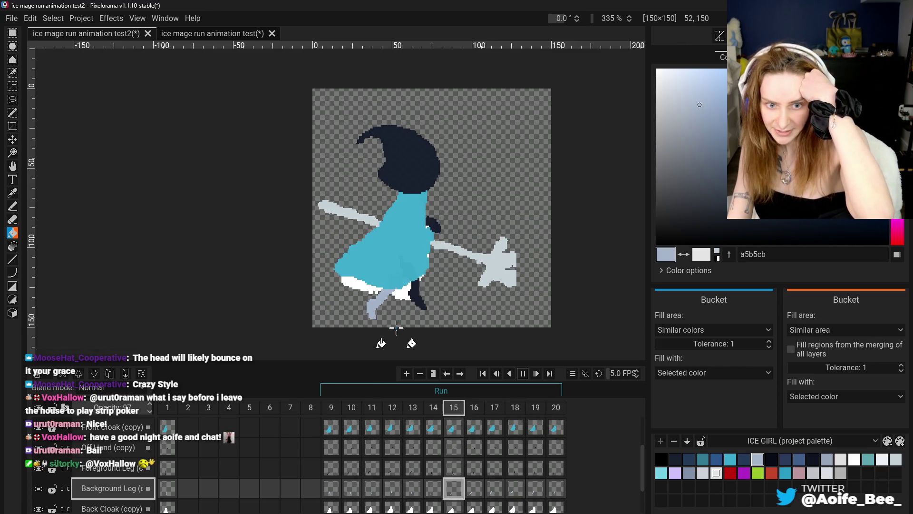
{"action": "left_click", "coordinate": [636, 370]}
{"action": "left_click", "coordinate": [636, 371]}
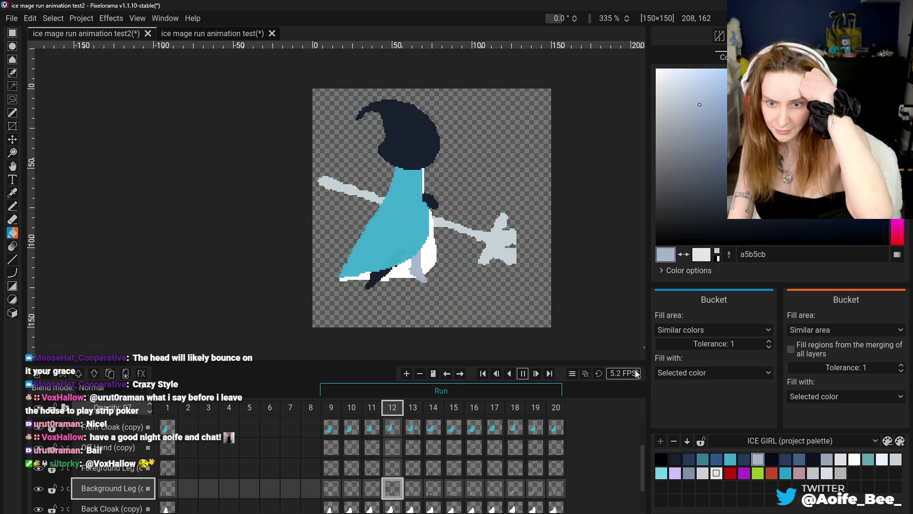
Step: Raise the playback rate to 10 FPS, then stop the animation
{"action": "scroll", "coordinate": [636, 374], "scroll_direction": "up", "scroll_amount": 16}
{"action": "scroll", "coordinate": [636, 373], "scroll_direction": "up", "scroll_amount": 7}
{"action": "scroll", "coordinate": [636, 373], "scroll_direction": "up", "scroll_amount": 7}
{"action": "scroll", "coordinate": [636, 373], "scroll_direction": "up", "scroll_amount": 7}
{"action": "scroll", "coordinate": [636, 374], "scroll_direction": "up", "scroll_amount": 6}
{"action": "scroll", "coordinate": [636, 374], "scroll_direction": "up", "scroll_amount": 5}
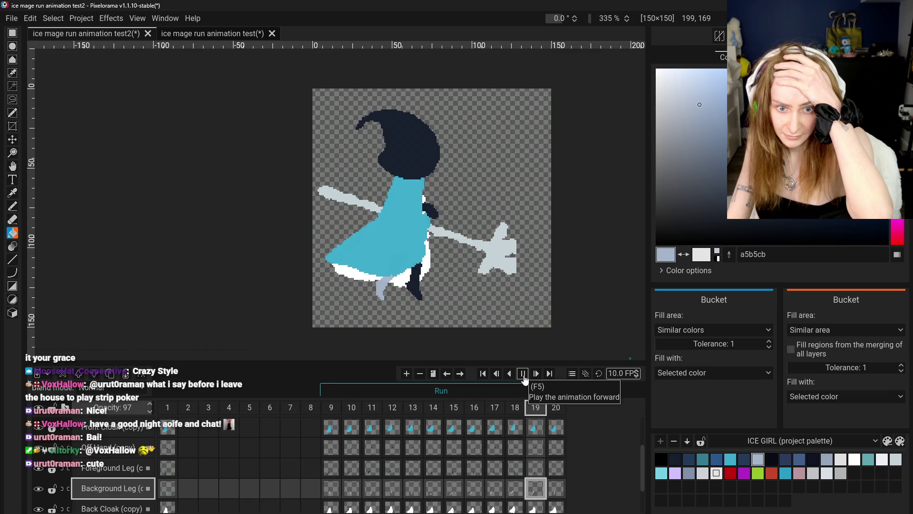
{"action": "left_click", "coordinate": [523, 374]}
Step: Check frame 20's properties and lower frame 19's duration from its 2.0x hold
{"action": "right_click", "coordinate": [557, 414]}
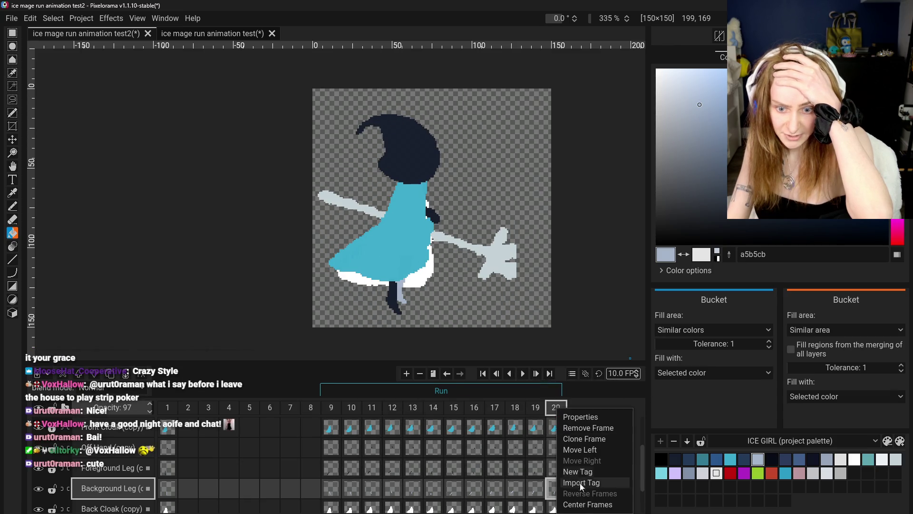
{"action": "left_click", "coordinate": [580, 415]}
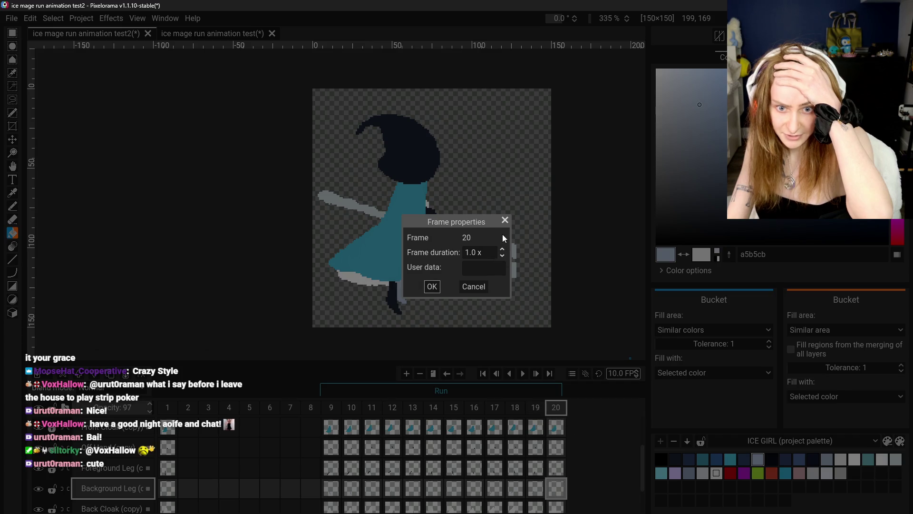
{"action": "left_click", "coordinate": [505, 220]}
{"action": "right_click", "coordinate": [536, 407]}
{"action": "left_click", "coordinate": [550, 415]}
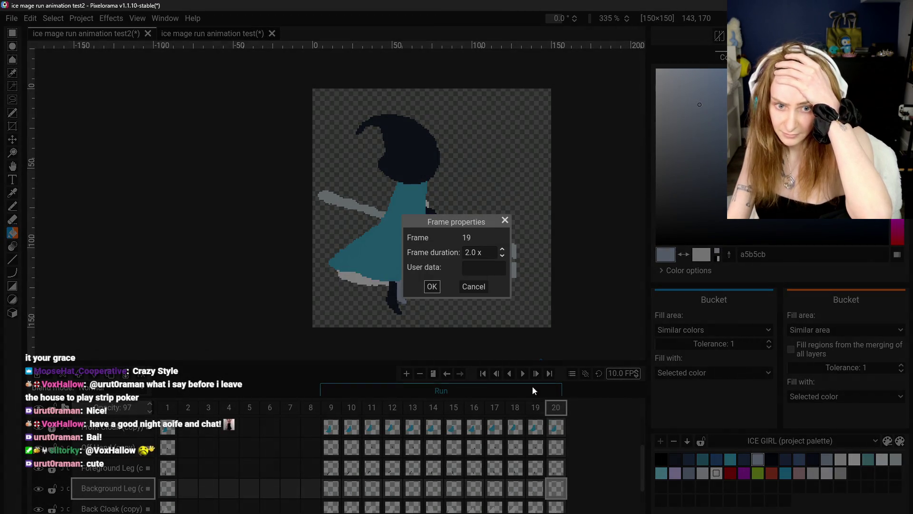
{"action": "left_click", "coordinate": [502, 256]}
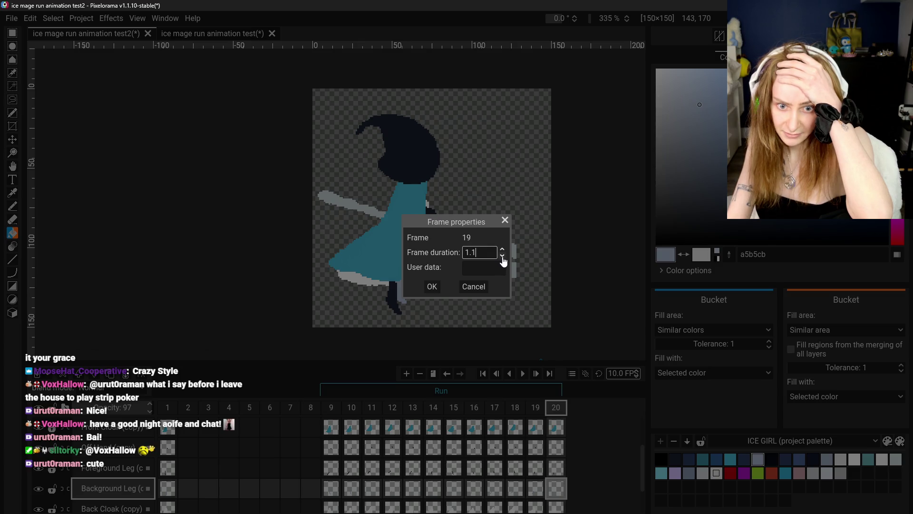
{"action": "left_click", "coordinate": [431, 286]}
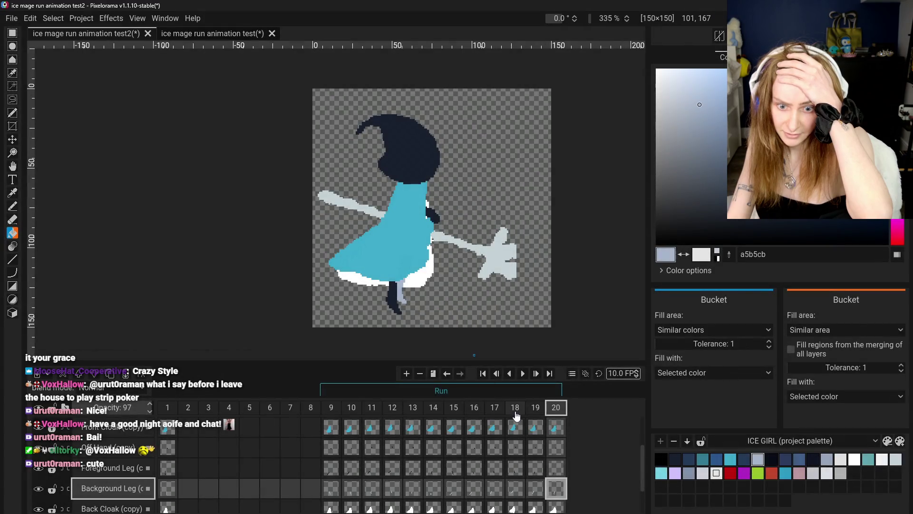
{"action": "left_click", "coordinate": [534, 410]}
Step: Check the durations of frames 18 and 17, leaving them unchanged
{"action": "right_click", "coordinate": [515, 409]}
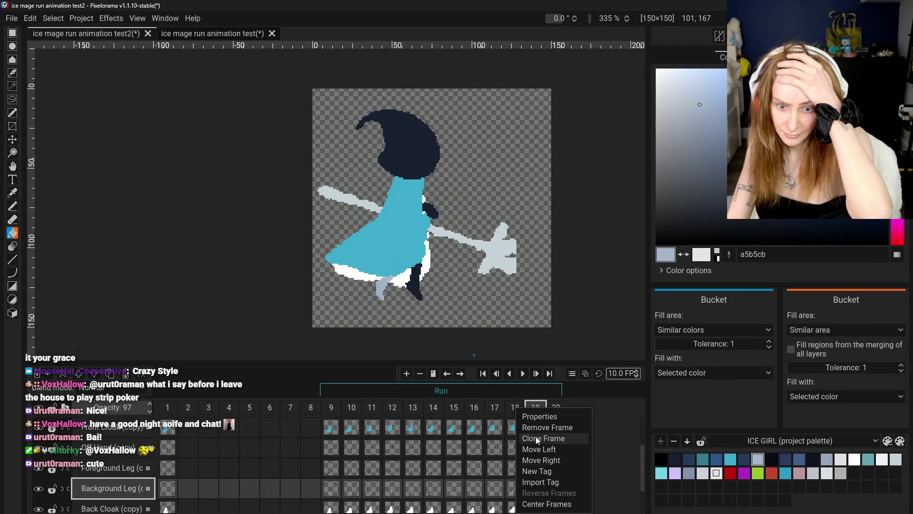
{"action": "left_click", "coordinate": [536, 417]}
{"action": "left_click", "coordinate": [460, 288]}
{"action": "right_click", "coordinate": [515, 409]}
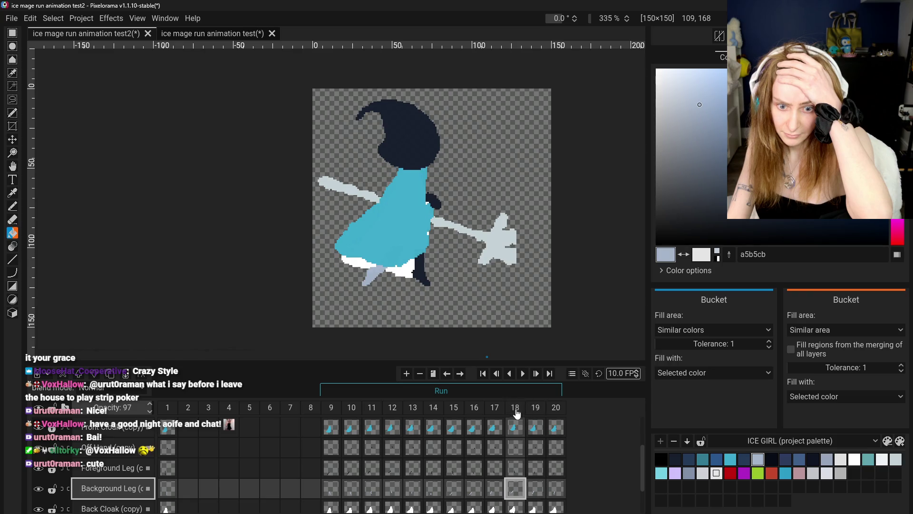
{"action": "left_click", "coordinate": [536, 417]}
{"action": "left_click", "coordinate": [474, 286]}
{"action": "right_click", "coordinate": [494, 407]}
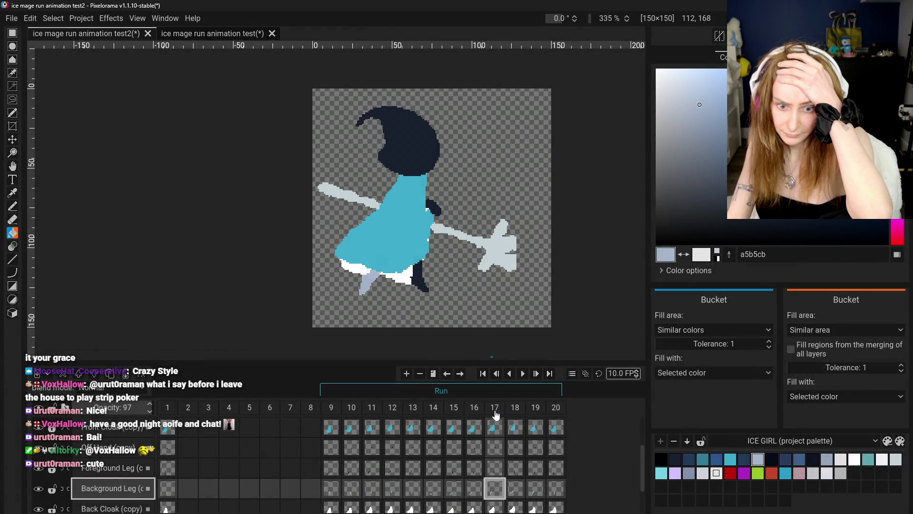
{"action": "left_click", "coordinate": [515, 415]}
{"action": "left_click", "coordinate": [473, 286]}
Step: Check the durations of frames 16, 15 and 14, leaving them unchanged
{"action": "left_click", "coordinate": [474, 407]}
{"action": "right_click", "coordinate": [475, 407]}
{"action": "left_click", "coordinate": [495, 415]}
{"action": "left_click", "coordinate": [473, 286]}
{"action": "left_click", "coordinate": [454, 407]}
{"action": "right_click", "coordinate": [454, 408]}
{"action": "left_click", "coordinate": [469, 416]}
{"action": "left_click", "coordinate": [474, 286]}
{"action": "left_click", "coordinate": [434, 407]}
{"action": "right_click", "coordinate": [433, 407]}
{"action": "left_click", "coordinate": [441, 415]}
{"action": "left_click", "coordinate": [473, 286]}
Step: Check frames 13 and 12, keeping frame 12 at its 1.5x duration
{"action": "left_click", "coordinate": [413, 407]}
{"action": "right_click", "coordinate": [413, 407]}
{"action": "left_click", "coordinate": [421, 415]}
{"action": "left_click", "coordinate": [474, 286]}
{"action": "left_click", "coordinate": [392, 407]}
{"action": "right_click", "coordinate": [393, 407]}
{"action": "left_click", "coordinate": [406, 415]}
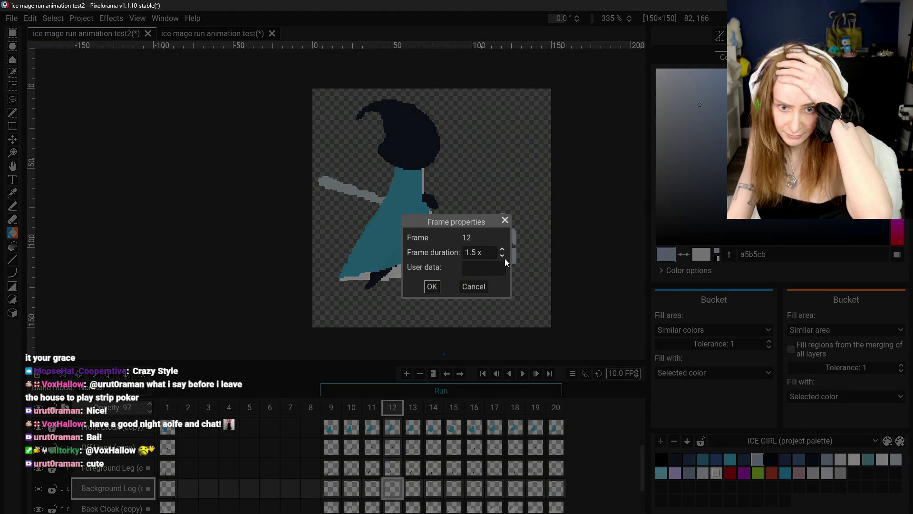
{"action": "left_click", "coordinate": [442, 285]}
Step: Check the durations of frames 11, 10 and 9, then play the cycle at 10 FPS
{"action": "left_click", "coordinate": [372, 407]}
{"action": "right_click", "coordinate": [372, 407]}
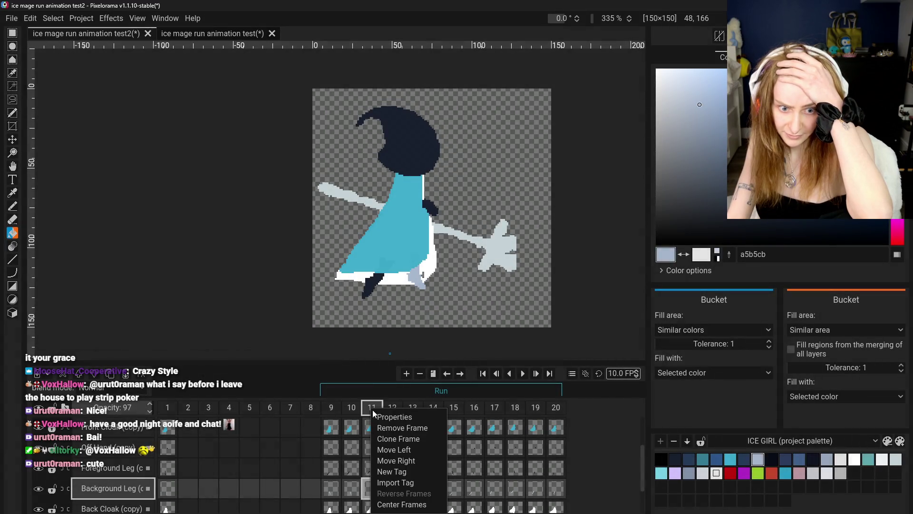
{"action": "left_click", "coordinate": [386, 415]}
{"action": "left_click", "coordinate": [485, 286]}
{"action": "left_click", "coordinate": [351, 407]}
{"action": "right_click", "coordinate": [352, 407]}
{"action": "left_click", "coordinate": [364, 415]}
{"action": "left_click", "coordinate": [432, 286]}
{"action": "left_click", "coordinate": [331, 407]}
{"action": "right_click", "coordinate": [331, 407]}
{"action": "left_click", "coordinate": [344, 415]}
{"action": "left_click", "coordinate": [440, 286]}
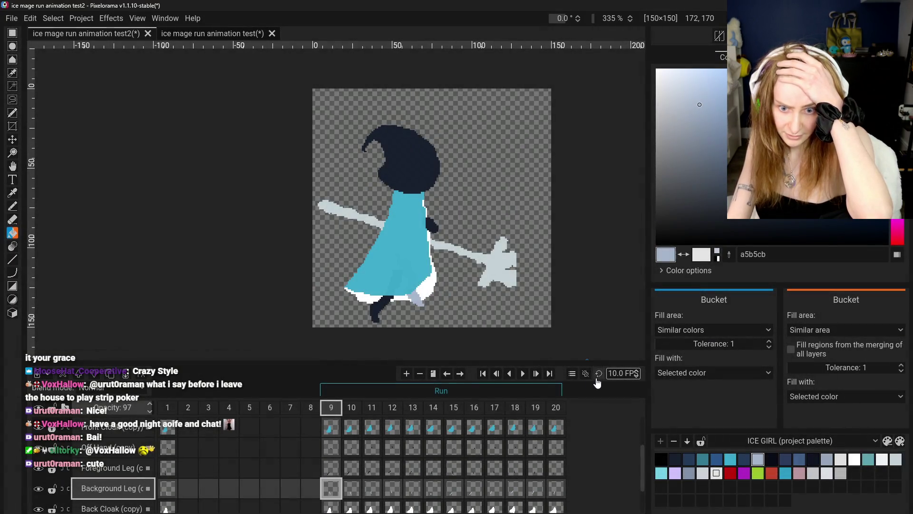
{"action": "left_click", "coordinate": [523, 375]}
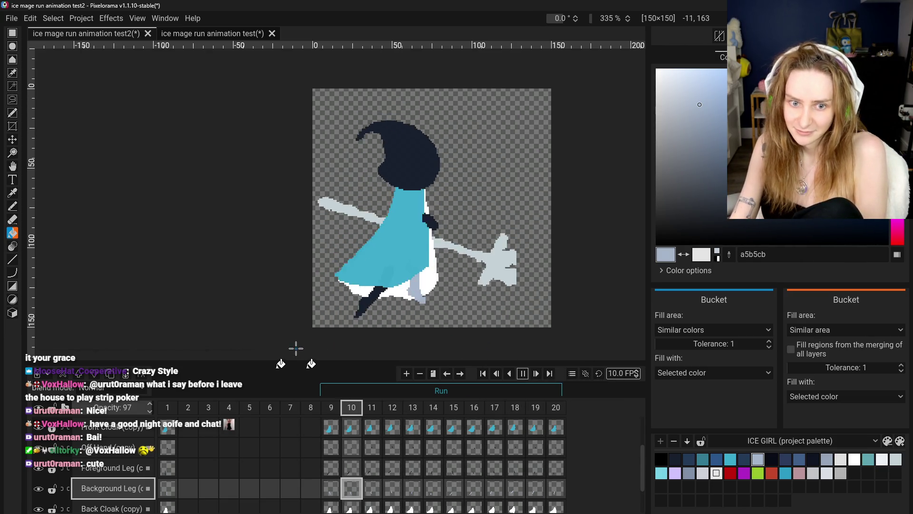
{"action": "left_click", "coordinate": [522, 373]}
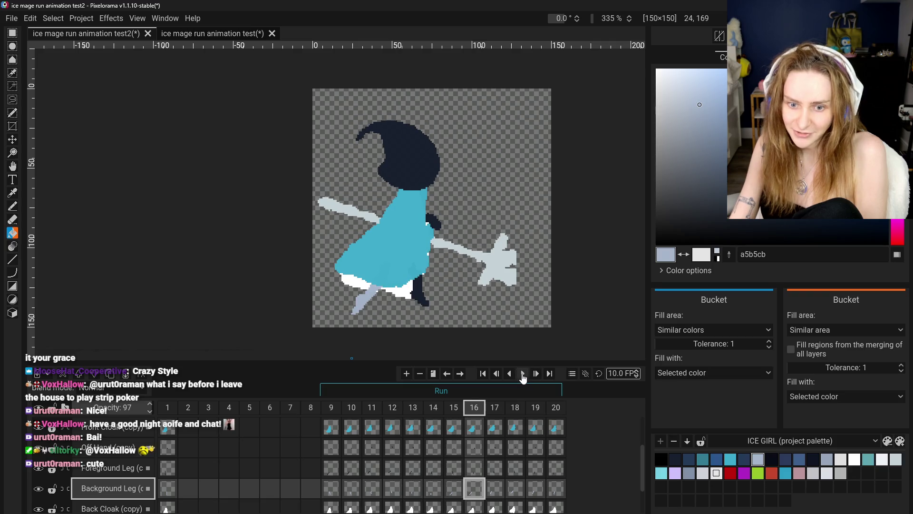
{"action": "left_click", "coordinate": [372, 428]}
{"action": "key", "text": "Right"}
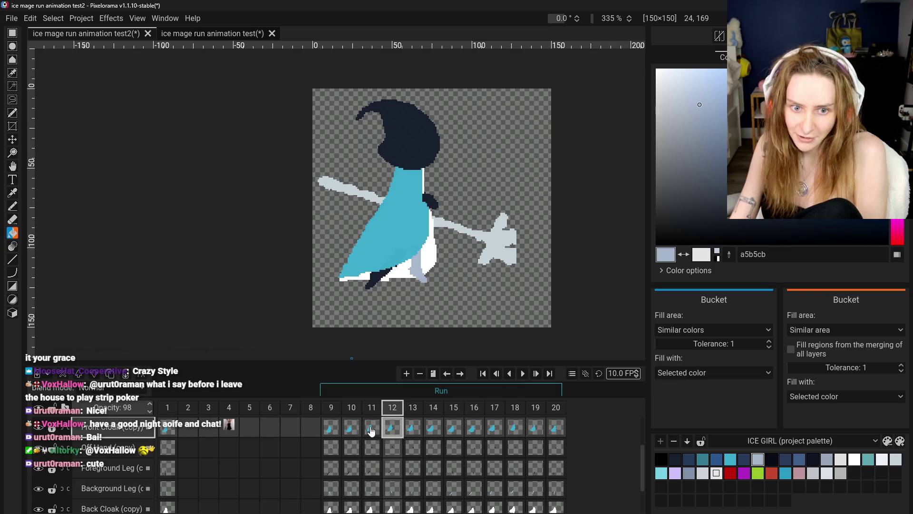
{"action": "left_click", "coordinate": [415, 432]}
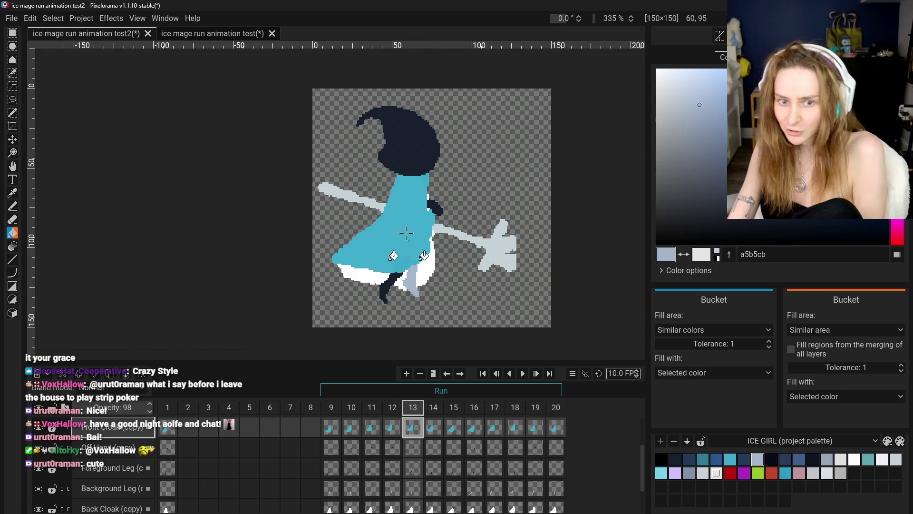
{"action": "left_click", "coordinate": [431, 437]}
{"action": "left_click", "coordinate": [413, 428]}
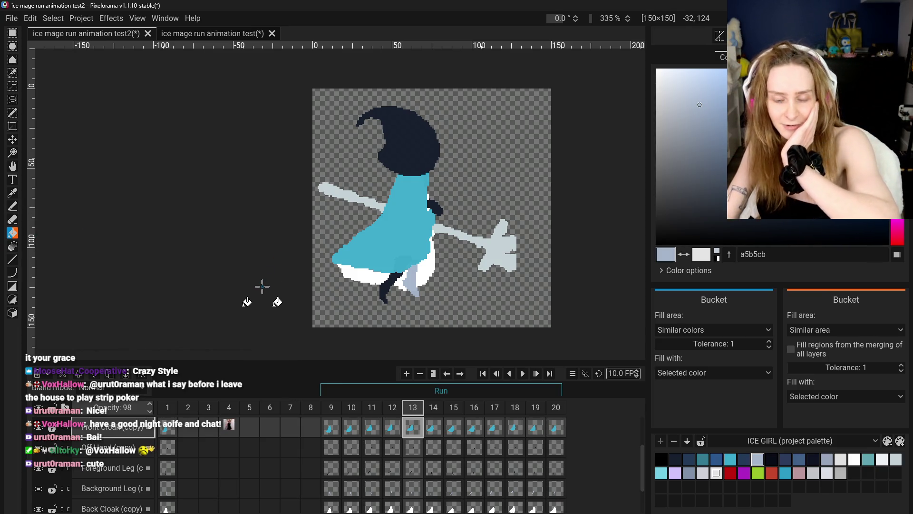
{"action": "left_click", "coordinate": [393, 428]}
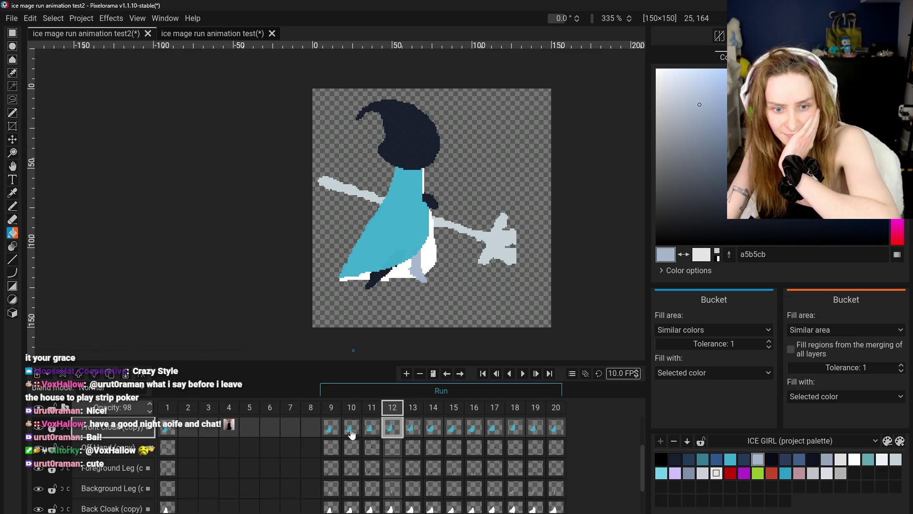
{"action": "left_click", "coordinate": [352, 430]}
{"action": "left_click", "coordinate": [374, 430]}
{"action": "left_click", "coordinate": [391, 436]}
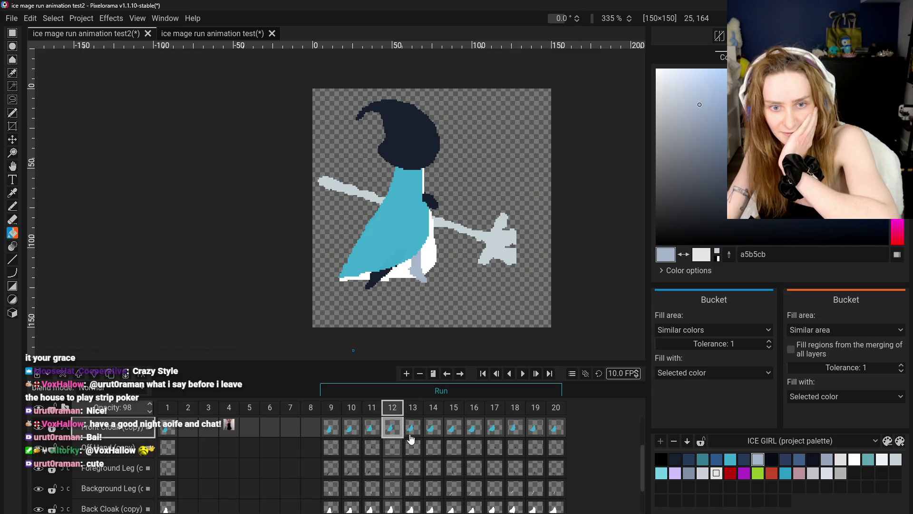
{"action": "left_click", "coordinate": [413, 436]}
{"action": "left_click", "coordinate": [429, 435]}
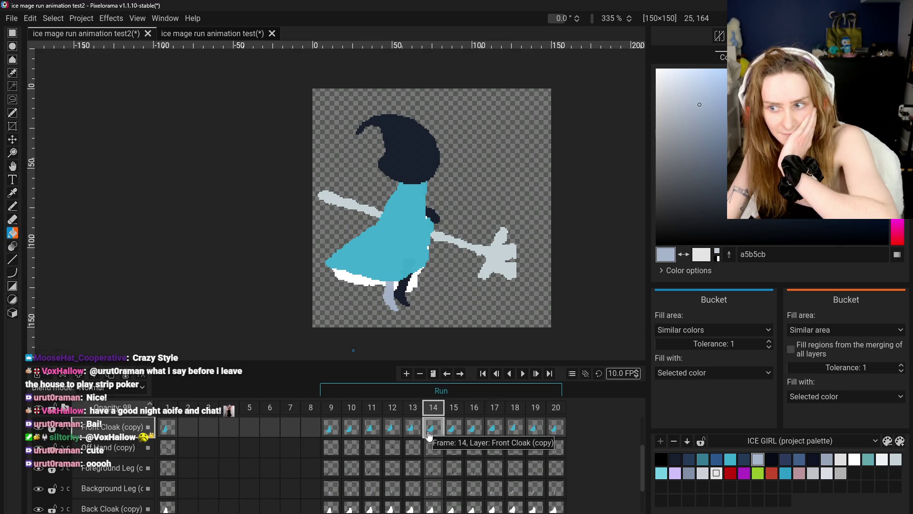
{"action": "left_click", "coordinate": [13, 219]}
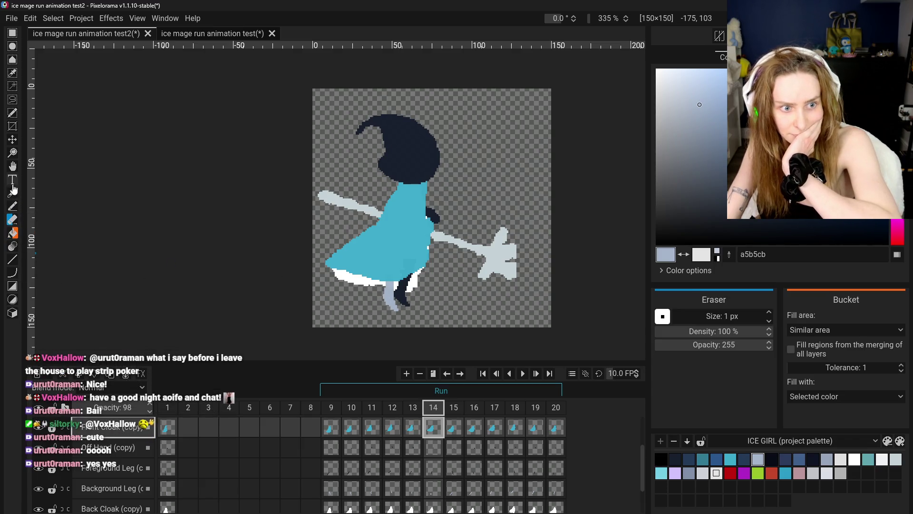
Step: On frame 14's Back Cloak (copy) layer, erase along the cyan hem to reveal the white underskirt
{"action": "scroll", "coordinate": [432, 457], "scroll_direction": "down", "scroll_amount": 1}
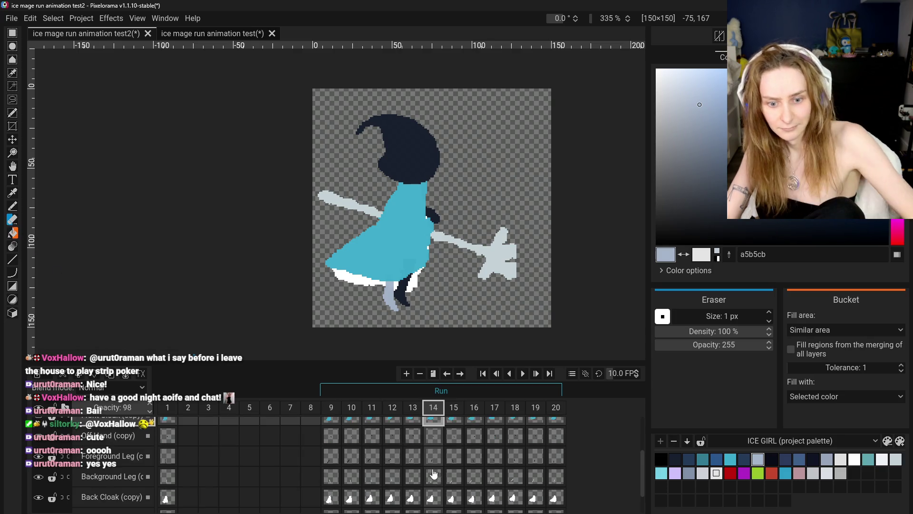
{"action": "left_click", "coordinate": [432, 497]}
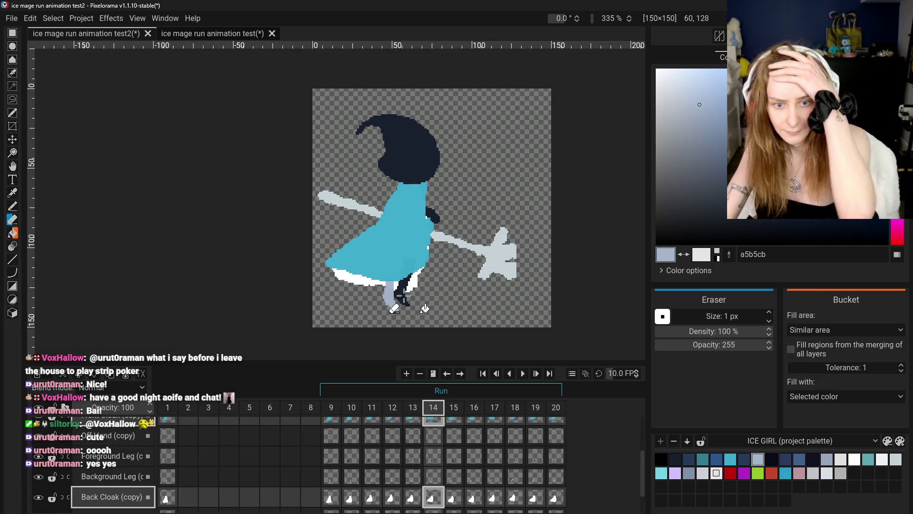
{"action": "scroll", "coordinate": [709, 319], "scroll_direction": "up", "scroll_amount": 2}
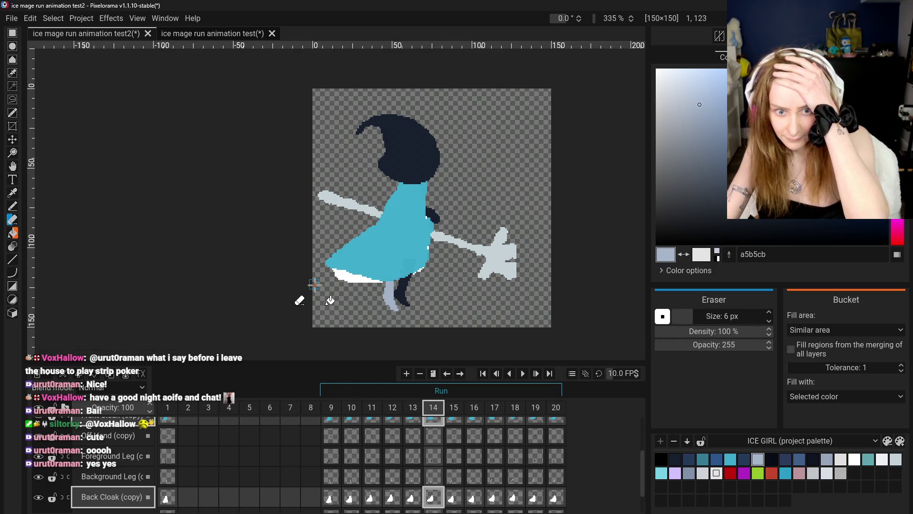
{"action": "left_click_drag", "start_coordinate": [333, 276], "coordinate": [424, 289]}
{"action": "key", "text": "ctrl+z"}
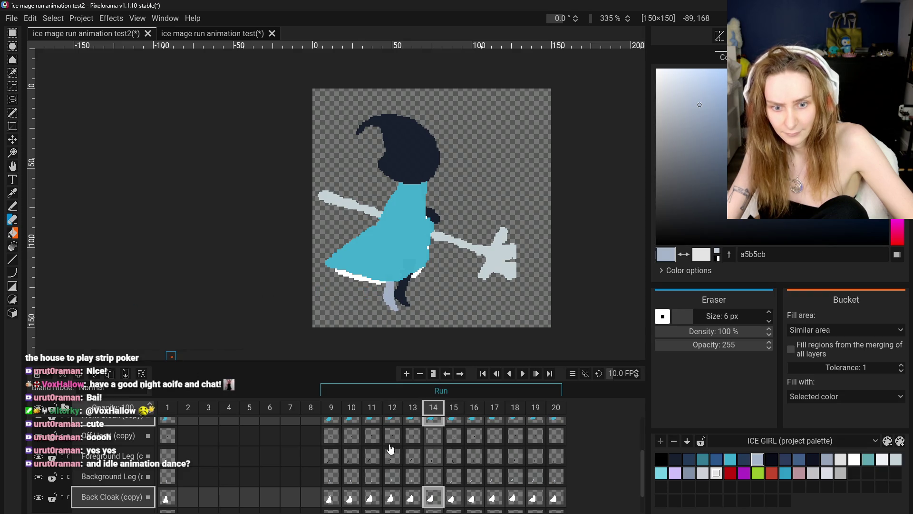
{"action": "scroll", "coordinate": [432, 429], "scroll_direction": "up", "scroll_amount": 1}
{"action": "key", "text": "ctrl+z"}
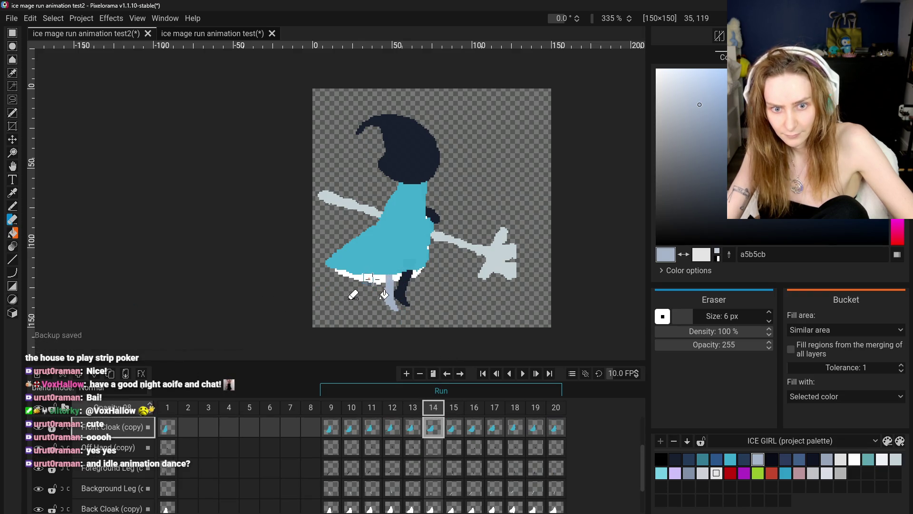
{"action": "left_click_drag", "start_coordinate": [418, 268], "coordinate": [368, 276]}
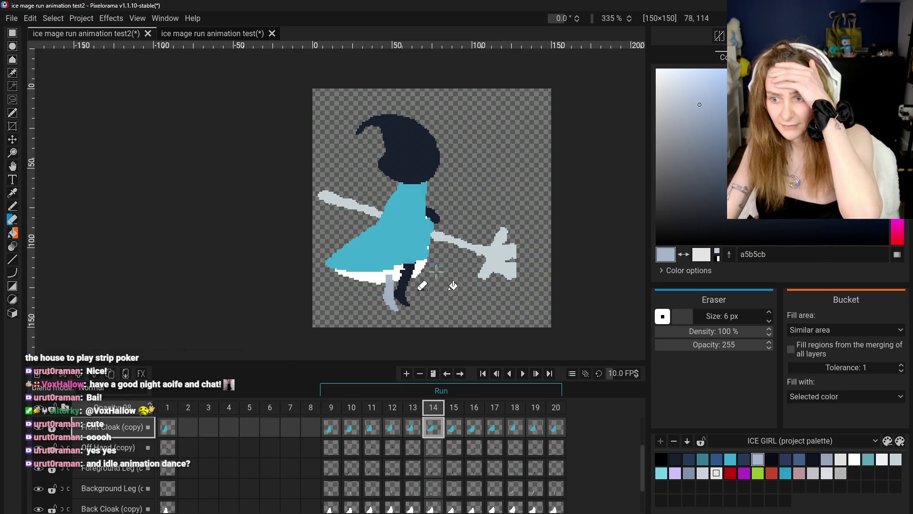
{"action": "key", "text": "b"}
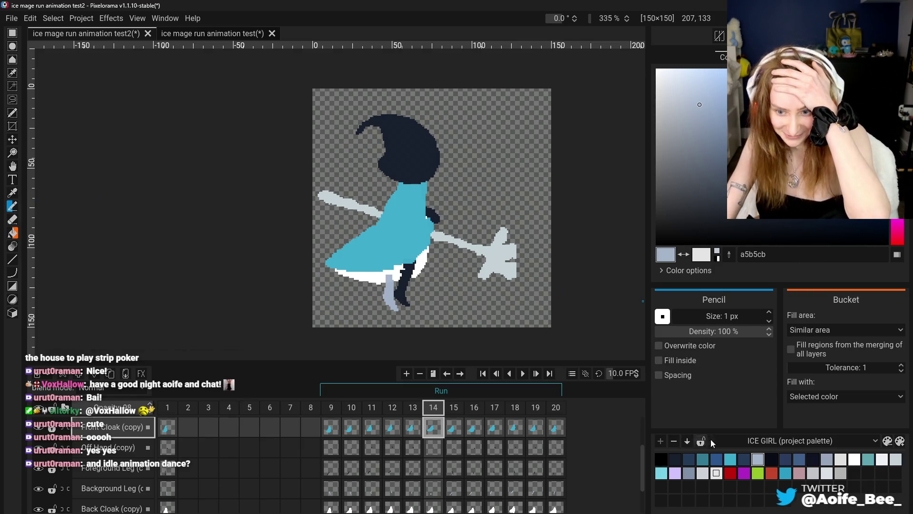
Step: Sample white from the cloak hem and draw it down the back cloak's right edge on Back Cloak (copy)
{"action": "key", "text": "o"}
{"action": "left_click", "coordinate": [342, 257]}
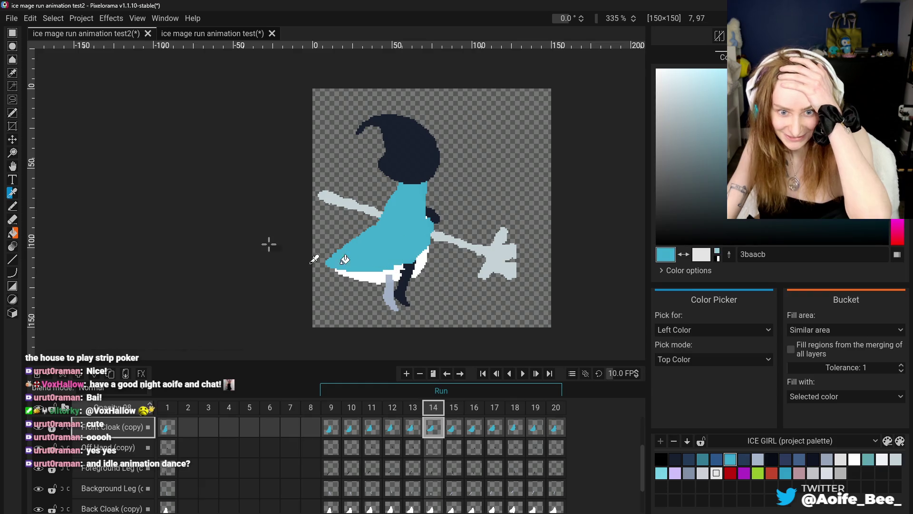
{"action": "left_click", "coordinate": [12, 206]}
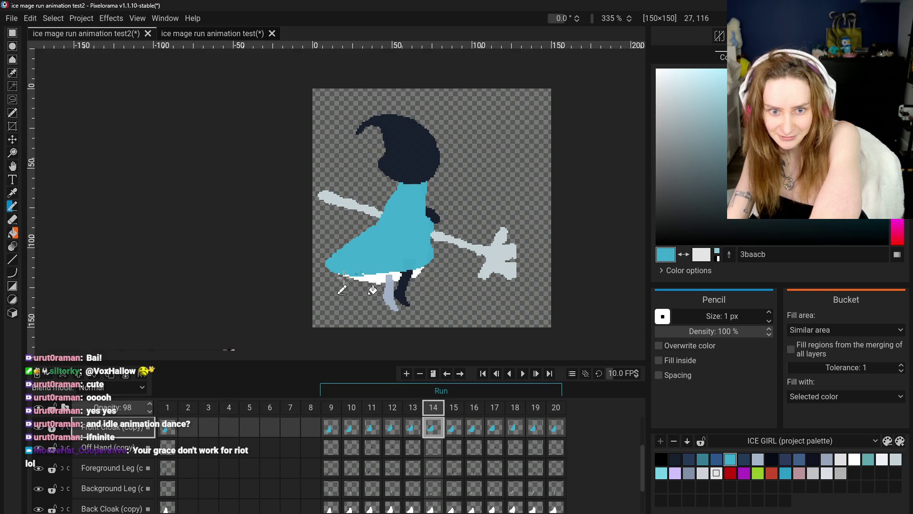
{"action": "key", "text": "o"}
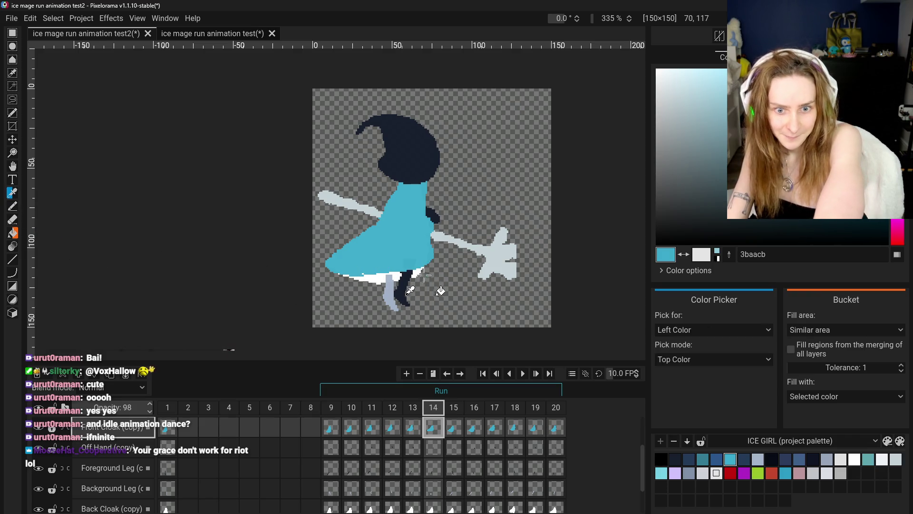
{"action": "left_click", "coordinate": [425, 275]}
{"action": "key", "text": "b"}
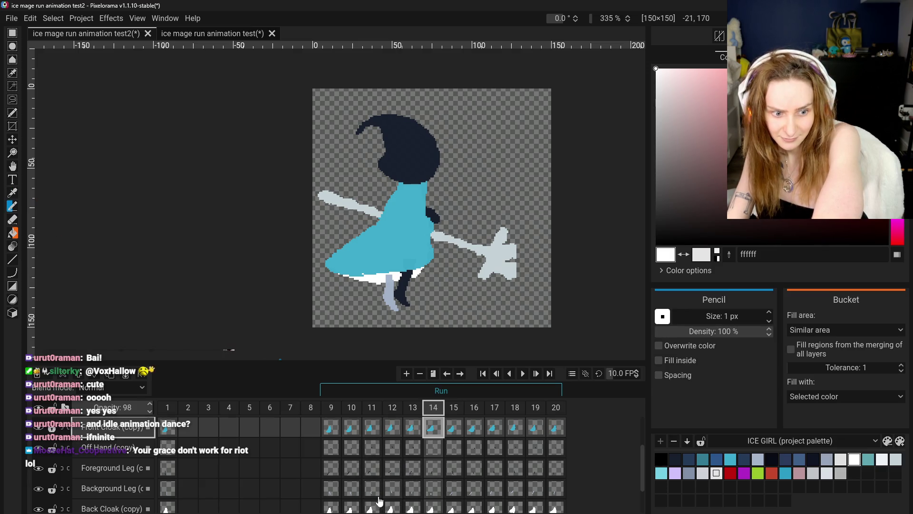
{"action": "left_click", "coordinate": [137, 509]}
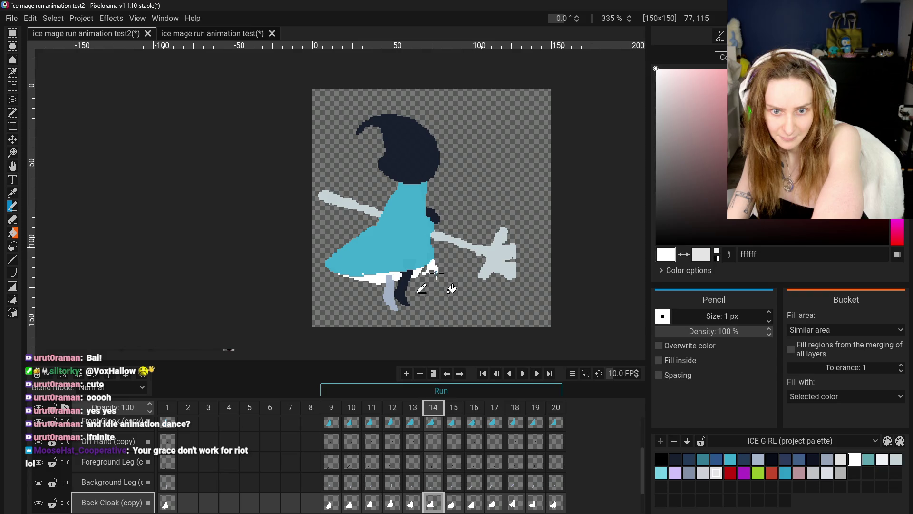
{"action": "left_click_drag", "start_coordinate": [430, 235], "coordinate": [434, 265]}
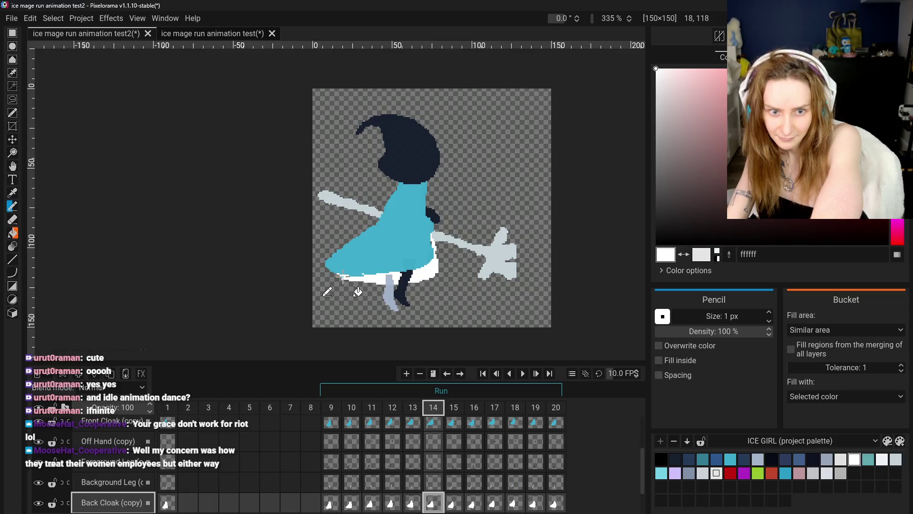
Step: Flip between frames 13 and 14 to compare the cloak poses
{"action": "left_click", "coordinate": [422, 504]}
{"action": "left_click", "coordinate": [442, 505]}
{"action": "left_click", "coordinate": [407, 507]}
{"action": "left_click", "coordinate": [438, 506]}
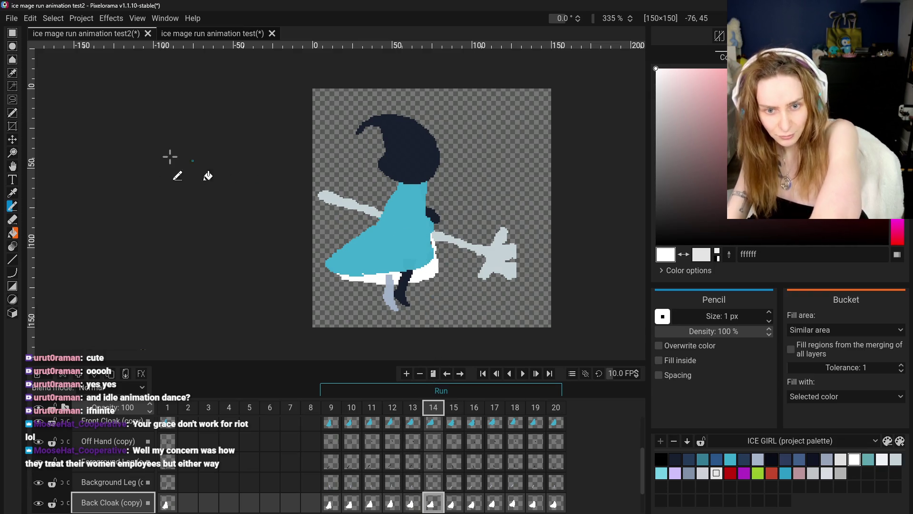
Step: Erase the cyan right edge and white strip on the Front Cloak (copy) layer
{"action": "key", "text": "e"}
{"action": "scroll", "coordinate": [373, 257], "scroll_direction": "up", "scroll_amount": 3}
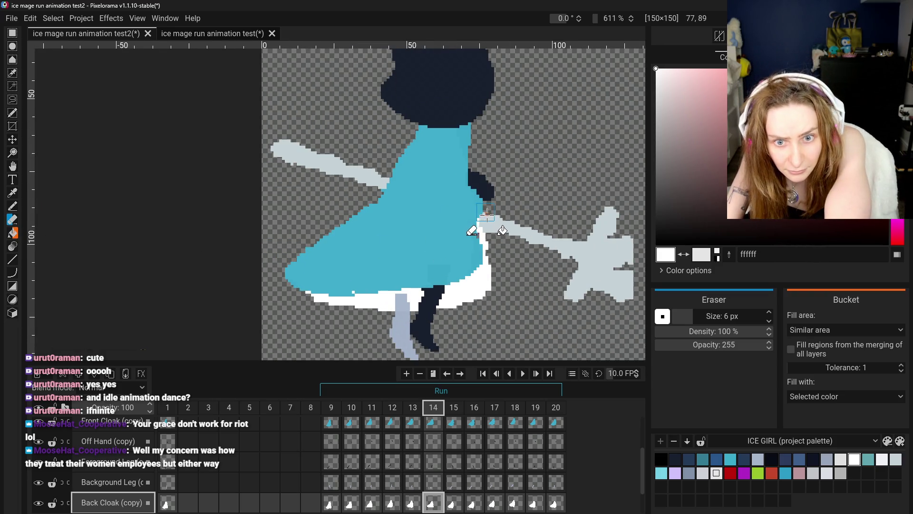
{"action": "key", "text": "ctrl+Up"}
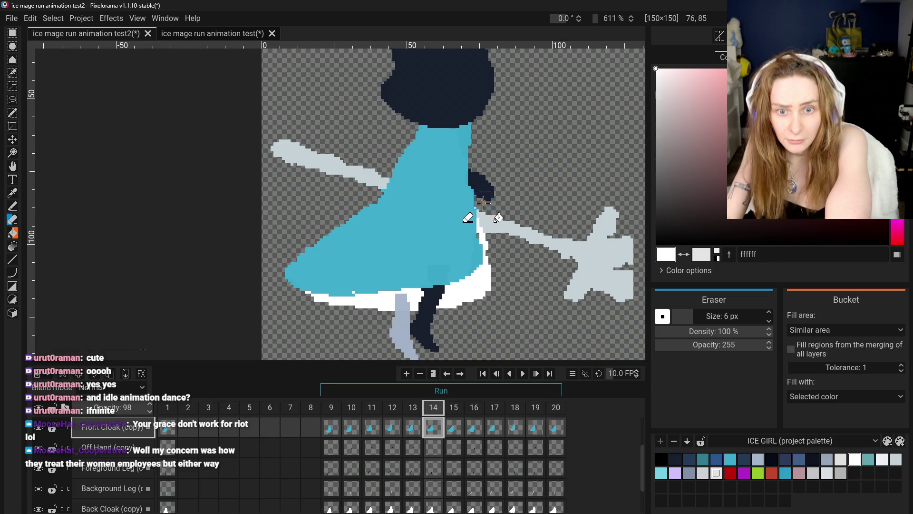
{"action": "left_click_drag", "start_coordinate": [482, 209], "coordinate": [468, 221]}
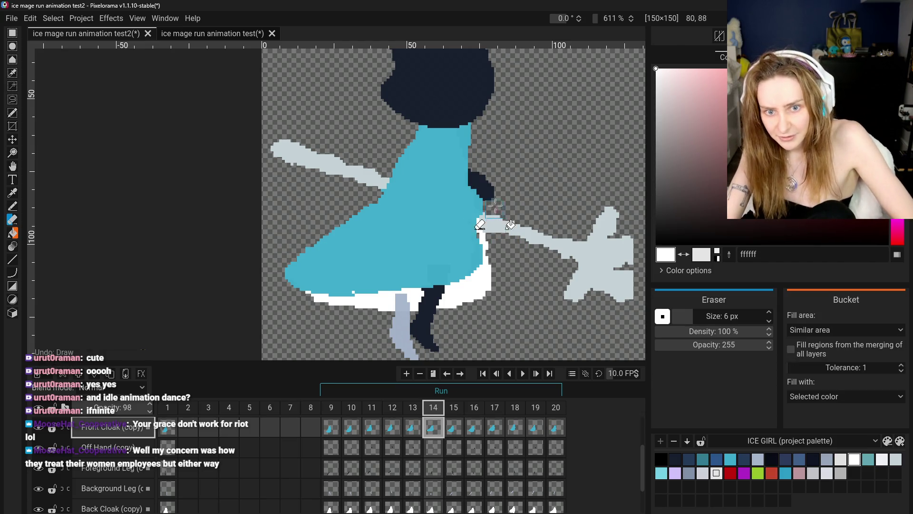
{"action": "left_click_drag", "start_coordinate": [475, 214], "coordinate": [480, 190]}
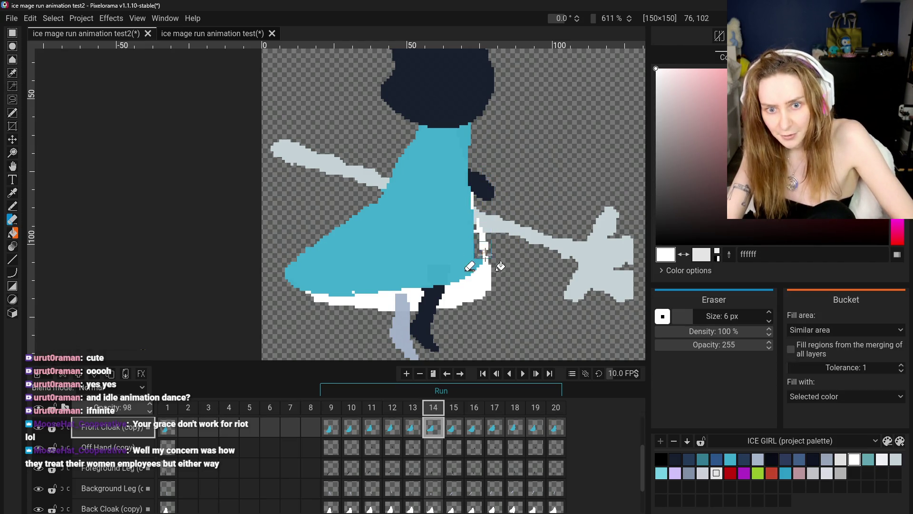
Step: Redraw a white strip beside the dress on the Back Cloak (copy) layer with the Pencil
{"action": "left_click", "coordinate": [14, 209]}
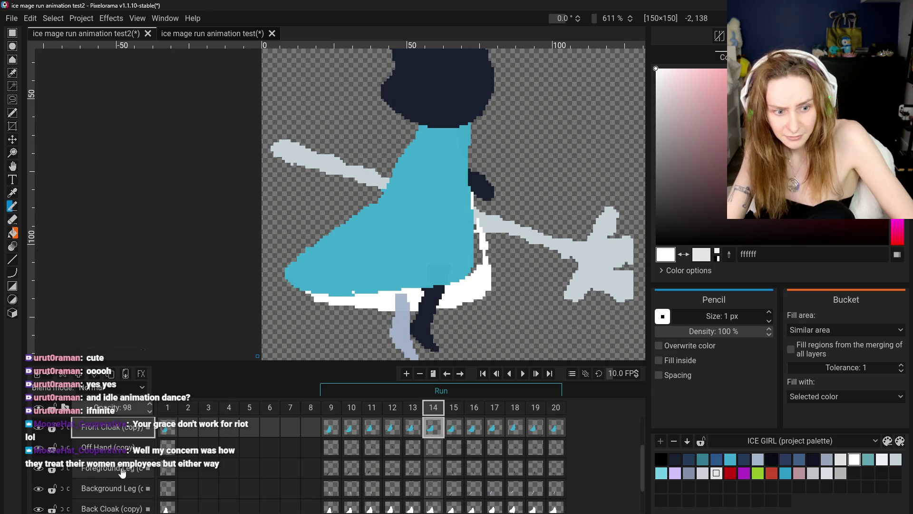
{"action": "scroll", "coordinate": [114, 471], "scroll_direction": "down", "scroll_amount": 1}
{"action": "left_click", "coordinate": [112, 496]}
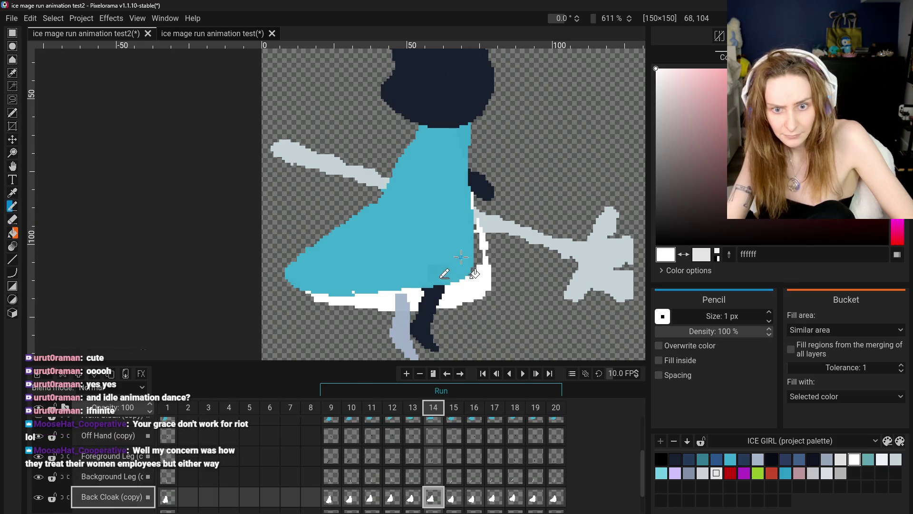
{"action": "left_click_drag", "start_coordinate": [477, 234], "coordinate": [475, 261]}
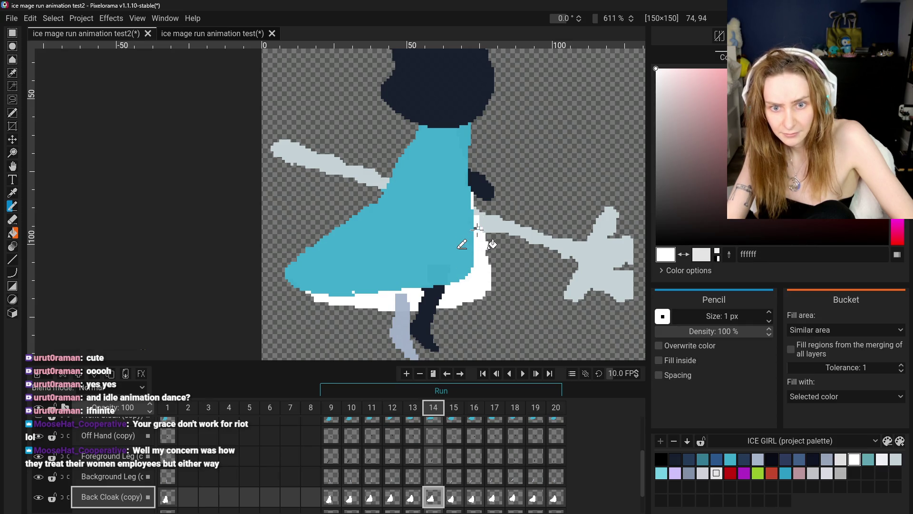
{"action": "scroll", "coordinate": [474, 318], "scroll_direction": "down", "scroll_amount": 5}
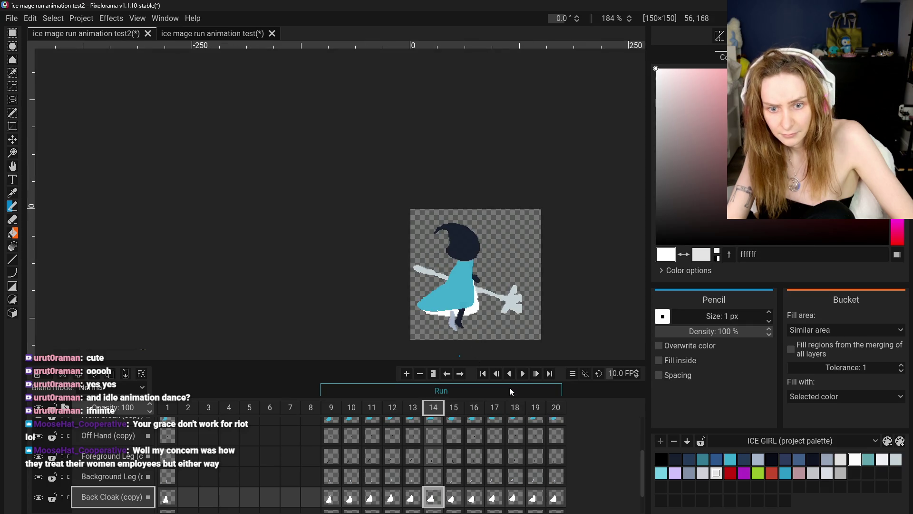
Step: Play and pause the run animation to preview it, then return to frame 14
{"action": "left_click", "coordinate": [523, 374]}
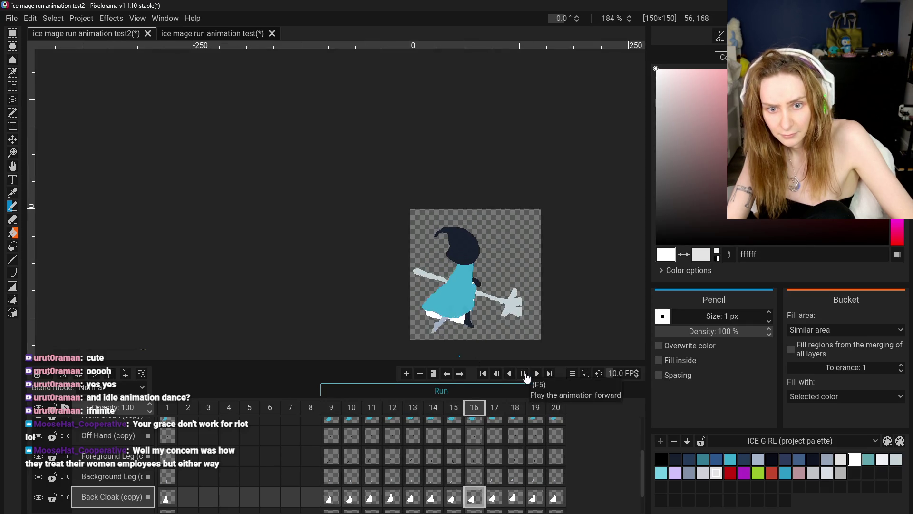
{"action": "left_click", "coordinate": [524, 374]}
{"action": "scroll", "coordinate": [496, 318], "scroll_direction": "up", "scroll_amount": 2}
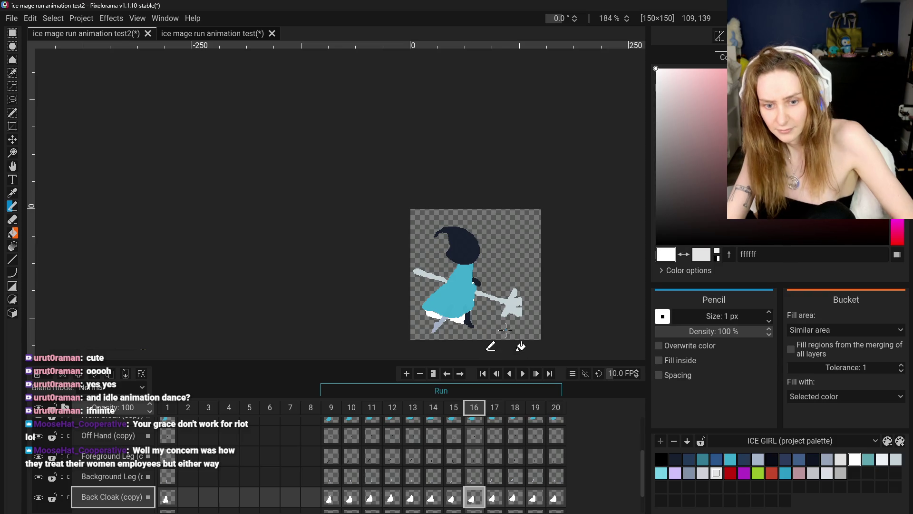
{"action": "scroll", "coordinate": [497, 318], "scroll_direction": "up", "scroll_amount": 2}
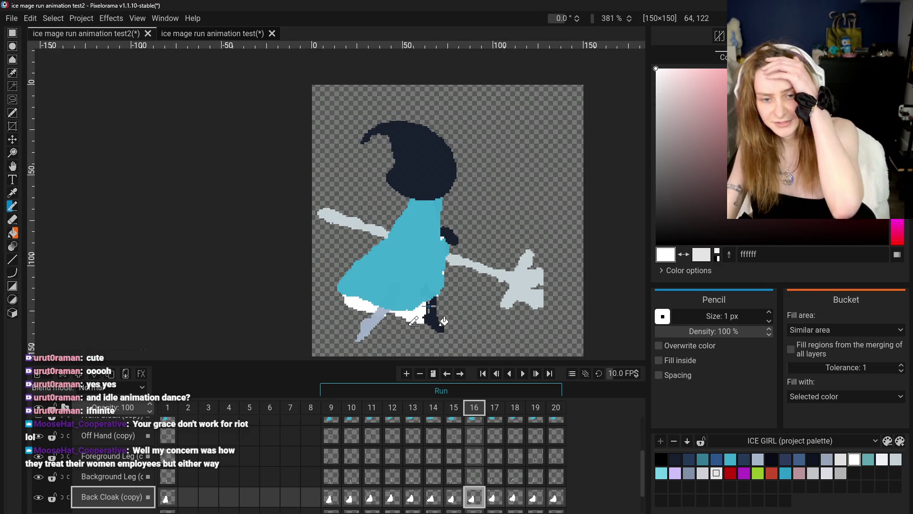
{"action": "left_click", "coordinate": [452, 497]}
{"action": "left_click", "coordinate": [437, 501]}
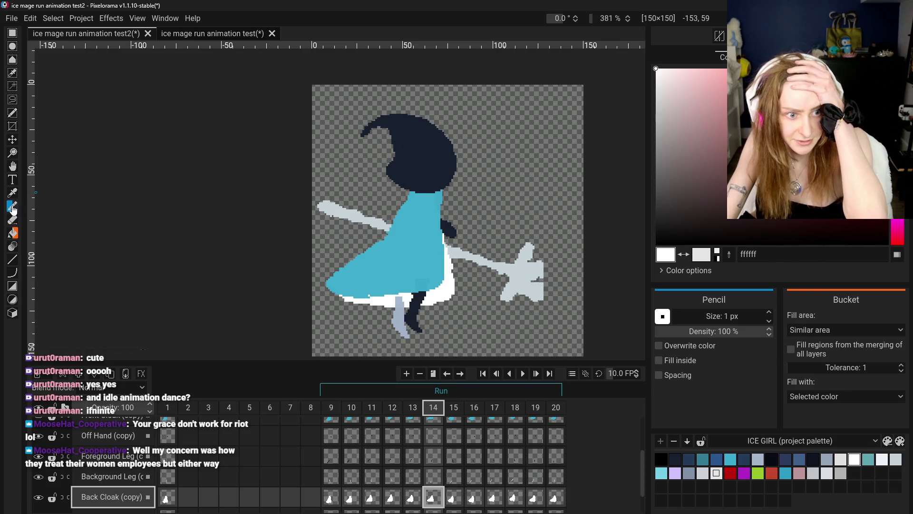
Step: Sample the cloak cyan from the dress and step through frames 11–14 to review the poses
{"action": "key", "text": "o"}
{"action": "left_click", "coordinate": [431, 273]}
{"action": "key", "text": "Left"}
{"action": "key", "text": "Left"}
{"action": "key", "text": "Left"}
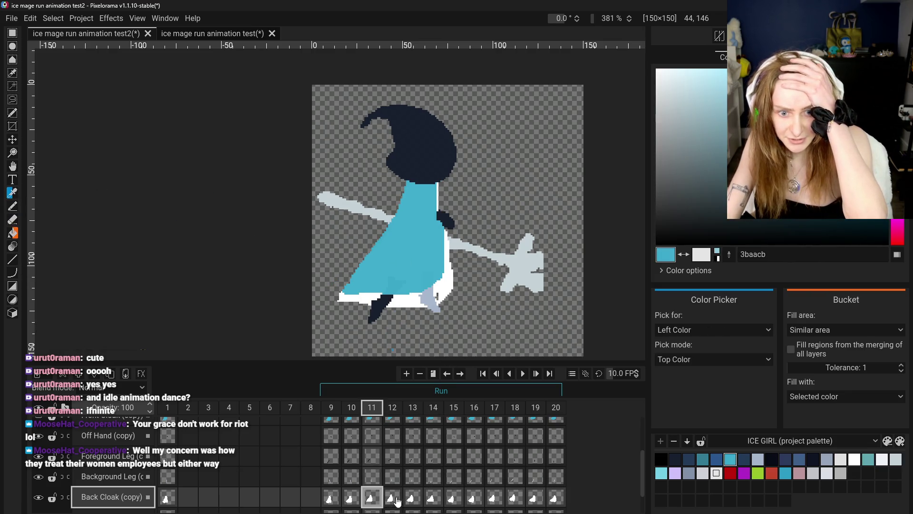
{"action": "left_click", "coordinate": [412, 499]}
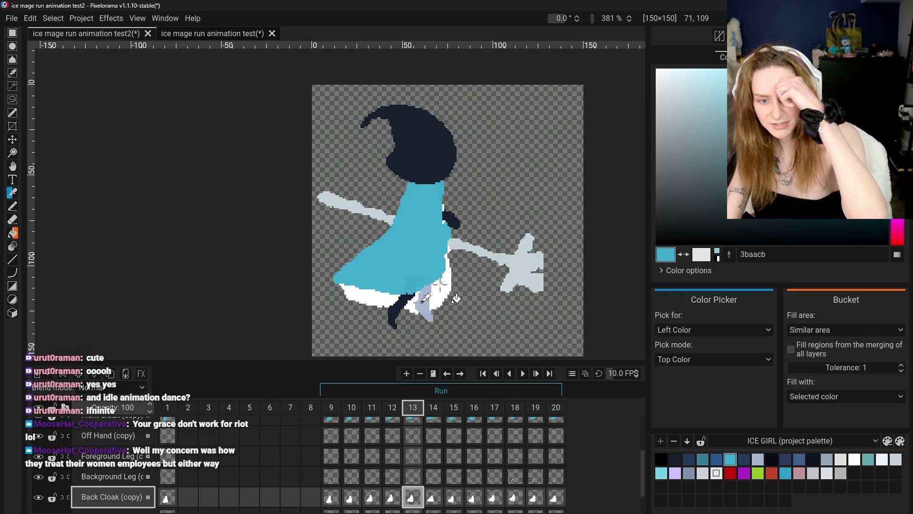
{"action": "left_click", "coordinate": [392, 498]}
{"action": "left_click", "coordinate": [412, 499]}
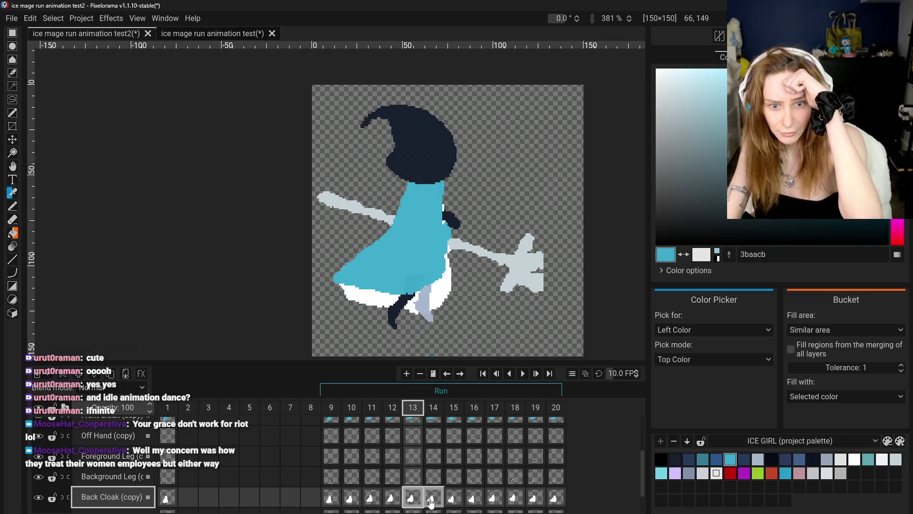
{"action": "left_click", "coordinate": [432, 499]}
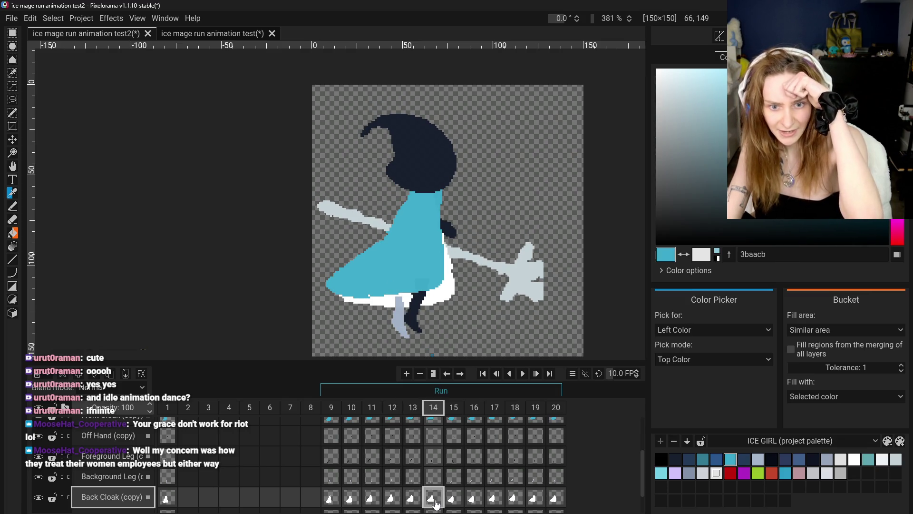
Step: Erase the white cloak strip beside the body in frame 14 and select the Front Cloak (copy) cel
{"action": "left_click", "coordinate": [13, 219]}
{"action": "left_click_drag", "start_coordinate": [449, 292], "coordinate": [450, 244]}
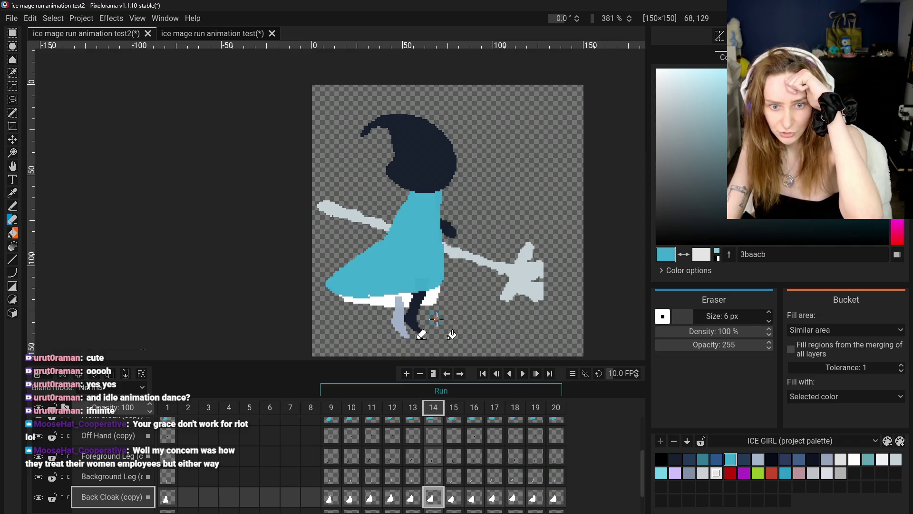
{"action": "left_click", "coordinate": [13, 206]}
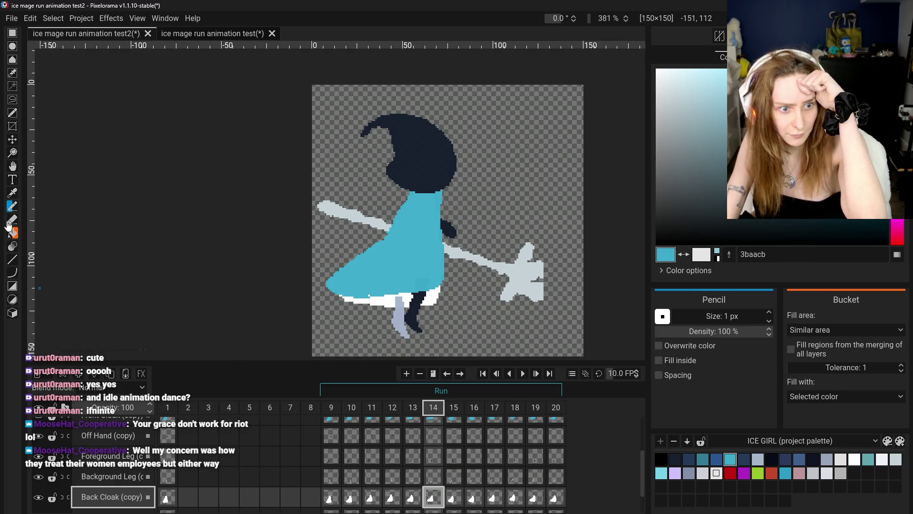
{"action": "left_click", "coordinate": [14, 221]}
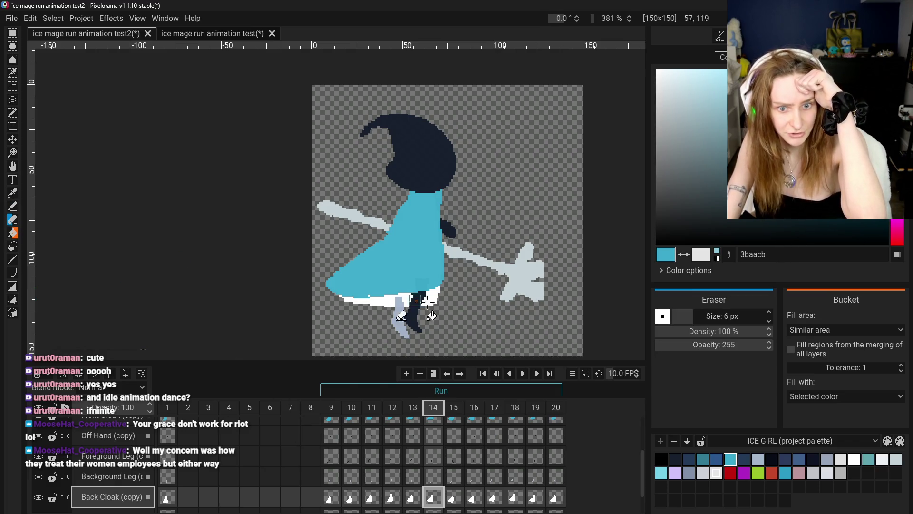
{"action": "left_click", "coordinate": [13, 204]}
{"action": "left_click", "coordinate": [12, 193]}
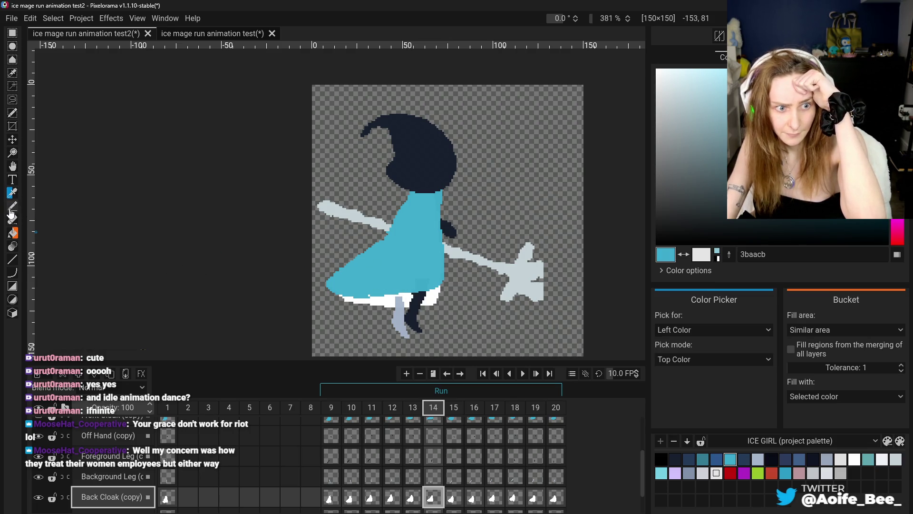
{"action": "left_click", "coordinate": [12, 205]}
{"action": "scroll", "coordinate": [433, 456], "scroll_direction": "up", "scroll_amount": 1}
{"action": "left_click", "coordinate": [433, 427]}
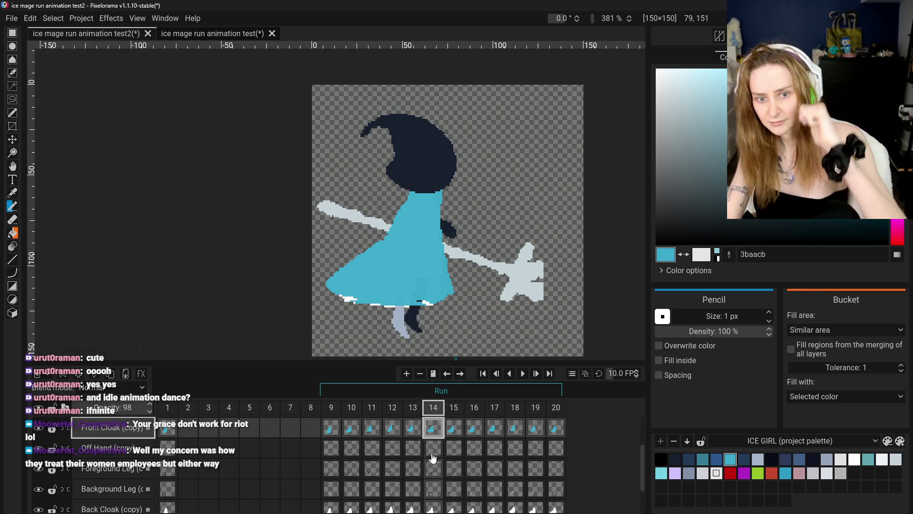
Step: On the Front Cloak (copy) frame 14 cel, erase a diagonal along the dress's left edge
{"action": "left_click", "coordinate": [426, 433]}
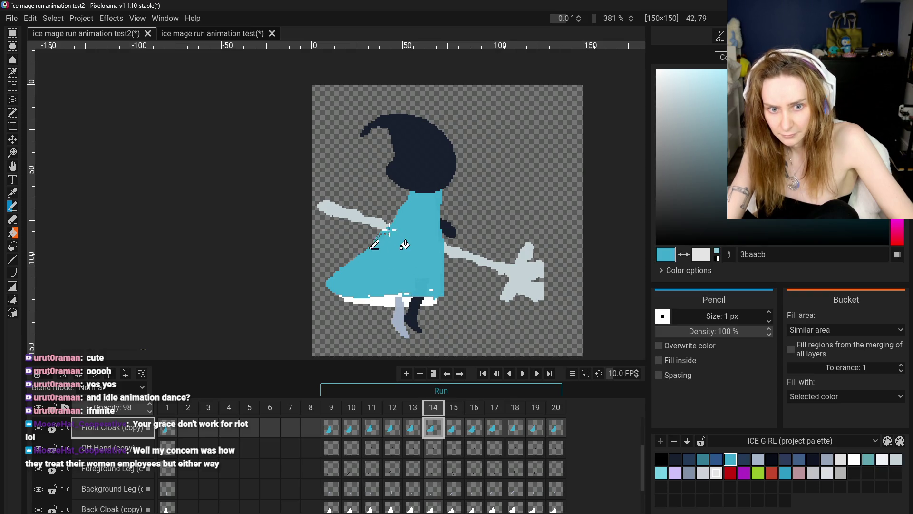
{"action": "key", "text": "e"}
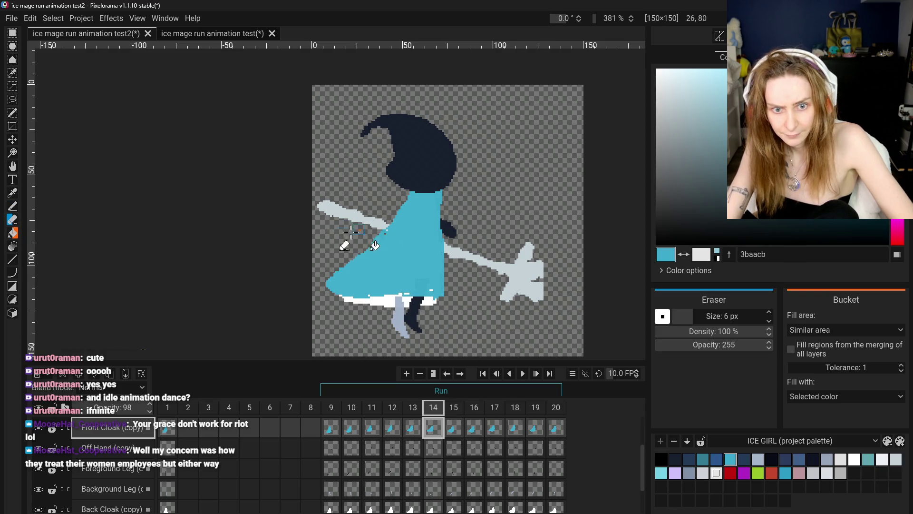
{"action": "left_click_drag", "start_coordinate": [394, 217], "coordinate": [360, 251]}
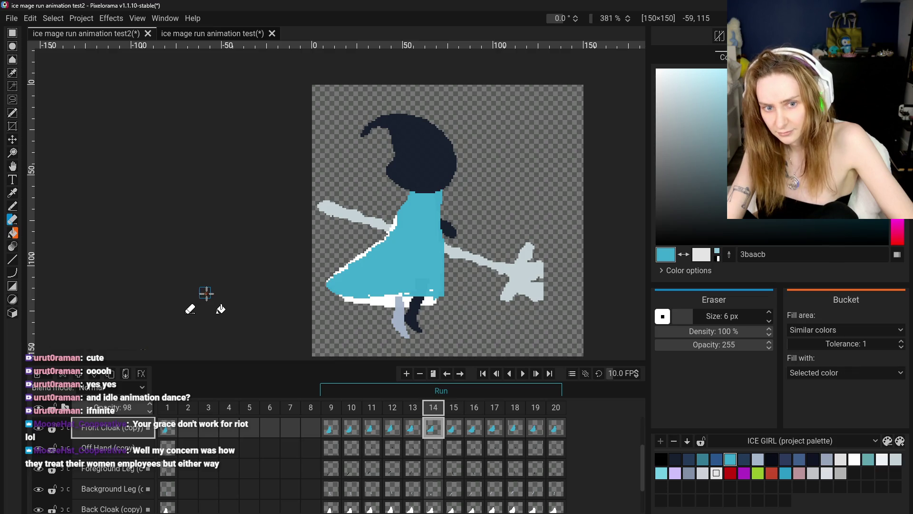
Step: Sample the white of the cloak hem as the drawing colour
{"action": "left_click", "coordinate": [12, 207]}
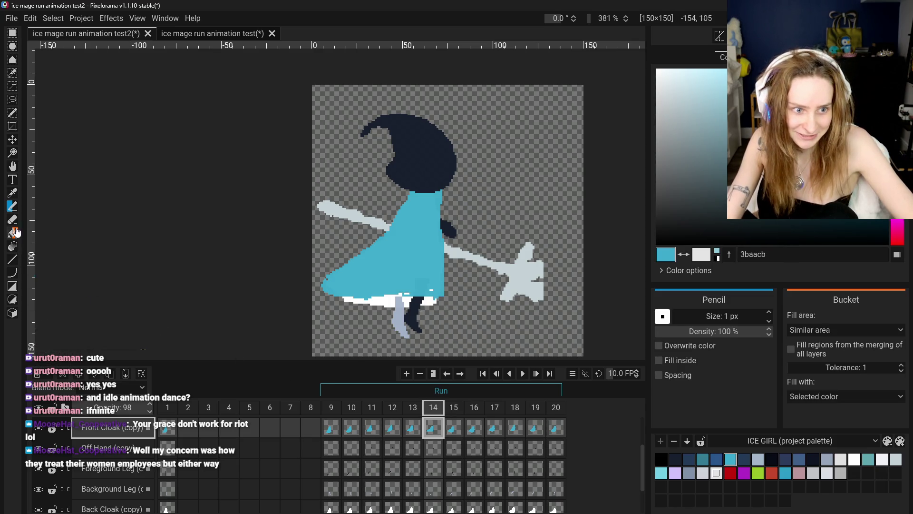
{"action": "left_click", "coordinate": [13, 193]}
{"action": "left_click", "coordinate": [434, 503]}
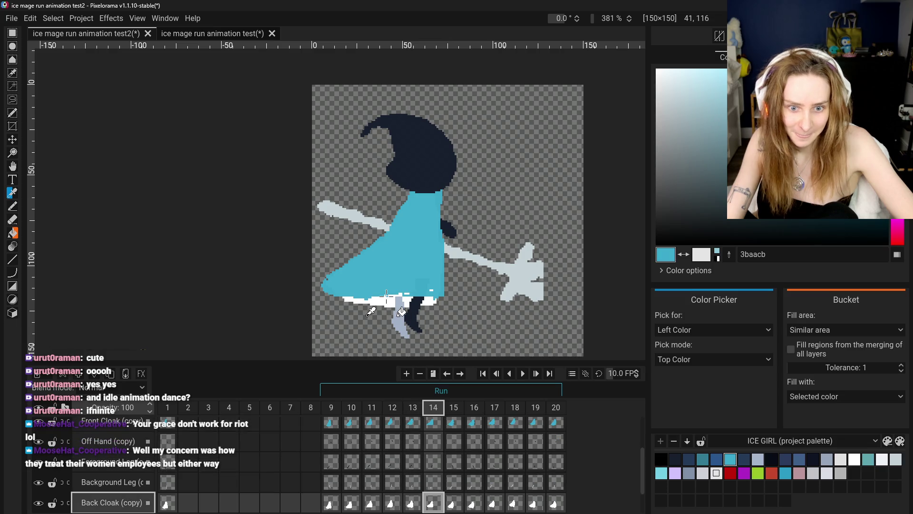
Step: Draw white hem pixels along the cloak's lower-left edge on the Back Cloak (copy) layer
{"action": "left_click", "coordinate": [364, 296]}
{"action": "key", "text": "b"}
{"action": "left_click_drag", "start_coordinate": [328, 294], "coordinate": [350, 304]}
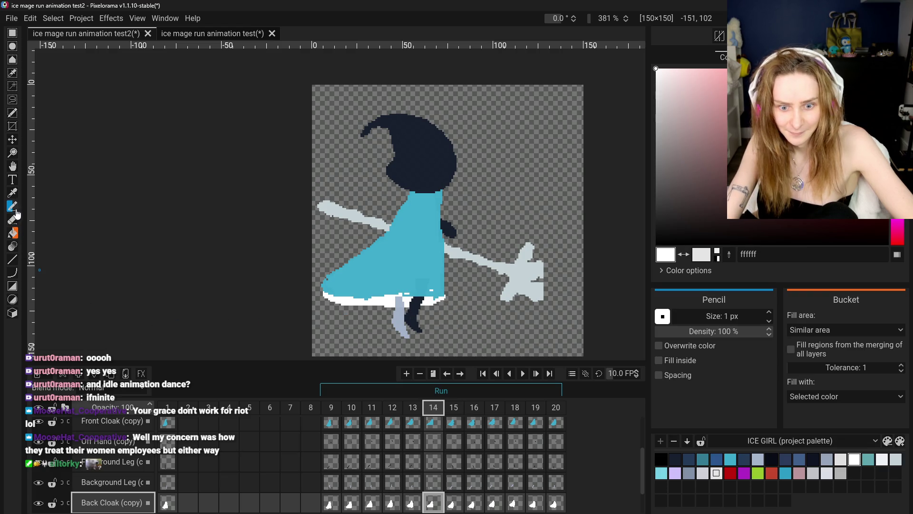
Step: Make the cloak's blue the drawing colour on the Front Cloak (copy) layer
{"action": "key", "text": "Up"}
{"action": "key", "text": "Up"}
{"action": "key", "text": "Up"}
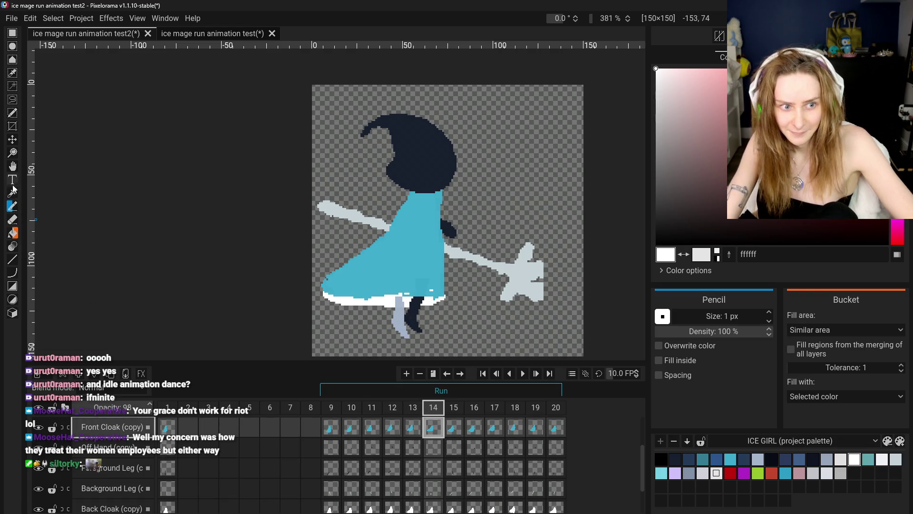
{"action": "left_click", "coordinate": [13, 192]}
{"action": "left_click", "coordinate": [381, 247]}
{"action": "left_click", "coordinate": [13, 205]}
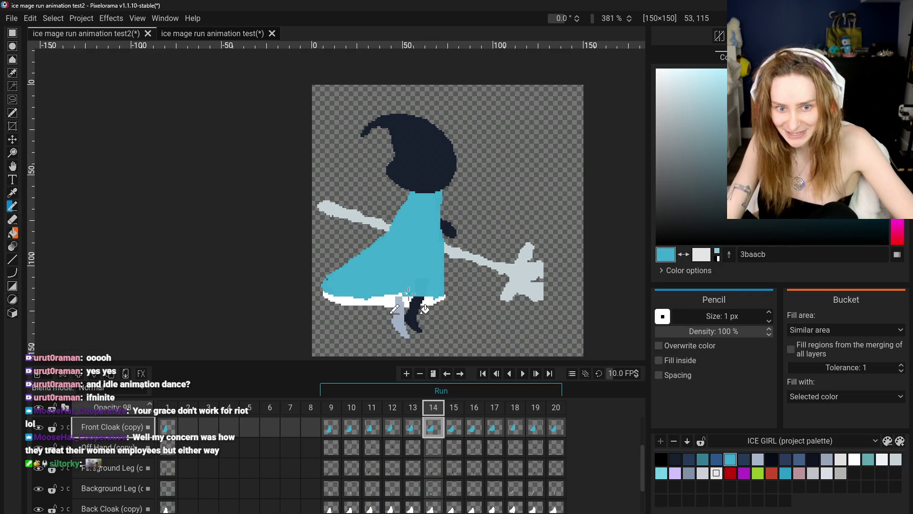
Step: Compare frame 14 against frames 12 and 13, ending back on frame 14
{"action": "left_click", "coordinate": [392, 408]}
{"action": "left_click", "coordinate": [410, 408]}
{"action": "left_click", "coordinate": [427, 409]}
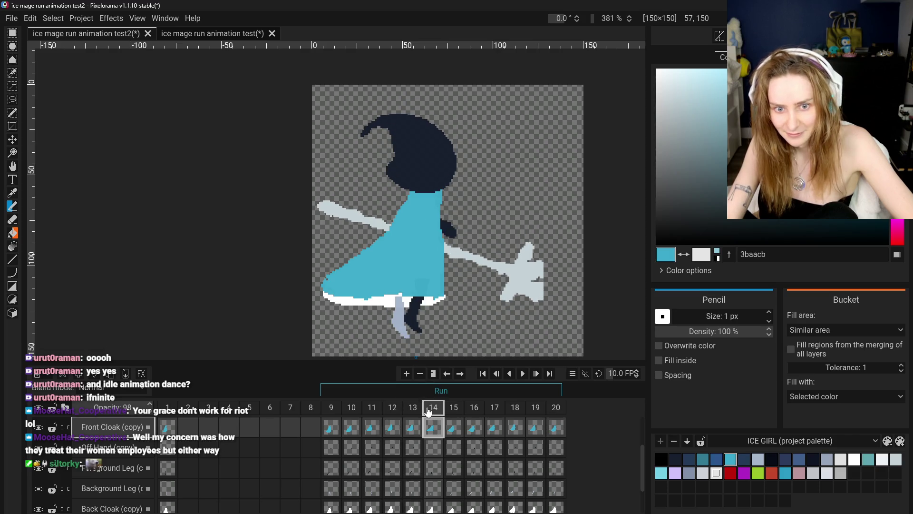
{"action": "key", "text": "Right"}
{"action": "key", "text": "Left"}
{"action": "key", "text": "Left"}
{"action": "left_click", "coordinate": [439, 412]}
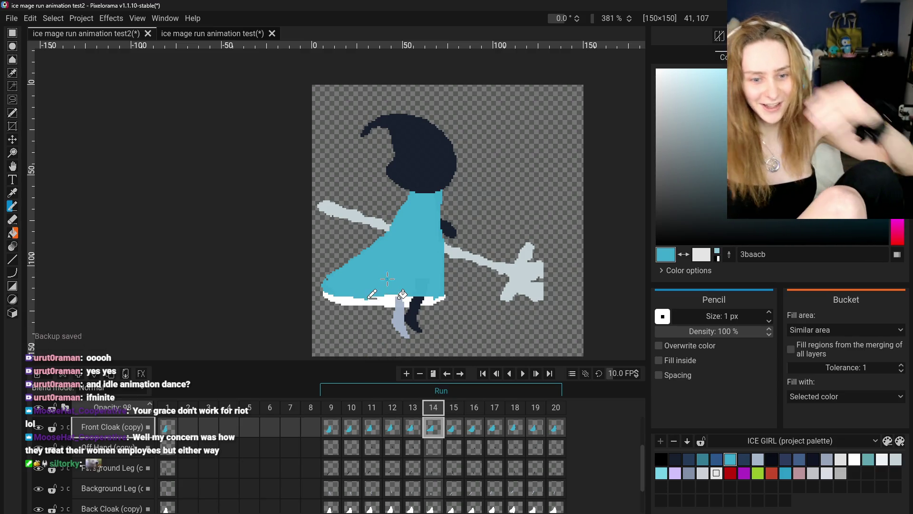
Step: Flip between frames 12, 13 and 14 to compare the poses, ending on frame 14
{"action": "left_click", "coordinate": [392, 427]}
{"action": "left_click", "coordinate": [412, 432]}
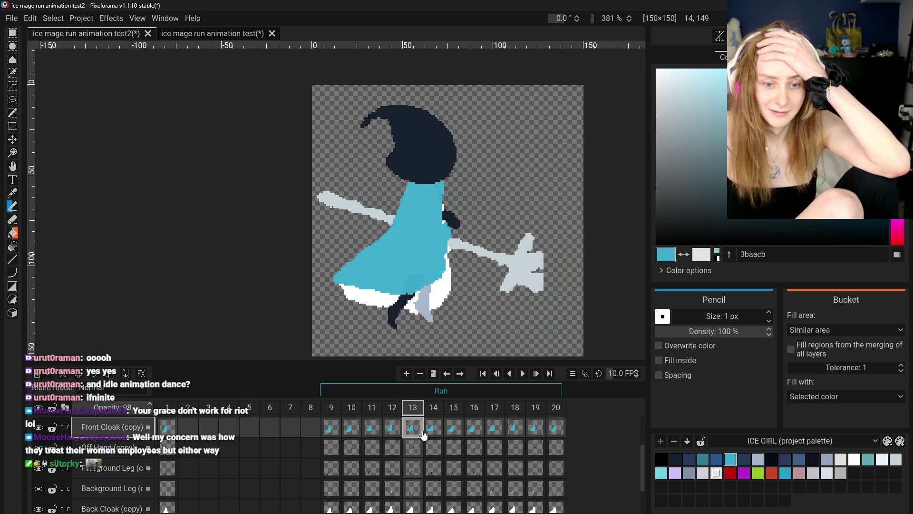
{"action": "left_click", "coordinate": [430, 434]}
{"action": "left_click", "coordinate": [411, 433]}
{"action": "left_click", "coordinate": [425, 432]}
{"action": "left_click", "coordinate": [404, 430]}
{"action": "left_click", "coordinate": [430, 430]}
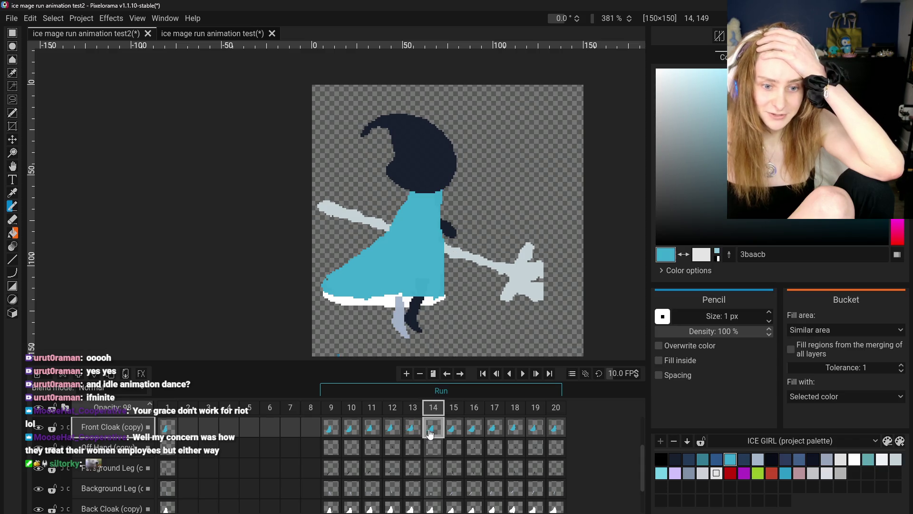
{"action": "left_click", "coordinate": [392, 427]}
{"action": "left_click", "coordinate": [418, 431]}
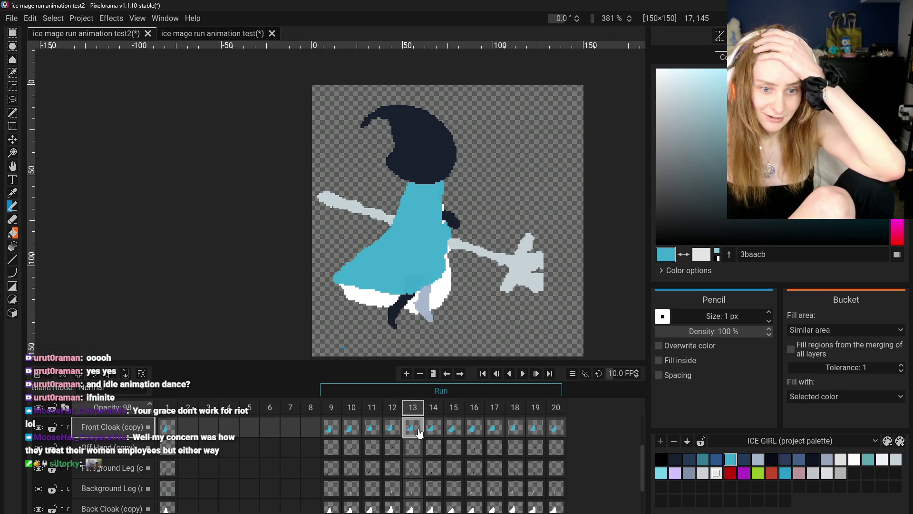
{"action": "left_click", "coordinate": [433, 431]}
Step: Erase the white hem at the skirt's lower-left tip on the Back Cloak (copy) frame 14 cel
{"action": "key", "text": "e"}
{"action": "left_click", "coordinate": [326, 294]}
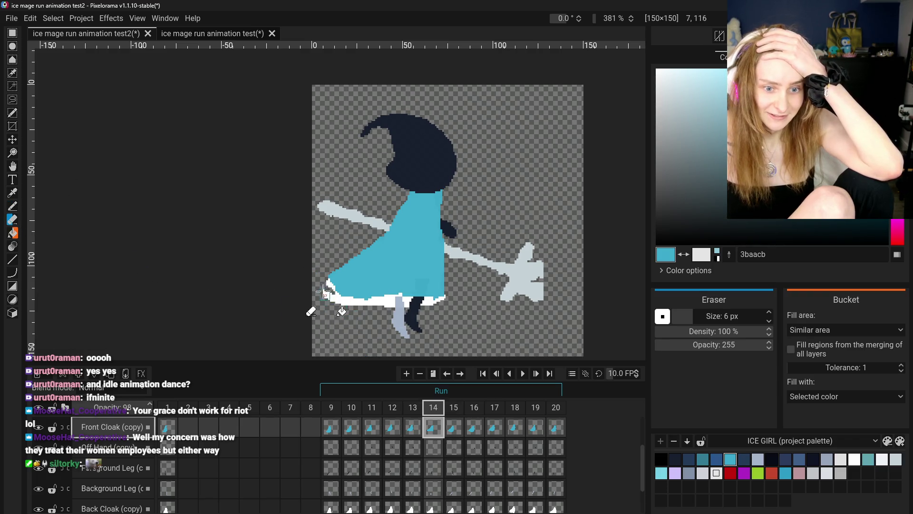
{"action": "left_click", "coordinate": [430, 509]}
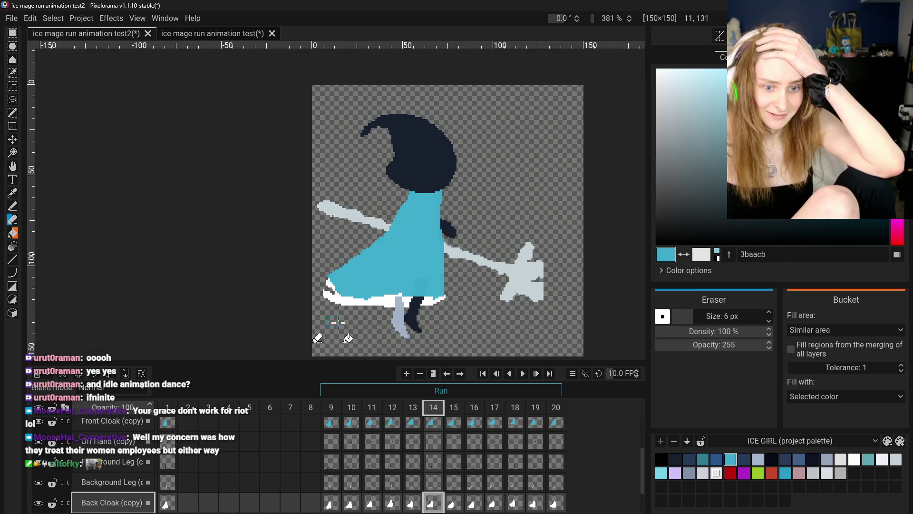
{"action": "left_click_drag", "start_coordinate": [328, 288], "coordinate": [346, 298]}
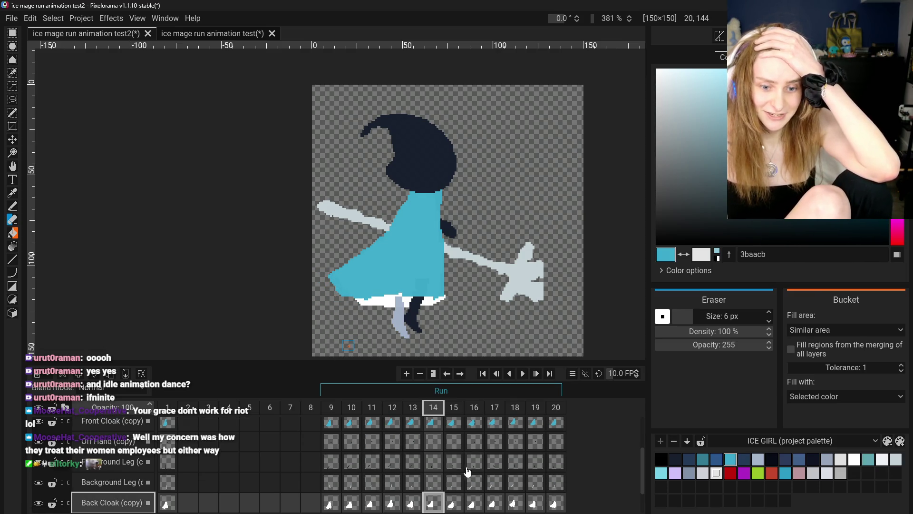
Step: Trim the lower-left edge of the blue cloak on the Front Cloak (copy) frame 14 cel
{"action": "left_click", "coordinate": [433, 421]}
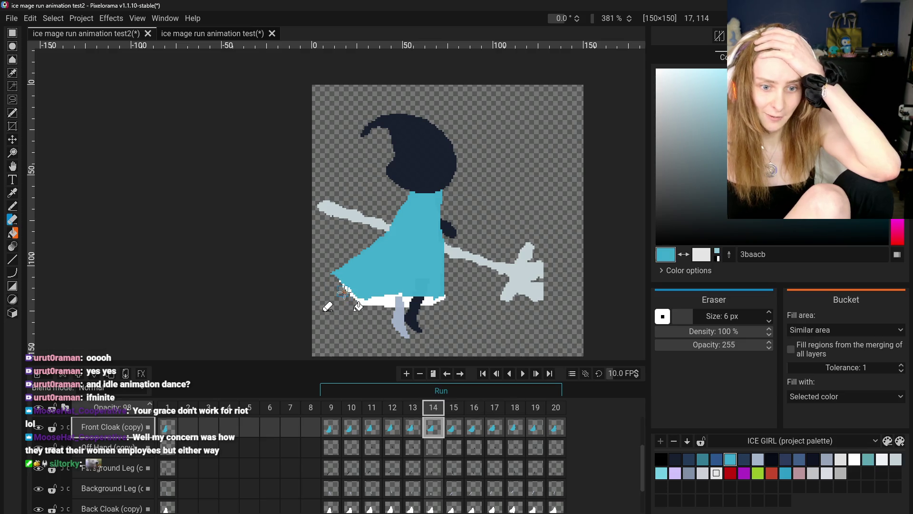
{"action": "mouse_move", "coordinate": [428, 505]}
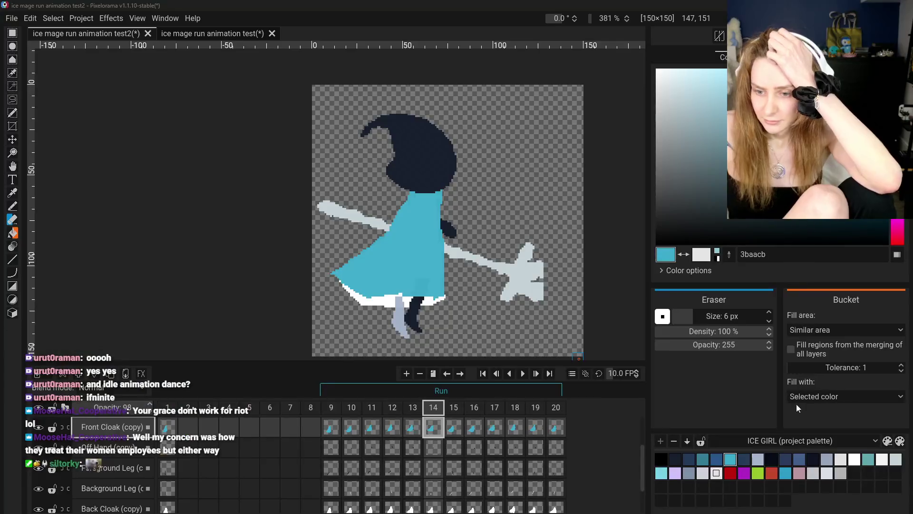
{"action": "left_click", "coordinate": [440, 504]}
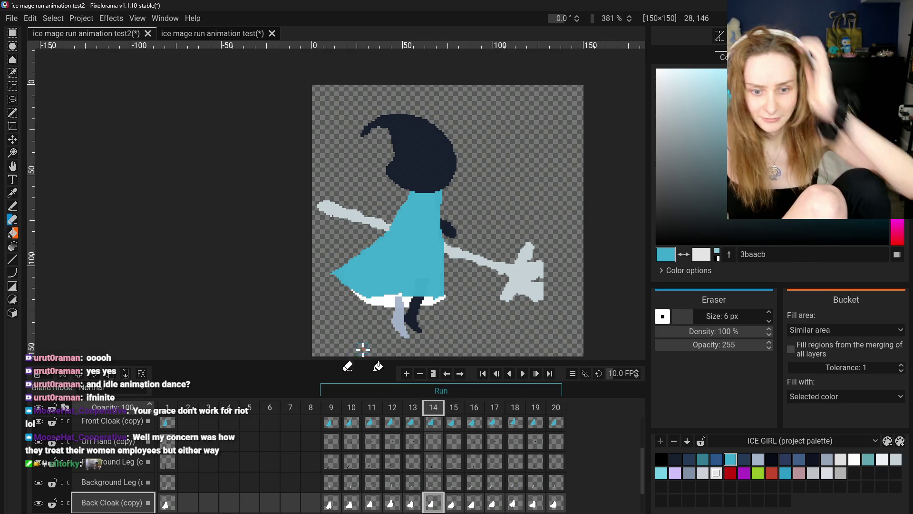
{"action": "left_click", "coordinate": [433, 422]}
{"action": "left_click_drag", "start_coordinate": [326, 278], "coordinate": [364, 321]}
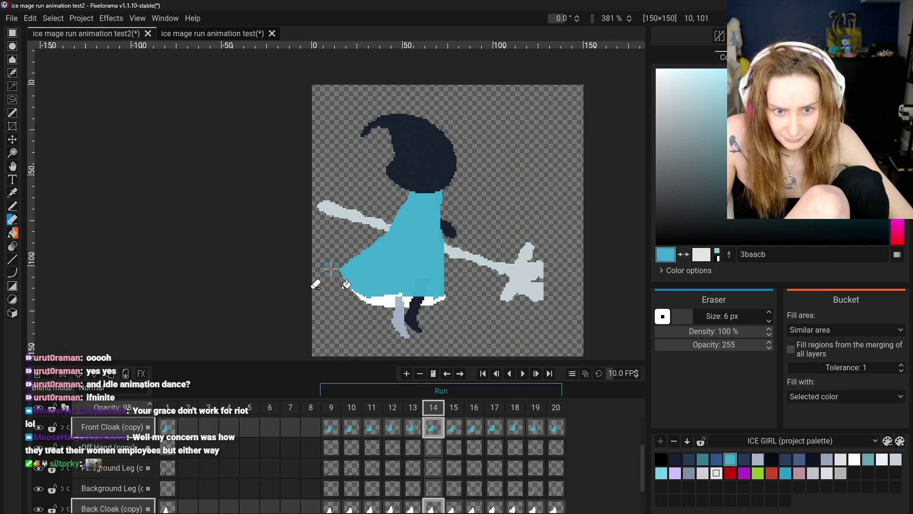
{"action": "key", "text": "p"}
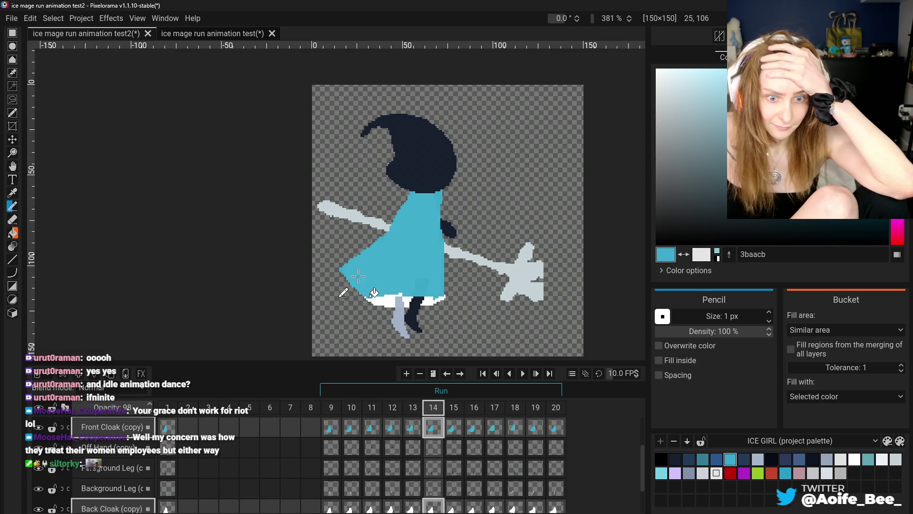
{"action": "scroll", "coordinate": [752, 322], "scroll_direction": "up", "scroll_amount": 4}
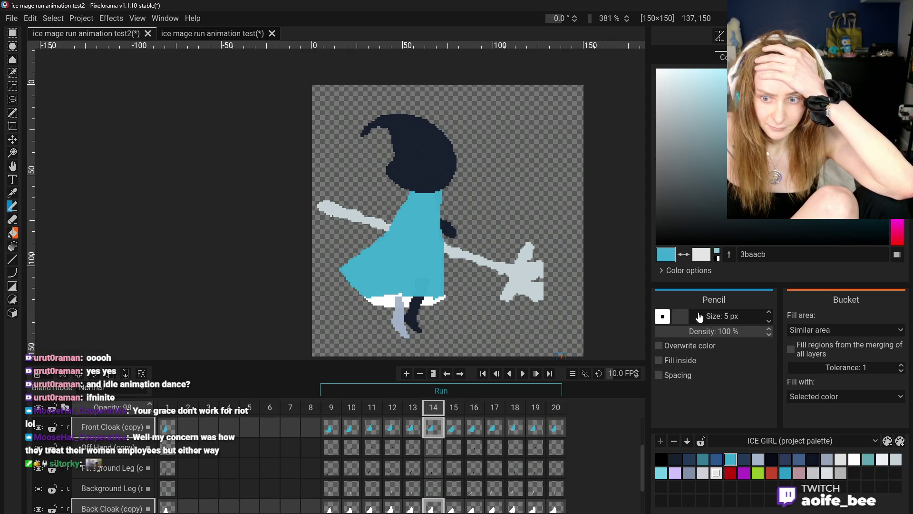
Step: Erase the lighter-blue lower-left cloak edge on the Back Cloak (copy) frame 14 cel
{"action": "scroll", "coordinate": [741, 321], "scroll_direction": "down", "scroll_amount": 1}
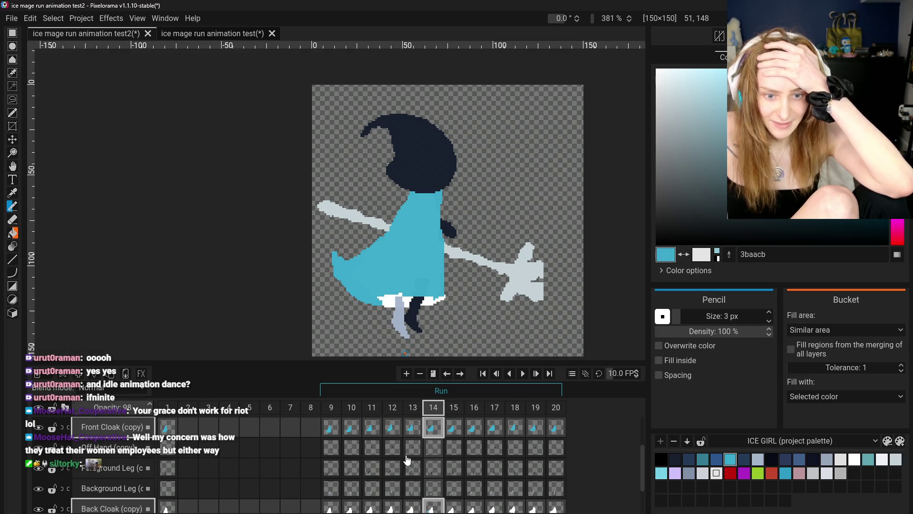
{"action": "left_click", "coordinate": [386, 428]}
{"action": "left_click", "coordinate": [410, 429]}
{"action": "left_click", "coordinate": [436, 428]}
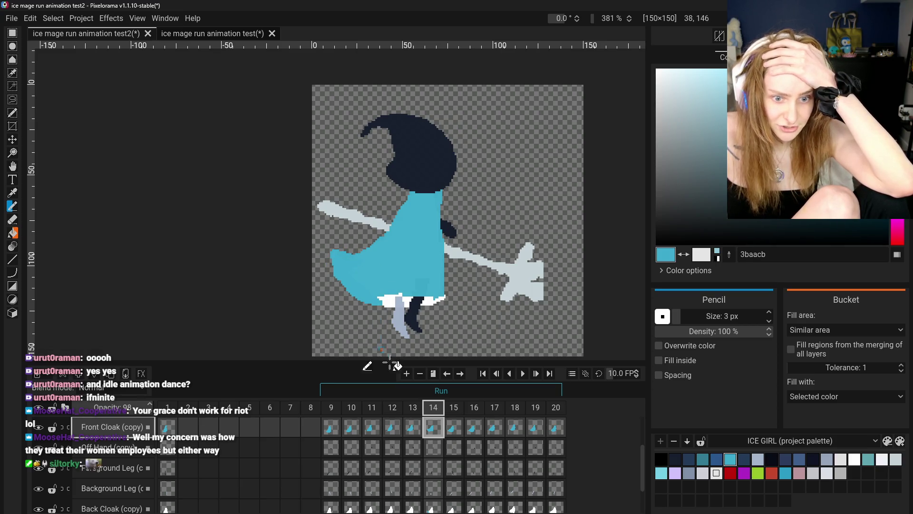
{"action": "left_click", "coordinate": [14, 220]}
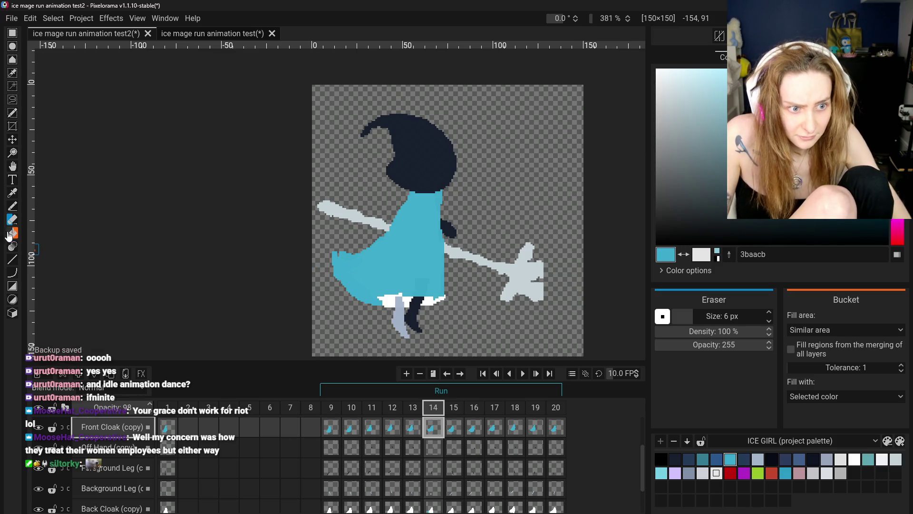
{"action": "left_click", "coordinate": [432, 507]}
{"action": "left_click_drag", "start_coordinate": [369, 315], "coordinate": [339, 281]}
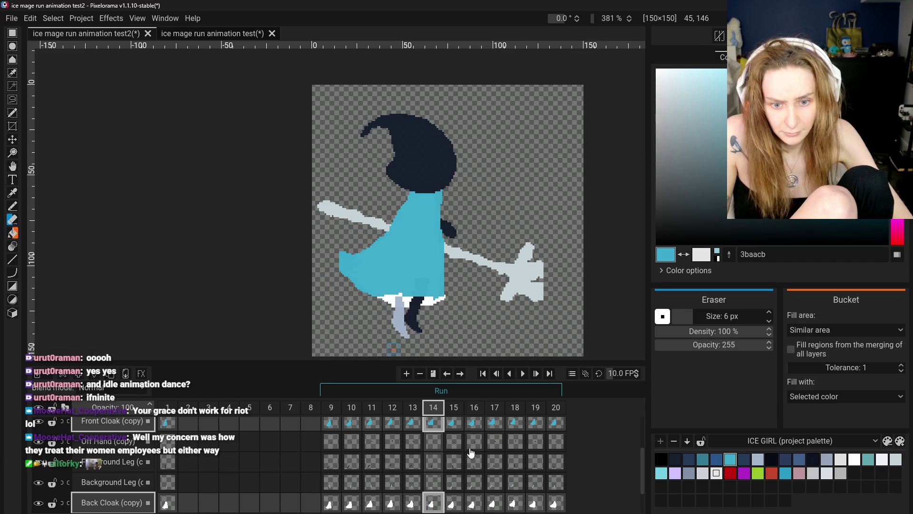
Step: Check frame 14 against frames 10–13, then reselect the Back Cloak (copy) frame 14 cel
{"action": "left_click", "coordinate": [352, 425]}
{"action": "left_click", "coordinate": [392, 426]}
{"action": "left_click", "coordinate": [407, 424]}
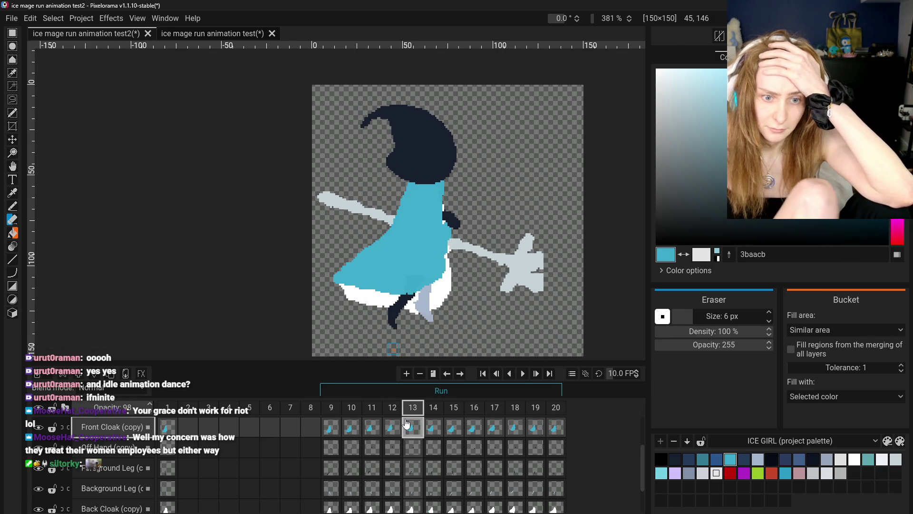
{"action": "left_click", "coordinate": [427, 430]}
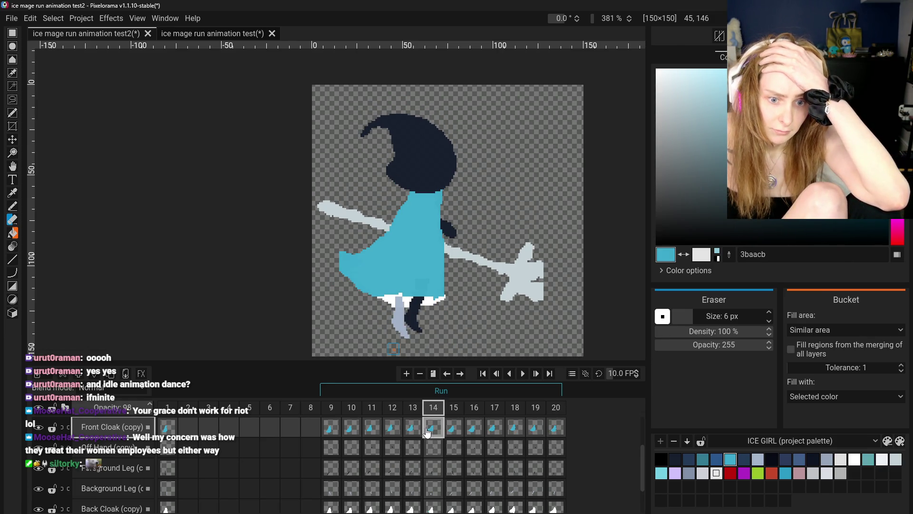
{"action": "key", "text": "Left"}
{"action": "key", "text": "Left"}
{"action": "key", "text": "Right"}
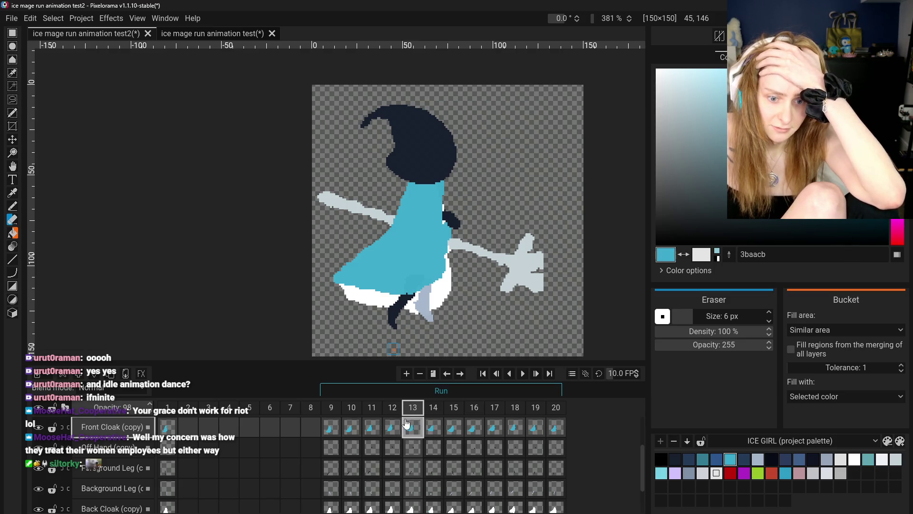
{"action": "left_click", "coordinate": [439, 431]}
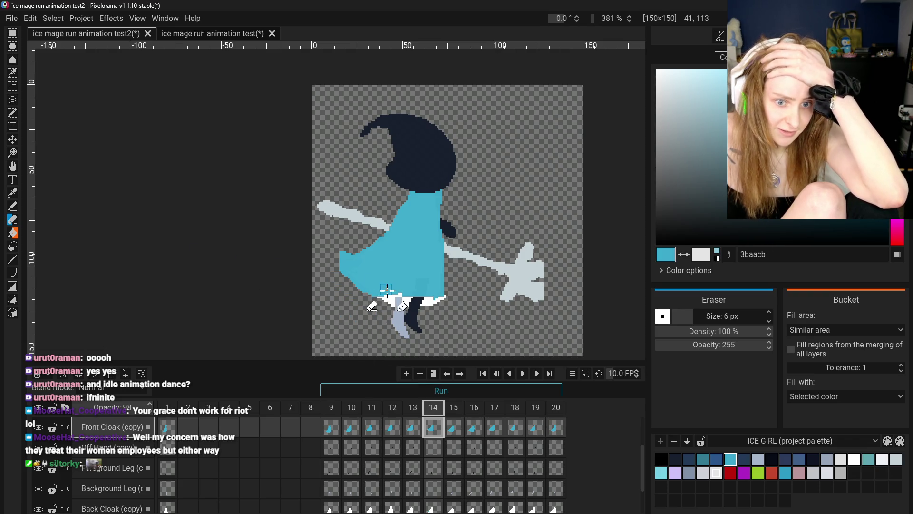
{"action": "left_click", "coordinate": [433, 508]}
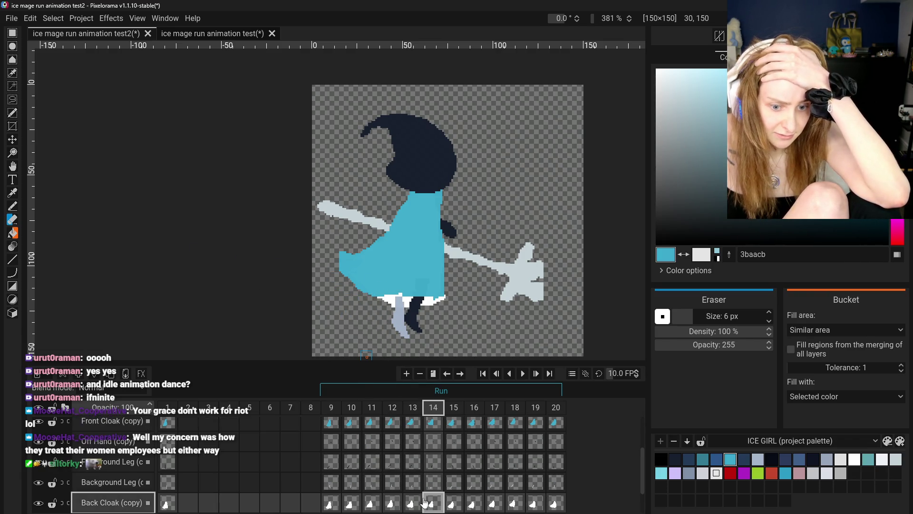
Step: With the front cloak hidden, erase white cloak pixels on the figure's left edge, then unhide it
{"action": "left_click", "coordinate": [39, 422]}
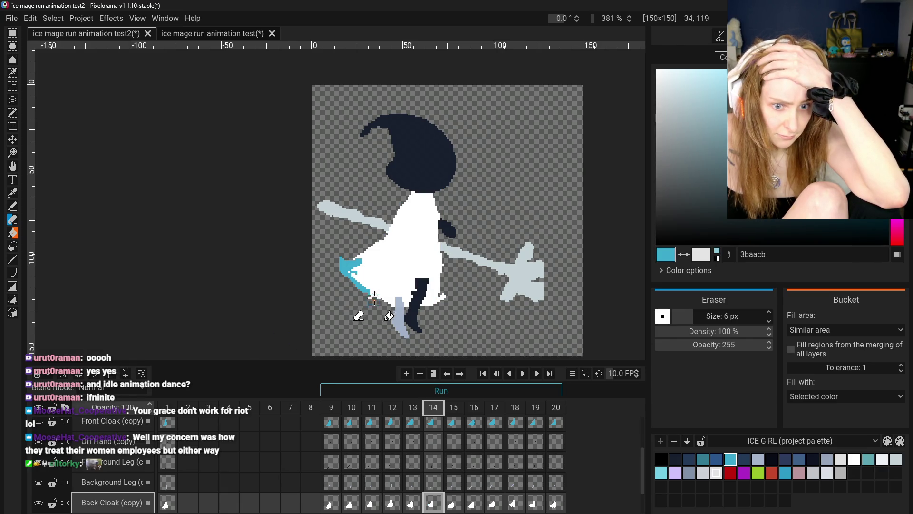
{"action": "mouse_move", "coordinate": [345, 270]}
{"action": "left_mouse_down"}
{"action": "mouse_move", "coordinate": [326, 265]}
{"action": "mouse_move", "coordinate": [366, 305]}
{"action": "left_mouse_up"}
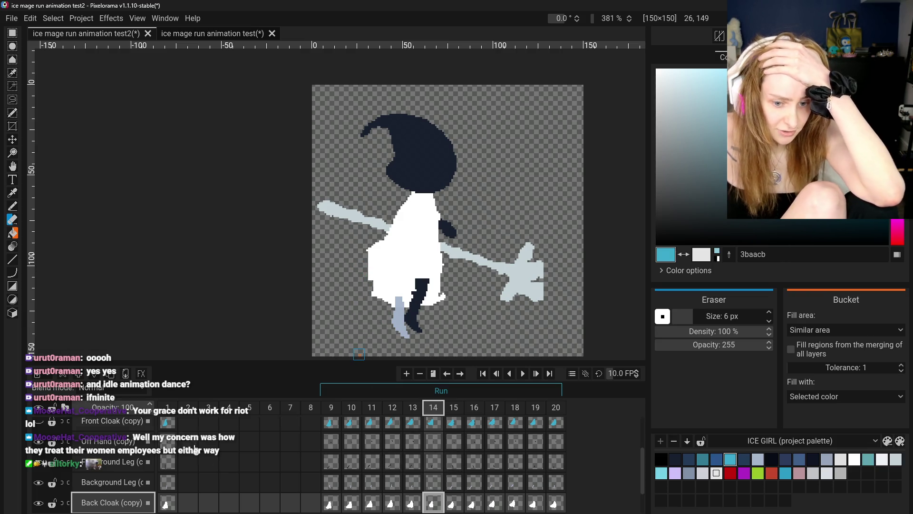
{"action": "left_click", "coordinate": [44, 426]}
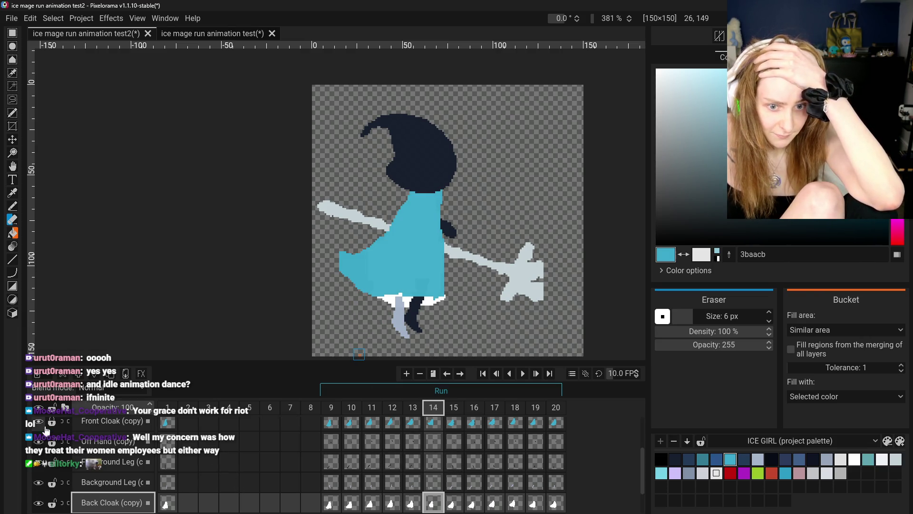
{"action": "left_click", "coordinate": [442, 422]}
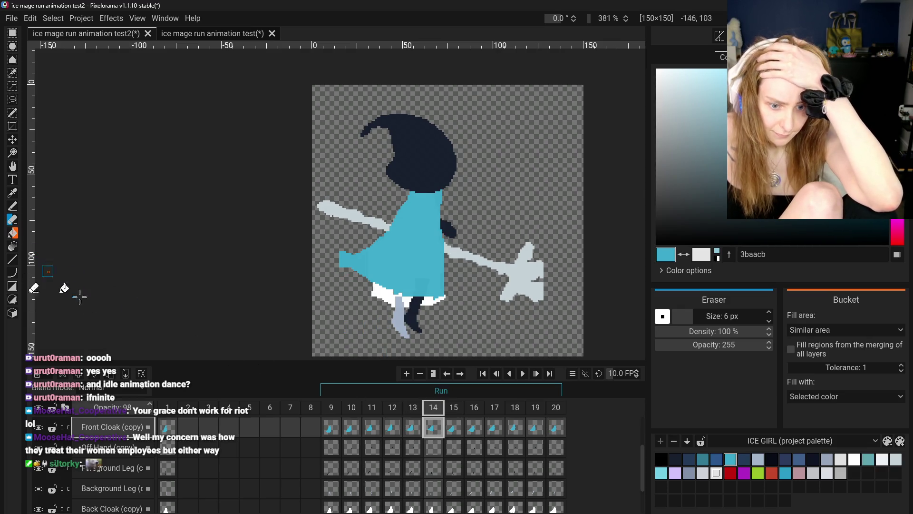
{"action": "left_click", "coordinate": [413, 502]}
Step: Sample white and draw a white hem along the cloak's lower-left edge on Back Cloak (copy) frame 14
{"action": "left_click", "coordinate": [13, 205]}
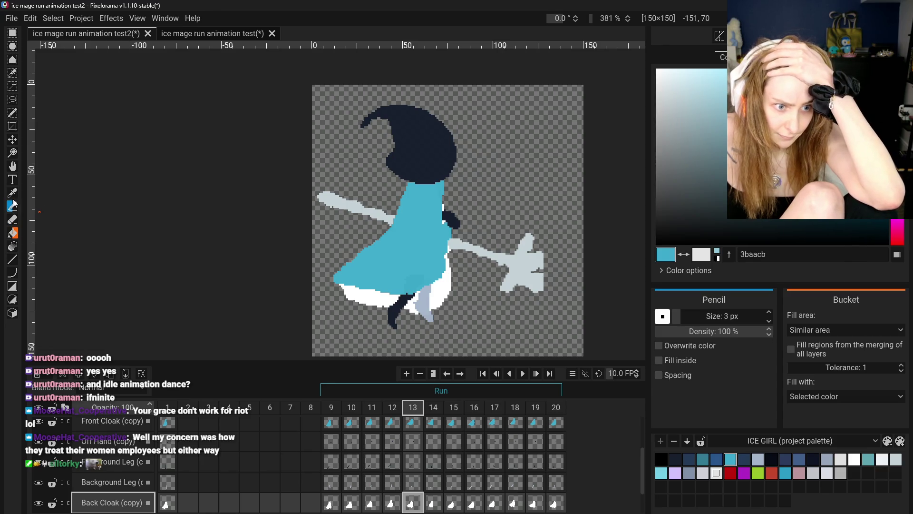
{"action": "left_click", "coordinate": [15, 196]}
{"action": "left_click", "coordinate": [15, 205]}
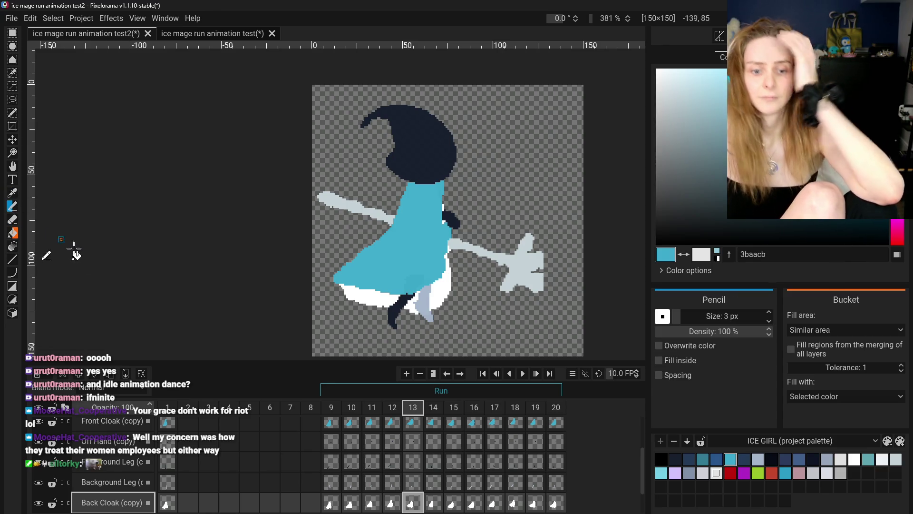
{"action": "left_click", "coordinate": [433, 502]}
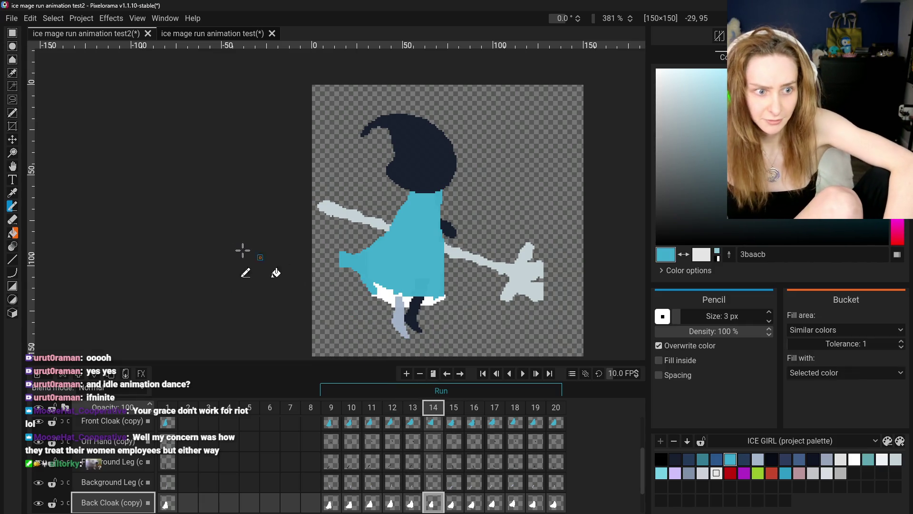
{"action": "key", "text": "o"}
{"action": "left_click", "coordinate": [376, 290]}
{"action": "key", "text": "p"}
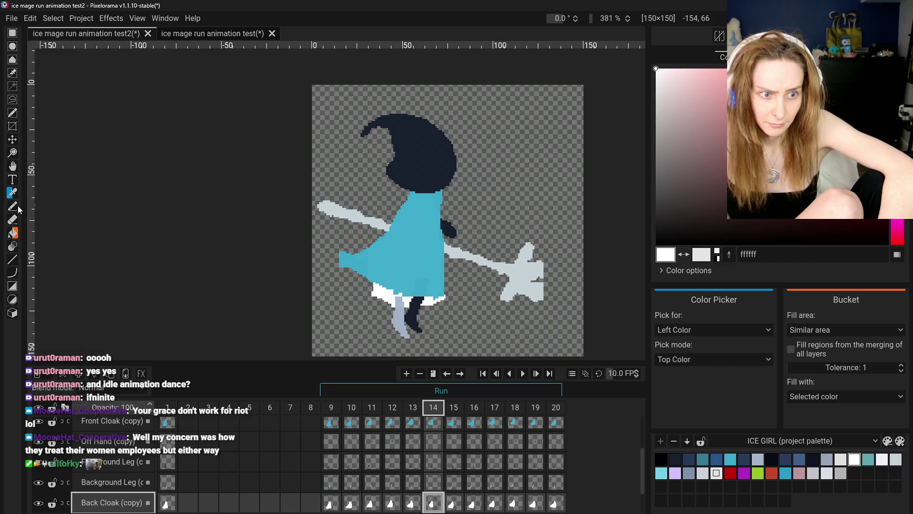
{"action": "mouse_move", "coordinate": [356, 281]}
{"action": "left_mouse_down"}
{"action": "mouse_move", "coordinate": [345, 270]}
{"action": "mouse_move", "coordinate": [398, 308]}
{"action": "left_mouse_up"}
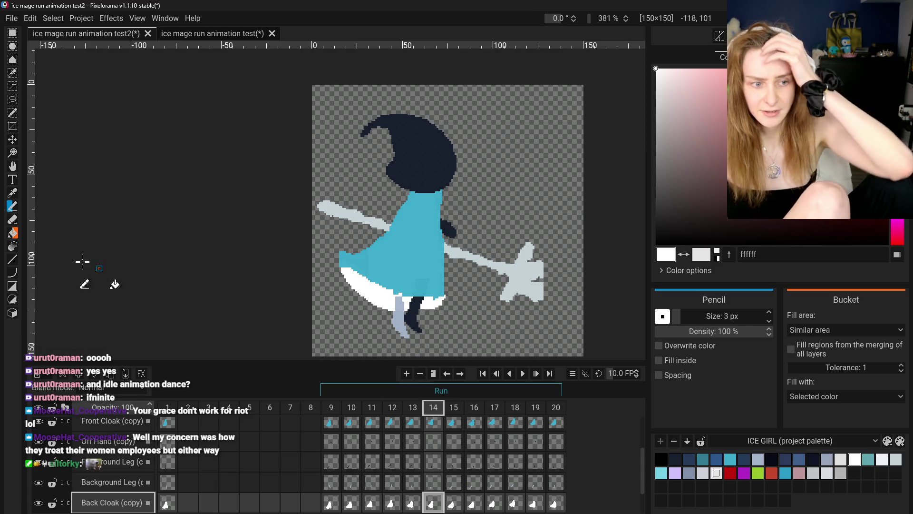
Step: Pick the teal cloak colour on Front Cloak (copy) frame 14 and compare against earlier run frames
{"action": "left_click", "coordinate": [432, 422]}
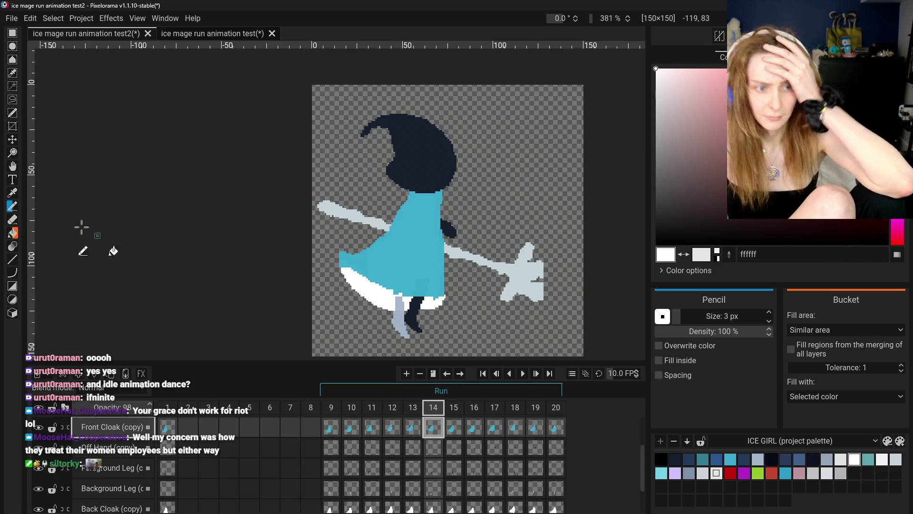
{"action": "key", "text": "o"}
{"action": "left_click", "coordinate": [409, 250]}
{"action": "left_click", "coordinate": [12, 206]}
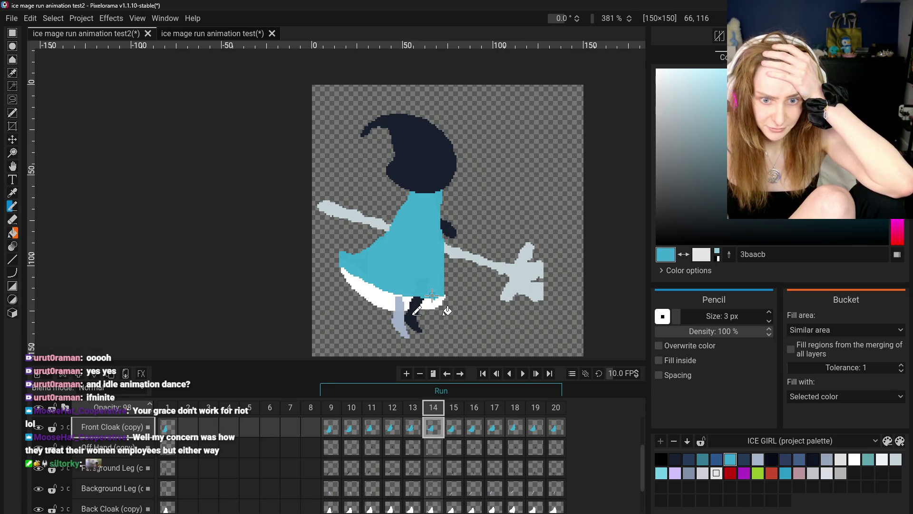
{"action": "left_click", "coordinate": [331, 427]}
{"action": "left_click", "coordinate": [351, 426]}
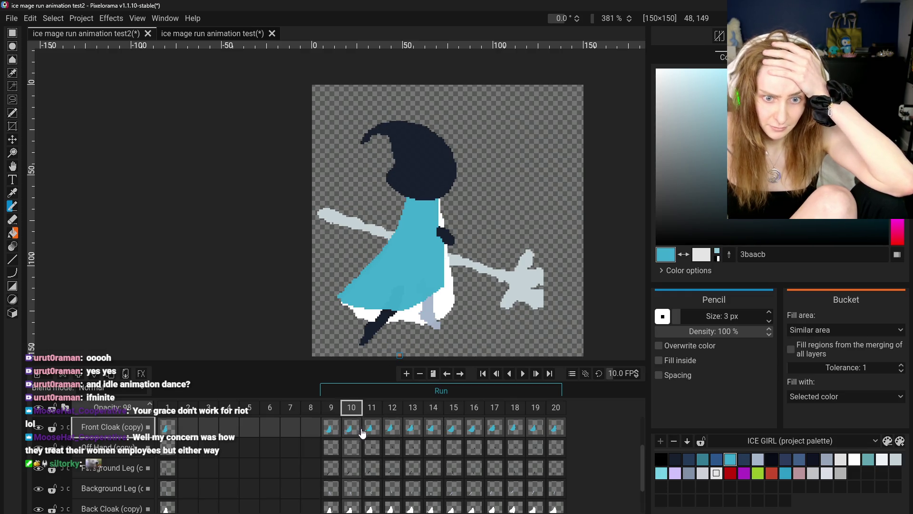
{"action": "left_click", "coordinate": [371, 426]}
{"action": "left_click", "coordinate": [392, 428]}
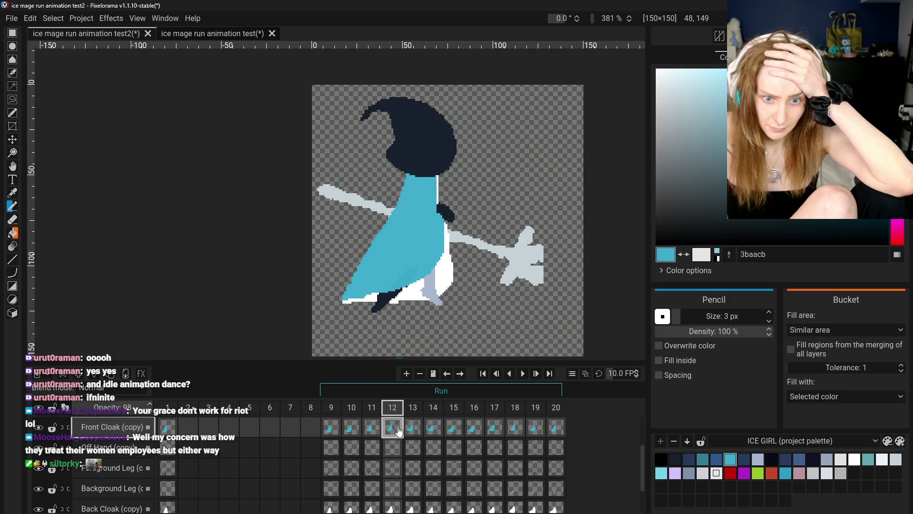
{"action": "left_click", "coordinate": [436, 426]}
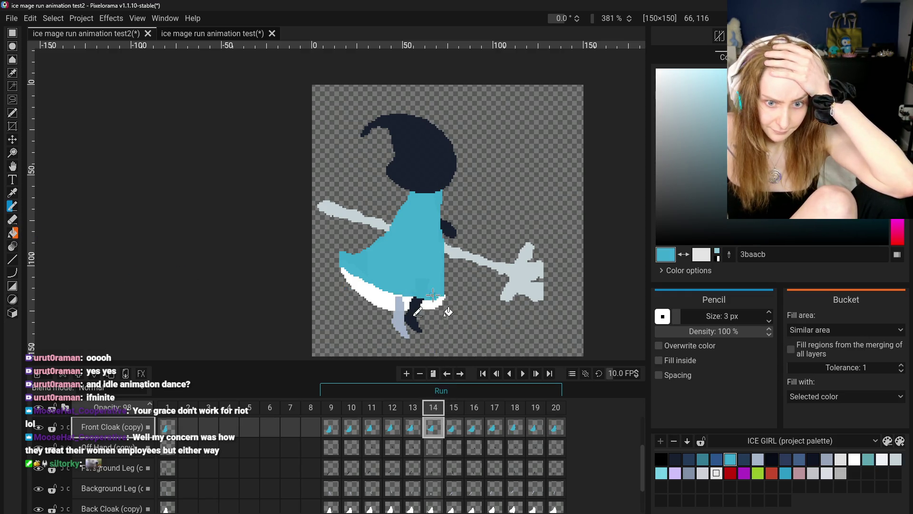
{"action": "left_click", "coordinate": [413, 430]}
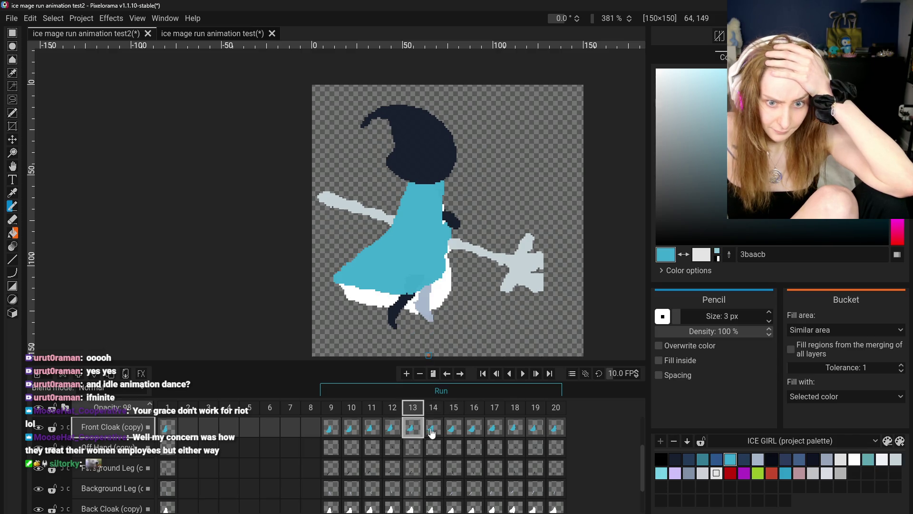
{"action": "left_click", "coordinate": [432, 430]}
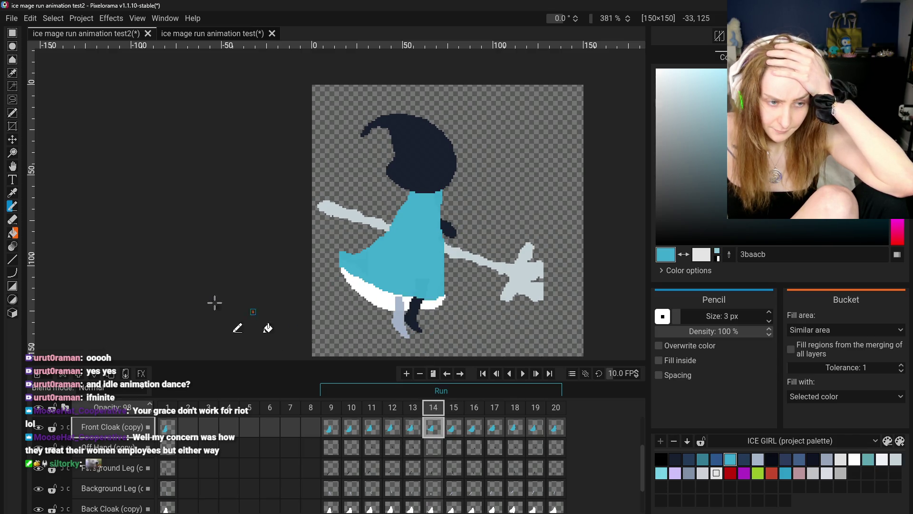
Step: Switch between the back and front cloak cels of frame 14 with the Eraser and Pencil
{"action": "left_click", "coordinate": [13, 219]}
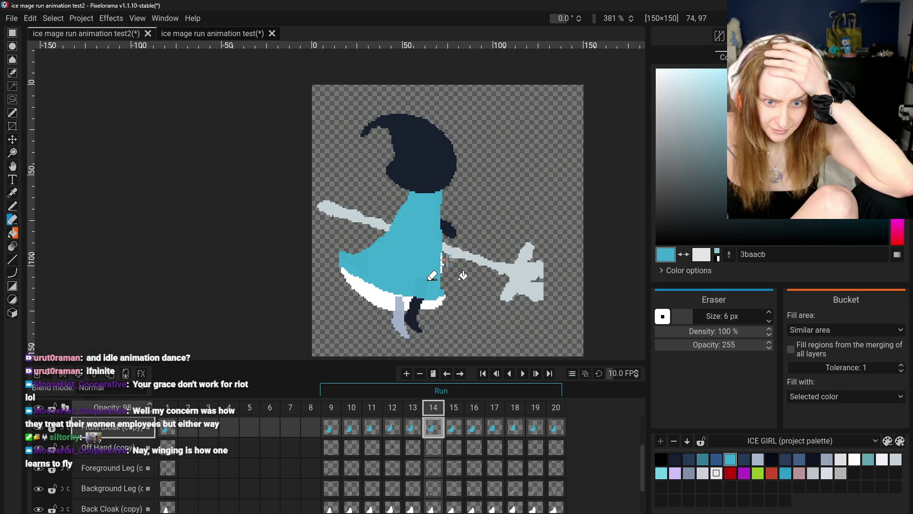
{"action": "left_click", "coordinate": [440, 508]}
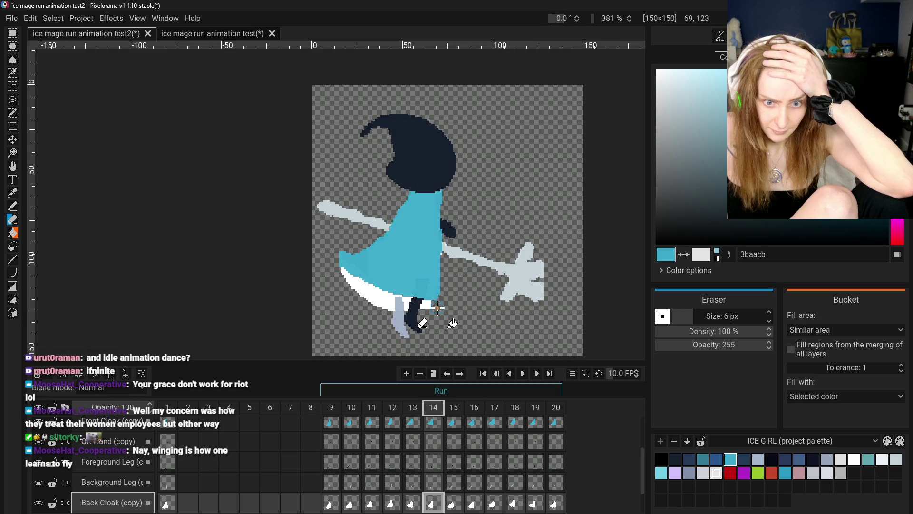
{"action": "left_click", "coordinate": [438, 418]}
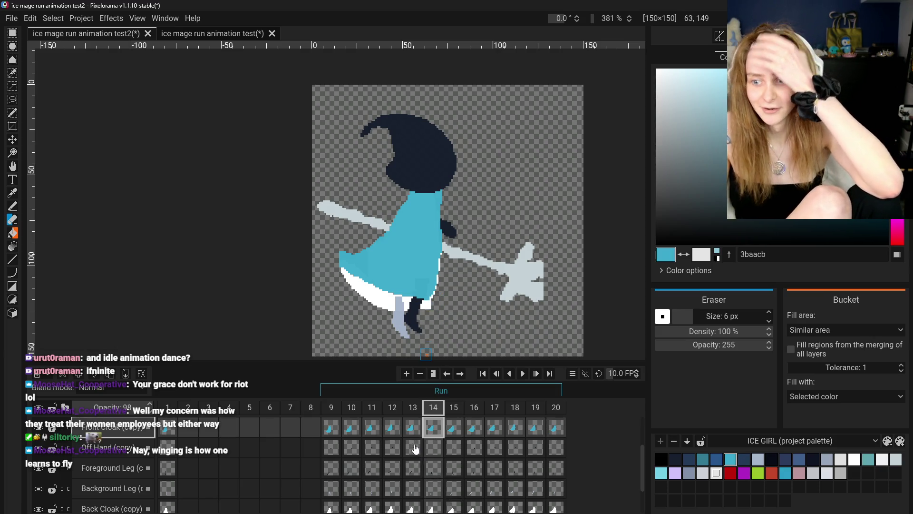
{"action": "left_click", "coordinate": [12, 206]}
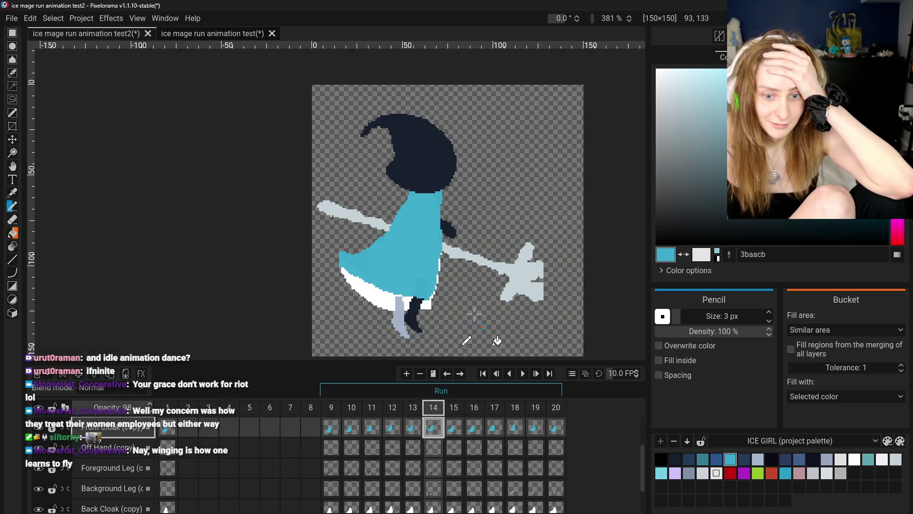
{"action": "scroll", "coordinate": [480, 324], "scroll_direction": "down", "scroll_amount": 2}
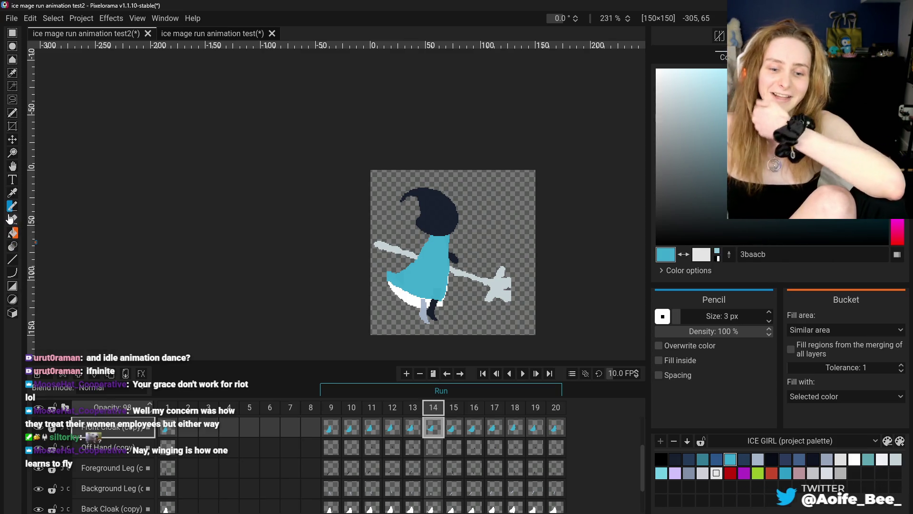
{"action": "scroll", "coordinate": [437, 295], "scroll_direction": "up", "scroll_amount": 2}
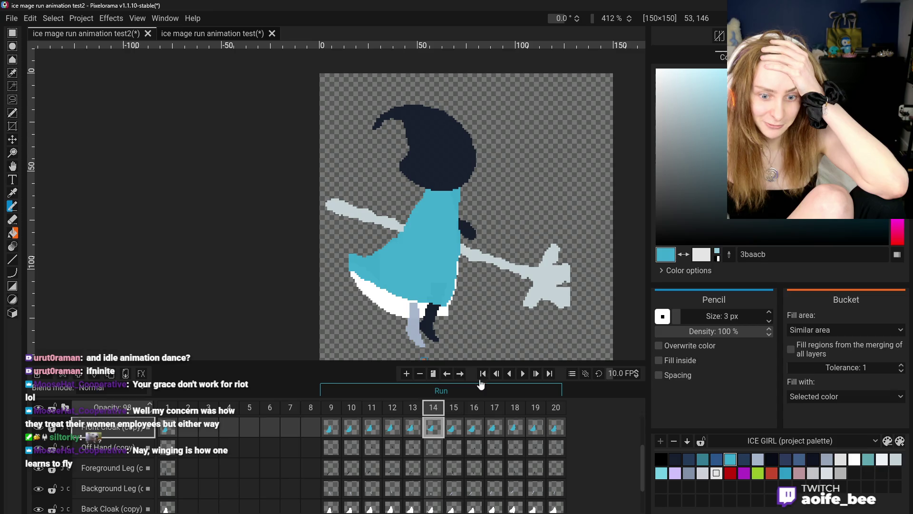
{"action": "left_click", "coordinate": [12, 192]}
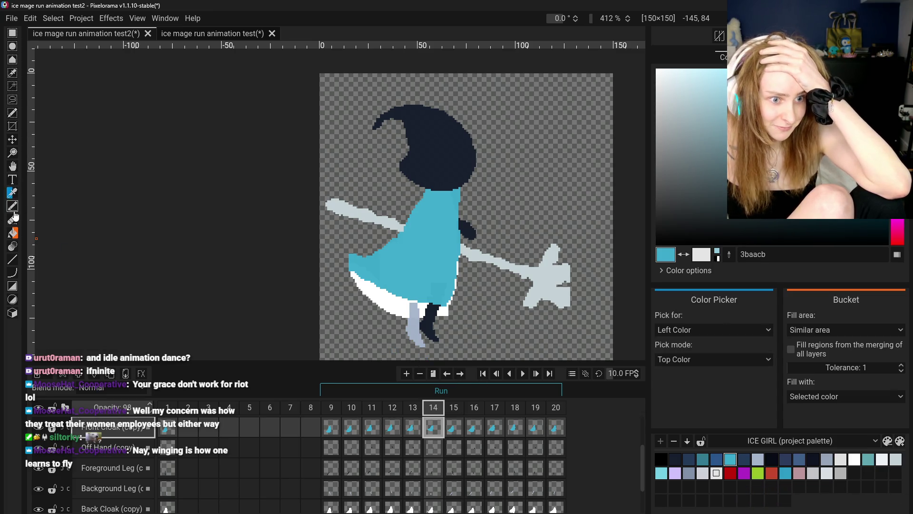
Step: Sample white from the cloak hem on the back cloak's frame 14 for drawing
{"action": "left_click", "coordinate": [12, 208]}
{"action": "scroll", "coordinate": [730, 318], "scroll_direction": "down", "scroll_amount": 1}
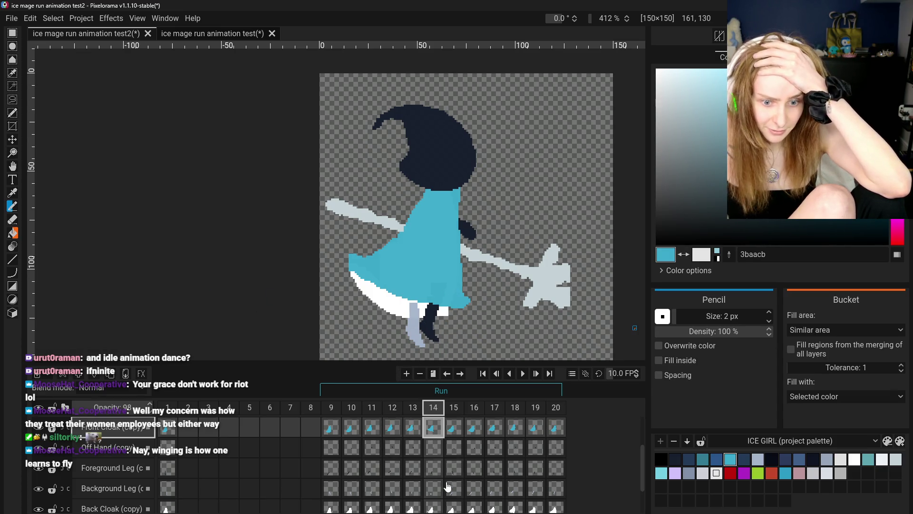
{"action": "left_click", "coordinate": [432, 508]}
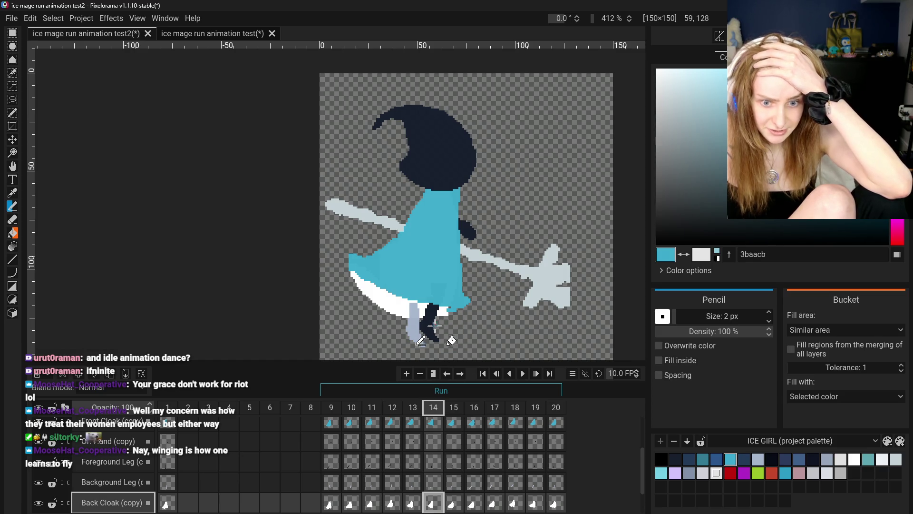
{"action": "left_click", "coordinate": [12, 195]}
{"action": "left_click", "coordinate": [435, 312]}
{"action": "key", "text": "p"}
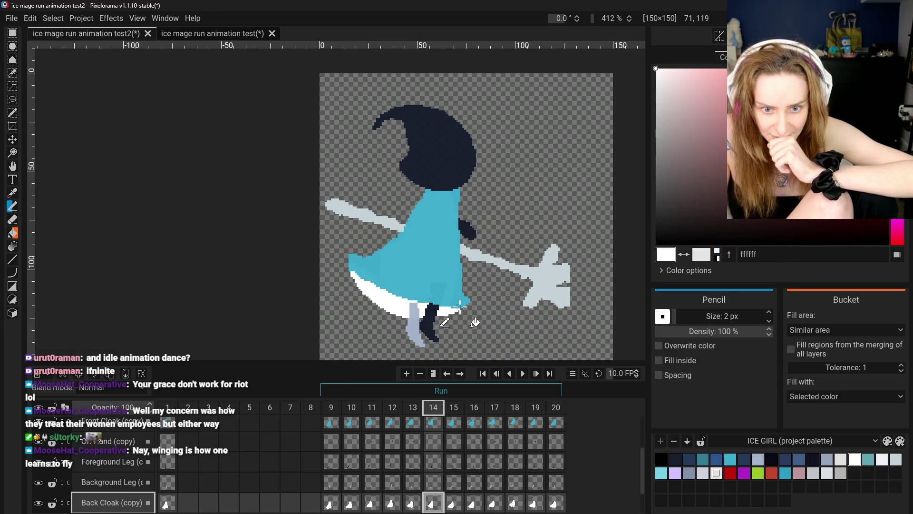
Step: Set the Eraser to 1 px and erase a thin column along the dress's right edge on the front cloak
{"action": "left_click", "coordinate": [14, 222]}
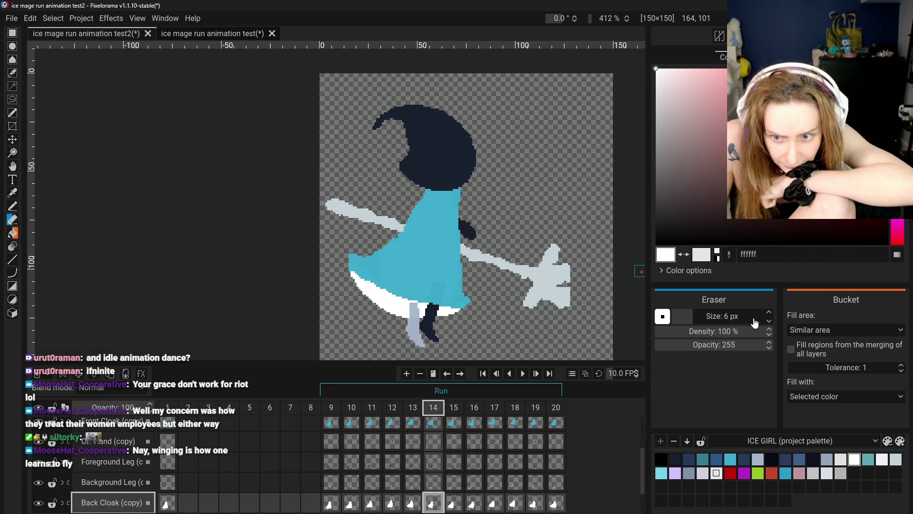
{"action": "left_click_drag", "start_coordinate": [754, 320], "coordinate": [743, 320]}
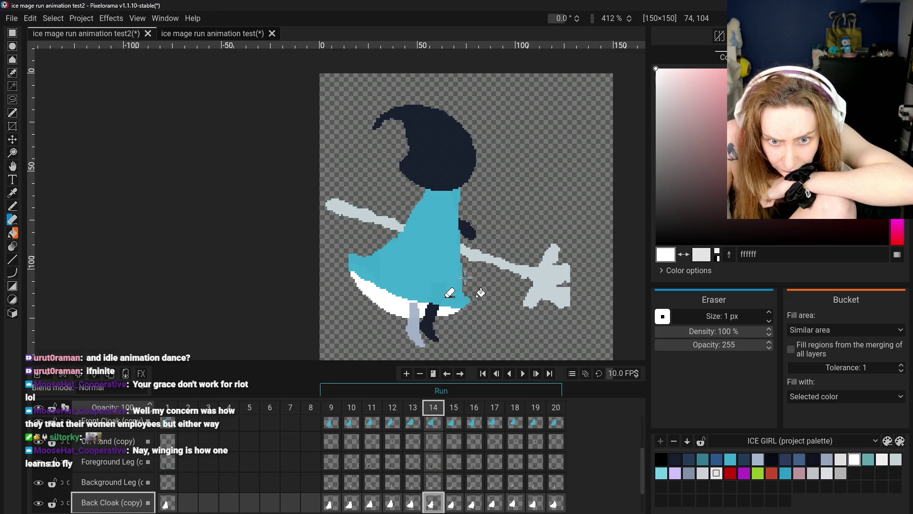
{"action": "left_click", "coordinate": [430, 422]}
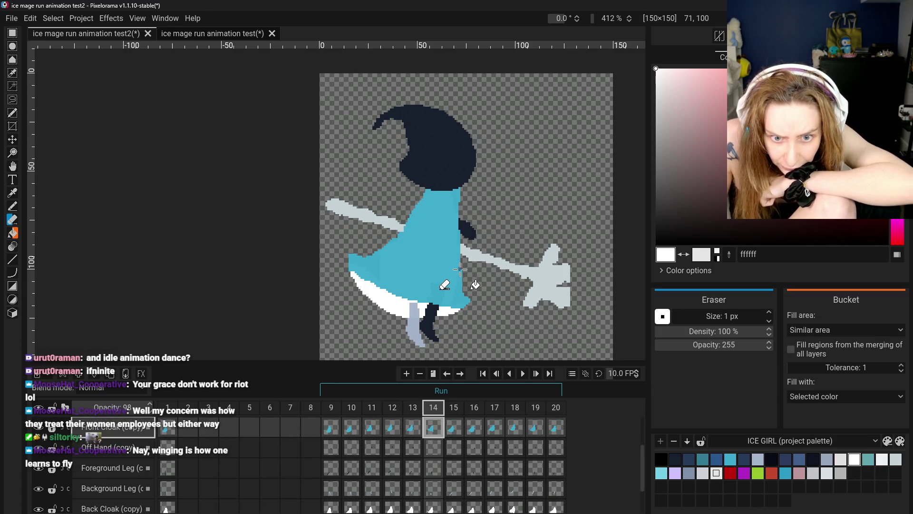
{"action": "left_click_drag", "start_coordinate": [458, 263], "coordinate": [458, 278]}
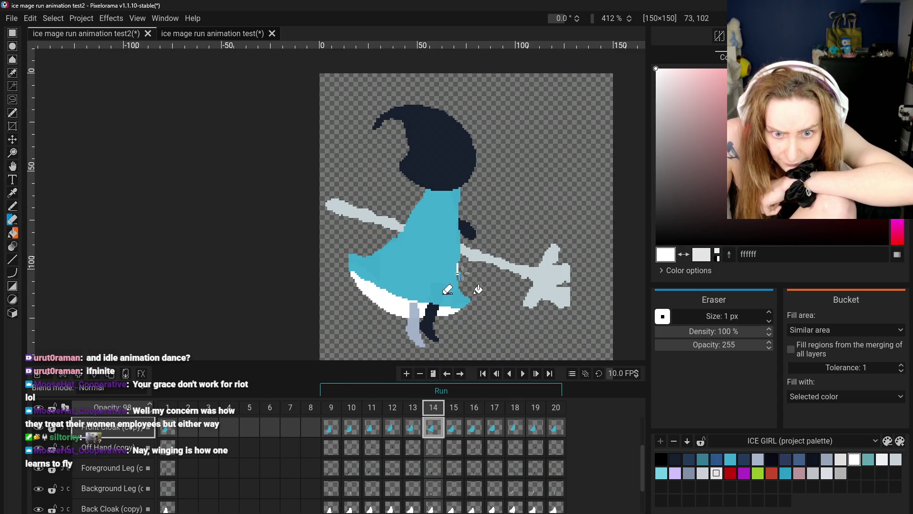
Step: Make the cloak hem's white (ffffff) the drawing colour again and select the back cloak's frame 14 cel
{"action": "left_click", "coordinate": [12, 192]}
{"action": "left_click", "coordinate": [12, 208]}
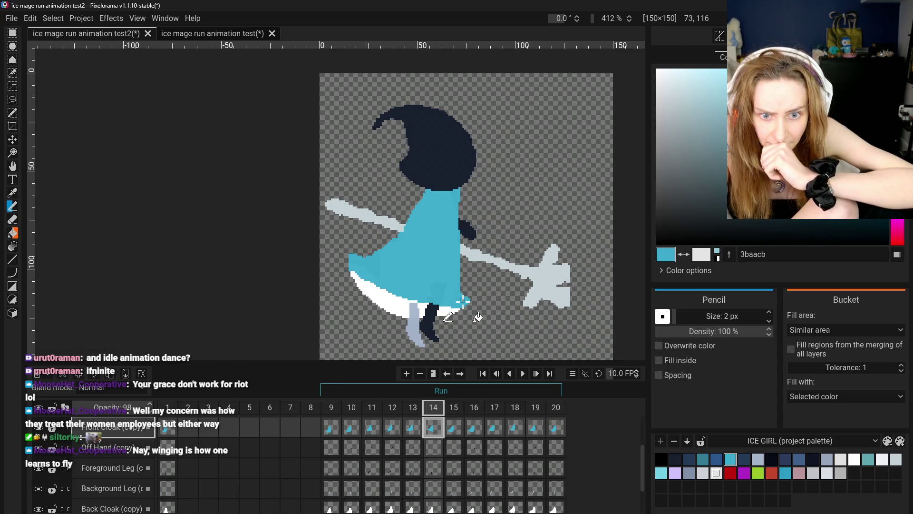
{"action": "left_click", "coordinate": [12, 220]}
{"action": "scroll", "coordinate": [475, 299], "scroll_direction": "up", "scroll_amount": 2}
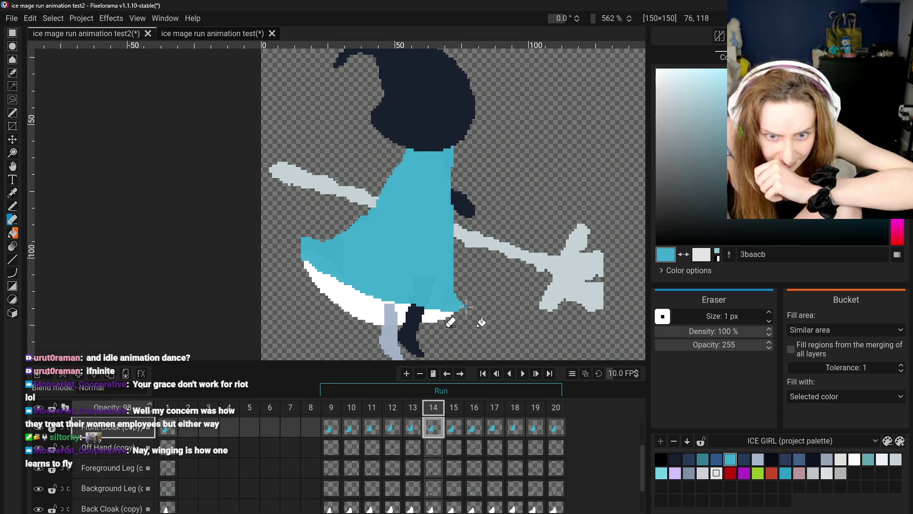
{"action": "scroll", "coordinate": [504, 336], "scroll_direction": "down", "scroll_amount": 2}
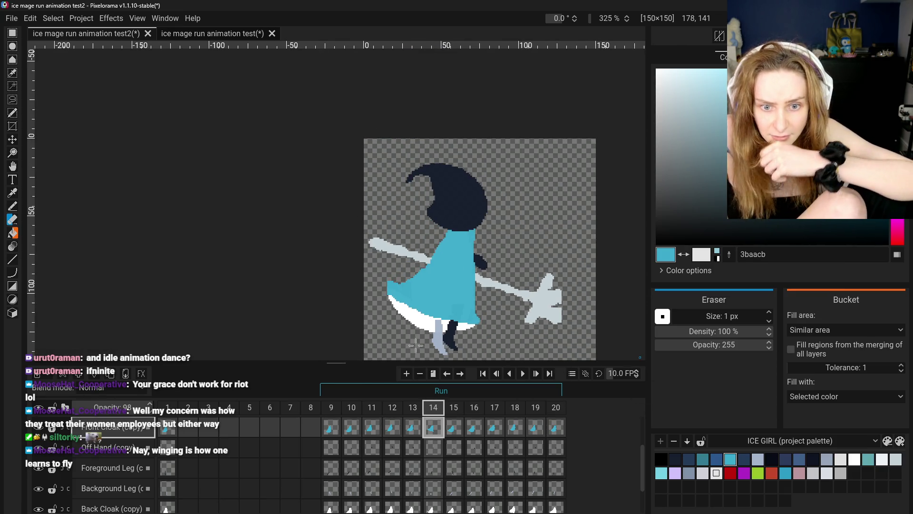
{"action": "scroll", "coordinate": [445, 304], "scroll_direction": "down", "scroll_amount": 1}
{"action": "key", "text": "p"}
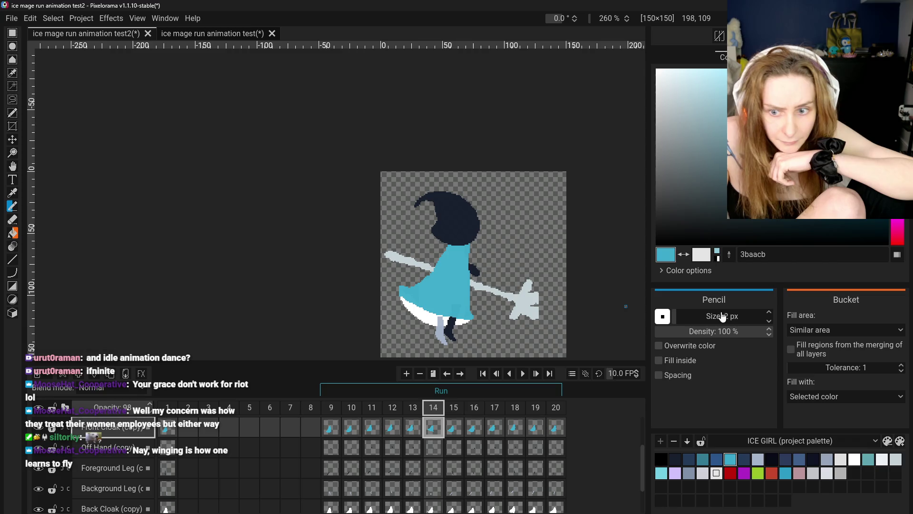
{"action": "key", "text": "o"}
{"action": "scroll", "coordinate": [440, 323], "scroll_direction": "up", "scroll_amount": 1}
{"action": "left_click", "coordinate": [418, 310]}
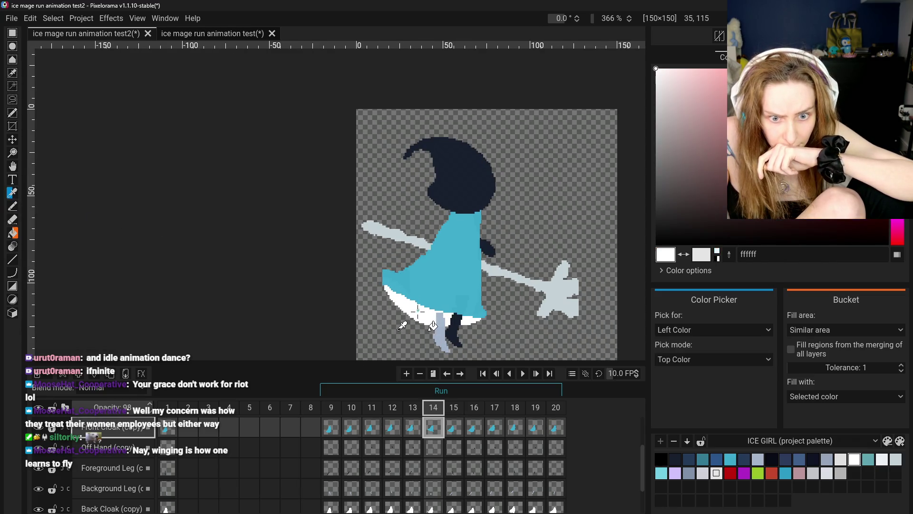
{"action": "left_click", "coordinate": [436, 505]}
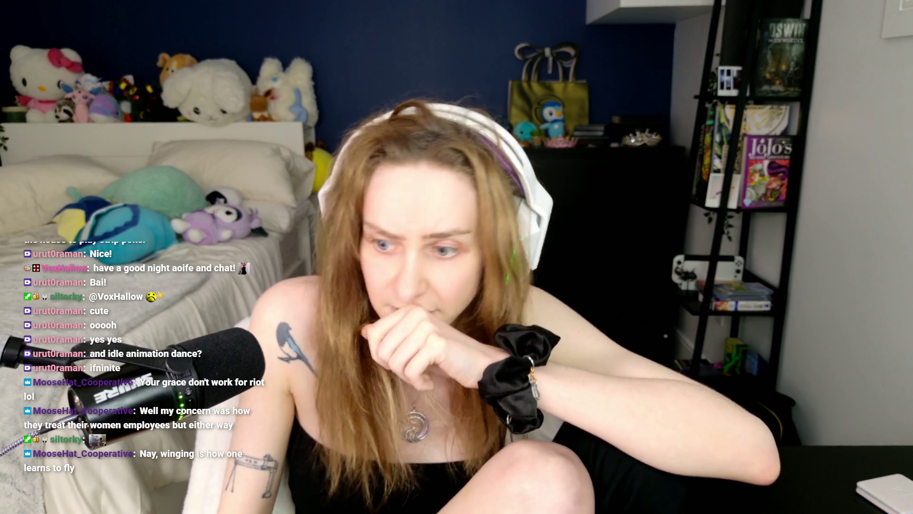
{"action": "scroll", "coordinate": [475, 295], "scroll_direction": "up", "scroll_amount": 2}
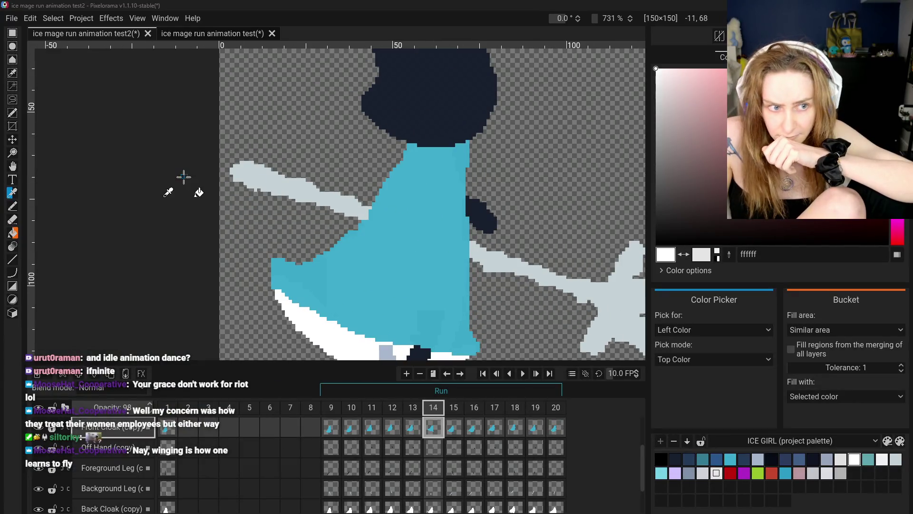
{"action": "left_click", "coordinate": [11, 207]}
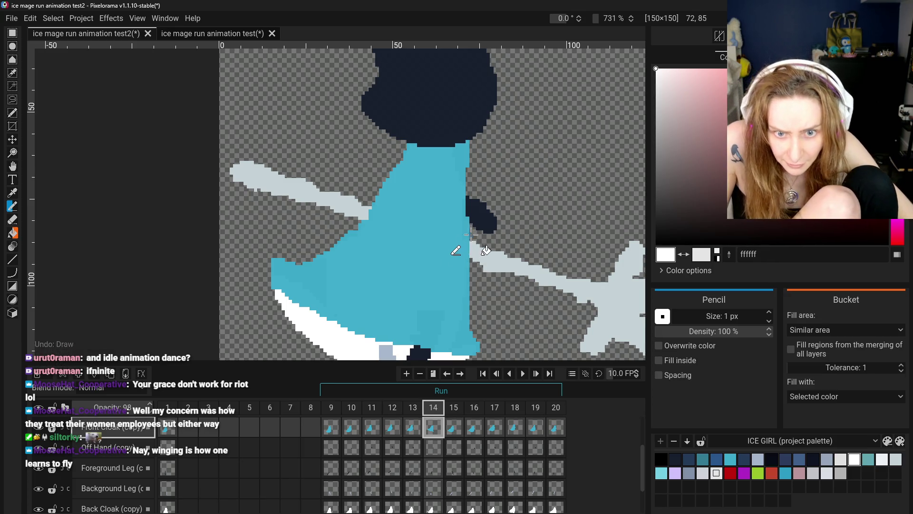
{"action": "left_click_drag", "start_coordinate": [471, 282], "coordinate": [471, 302]}
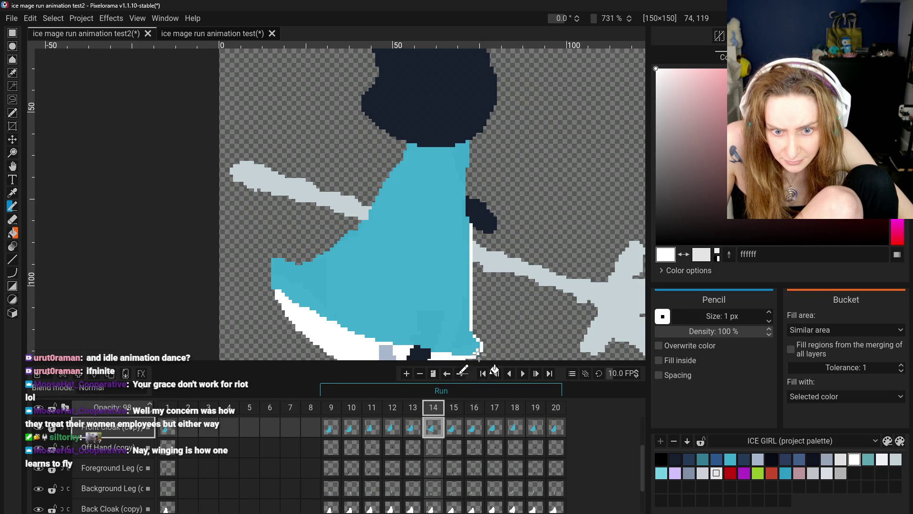
{"action": "scroll", "coordinate": [478, 354], "scroll_direction": "down", "scroll_amount": 3}
{"action": "scroll", "coordinate": [535, 369], "scroll_direction": "down", "scroll_amount": 2}
{"action": "scroll", "coordinate": [535, 369], "scroll_direction": "down", "scroll_amount": 3}
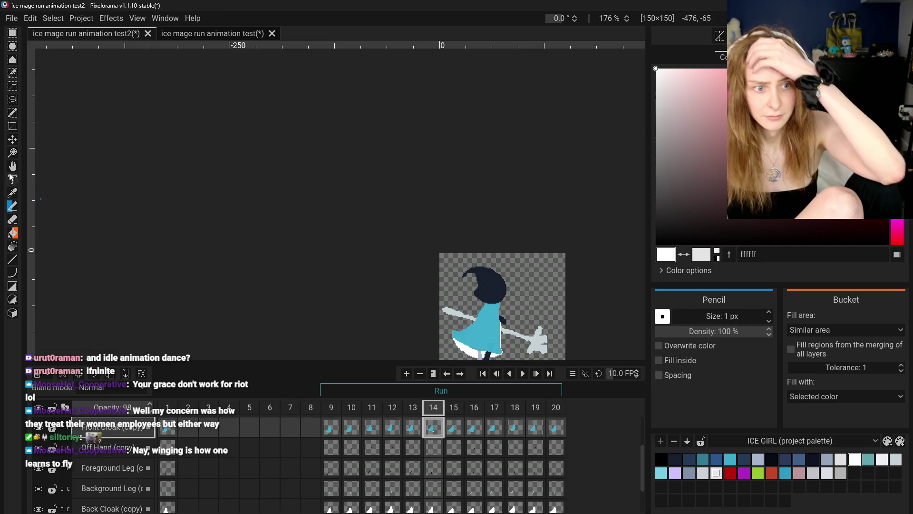
{"action": "left_click", "coordinate": [13, 166]}
{"action": "scroll", "coordinate": [529, 342], "scroll_direction": "up", "scroll_amount": 3}
{"action": "left_click", "coordinate": [329, 428]}
{"action": "left_click", "coordinate": [352, 428]}
{"action": "left_click", "coordinate": [372, 428]}
{"action": "left_click", "coordinate": [393, 428]}
{"action": "left_click", "coordinate": [413, 428]}
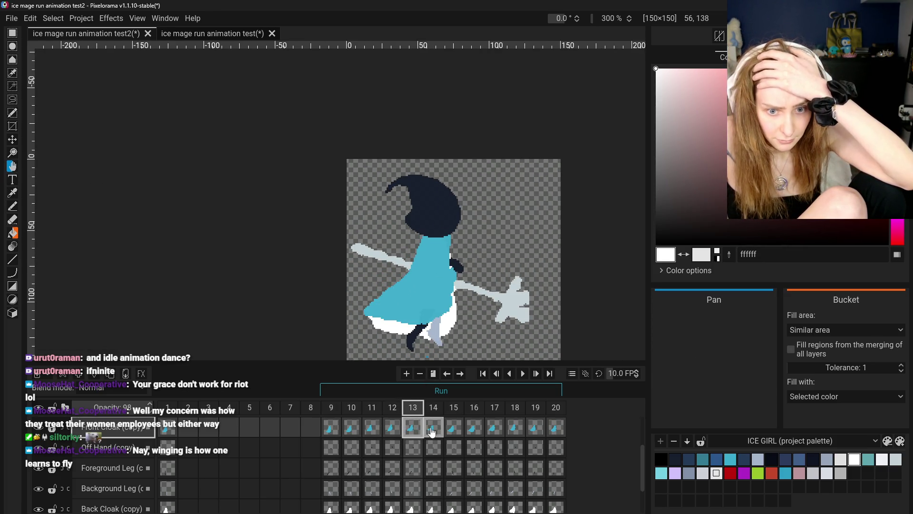
{"action": "left_click", "coordinate": [432, 430]}
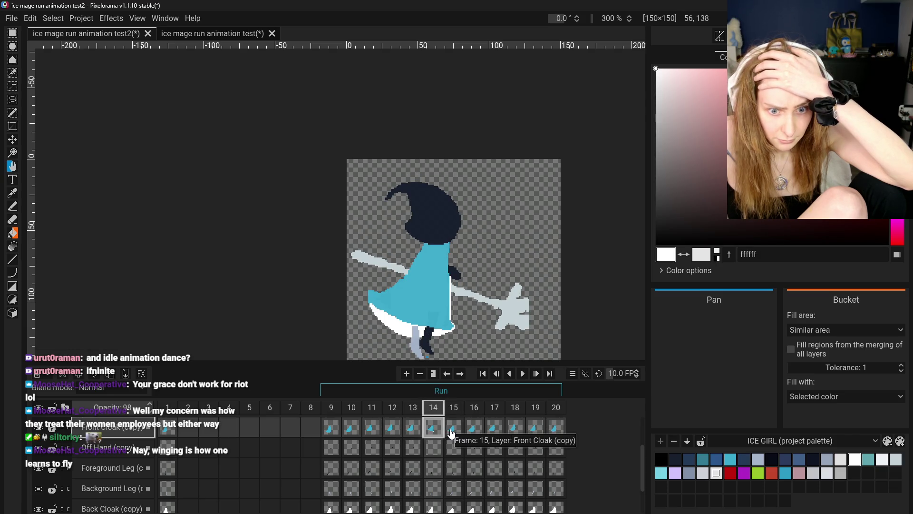
{"action": "scroll", "coordinate": [476, 323], "scroll_direction": "up", "scroll_amount": 2}
{"action": "scroll", "coordinate": [471, 325], "scroll_direction": "up", "scroll_amount": 1}
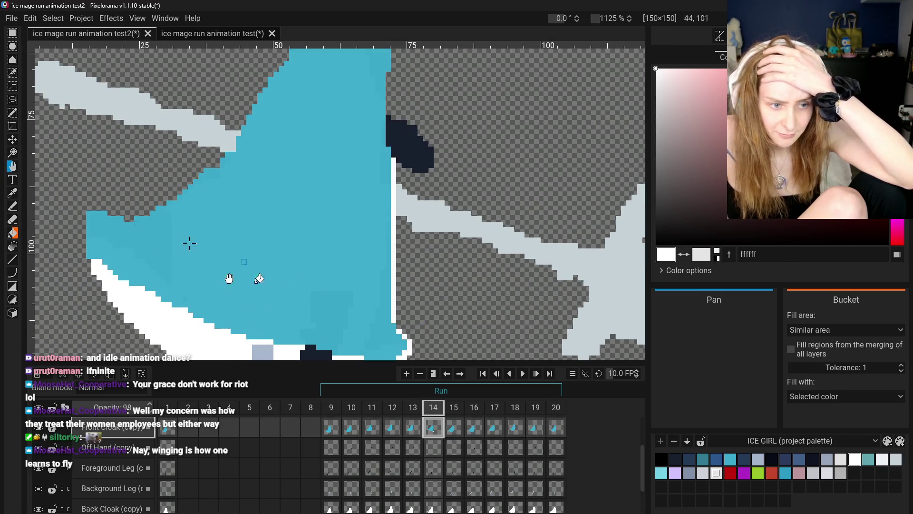
{"action": "left_click", "coordinate": [12, 219]}
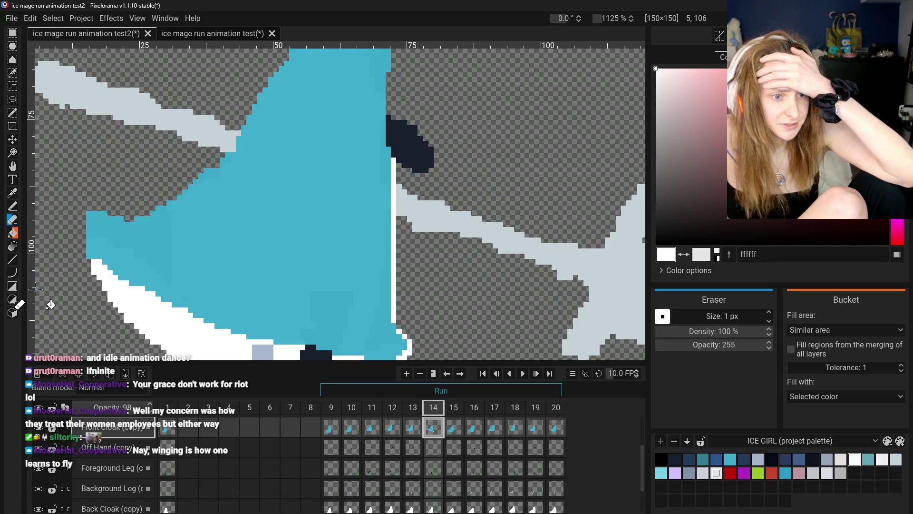
{"action": "left_click_drag", "start_coordinate": [395, 157], "coordinate": [392, 332]}
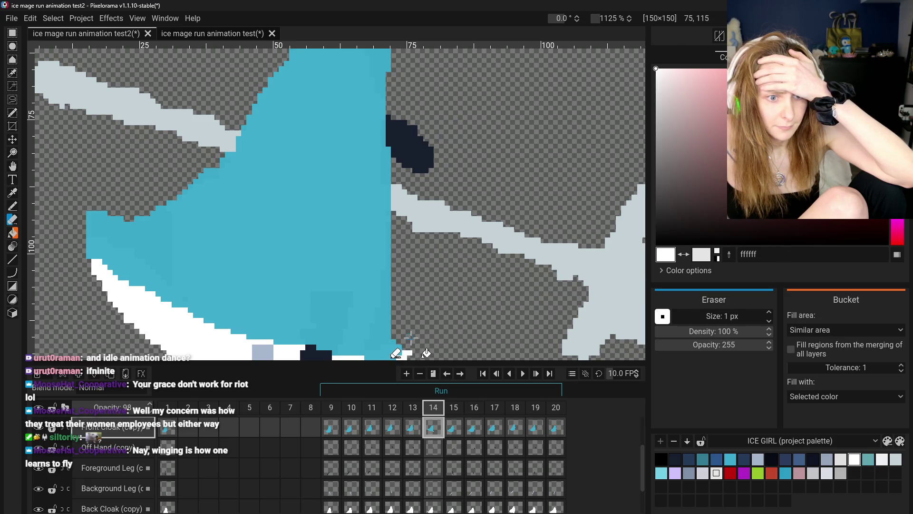
{"action": "scroll", "coordinate": [411, 337], "scroll_direction": "down", "scroll_amount": 3}
{"action": "scroll", "coordinate": [411, 338], "scroll_direction": "down", "scroll_amount": 2}
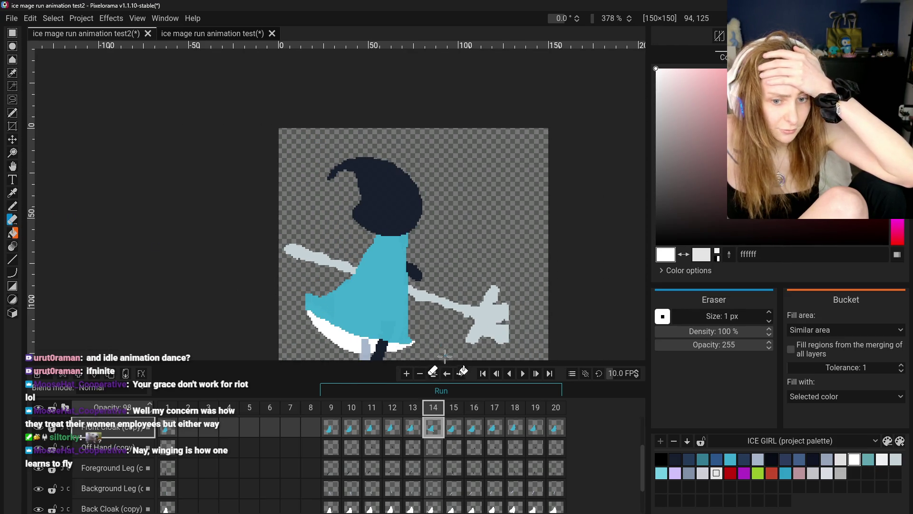
{"action": "scroll", "coordinate": [448, 354], "scroll_direction": "down", "scroll_amount": 1}
{"action": "scroll", "coordinate": [395, 350], "scroll_direction": "up", "scroll_amount": 3}
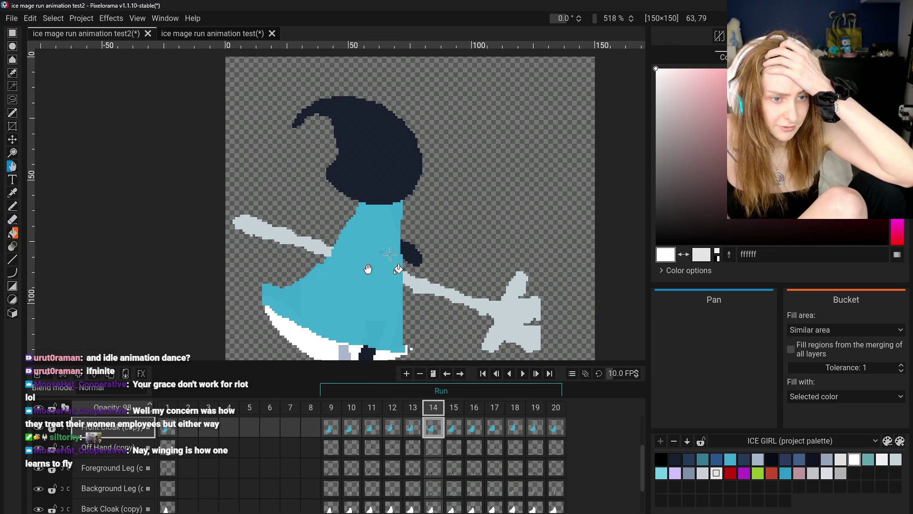
Step: Draw a 1 px white line down the right edge of frame 14's Back Cloak (copy)
{"action": "left_click_drag", "start_coordinate": [411, 348], "coordinate": [356, 286]}
{"action": "left_click", "coordinate": [433, 506]}
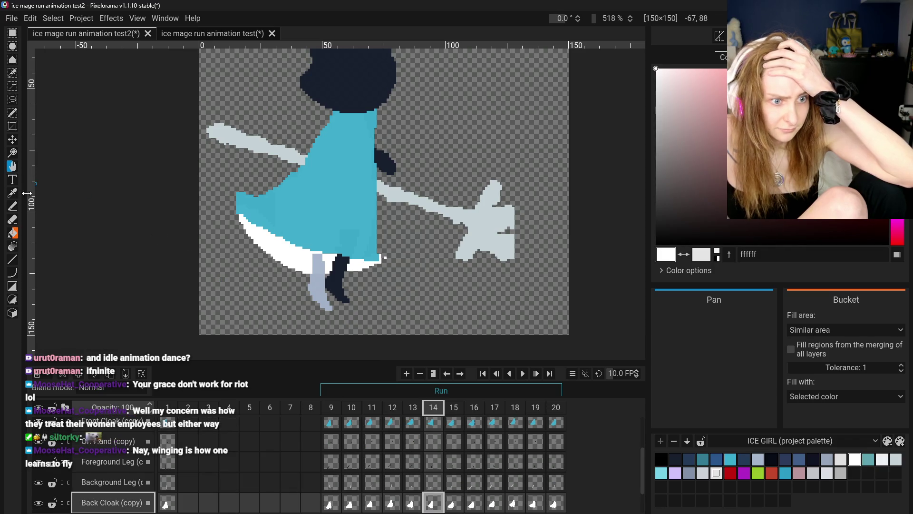
{"action": "left_click", "coordinate": [17, 207]}
{"action": "left_click_drag", "start_coordinate": [377, 194], "coordinate": [377, 219]}
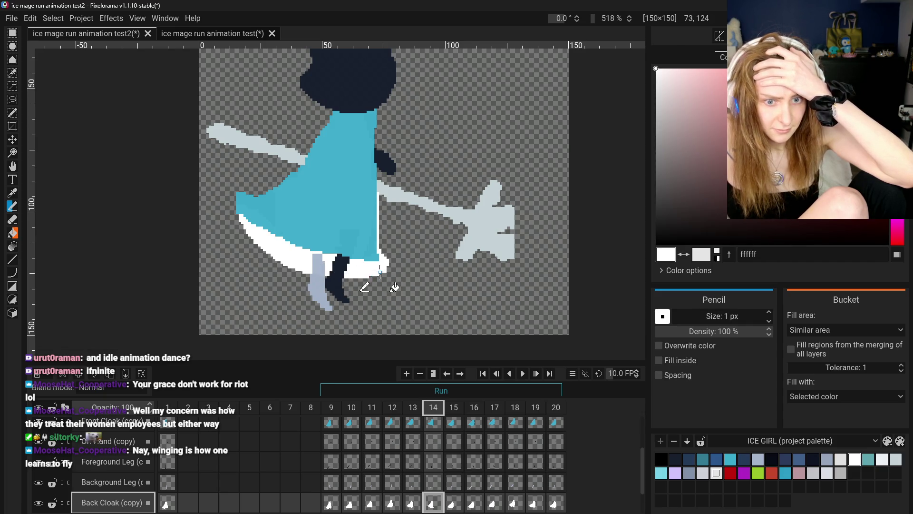
Step: Compare frame 14's cloak edge against frames 11–13, ending back on frame 14
{"action": "left_click", "coordinate": [412, 504]}
{"action": "left_click", "coordinate": [431, 503]}
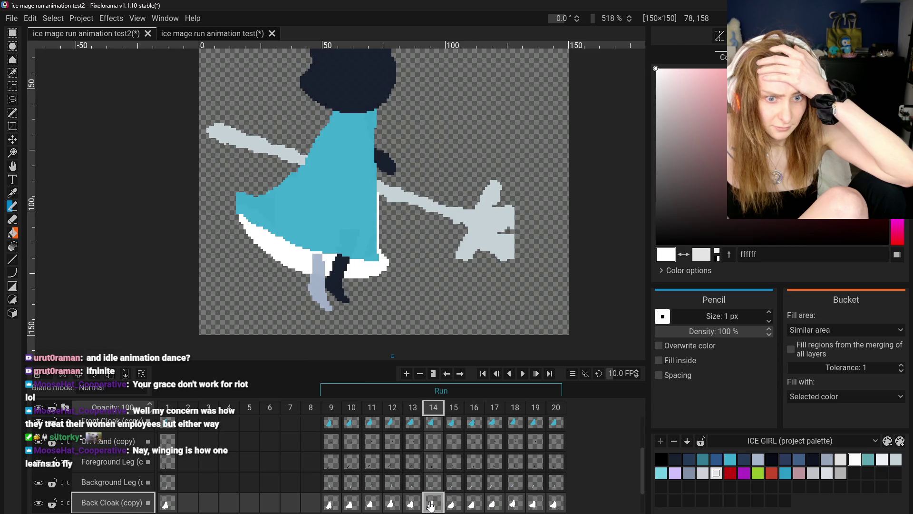
{"action": "left_click", "coordinate": [372, 503]}
{"action": "left_click", "coordinate": [391, 503]}
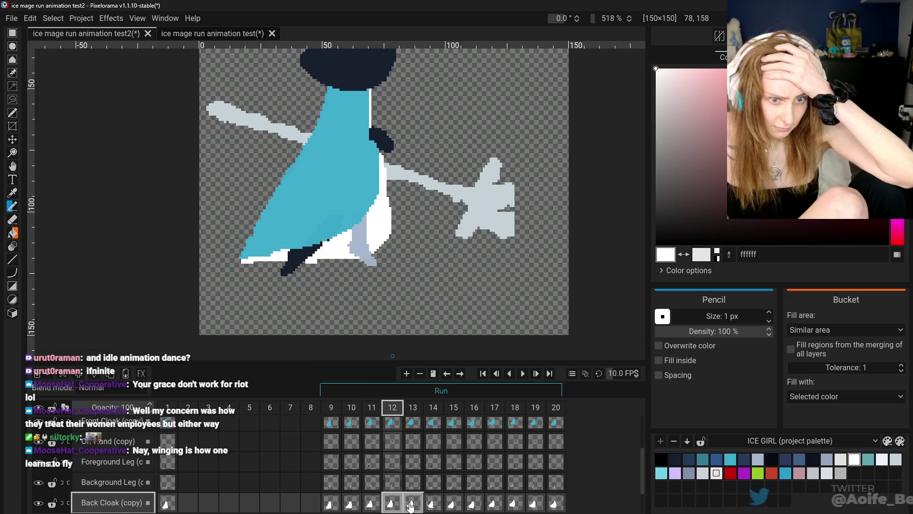
{"action": "left_click", "coordinate": [412, 503]}
{"action": "left_click", "coordinate": [431, 506]}
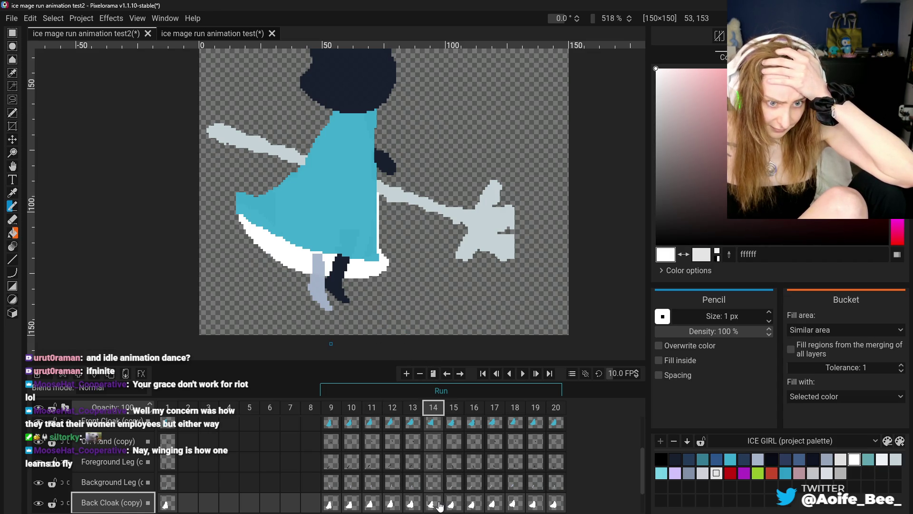
{"action": "left_click", "coordinate": [410, 502]}
{"action": "left_click", "coordinate": [432, 502]}
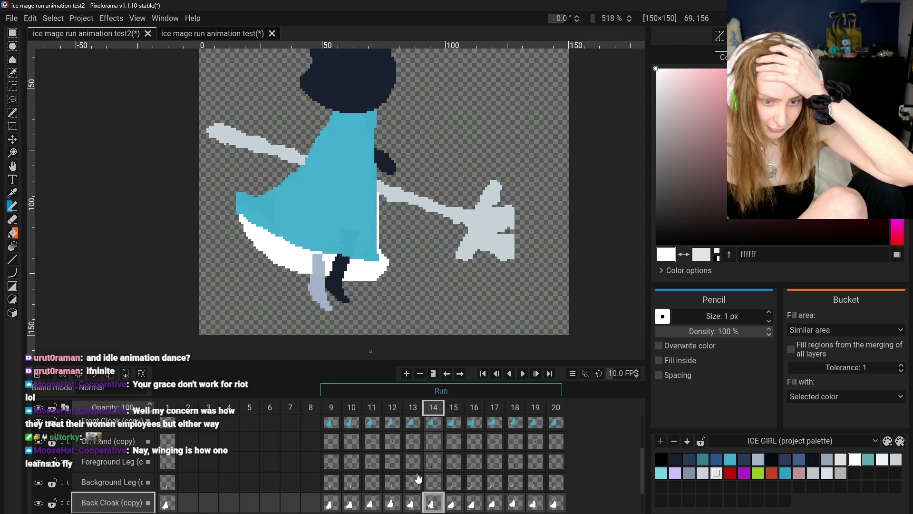
Step: Sample the dress cyan 3baacb and try a cyan line on frame 14's front cloak hem, undoing it
{"action": "left_click", "coordinate": [13, 193]}
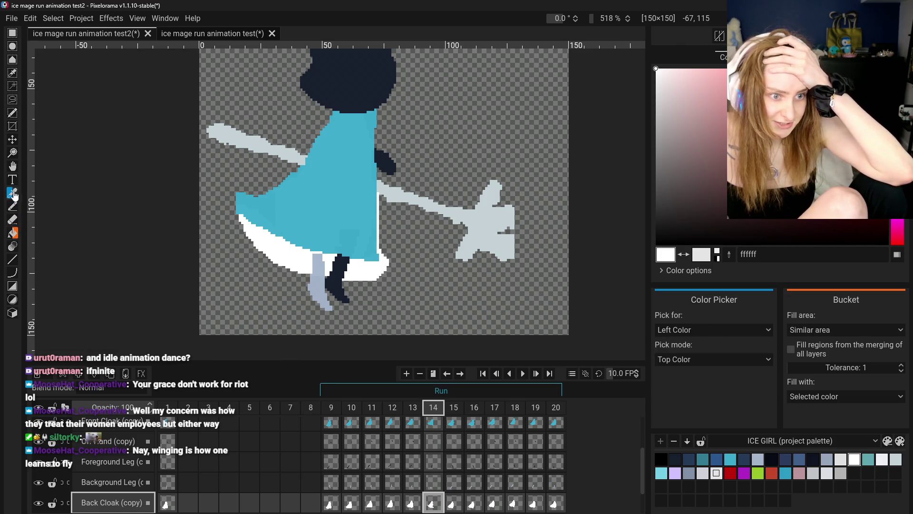
{"action": "left_click", "coordinate": [365, 251]}
{"action": "left_click", "coordinate": [12, 206]}
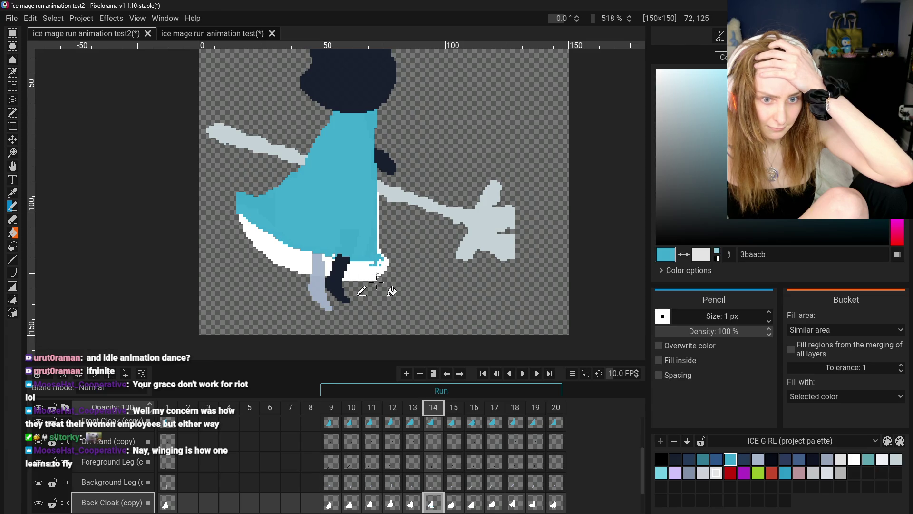
{"action": "key", "text": "ctrl+z"}
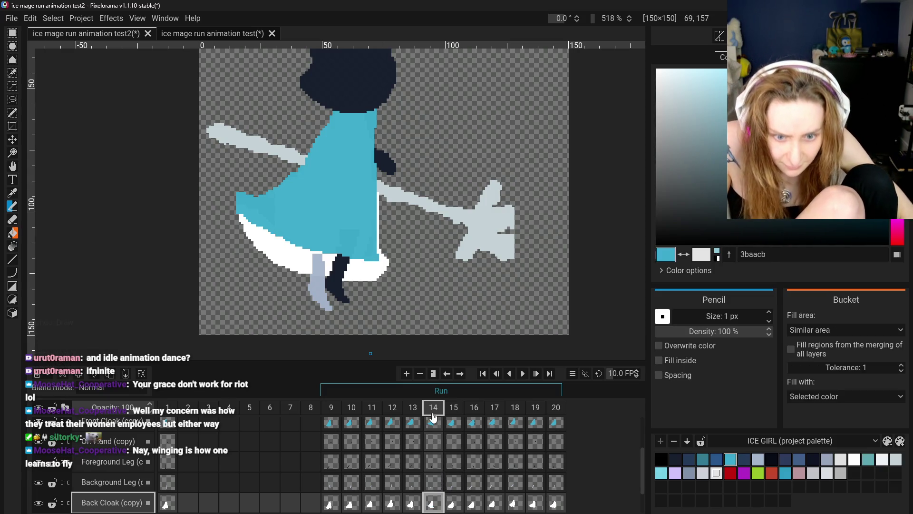
{"action": "left_click", "coordinate": [433, 423]}
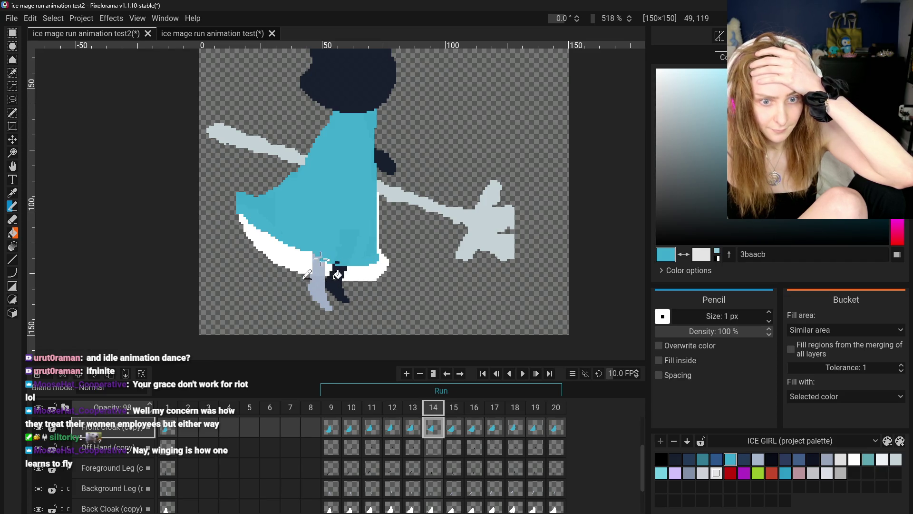
{"action": "left_click_drag", "start_coordinate": [314, 263], "coordinate": [240, 218]}
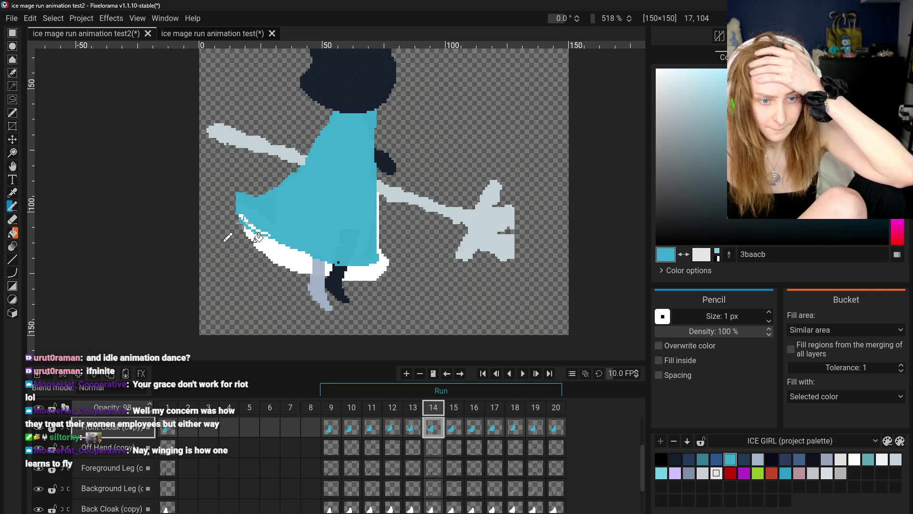
{"action": "key", "text": "ctrl+z"}
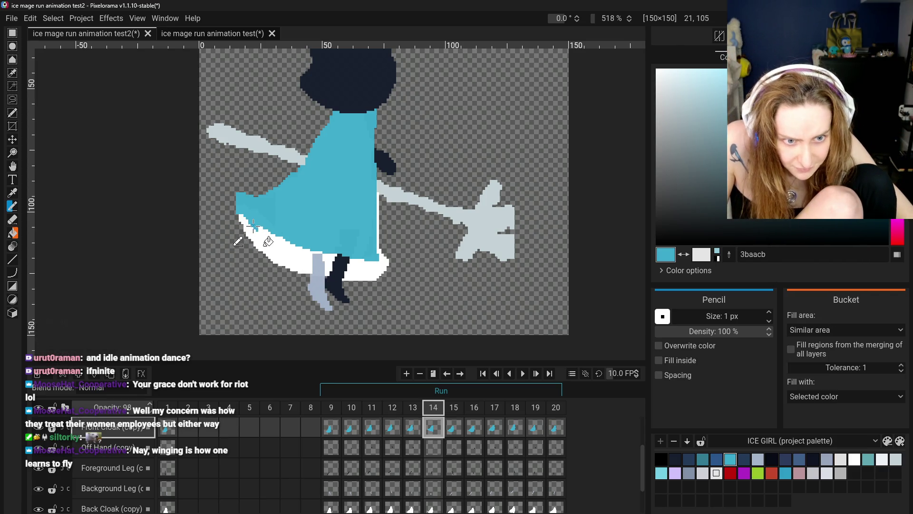
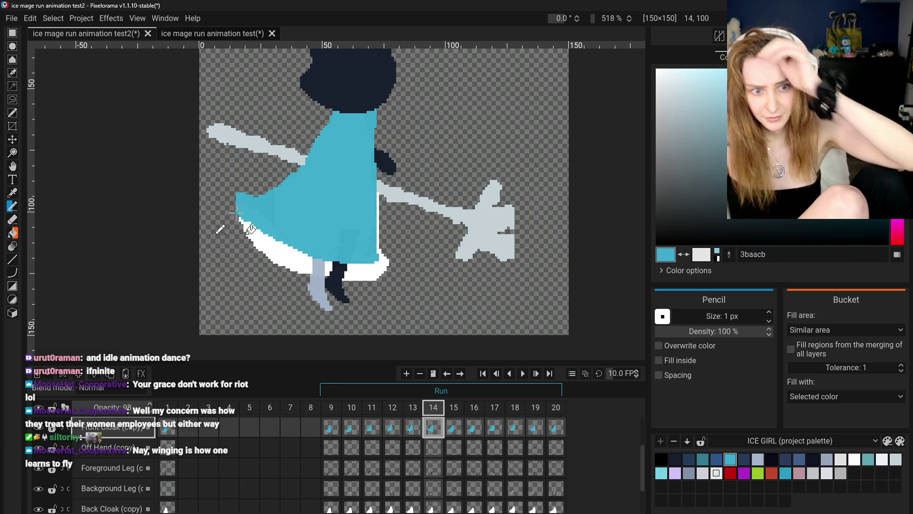
Step: Erase stray pixels on frame 14's Back Cloak (copy) cel, then pick up the hem's white
{"action": "left_click", "coordinate": [13, 220]}
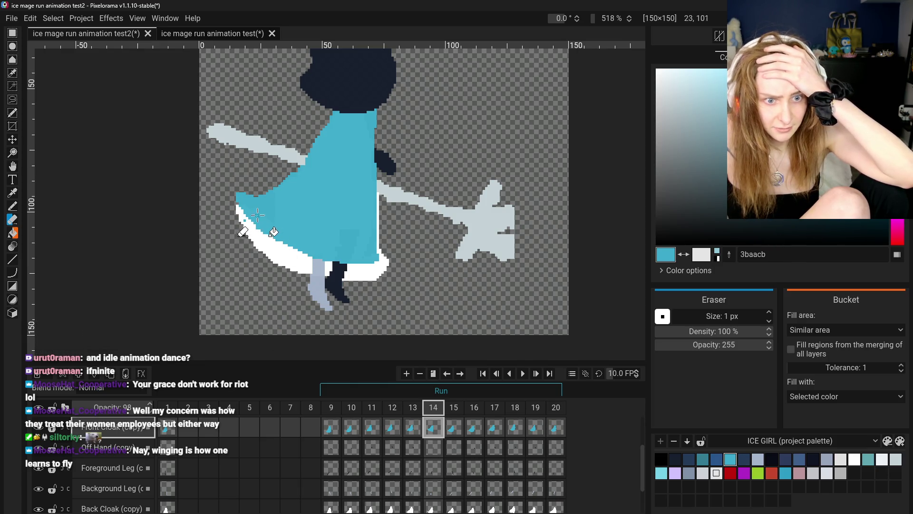
{"action": "left_click", "coordinate": [433, 507]}
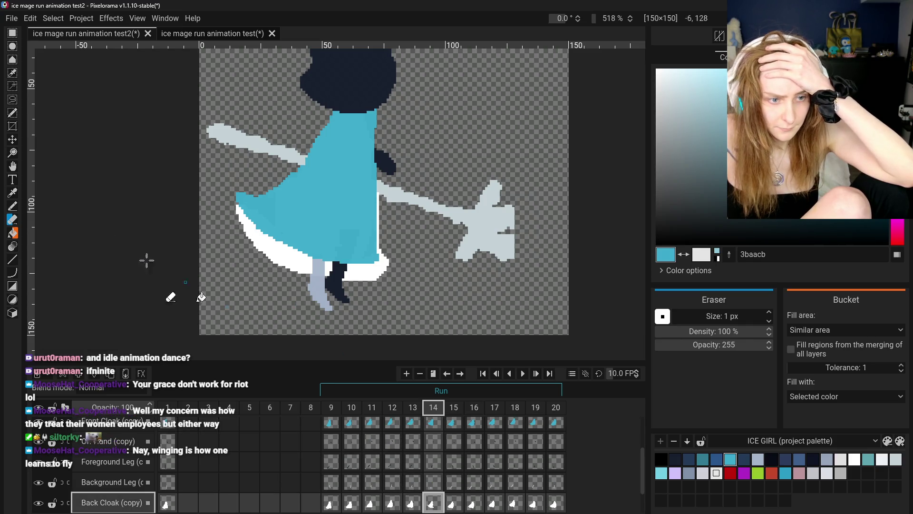
{"action": "key", "text": "o"}
{"action": "left_click", "coordinate": [252, 248]}
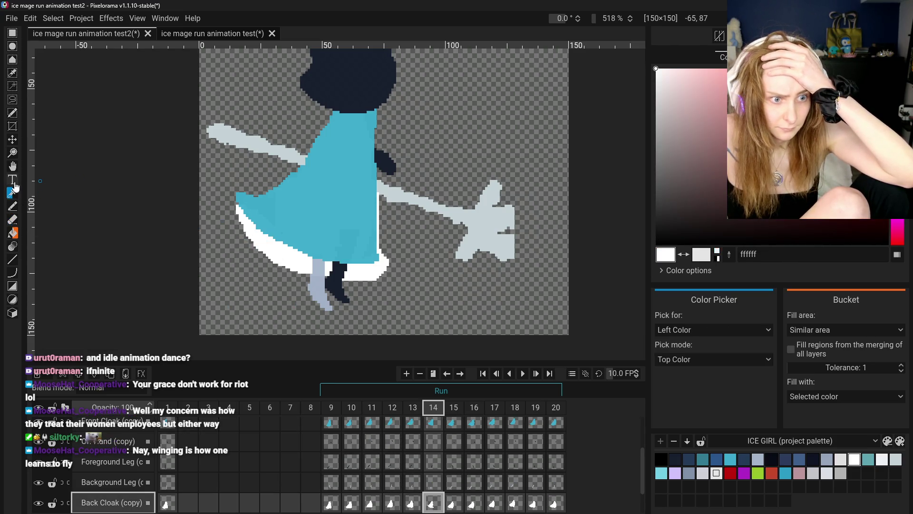
{"action": "left_click", "coordinate": [16, 206]}
Step: Step through the earlier frames to frame 13 to compare cloak poses, then return to frame 14
{"action": "scroll", "coordinate": [374, 304], "scroll_direction": "down", "scroll_amount": 3}
{"action": "scroll", "coordinate": [373, 304], "scroll_direction": "down", "scroll_amount": 1}
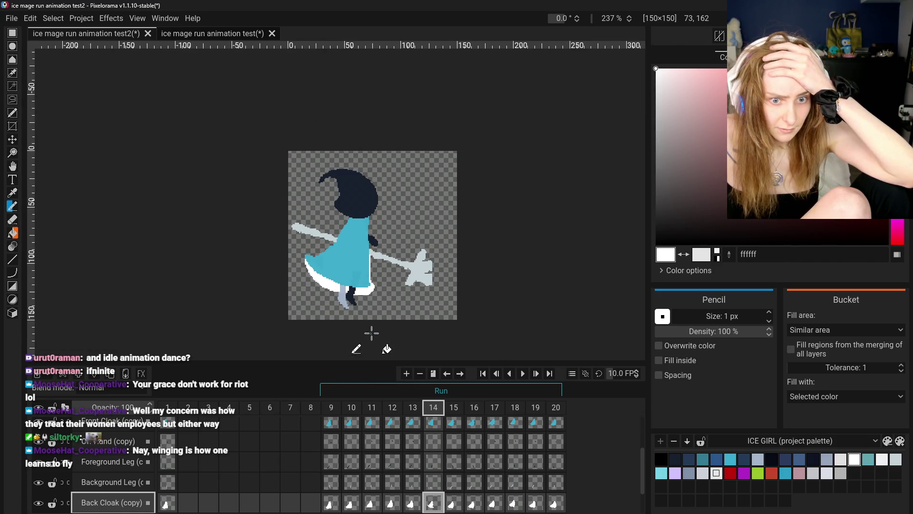
{"action": "left_click", "coordinate": [332, 427]}
{"action": "left_click", "coordinate": [351, 427]}
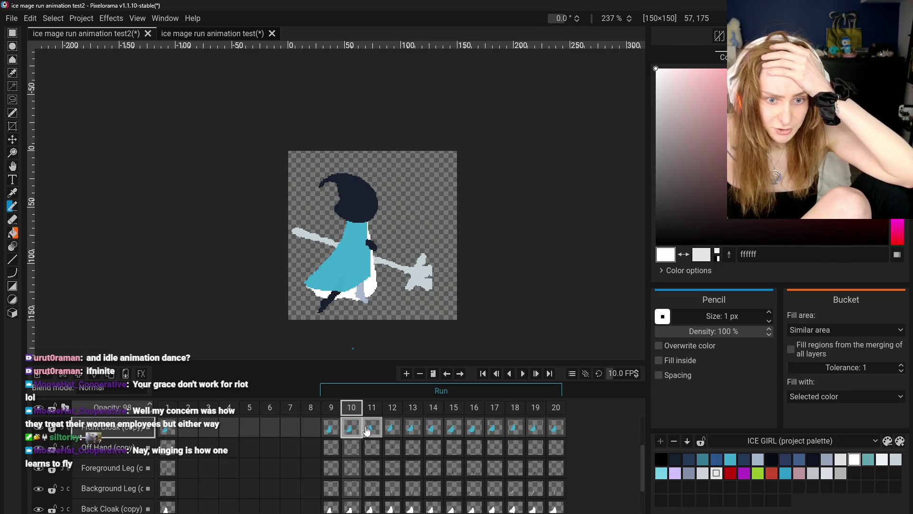
{"action": "left_click", "coordinate": [372, 427]}
{"action": "left_click", "coordinate": [393, 427]}
{"action": "left_click", "coordinate": [413, 427]}
{"action": "left_click", "coordinate": [433, 427]}
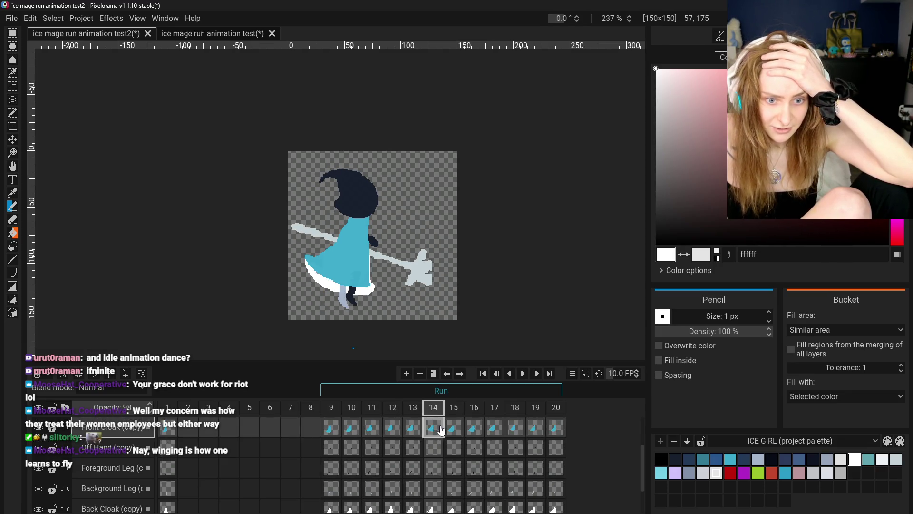
Step: Sample the cloak's blue and redraw the blue edge pixels with the 1px pencil
{"action": "scroll", "coordinate": [383, 290], "scroll_direction": "up", "scroll_amount": 2}
{"action": "scroll", "coordinate": [332, 273], "scroll_direction": "up", "scroll_amount": 3}
{"action": "scroll", "coordinate": [266, 257], "scroll_direction": "up", "scroll_amount": 3}
{"action": "key", "text": "o"}
{"action": "left_click", "coordinate": [212, 247]}
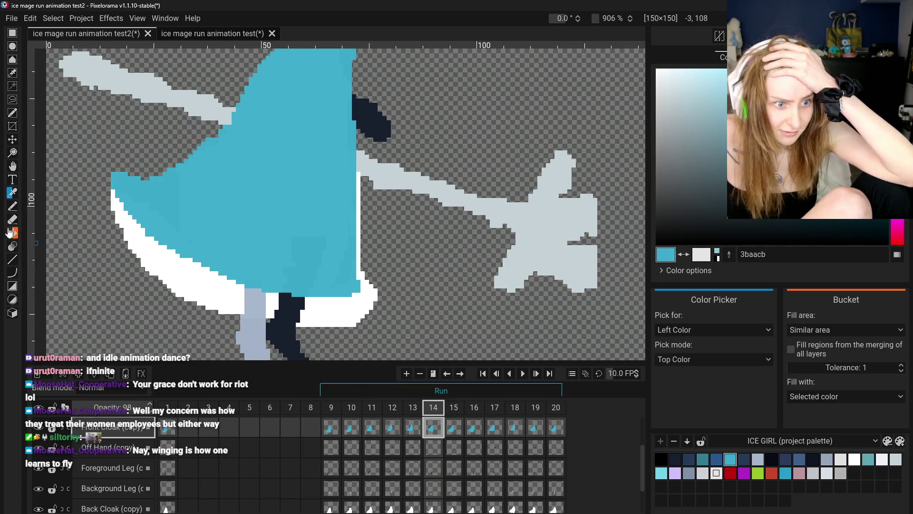
{"action": "left_click", "coordinate": [12, 207]}
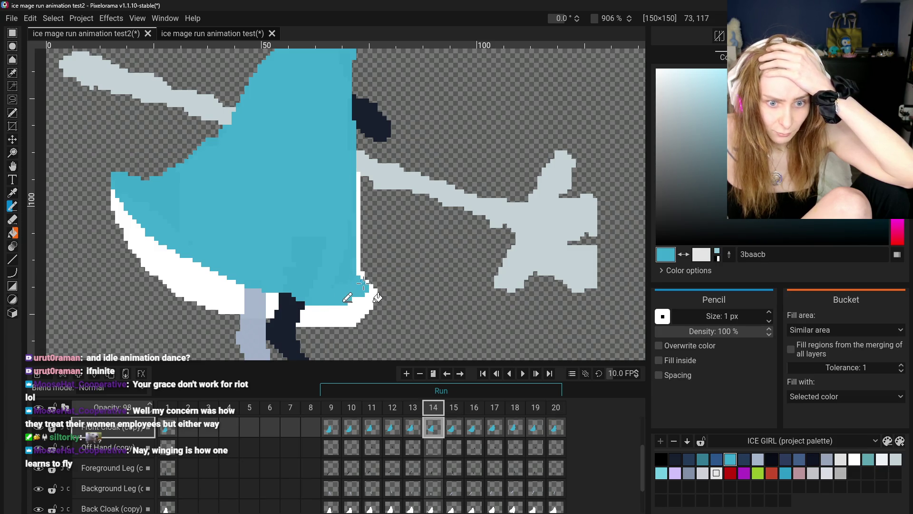
{"action": "scroll", "coordinate": [321, 303], "scroll_direction": "down", "scroll_amount": 5}
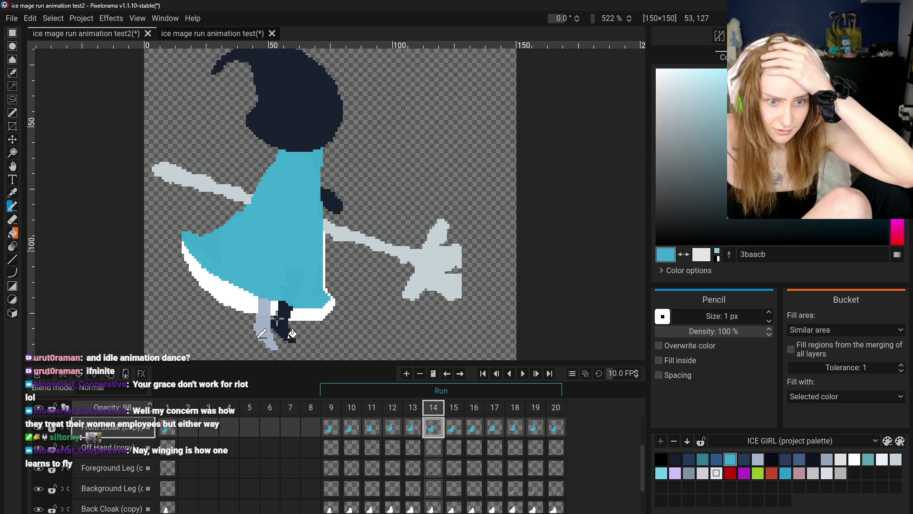
{"action": "scroll", "coordinate": [322, 329], "scroll_direction": "down", "scroll_amount": 2}
{"action": "scroll", "coordinate": [331, 323], "scroll_direction": "up", "scroll_amount": 7}
Step: Erase more stray pixels on Back Cloak (copy) frame 14 and redraw the white hem pixels
{"action": "key", "text": "e"}
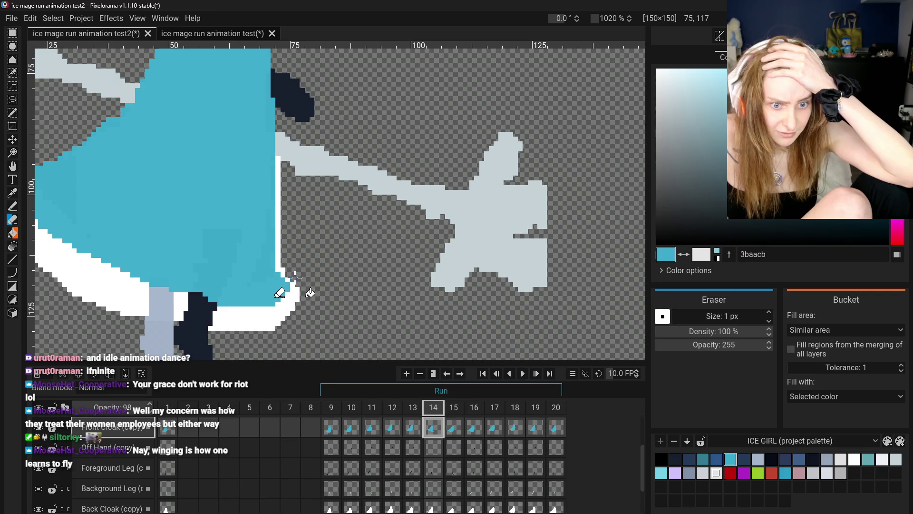
{"action": "scroll", "coordinate": [400, 466], "scroll_direction": "down", "scroll_amount": 1}
{"action": "left_click", "coordinate": [433, 487]}
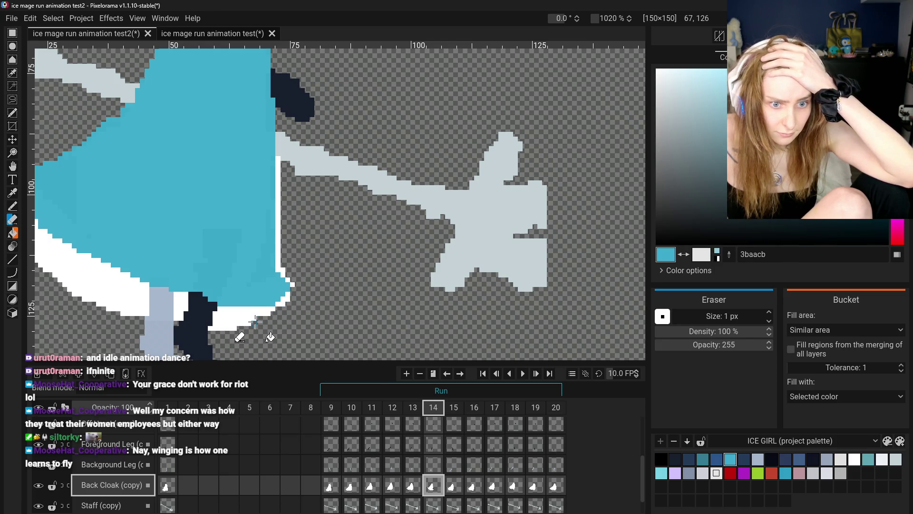
{"action": "left_click", "coordinate": [12, 206]}
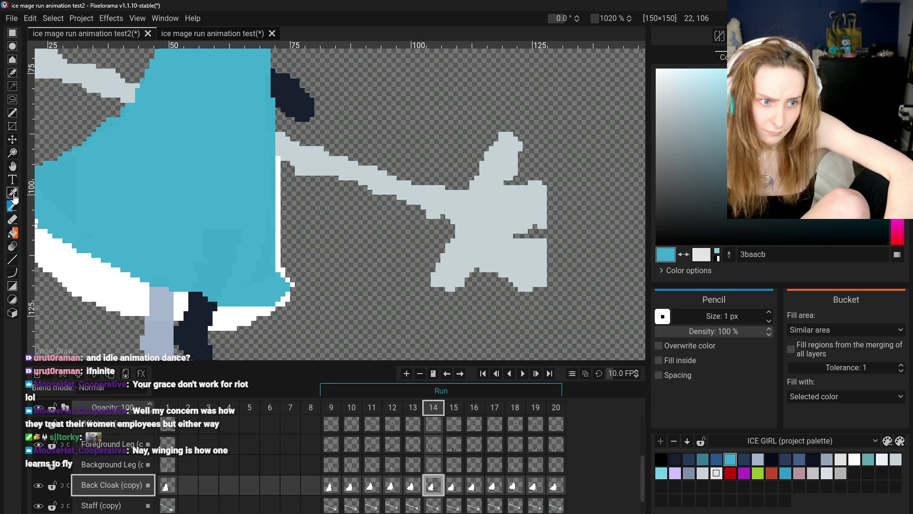
{"action": "key", "text": "o"}
{"action": "left_click", "coordinate": [277, 256]}
{"action": "left_click", "coordinate": [12, 206]}
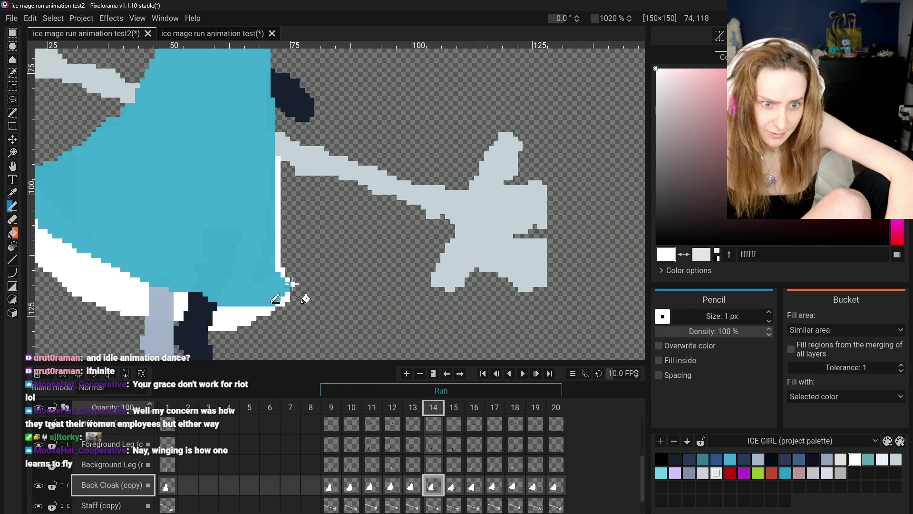
Step: Flip between frames 13 and 14 to compare the touched-up cloak edges
{"action": "scroll", "coordinate": [282, 303], "scroll_direction": "down", "scroll_amount": 3}
{"action": "scroll", "coordinate": [285, 309], "scroll_direction": "down", "scroll_amount": 2}
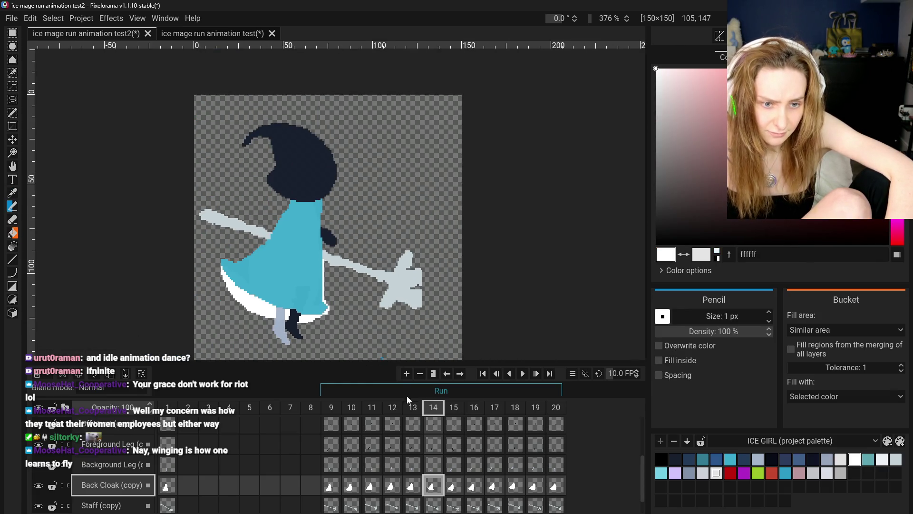
{"action": "scroll", "coordinate": [285, 309], "scroll_direction": "down", "scroll_amount": 2}
{"action": "left_click", "coordinate": [351, 485]}
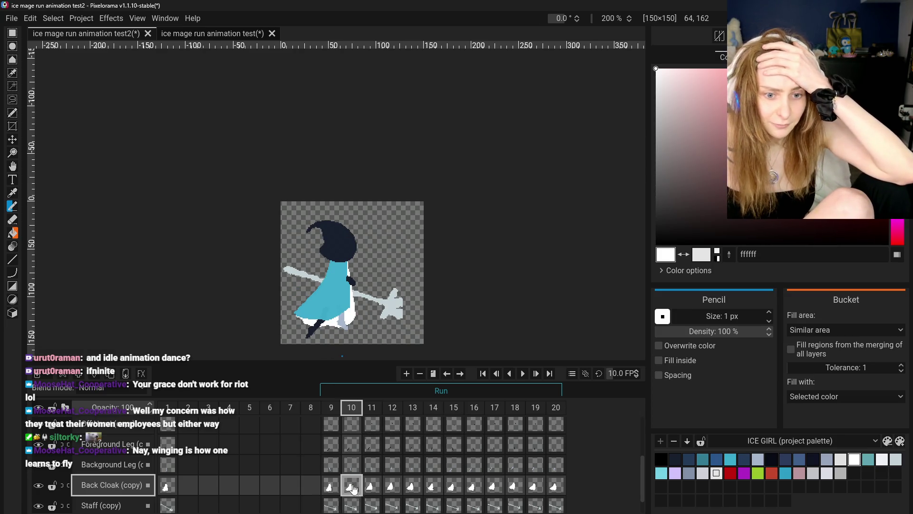
{"action": "left_click", "coordinate": [415, 492]}
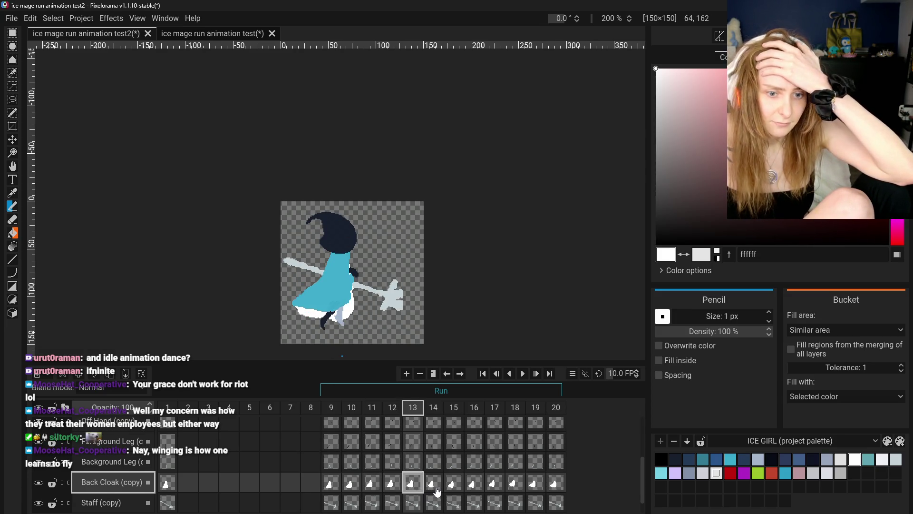
{"action": "left_click", "coordinate": [437, 491]}
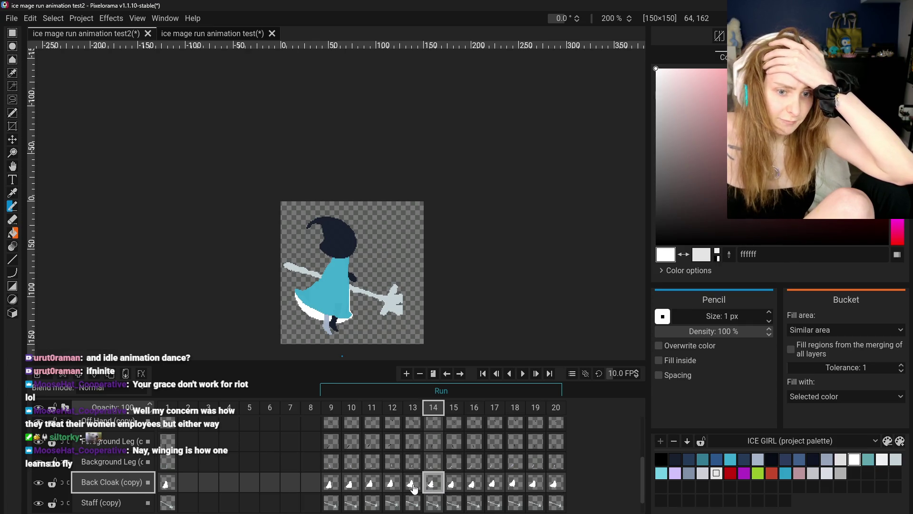
{"action": "left_click", "coordinate": [413, 489]}
{"action": "left_click", "coordinate": [433, 489]}
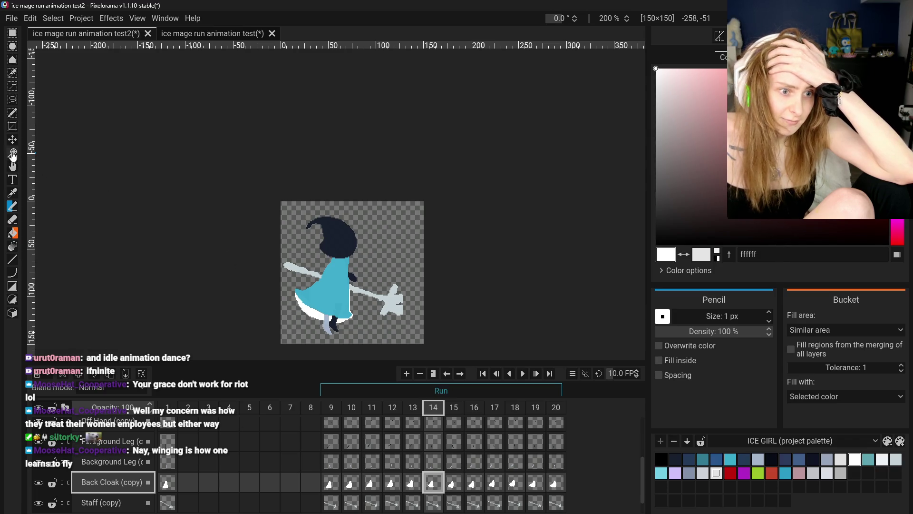
{"action": "left_click", "coordinate": [12, 33]}
Step: Select the lower back cloak on frame 14 and drag it to a new spot beneath the body
{"action": "left_click_drag", "start_coordinate": [284, 275], "coordinate": [381, 341]}
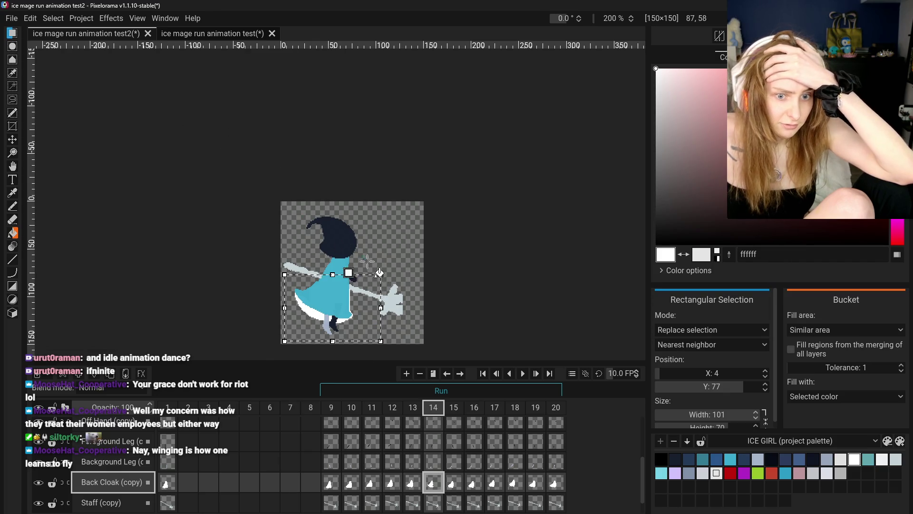
{"action": "left_click_drag", "start_coordinate": [381, 274], "coordinate": [397, 224]}
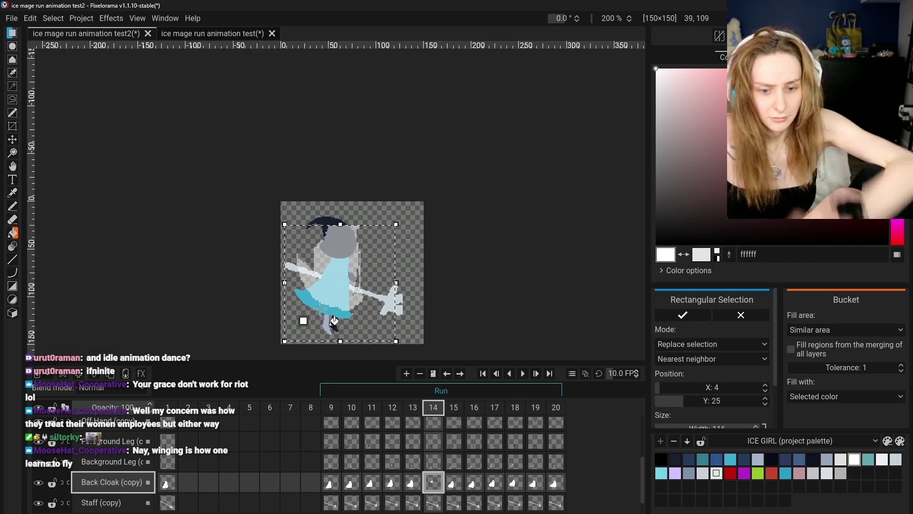
{"action": "key", "text": "ctrl+z"}
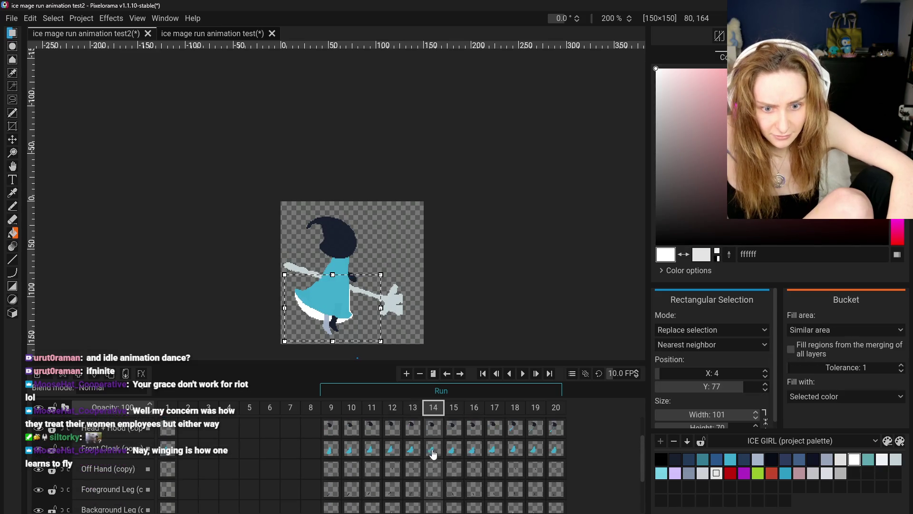
{"action": "scroll", "coordinate": [434, 449], "scroll_direction": "down", "scroll_amount": 3}
{"action": "left_click", "coordinate": [433, 470]}
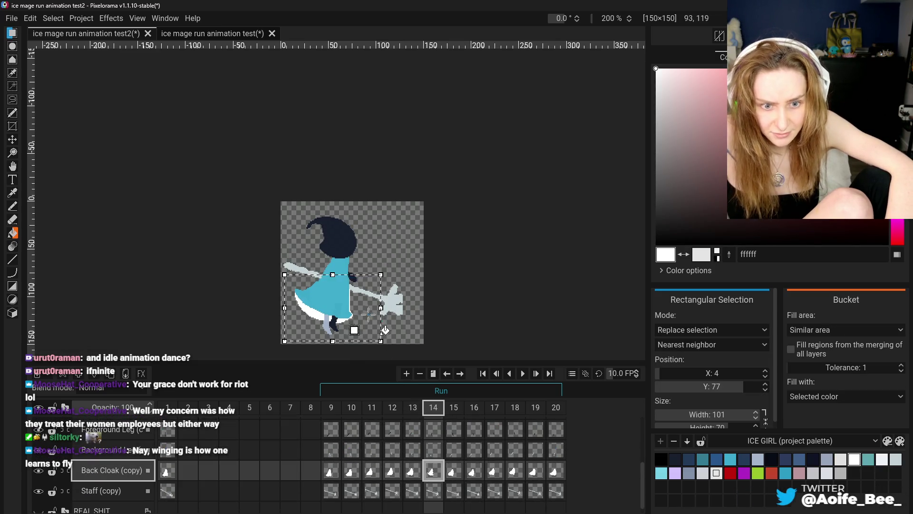
{"action": "mouse_move", "coordinate": [394, 295]}
{"action": "left_mouse_down"}
{"action": "mouse_move", "coordinate": [350, 300]}
{"action": "mouse_move", "coordinate": [398, 334]}
{"action": "mouse_move", "coordinate": [392, 292]}
{"action": "mouse_move", "coordinate": [373, 291]}
{"action": "left_mouse_up"}
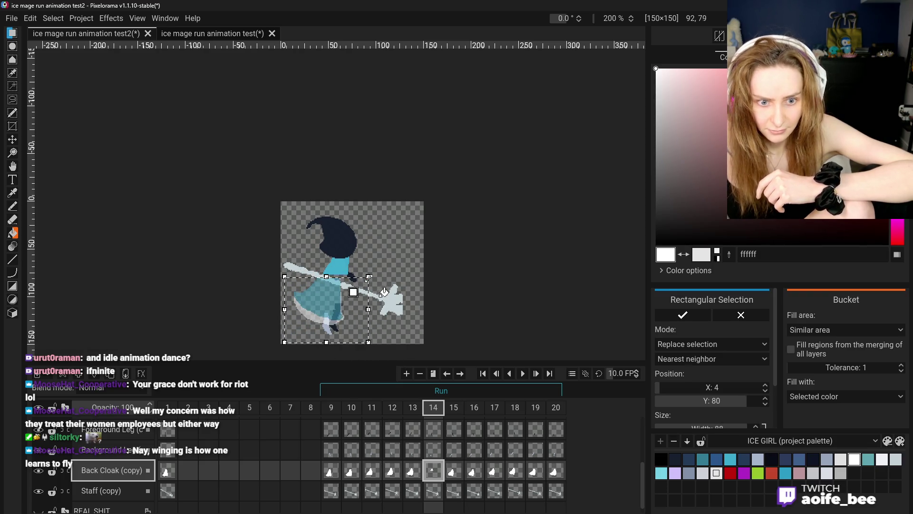
{"action": "left_click", "coordinate": [138, 19]}
Step: Rotate the selected back cloak by 100 degrees with Rotate Image
{"action": "mouse_move", "coordinate": [111, 19]}
{"action": "mouse_move", "coordinate": [119, 55]}
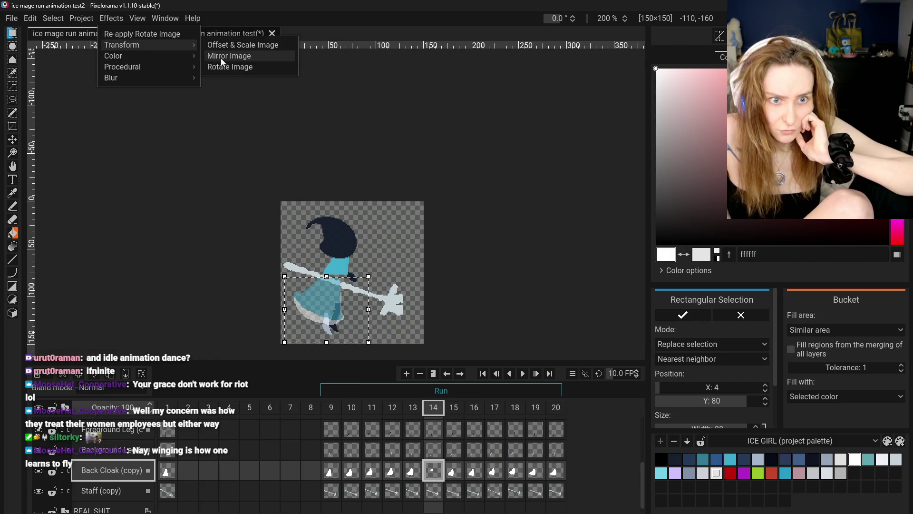
{"action": "left_click", "coordinate": [221, 67]}
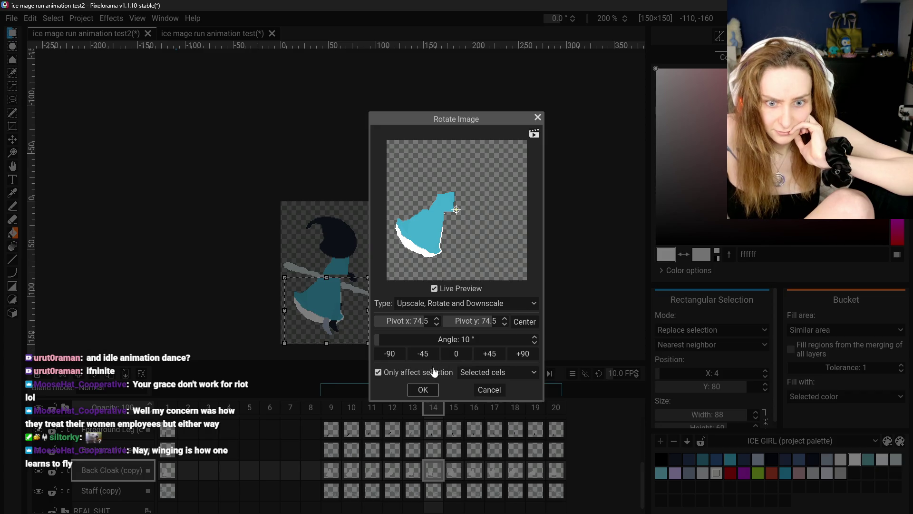
{"action": "left_click_drag", "start_coordinate": [388, 343], "coordinate": [429, 339]}
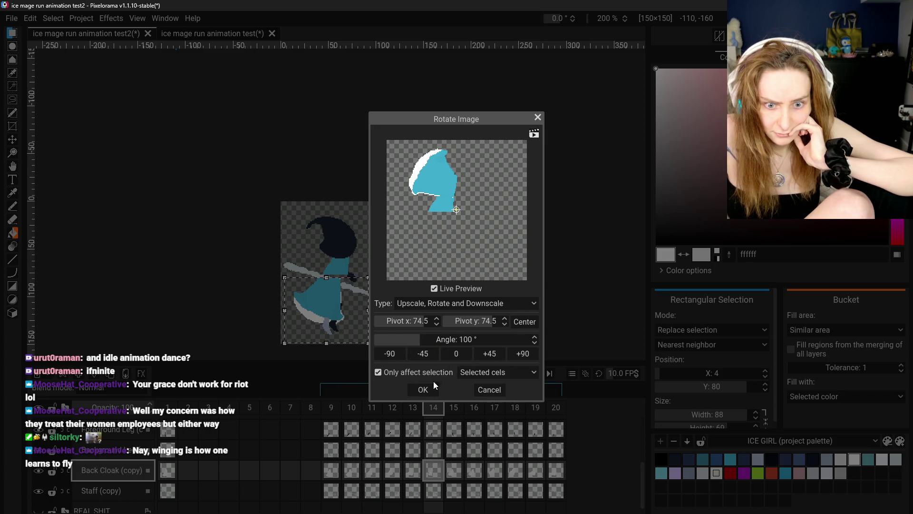
{"action": "left_click", "coordinate": [431, 390]}
Step: Re-apply the rotation once more, then clear the canvas selection
{"action": "left_click", "coordinate": [136, 19]}
{"action": "mouse_move", "coordinate": [111, 18]}
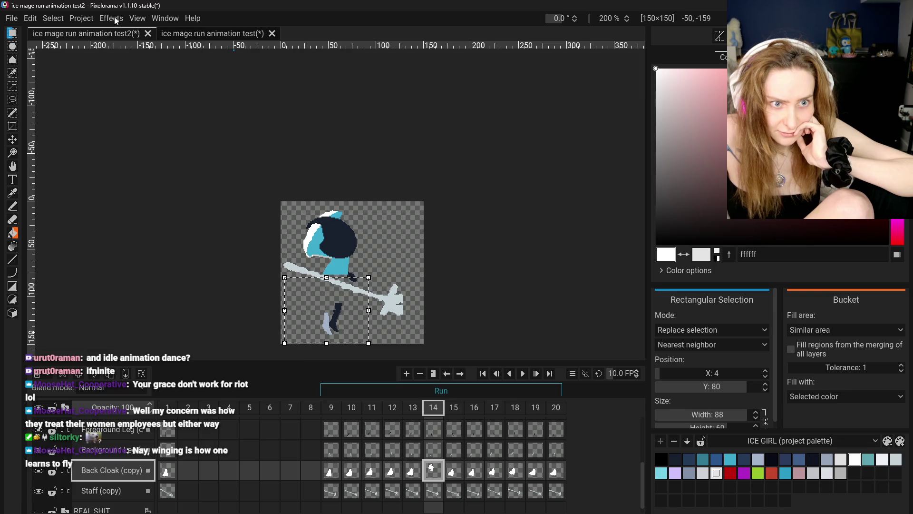
{"action": "left_click", "coordinate": [124, 33]}
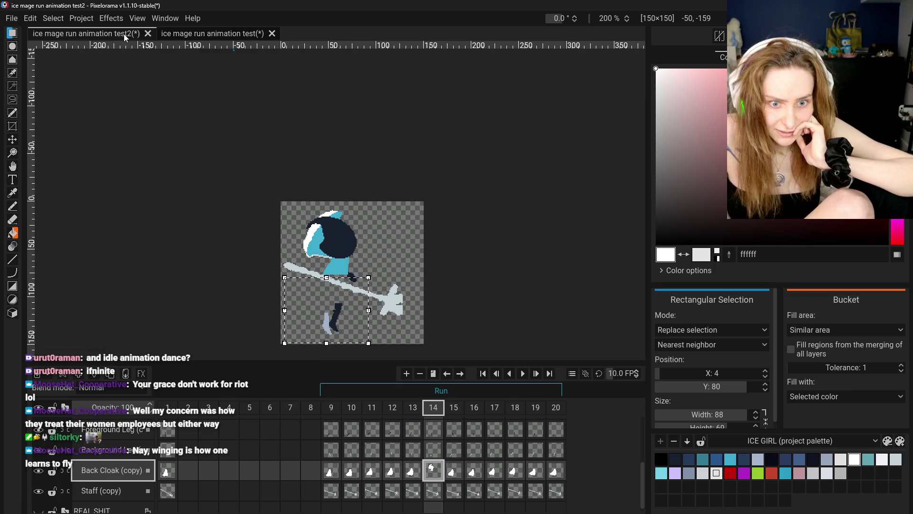
{"action": "left_click", "coordinate": [120, 16]}
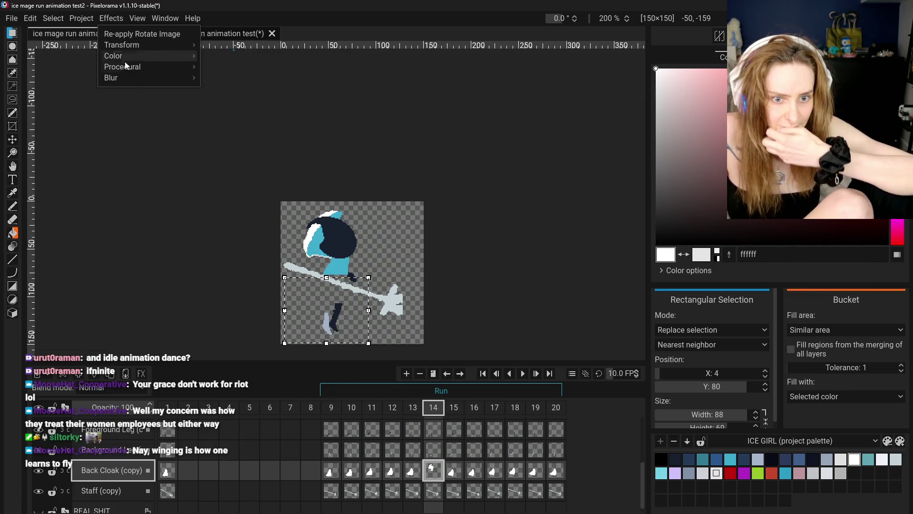
{"action": "left_click", "coordinate": [155, 238]}
{"action": "left_click", "coordinate": [158, 232]}
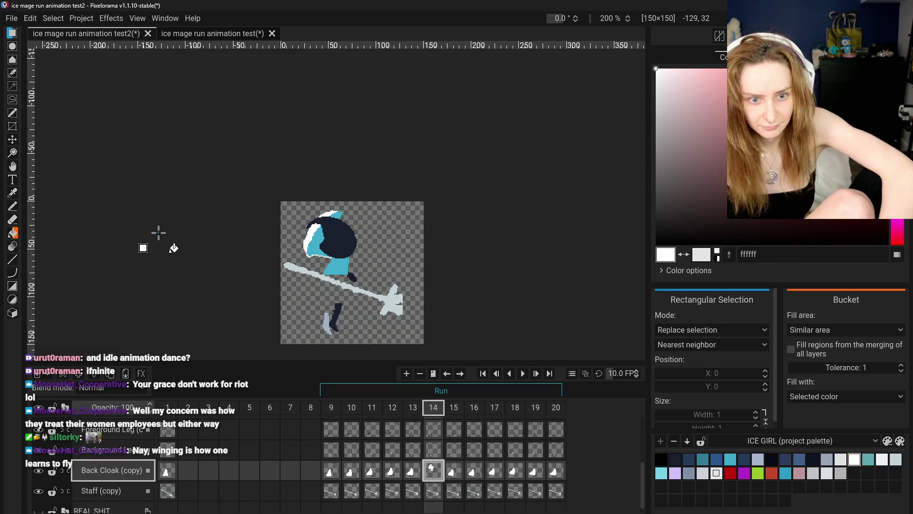
{"action": "left_click", "coordinate": [119, 18]}
{"action": "mouse_move", "coordinate": [121, 55]}
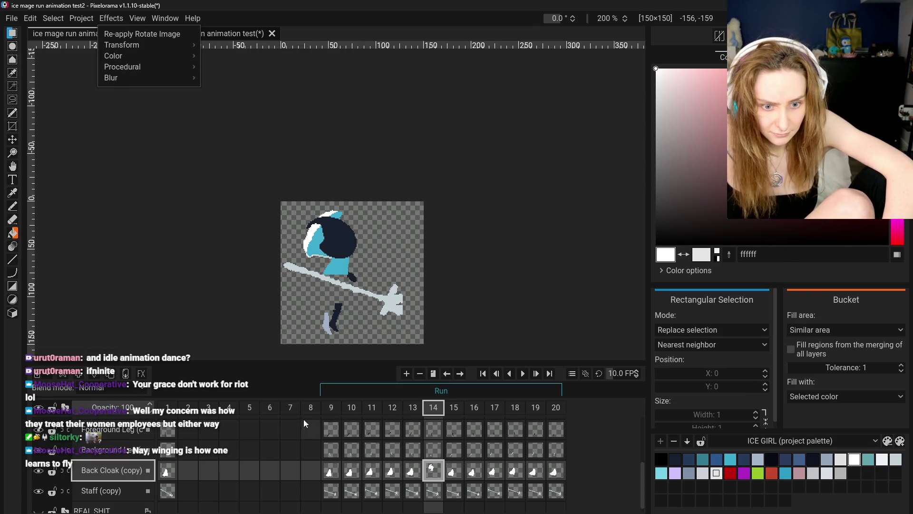
{"action": "left_click", "coordinate": [306, 422]}
Step: Re-apply the rotation twice on frame 14's front cloak cel
{"action": "left_click", "coordinate": [434, 470]}
{"action": "scroll", "coordinate": [333, 457], "scroll_direction": "up", "scroll_amount": 2}
{"action": "left_click", "coordinate": [434, 436]}
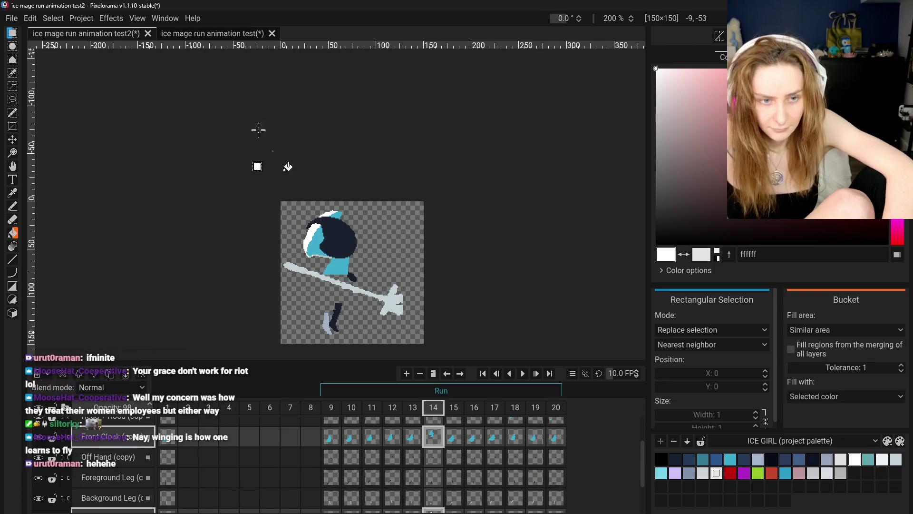
{"action": "left_click", "coordinate": [111, 18]}
{"action": "left_click", "coordinate": [128, 34]}
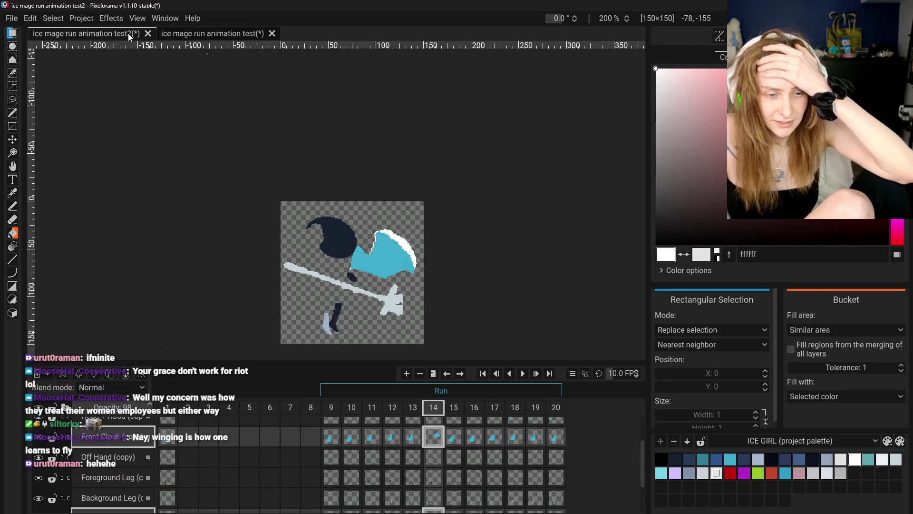
{"action": "left_click", "coordinate": [110, 18]}
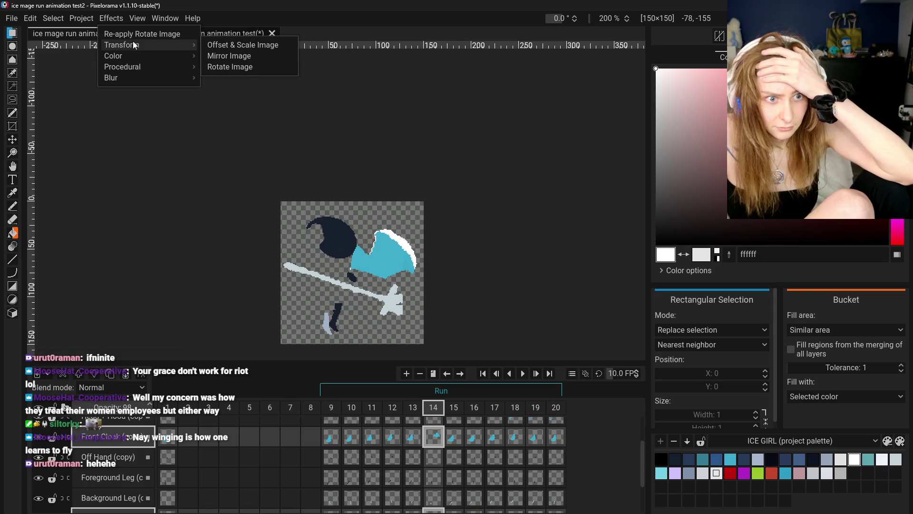
{"action": "left_click", "coordinate": [130, 34]}
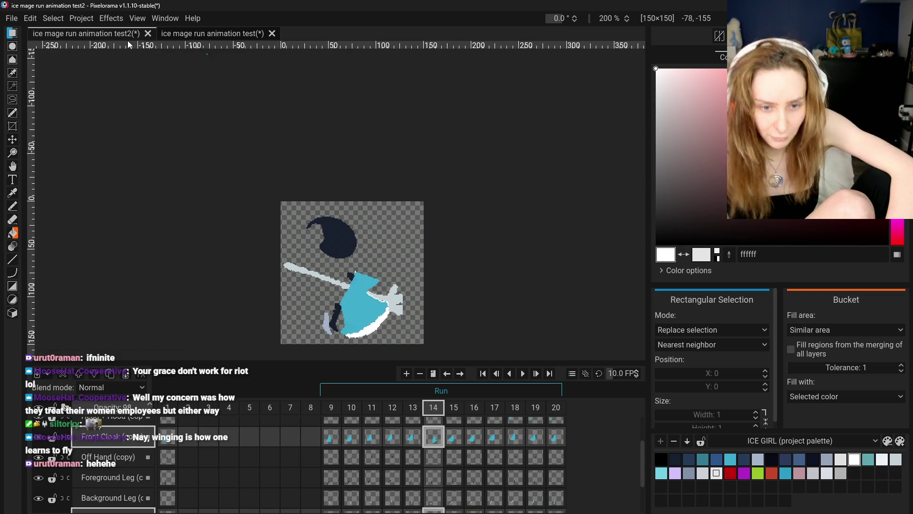
Step: Undo both front cloak rotations and clone frame 14 as a new frame 15
{"action": "key", "text": "ctrl+z"}
{"action": "key", "text": "ctrl+z"}
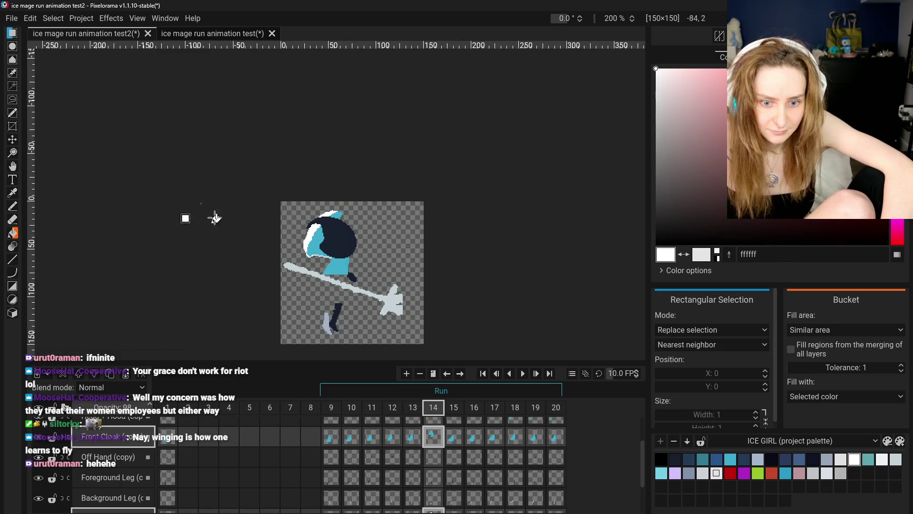
{"action": "key", "text": "ctrl+z"}
{"action": "key", "text": "ctrl+z"}
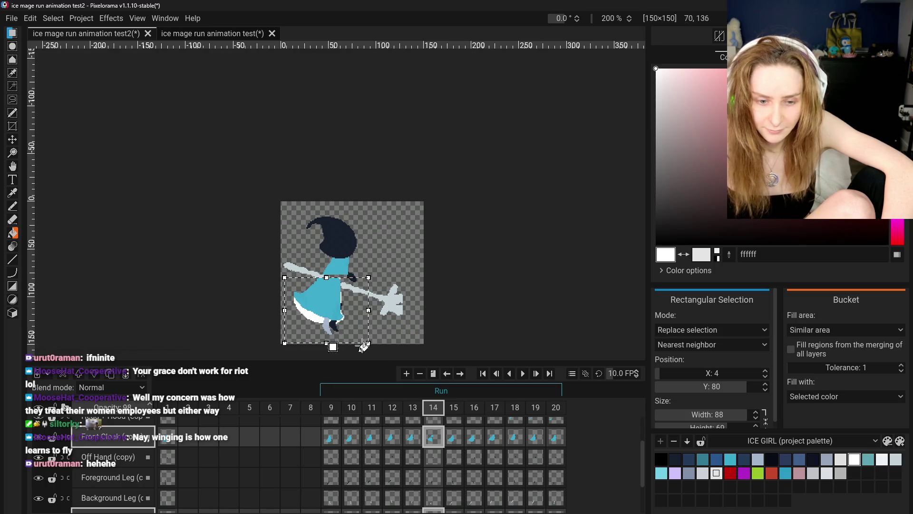
{"action": "right_click", "coordinate": [435, 410]}
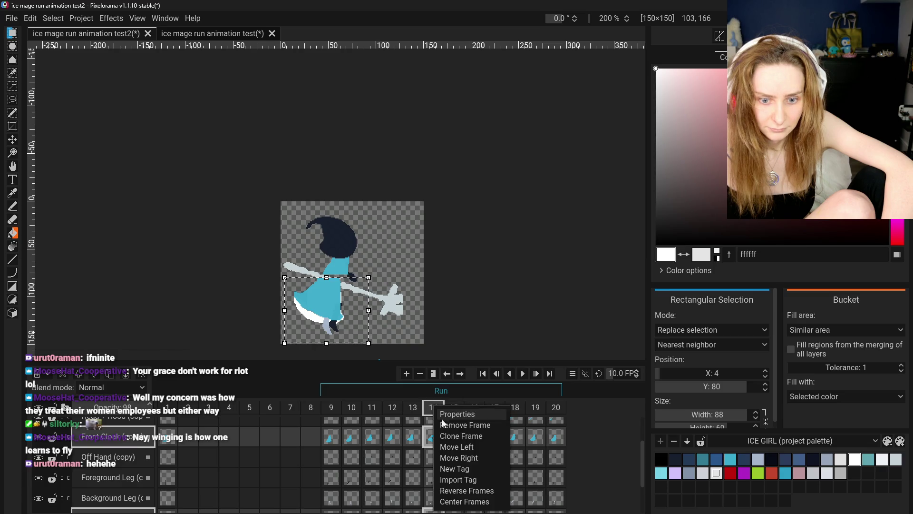
{"action": "left_click", "coordinate": [470, 436]}
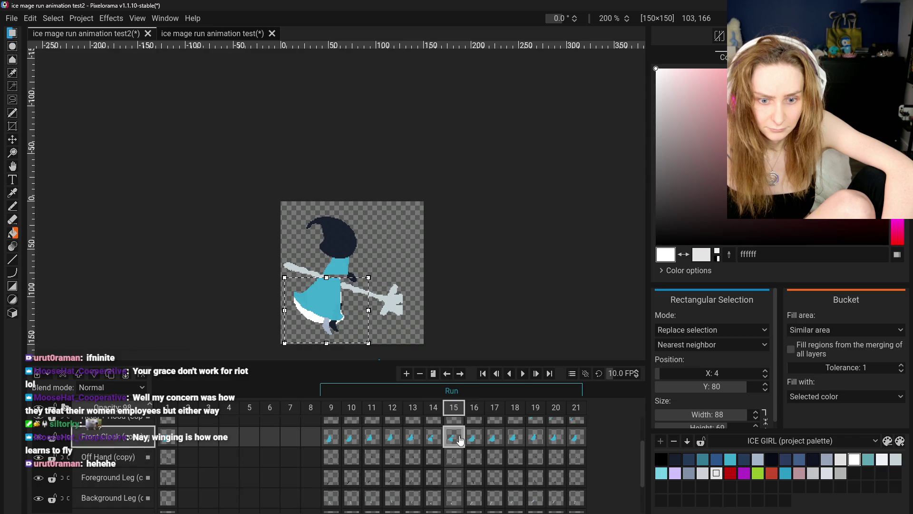
Step: Check frame 15's cloak cels, take the Eraser, and deselect on the Back Cloak (copy) layer
{"action": "scroll", "coordinate": [459, 439], "scroll_direction": "down", "scroll_amount": 2}
{"action": "left_click", "coordinate": [454, 469]}
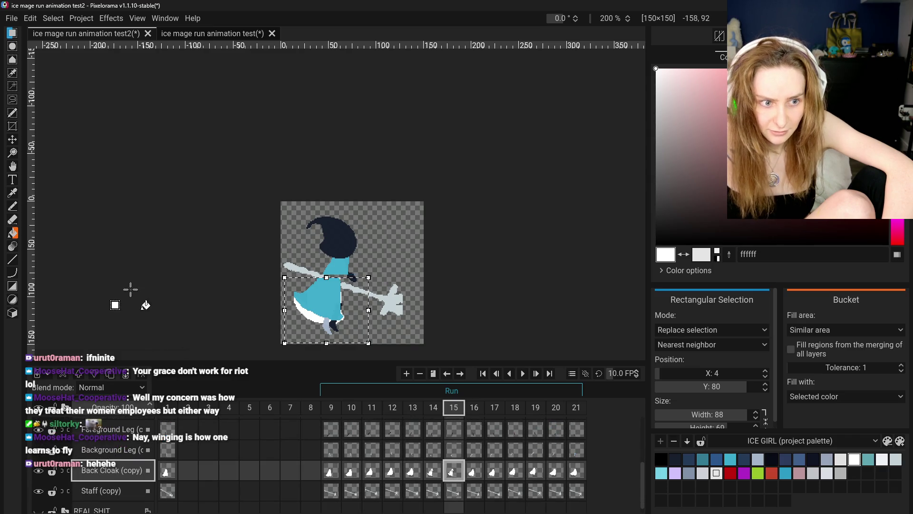
{"action": "scroll", "coordinate": [453, 451], "scroll_direction": "up", "scroll_amount": 2}
{"action": "left_click", "coordinate": [454, 438]}
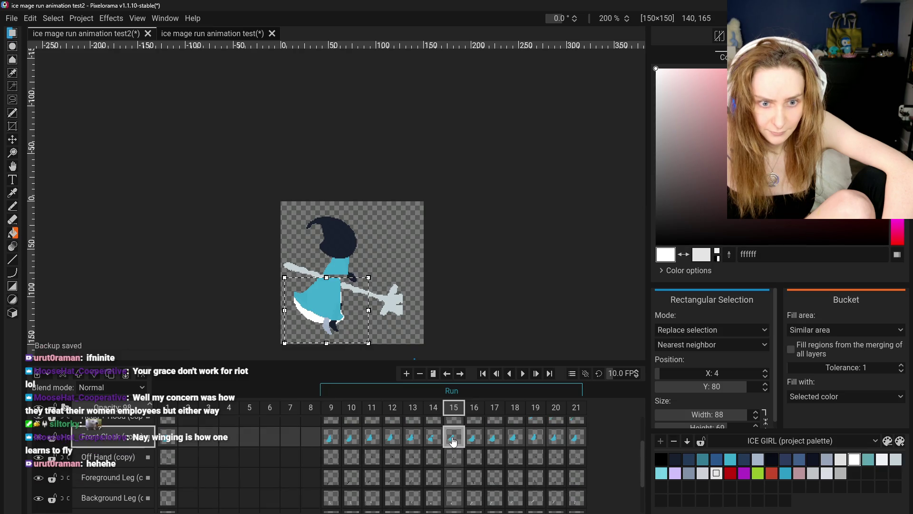
{"action": "scroll", "coordinate": [454, 442], "scroll_direction": "down", "scroll_amount": 1}
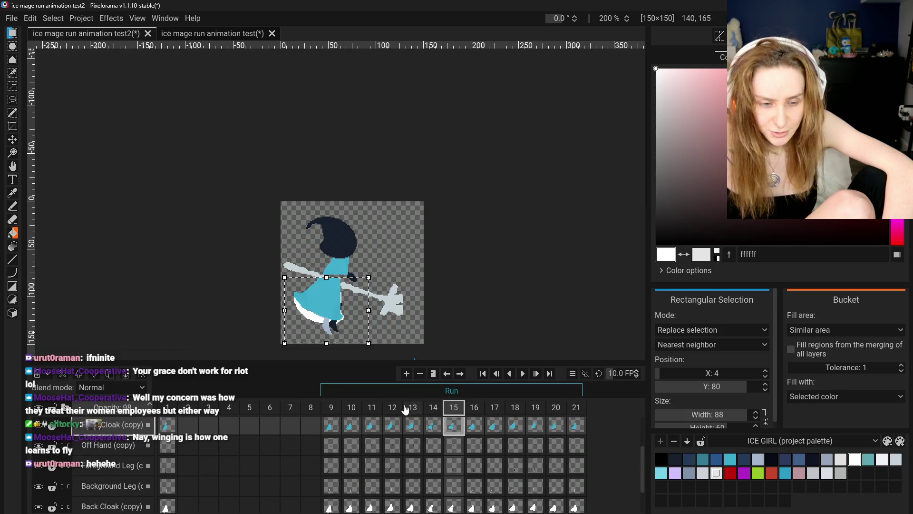
{"action": "left_click", "coordinate": [13, 220]}
{"action": "scroll", "coordinate": [358, 442], "scroll_direction": "down", "scroll_amount": 1}
{"action": "left_click", "coordinate": [454, 482]}
{"action": "key", "text": "ctrl+shift+a"}
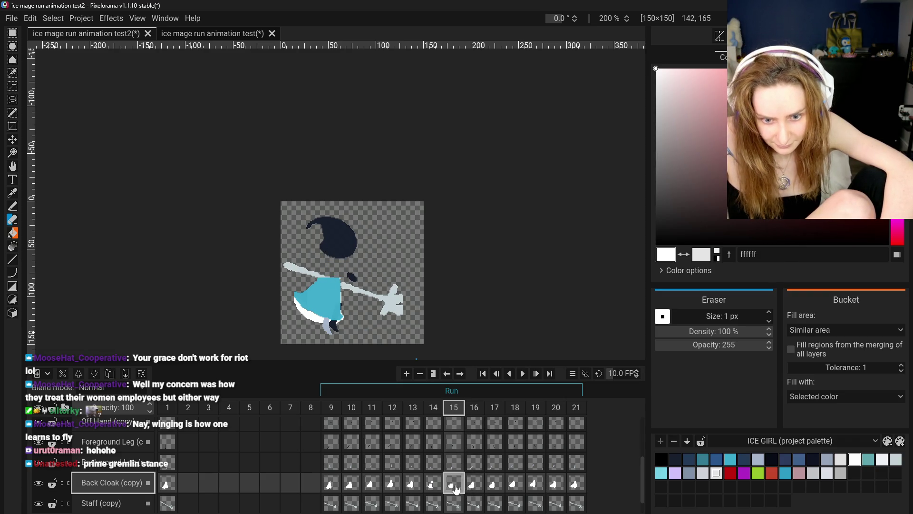
Step: Re-apply Rotate Image repeatedly on frame 15's back cloak until it hangs below the figure
{"action": "left_click", "coordinate": [112, 18]}
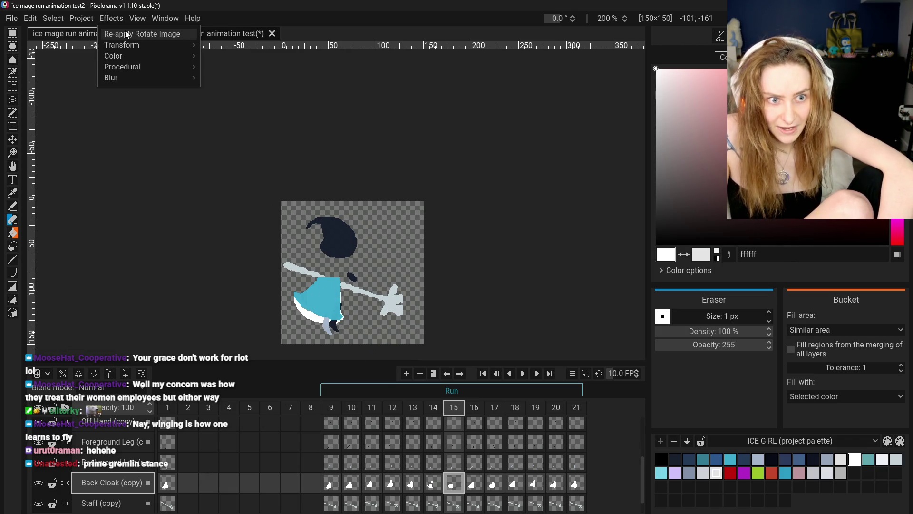
{"action": "left_click", "coordinate": [133, 37]}
{"action": "left_click", "coordinate": [114, 18]}
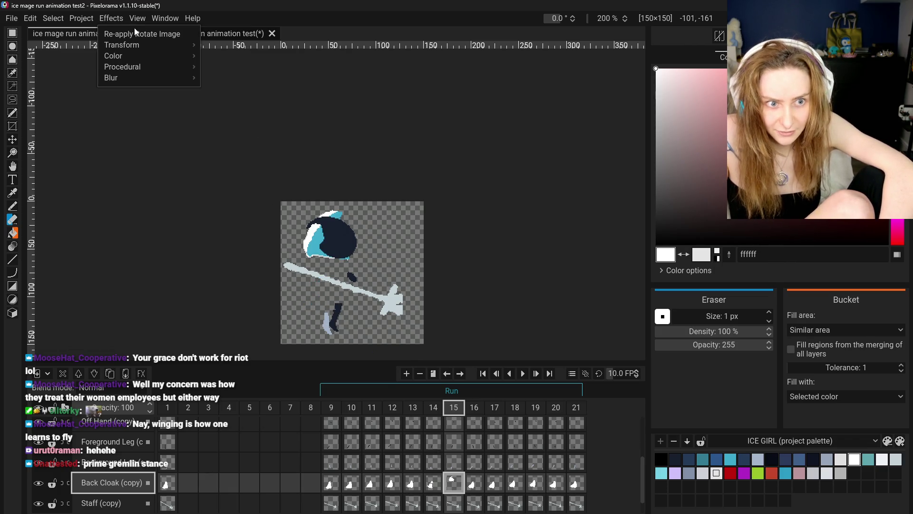
{"action": "left_click", "coordinate": [138, 35]}
{"action": "left_click", "coordinate": [100, 19]}
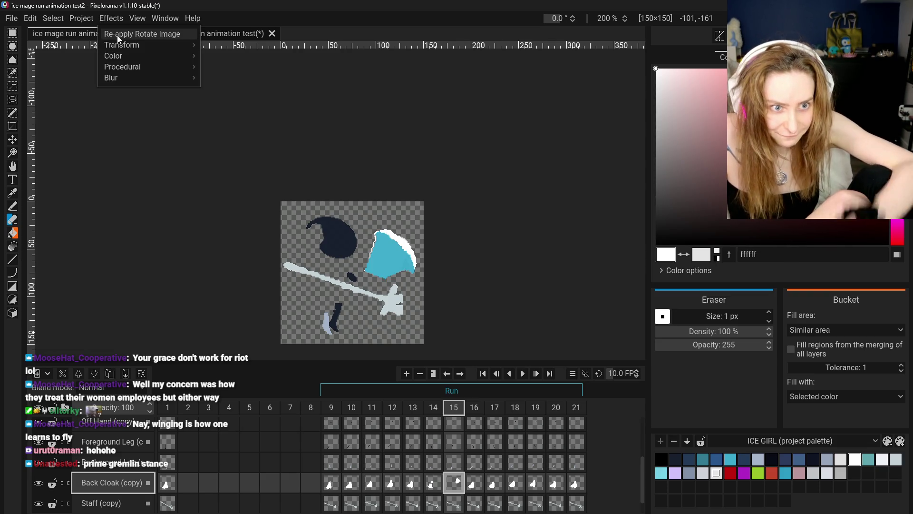
{"action": "left_click", "coordinate": [117, 36]}
{"action": "left_click", "coordinate": [116, 20]}
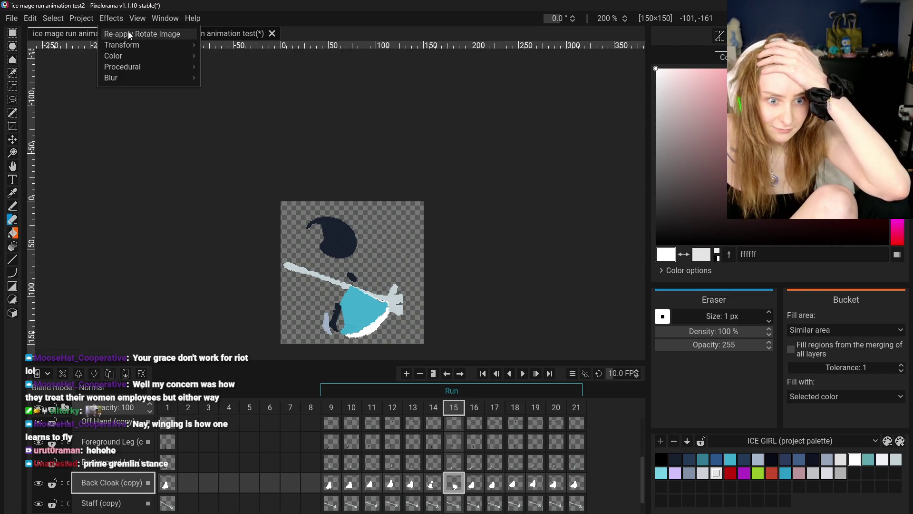
{"action": "left_click", "coordinate": [128, 33]}
{"action": "left_click", "coordinate": [119, 21]}
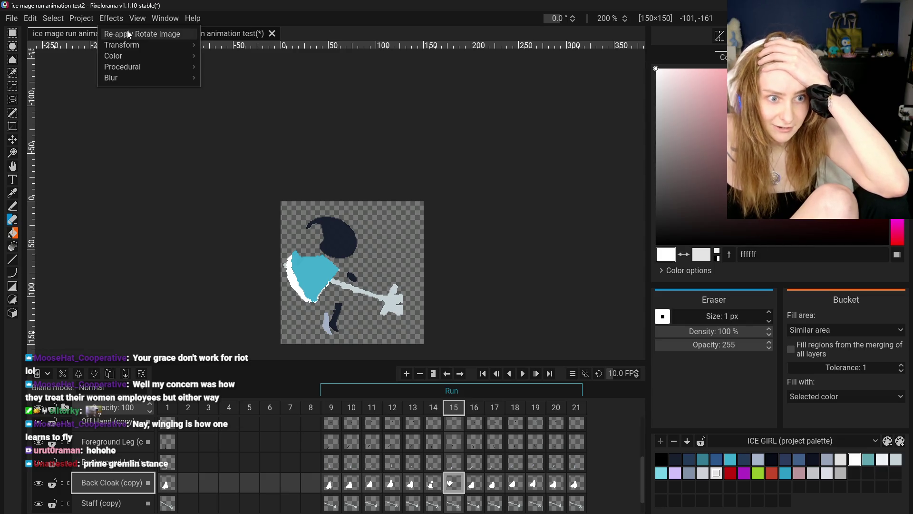
{"action": "left_click", "coordinate": [126, 31]}
{"action": "left_click", "coordinate": [120, 21]}
{"action": "left_click", "coordinate": [125, 30]}
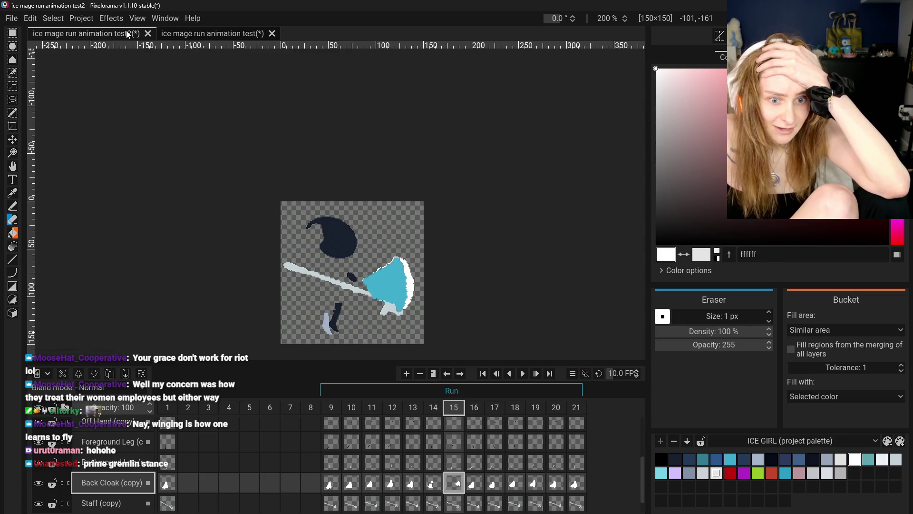
{"action": "left_click", "coordinate": [107, 19]}
{"action": "left_click", "coordinate": [115, 35]}
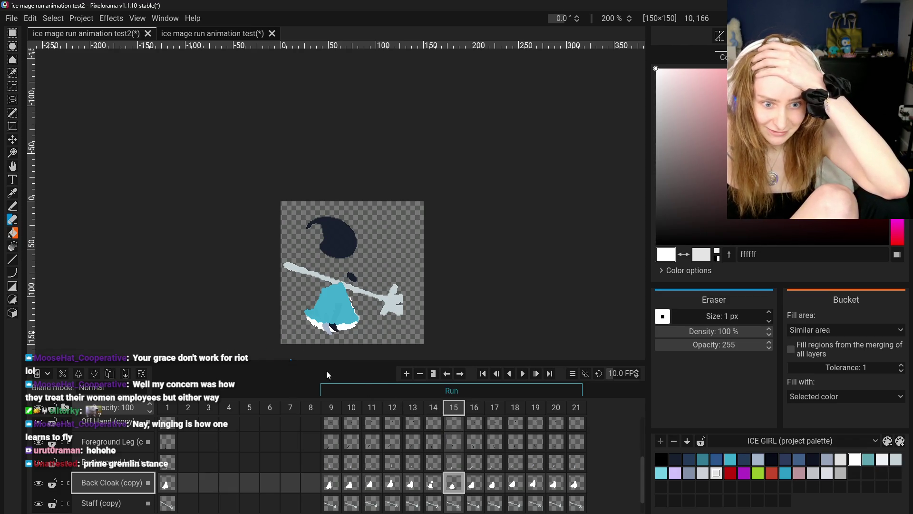
Step: Check frame 15's Front and Back Cloak (copy) cels, select the whole canvas, then go to frame 14
{"action": "scroll", "coordinate": [456, 476], "scroll_direction": "up", "scroll_amount": 3}
{"action": "left_click", "coordinate": [454, 462]}
{"action": "scroll", "coordinate": [458, 477], "scroll_direction": "down", "scroll_amount": 2}
{"action": "right_click", "coordinate": [455, 495]}
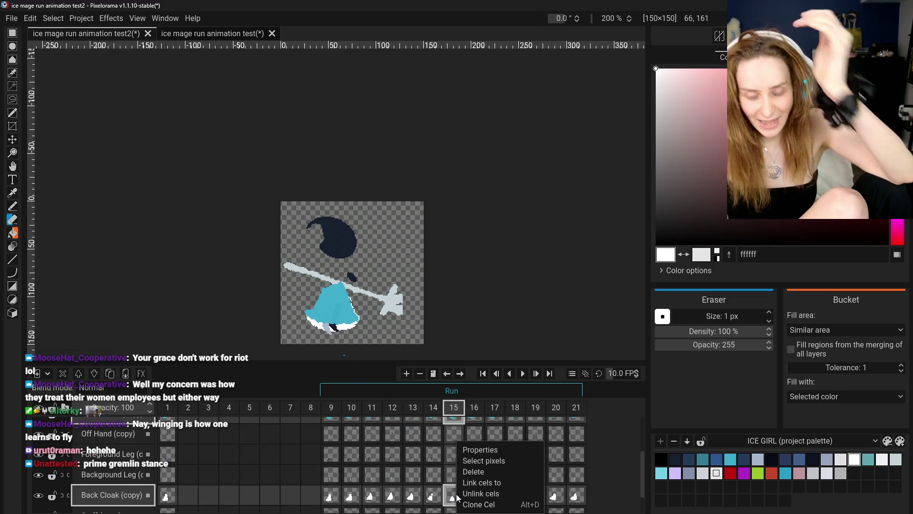
{"action": "left_click", "coordinate": [473, 471]}
{"action": "scroll", "coordinate": [455, 456], "scroll_direction": "up", "scroll_amount": 1}
{"action": "left_click", "coordinate": [455, 438]}
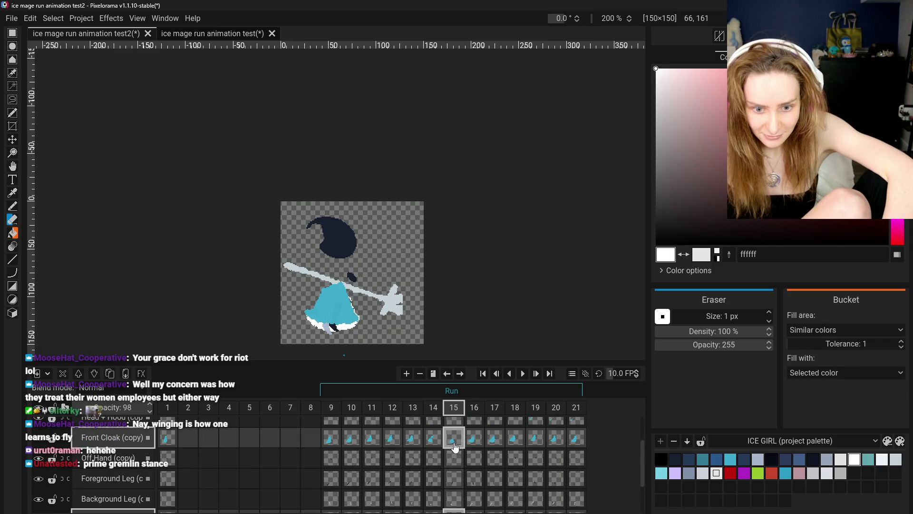
{"action": "key", "text": "ctrl+a"}
{"action": "scroll", "coordinate": [455, 447], "scroll_direction": "down", "scroll_amount": 2}
{"action": "left_click", "coordinate": [454, 483]}
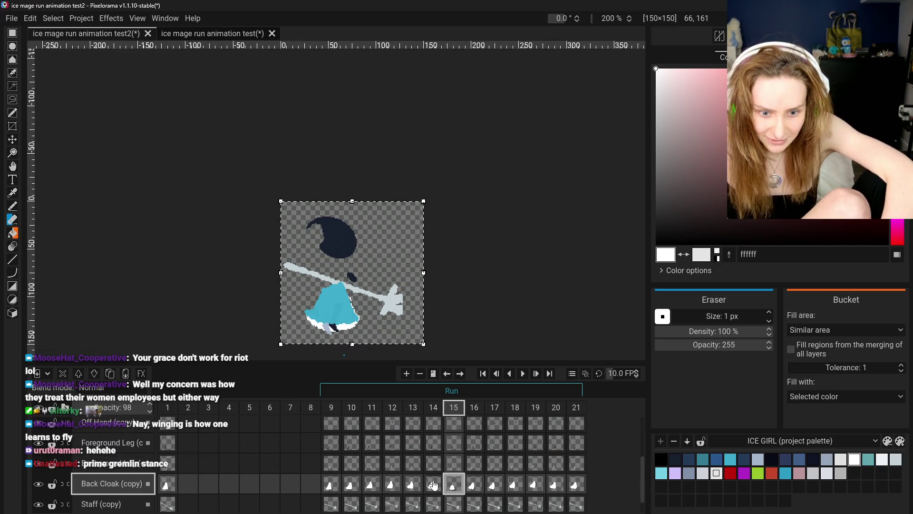
{"action": "left_click", "coordinate": [433, 486]}
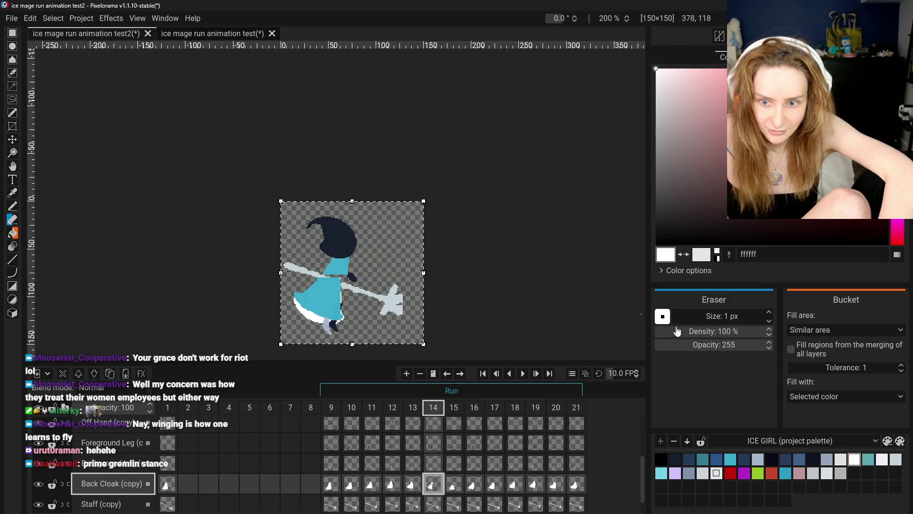
Step: Enlarge the eraser to 13 px and erase most of frame 14's Front Cloak (copy)
{"action": "left_click_drag", "start_coordinate": [707, 322], "coordinate": [714, 322]}
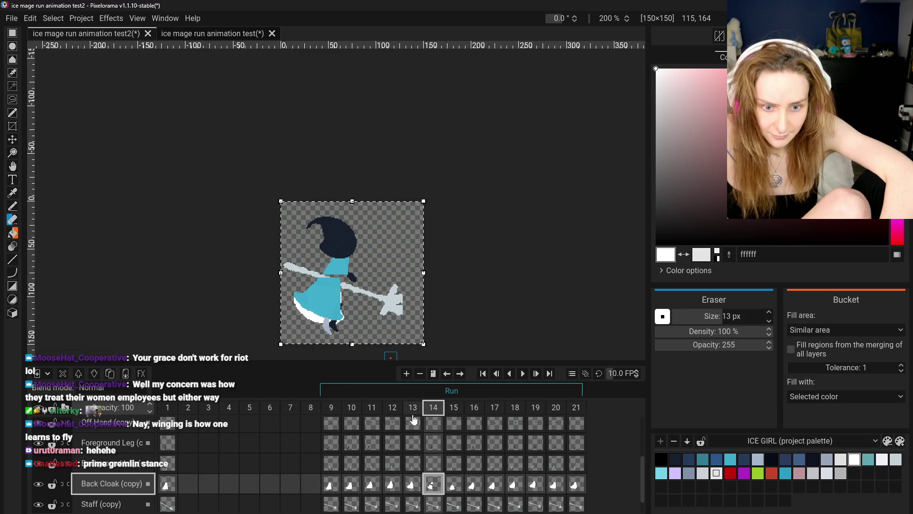
{"action": "scroll", "coordinate": [433, 473], "scroll_direction": "down", "scroll_amount": 1}
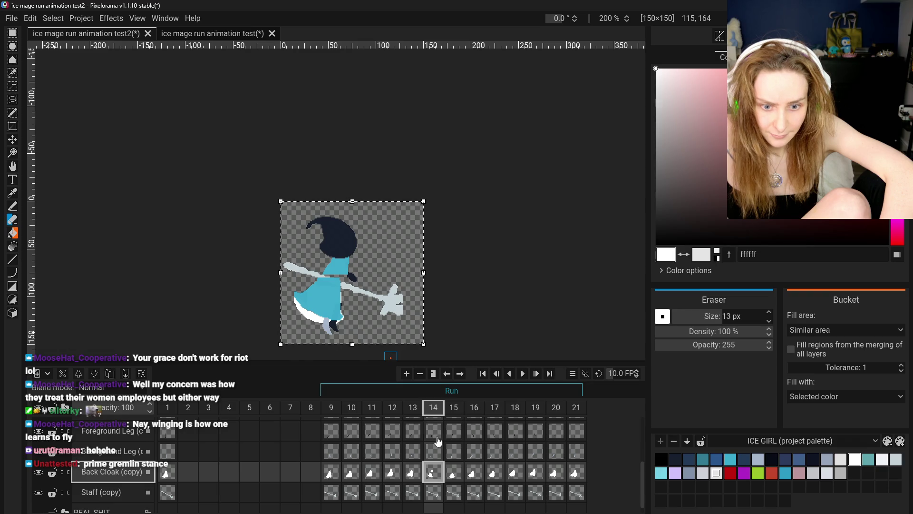
{"action": "scroll", "coordinate": [438, 441], "scroll_direction": "up", "scroll_amount": 2}
{"action": "scroll", "coordinate": [433, 474], "scroll_direction": "up", "scroll_amount": 2}
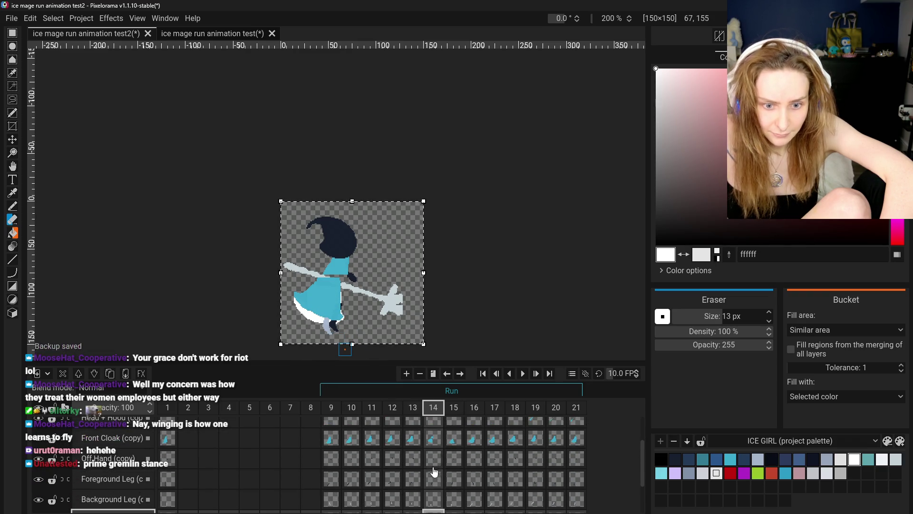
{"action": "left_click", "coordinate": [433, 437]}
{"action": "mouse_move", "coordinate": [333, 284]}
{"action": "left_mouse_down"}
{"action": "mouse_move", "coordinate": [340, 318]}
{"action": "mouse_move", "coordinate": [313, 301]}
{"action": "left_mouse_up"}
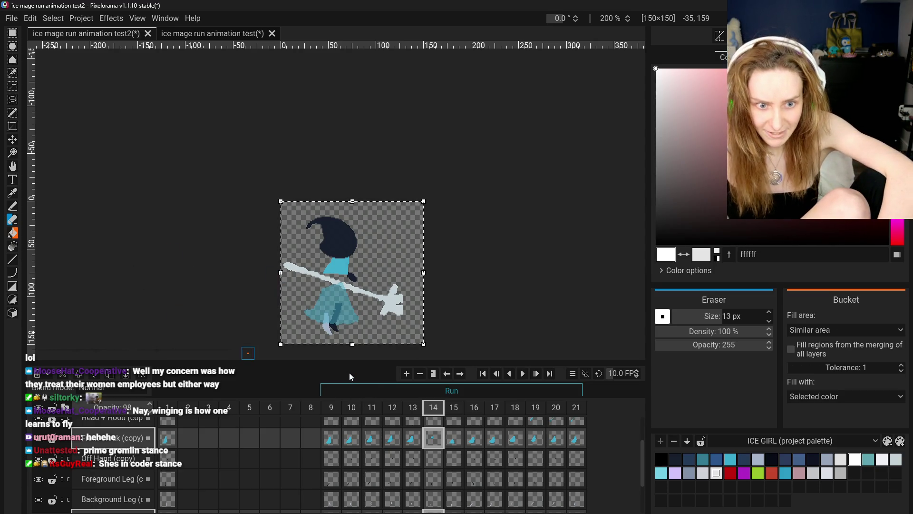
Step: Flip between frames 14 and 15 cloak cels, ending on Front Cloak (copy) frame 14
{"action": "left_click", "coordinate": [450, 442]}
{"action": "scroll", "coordinate": [450, 443], "scroll_direction": "down", "scroll_amount": 1}
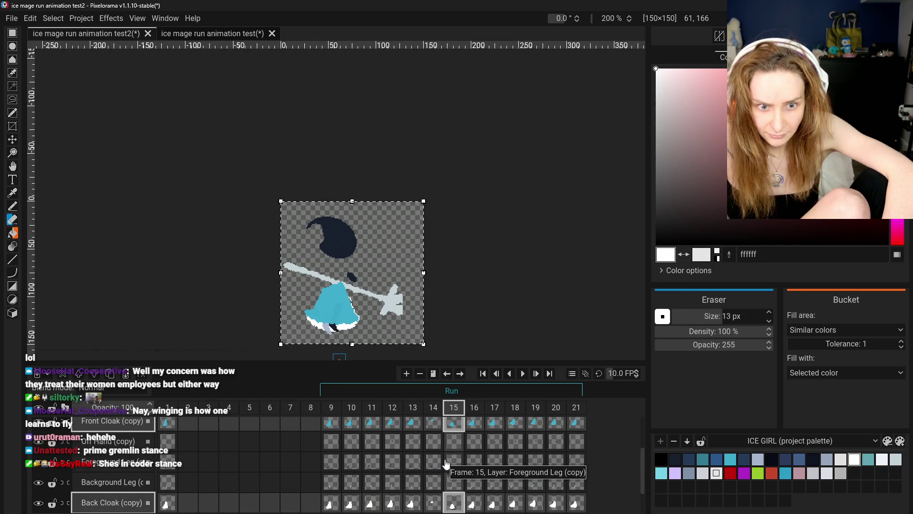
{"action": "left_click", "coordinate": [434, 427]}
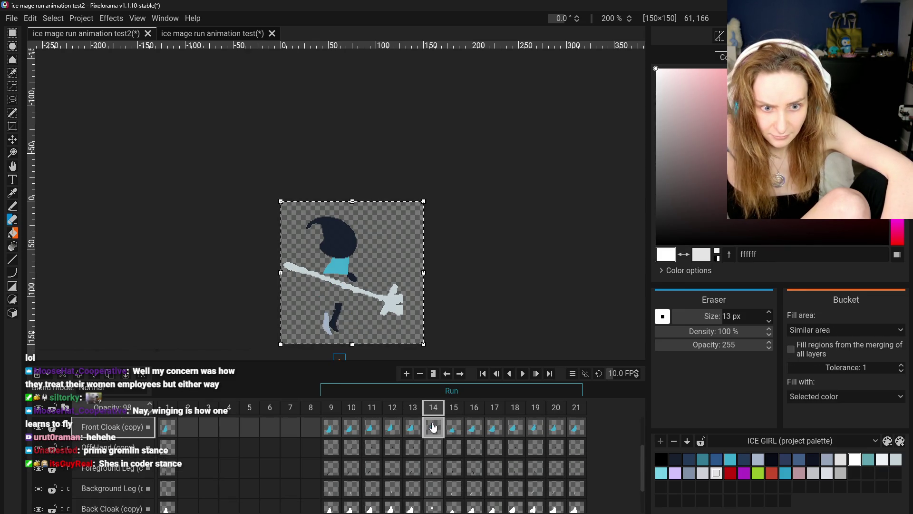
{"action": "scroll", "coordinate": [443, 467], "scroll_direction": "down", "scroll_amount": 1}
{"action": "left_click", "coordinate": [439, 486]}
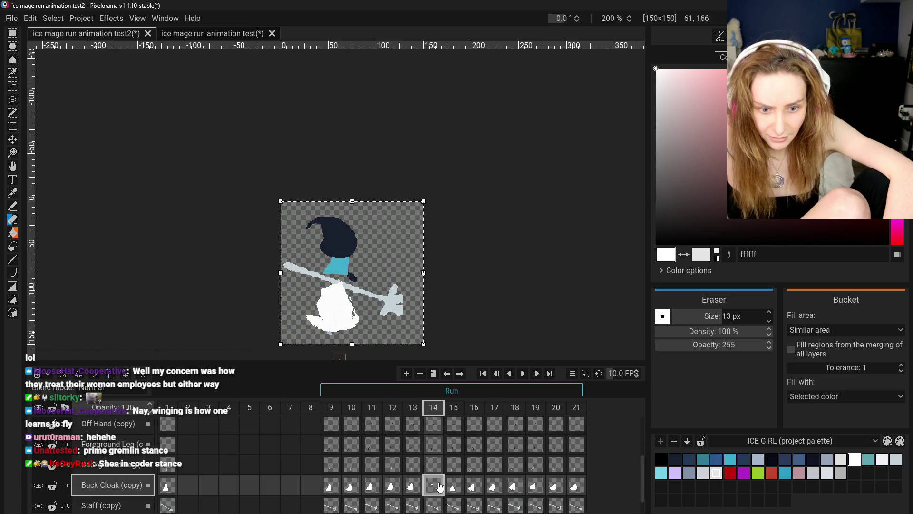
{"action": "scroll", "coordinate": [457, 458], "scroll_direction": "up", "scroll_amount": 1}
{"action": "left_click", "coordinate": [456, 427]}
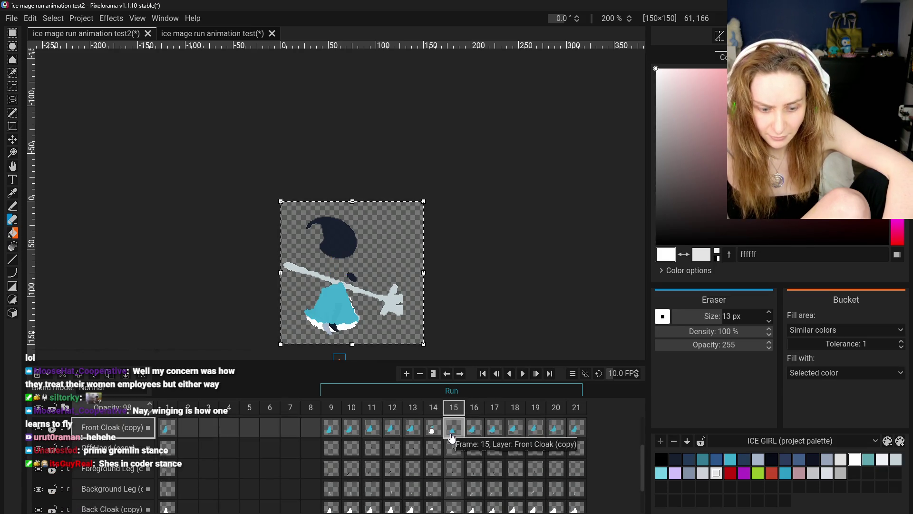
{"action": "left_click", "coordinate": [430, 419]}
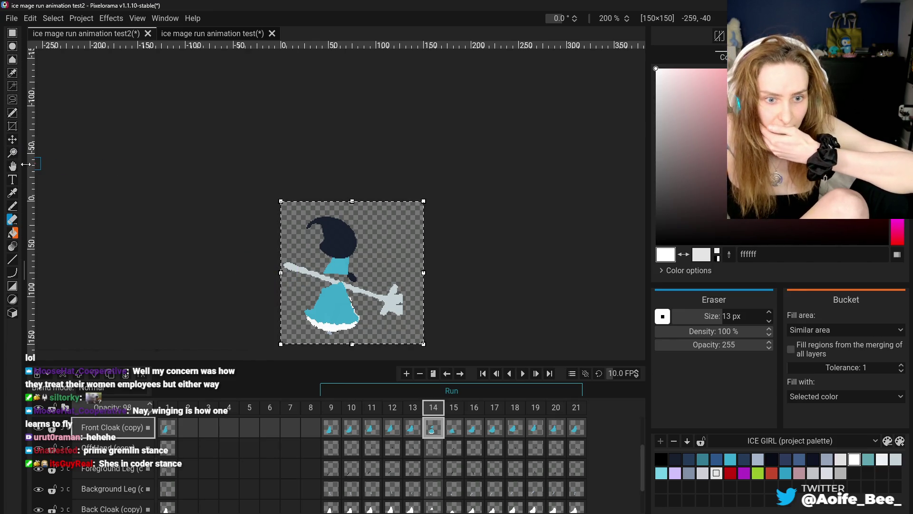
{"action": "left_click", "coordinate": [12, 32]}
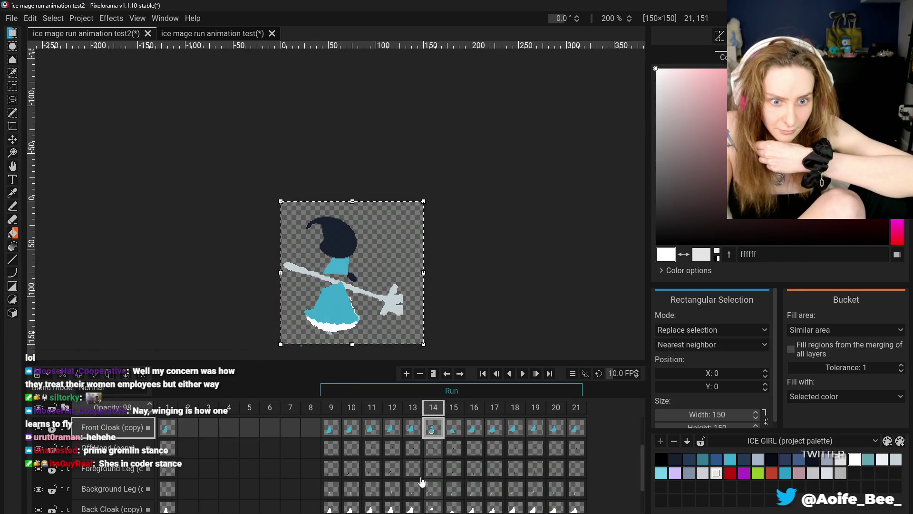
Step: Undo the misplaced cloak move on frame 14 while checking the Back and Front Cloak (copy) cels
{"action": "left_click_drag", "start_coordinate": [309, 283], "coordinate": [381, 333]}
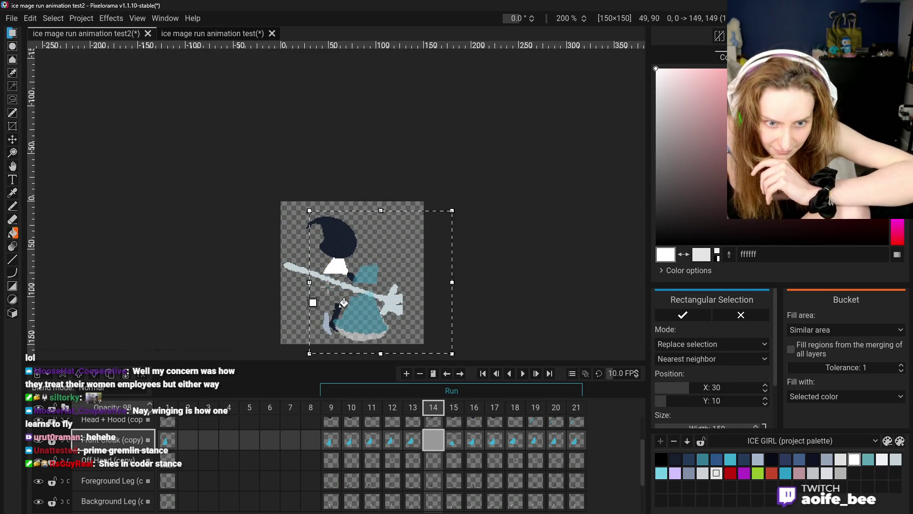
{"action": "key", "text": "ctrl+z"}
{"action": "scroll", "coordinate": [433, 457], "scroll_direction": "down", "scroll_amount": 2}
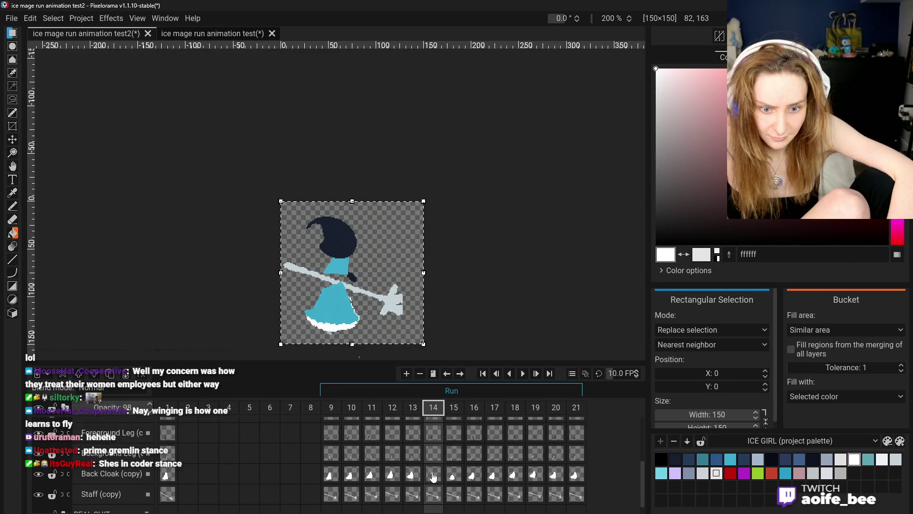
{"action": "left_click", "coordinate": [433, 474]}
{"action": "key", "text": "ctrl+z"}
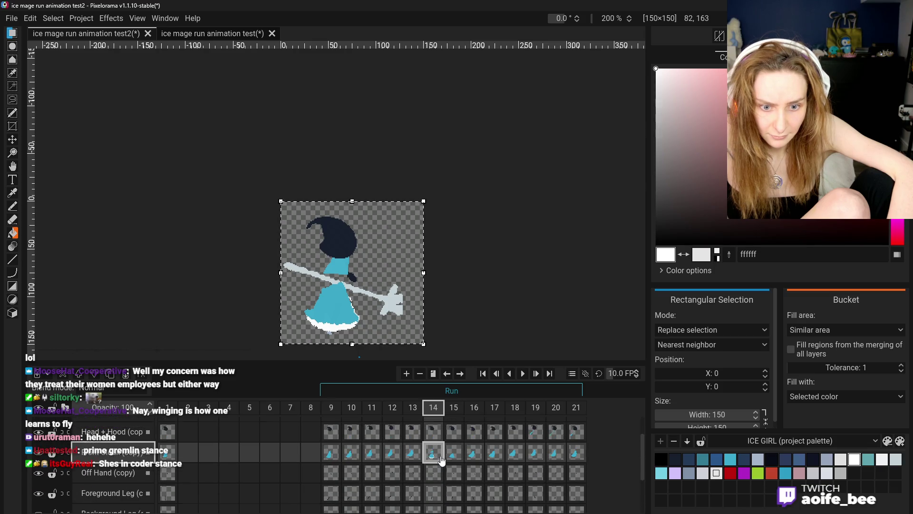
{"action": "scroll", "coordinate": [441, 460], "scroll_direction": "down", "scroll_amount": 2}
{"action": "left_click", "coordinate": [454, 500]}
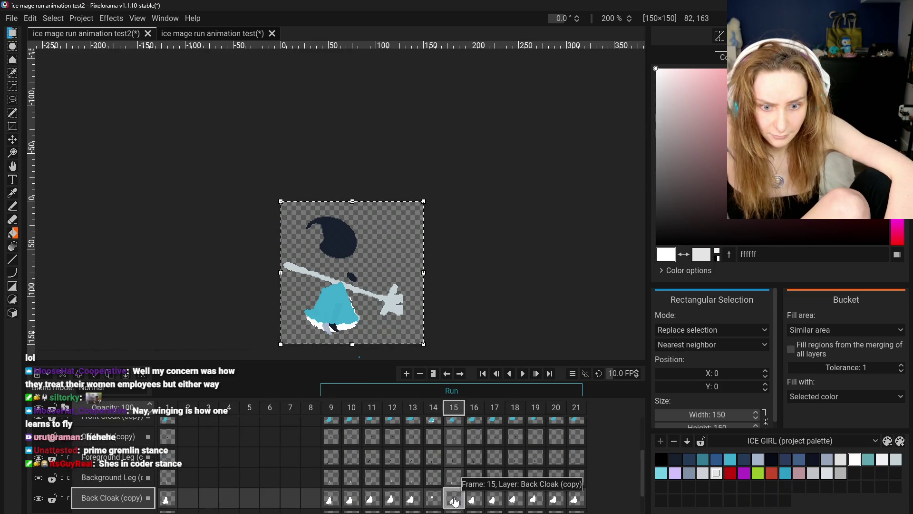
{"action": "left_click", "coordinate": [433, 421]}
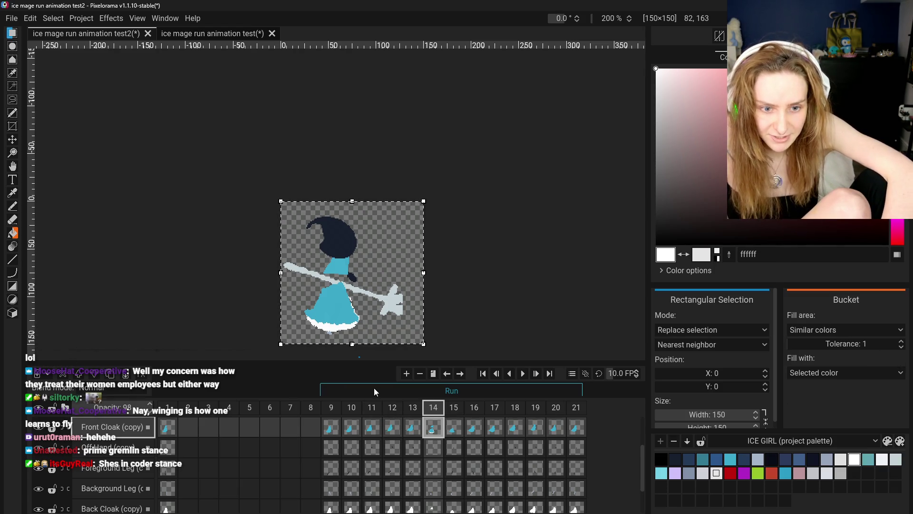
{"action": "key", "text": "ctrl+z"}
{"action": "key", "text": "ctrl+z"}
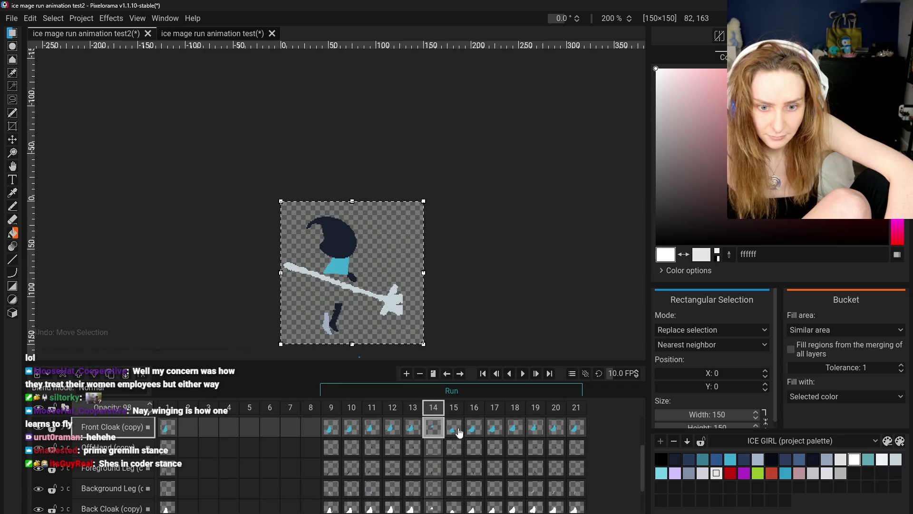
Step: Compare the Front and Back Cloak (copy) cels on frames 14 and 15, then clear the pending selection
{"action": "left_click", "coordinate": [475, 428]}
{"action": "left_click", "coordinate": [448, 430]}
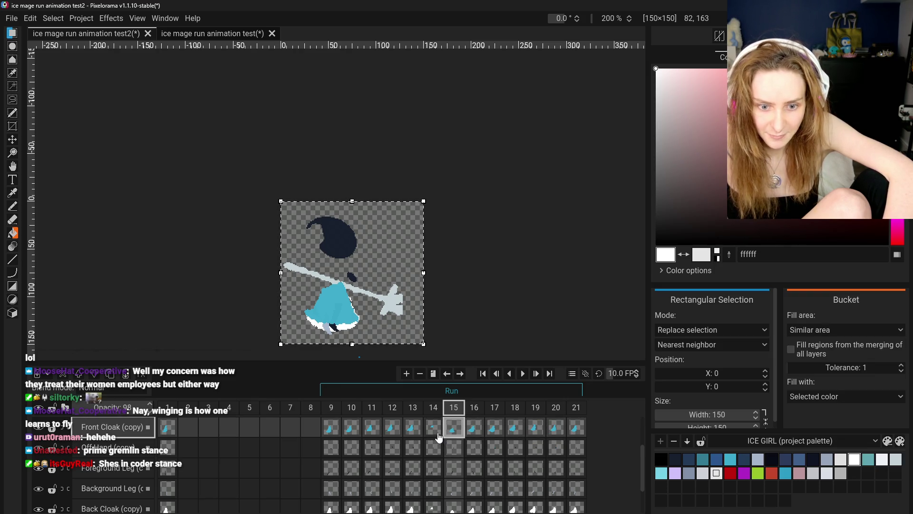
{"action": "left_click", "coordinate": [436, 431]}
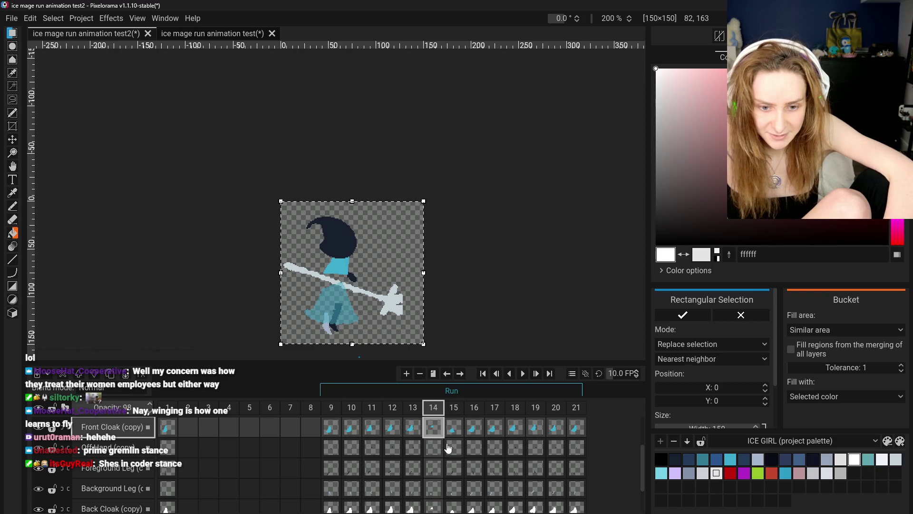
{"action": "left_click", "coordinate": [456, 501]}
{"action": "left_click", "coordinate": [433, 501]}
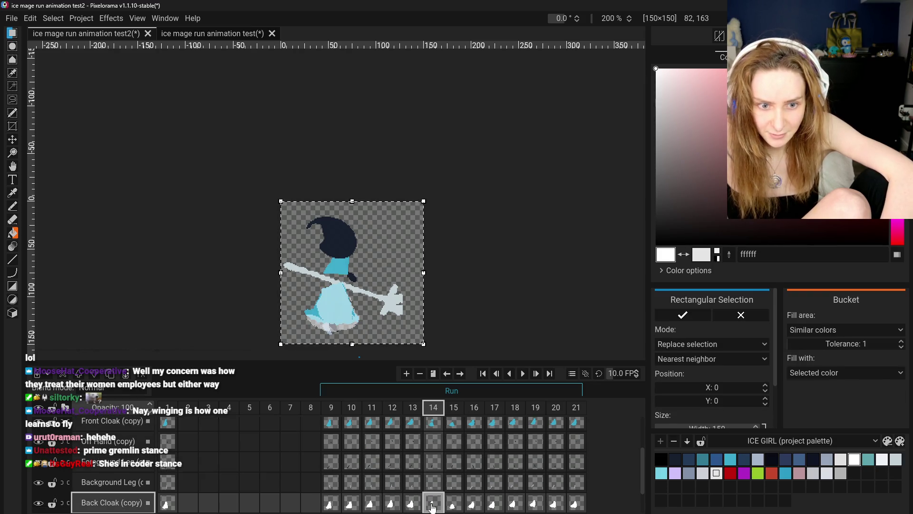
{"action": "left_click", "coordinate": [246, 276]}
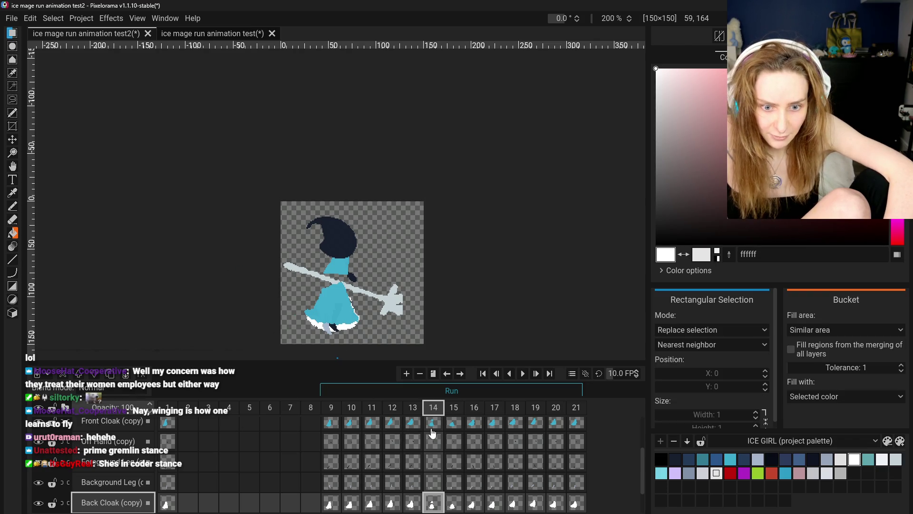
Step: Draw a rectangular selection around the whole cloak on frame 14
{"action": "left_click_drag", "start_coordinate": [296, 273], "coordinate": [369, 336]}
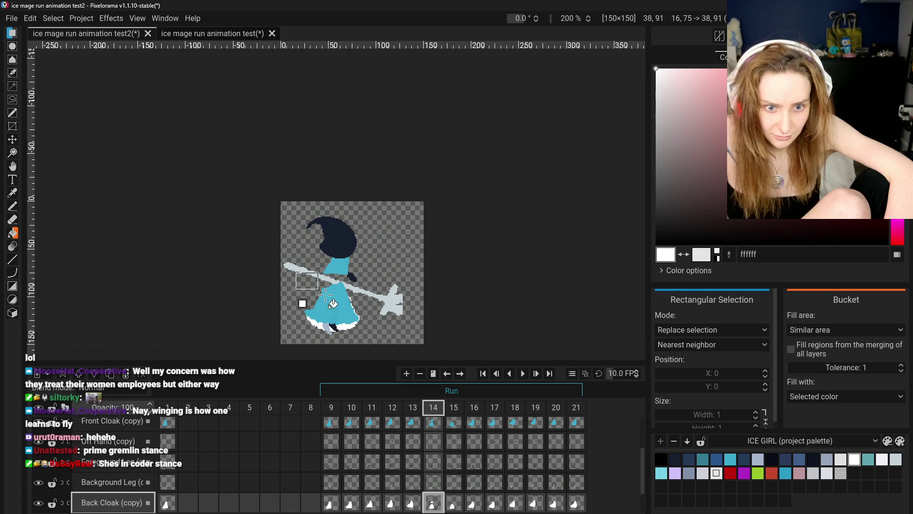
{"action": "left_click_drag", "start_coordinate": [295, 275], "coordinate": [373, 322]}
{"action": "left_click", "coordinate": [291, 300]}
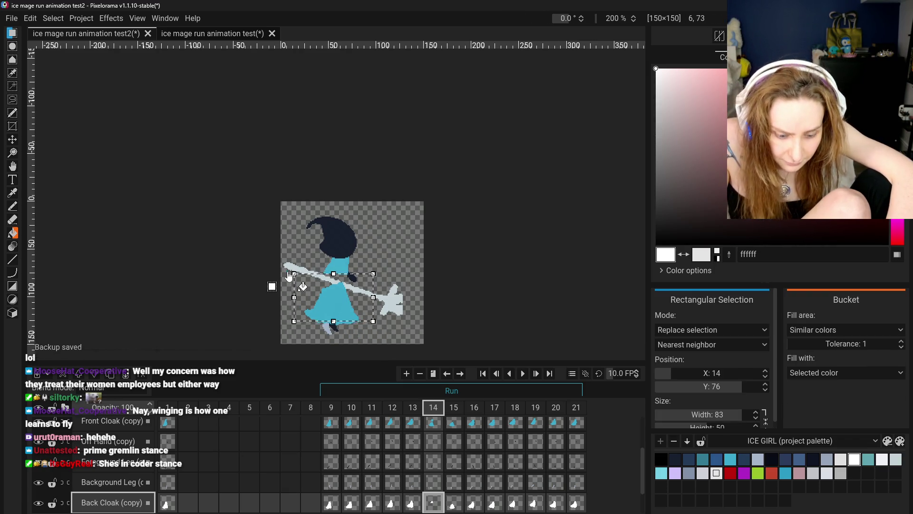
{"action": "scroll", "coordinate": [318, 291], "scroll_direction": "up", "scroll_amount": 2}
{"action": "scroll", "coordinate": [319, 291], "scroll_direction": "up", "scroll_amount": 2}
{"action": "left_click_drag", "start_coordinate": [245, 262], "coordinate": [448, 351]}
{"action": "scroll", "coordinate": [442, 345], "scroll_direction": "down", "scroll_amount": 3}
{"action": "scroll", "coordinate": [444, 343], "scroll_direction": "down", "scroll_amount": 2}
{"action": "scroll", "coordinate": [339, 310], "scroll_direction": "up", "scroll_amount": 3}
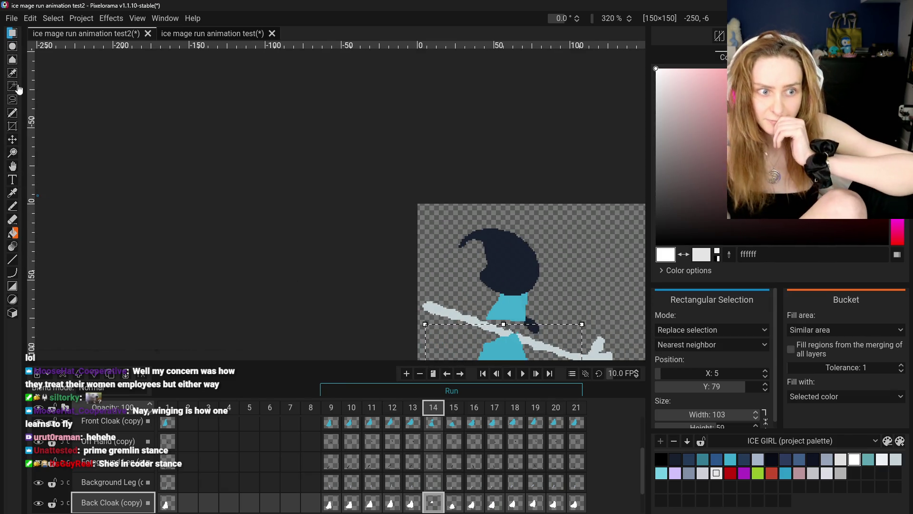
{"action": "left_click", "coordinate": [13, 166]}
Step: Open Rotate Image on the back cloak, then cancel without rotating
{"action": "left_click_drag", "start_coordinate": [315, 284], "coordinate": [251, 198]}
{"action": "scroll", "coordinate": [242, 223], "scroll_direction": "up", "scroll_amount": 1}
{"action": "scroll", "coordinate": [243, 223], "scroll_direction": "down", "scroll_amount": 1}
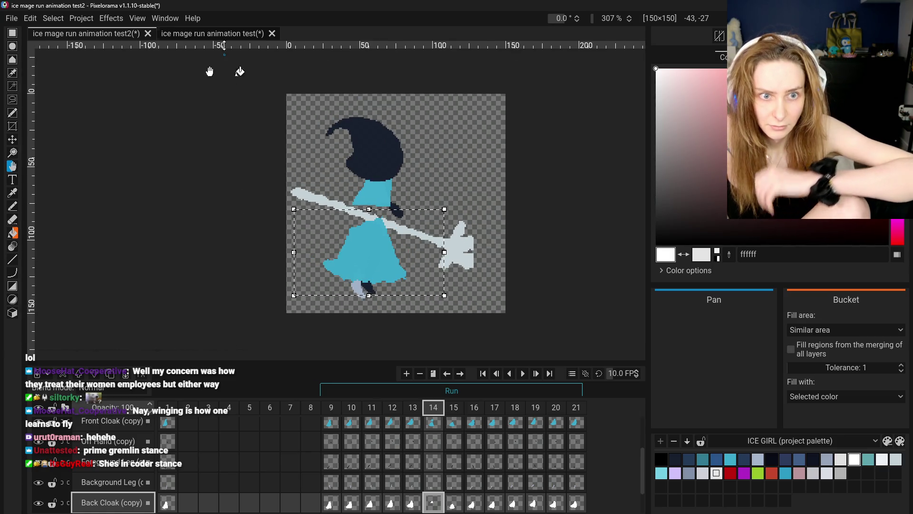
{"action": "left_click", "coordinate": [111, 18]}
{"action": "mouse_move", "coordinate": [129, 46]}
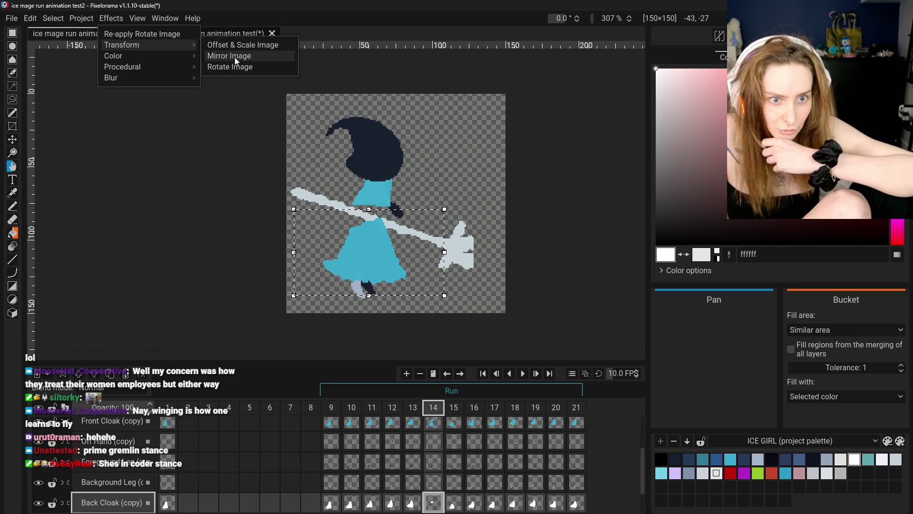
{"action": "left_click", "coordinate": [230, 66]}
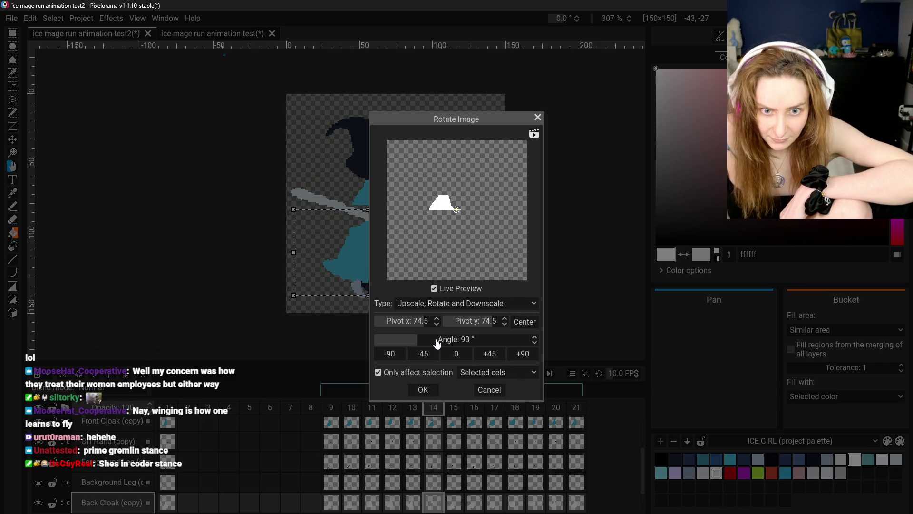
{"action": "left_click", "coordinate": [488, 390]}
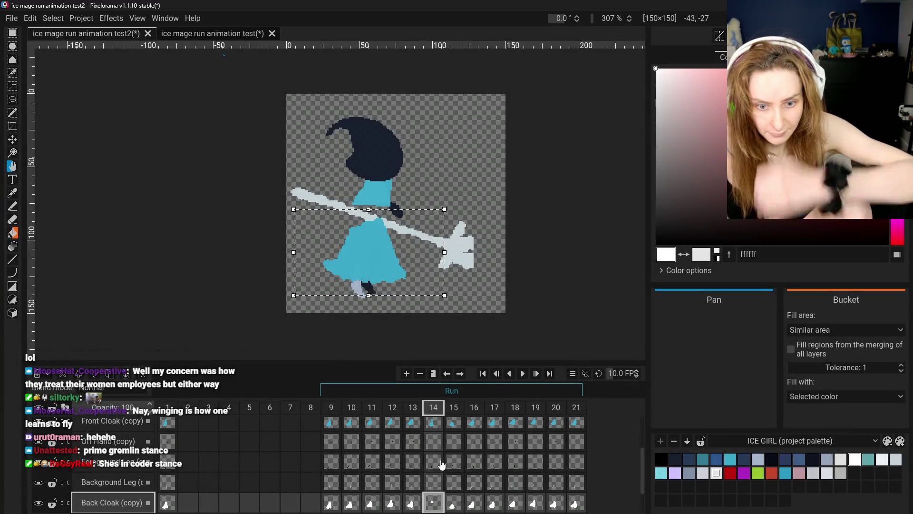
Step: Rotate the Front Cloak (copy) cel on frame 14 by 22° around pivot 88, 94
{"action": "scroll", "coordinate": [434, 452], "scroll_direction": "up", "scroll_amount": 1}
{"action": "left_click", "coordinate": [433, 447]}
{"action": "left_click", "coordinate": [50, 19]}
{"action": "left_click", "coordinate": [102, 19]}
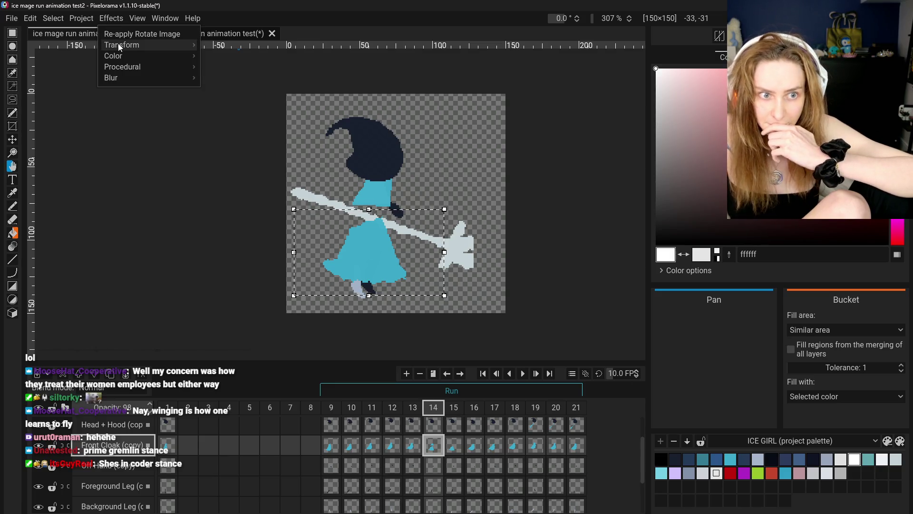
{"action": "mouse_move", "coordinate": [118, 44]}
{"action": "left_click", "coordinate": [225, 66]}
{"action": "left_click_drag", "start_coordinate": [405, 339], "coordinate": [383, 343]}
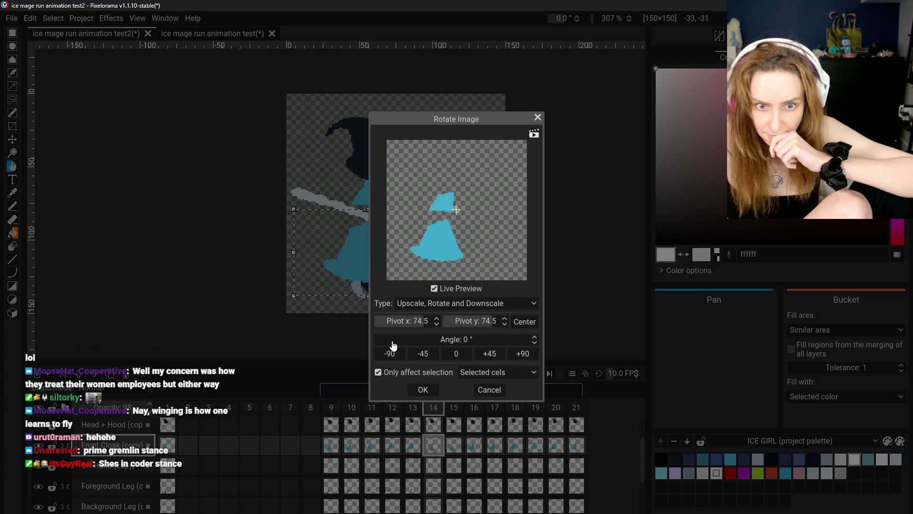
{"action": "left_click_drag", "start_coordinate": [413, 344], "coordinate": [422, 346]}
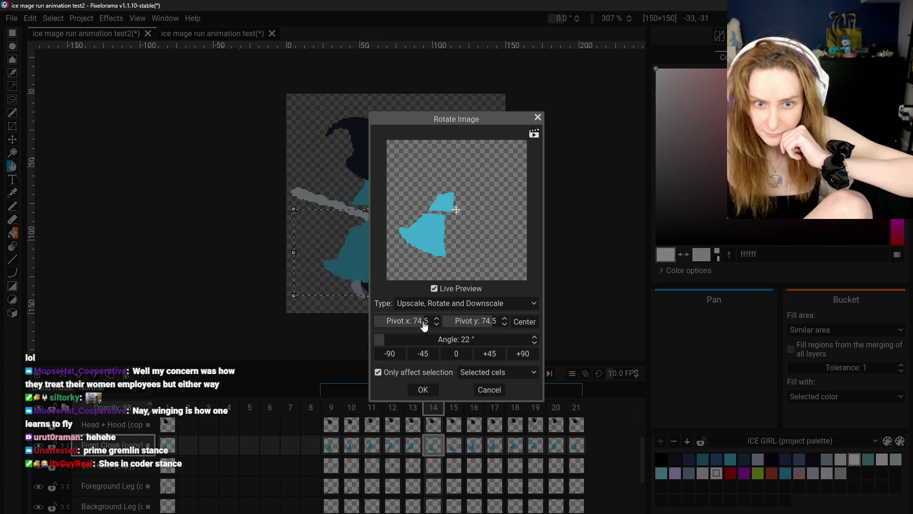
{"action": "left_click_drag", "start_coordinate": [425, 325], "coordinate": [432, 324]}
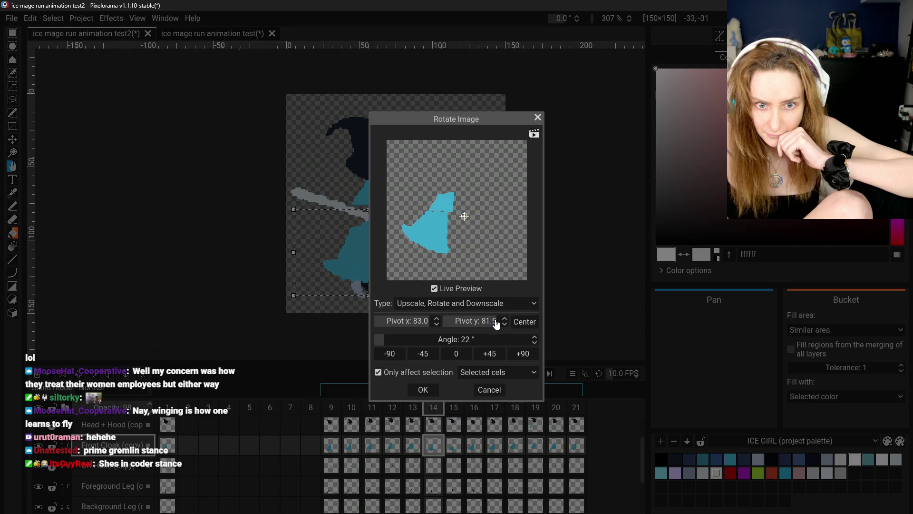
{"action": "left_click", "coordinate": [439, 339]}
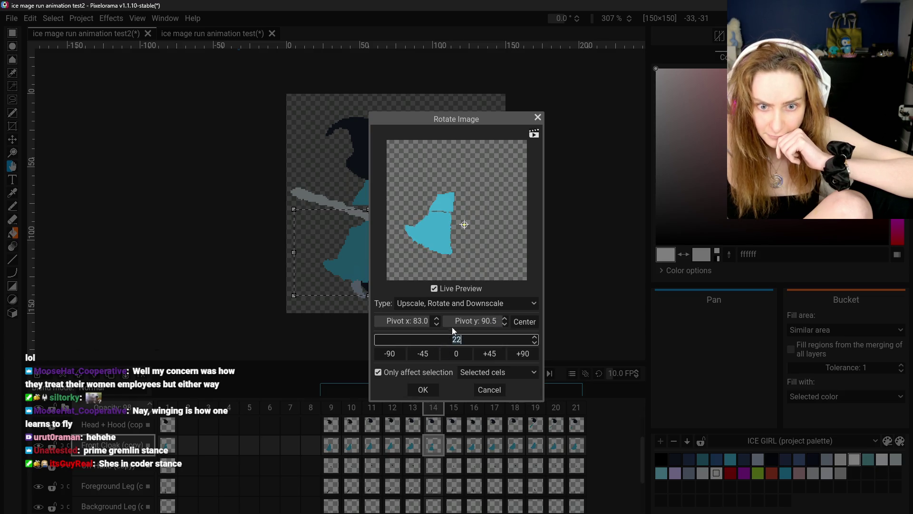
{"action": "key", "text": "Return"}
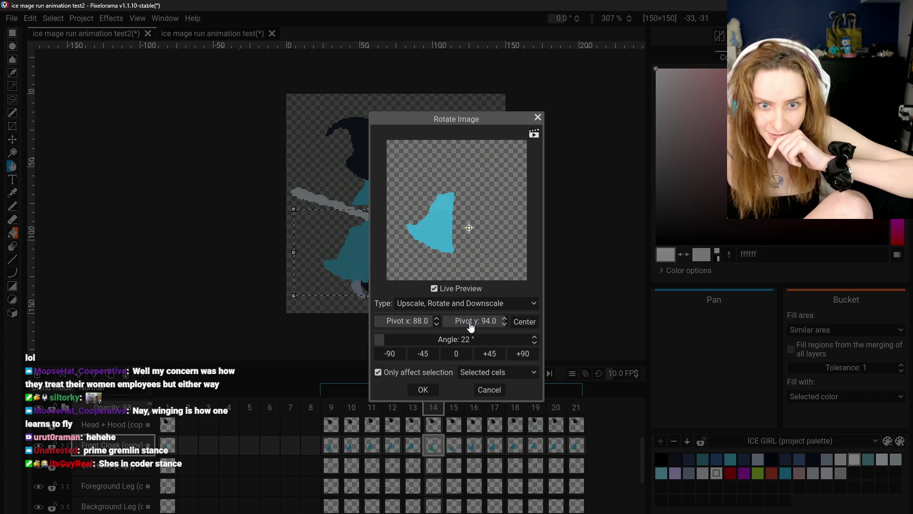
{"action": "left_click", "coordinate": [430, 390]}
Step: Undo the last stroke on frame 14's back cloak
{"action": "scroll", "coordinate": [451, 448], "scroll_direction": "down", "scroll_amount": 2}
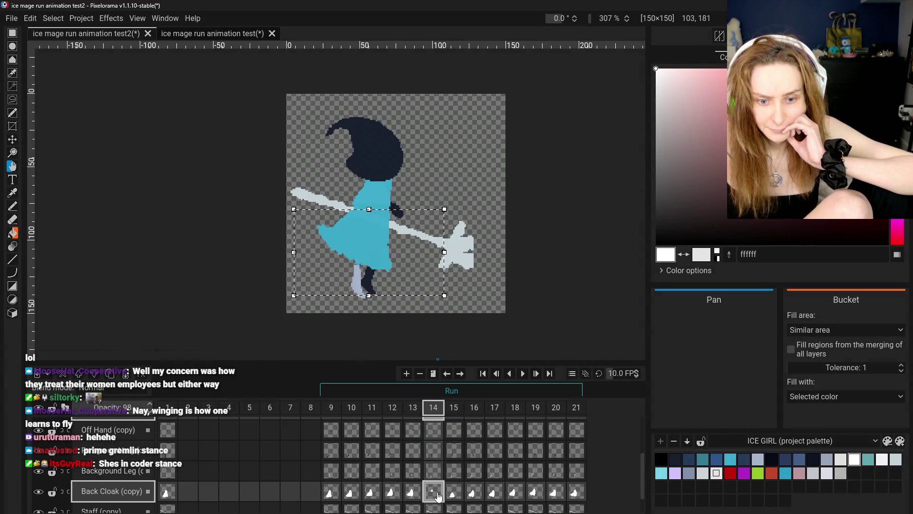
{"action": "scroll", "coordinate": [432, 467], "scroll_direction": "up", "scroll_amount": 2}
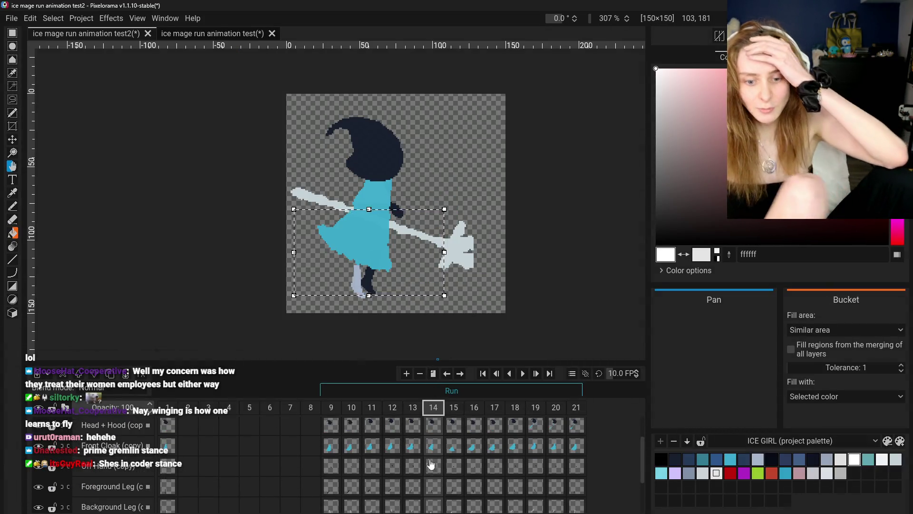
{"action": "scroll", "coordinate": [432, 466], "scroll_direction": "down", "scroll_amount": 2}
{"action": "key", "text": "ctrl+z"}
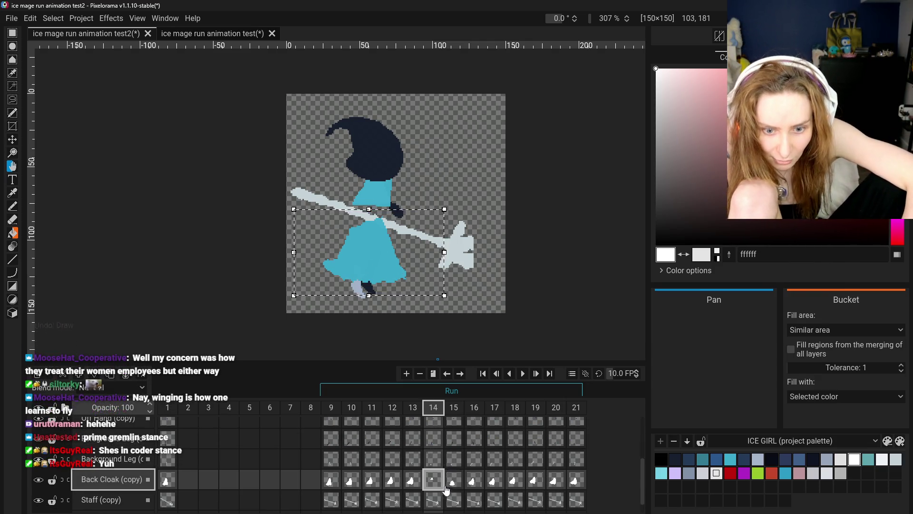
{"action": "scroll", "coordinate": [445, 488], "scroll_direction": "down", "scroll_amount": 2}
{"action": "scroll", "coordinate": [455, 485], "scroll_direction": "up", "scroll_amount": 2}
{"action": "scroll", "coordinate": [458, 481], "scroll_direction": "up", "scroll_amount": 3}
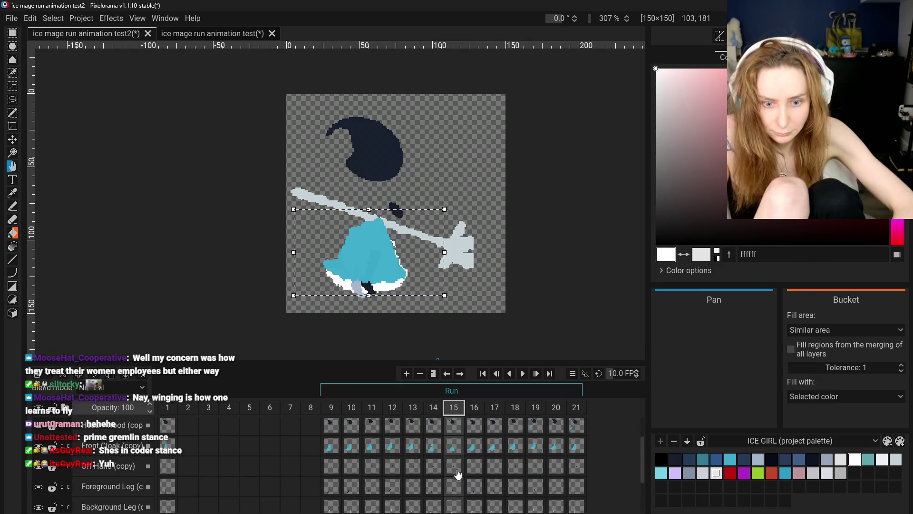
{"action": "scroll", "coordinate": [457, 458], "scroll_direction": "up", "scroll_amount": 2}
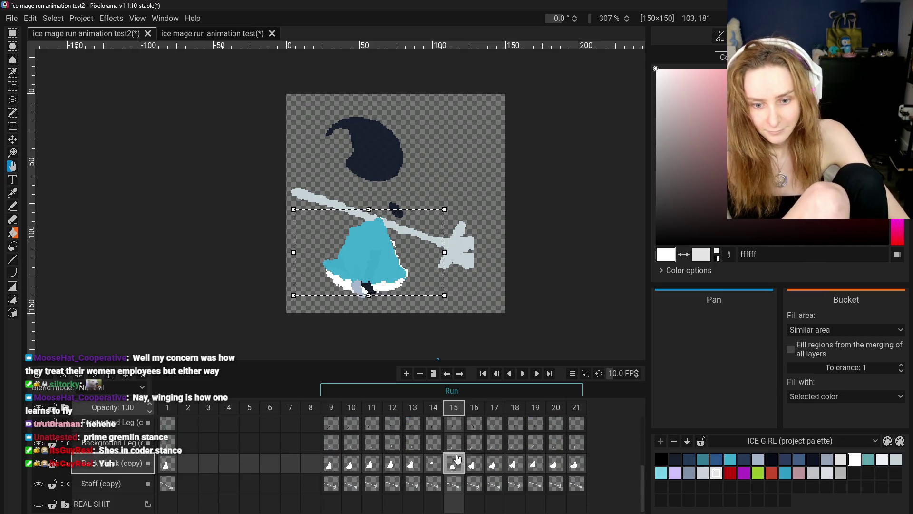
Step: Compare frames 14 and 15 on the hood and back cloak layers, then select Front Cloak (copy) on frame 14
{"action": "left_click", "coordinate": [433, 431]}
{"action": "left_click", "coordinate": [453, 435]}
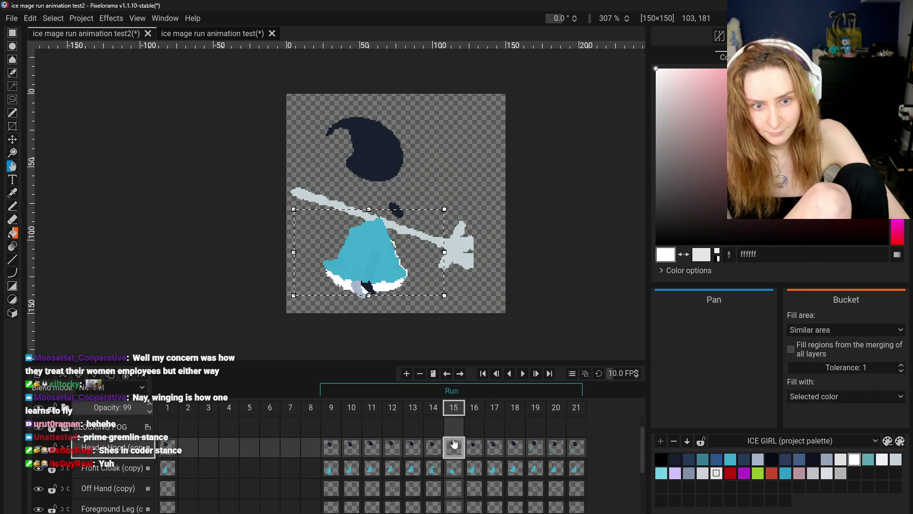
{"action": "scroll", "coordinate": [455, 475], "scroll_direction": "down", "scroll_amount": 3}
{"action": "left_click", "coordinate": [455, 477]}
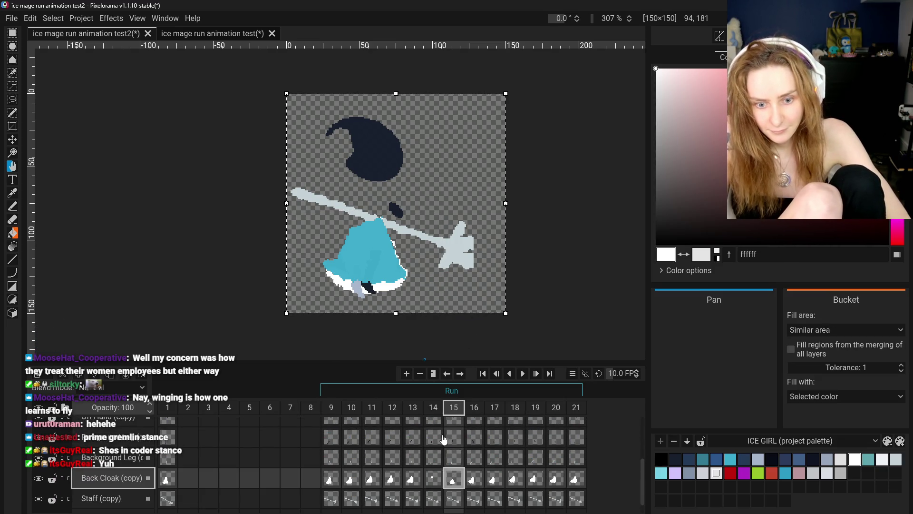
{"action": "left_click", "coordinate": [431, 483]}
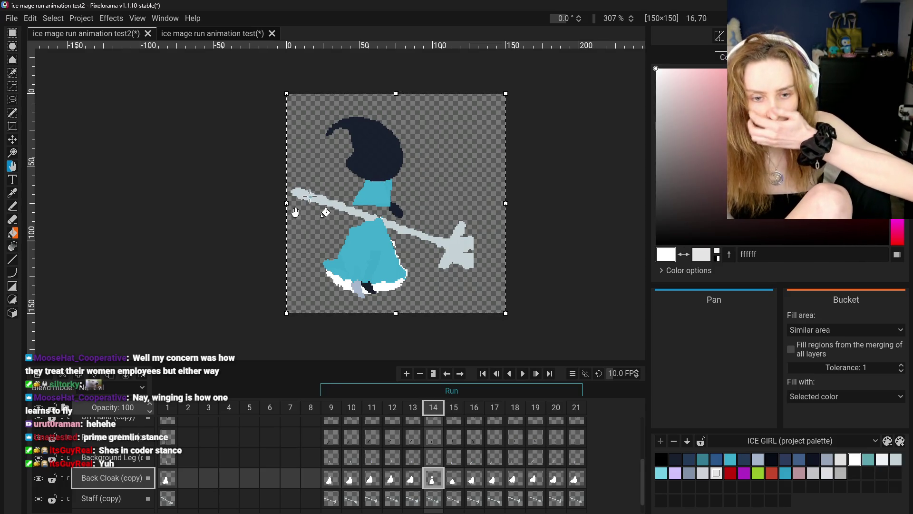
{"action": "scroll", "coordinate": [447, 442], "scroll_direction": "up", "scroll_amount": 2}
{"action": "left_click", "coordinate": [434, 434]}
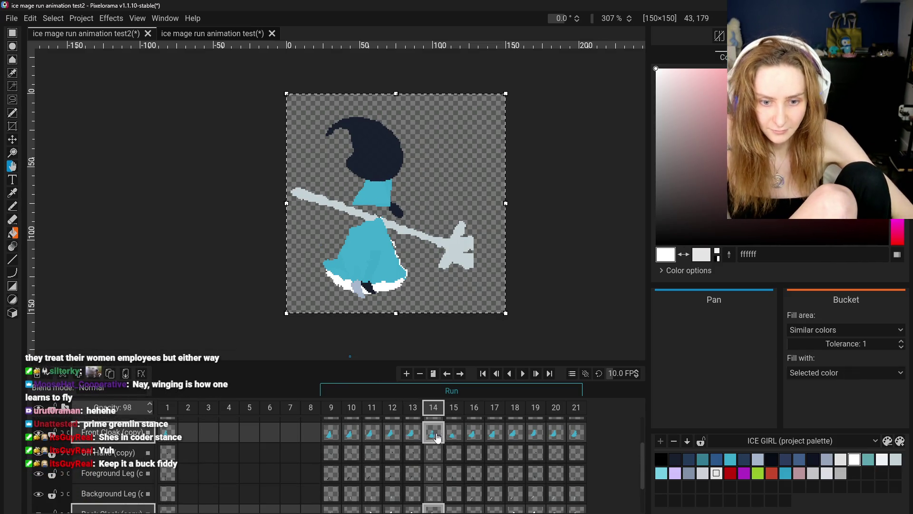
Step: Undo and redo the last change to bring back the white skirt trim
{"action": "left_click", "coordinate": [103, 23]}
{"action": "left_click", "coordinate": [134, 197]}
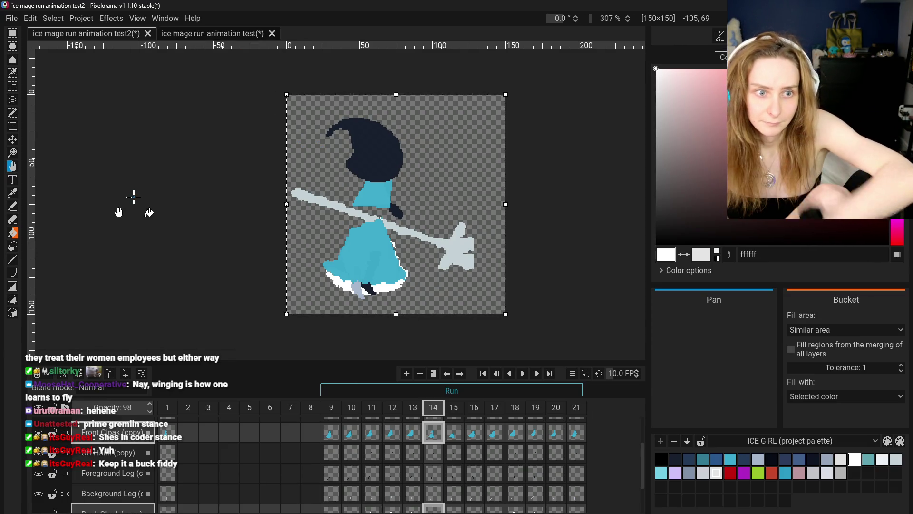
{"action": "key", "text": "ctrl+z"}
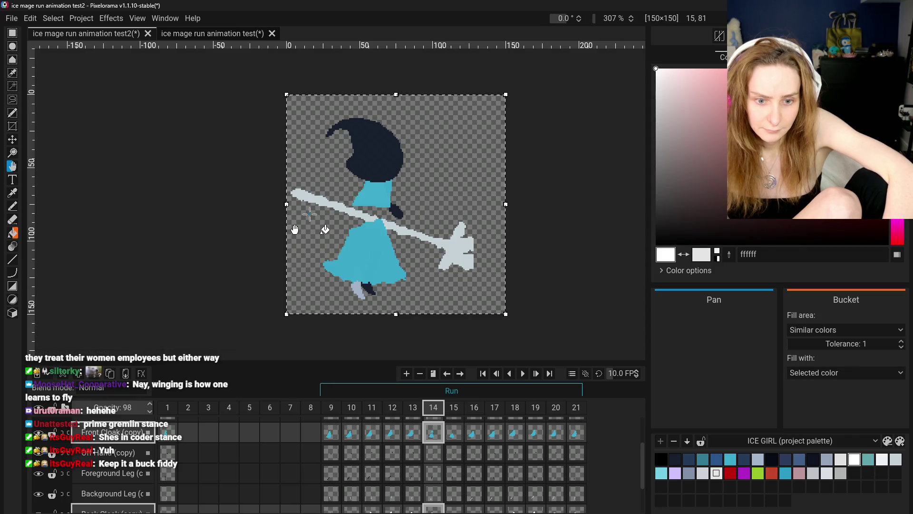
{"action": "key", "text": "ctrl+y"}
{"action": "left_click", "coordinate": [17, 38]}
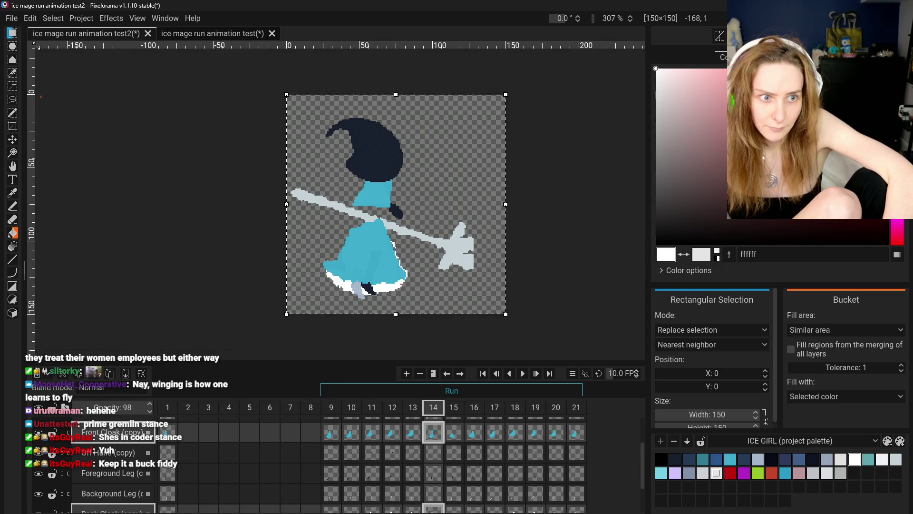
Step: Select the front cloak's skirt, re-apply the Rotate Image effect to it, and deselect
{"action": "key", "text": "Delete"}
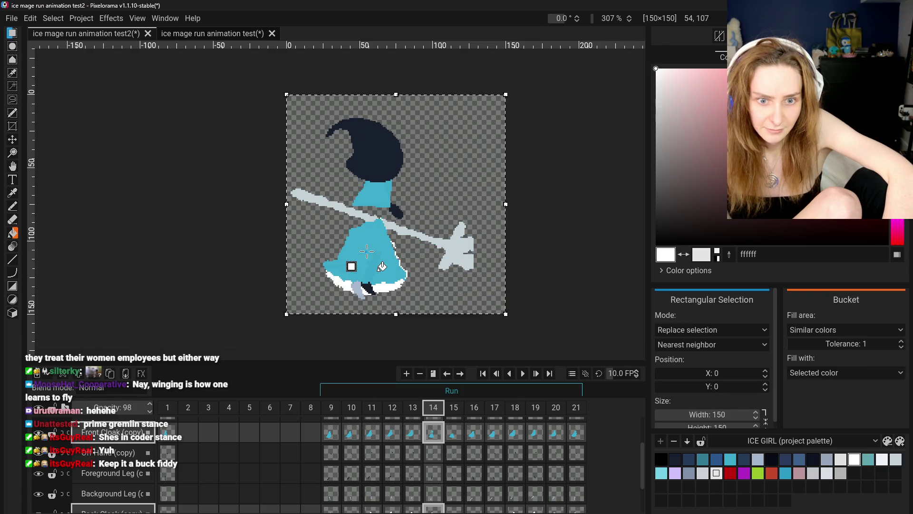
{"action": "key", "text": "ctrl+z"}
{"action": "key", "text": "ctrl+z"}
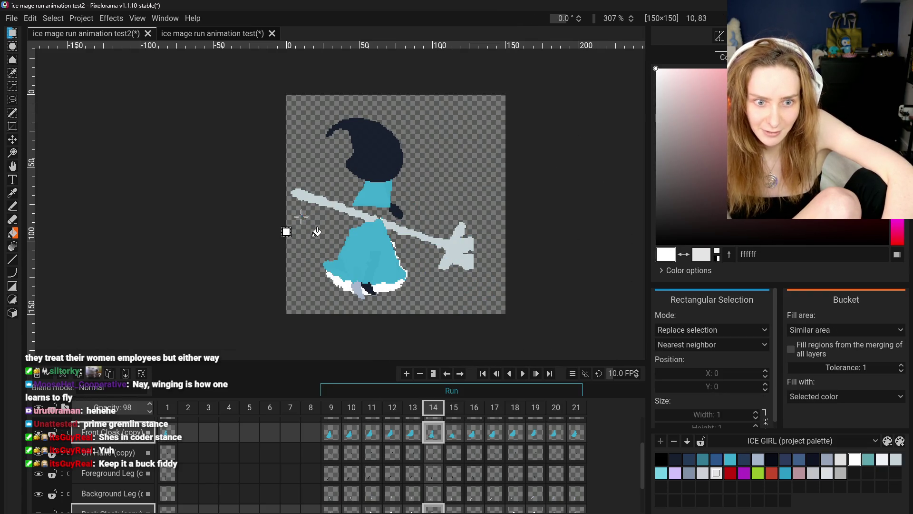
{"action": "left_click_drag", "start_coordinate": [295, 215], "coordinate": [432, 305]}
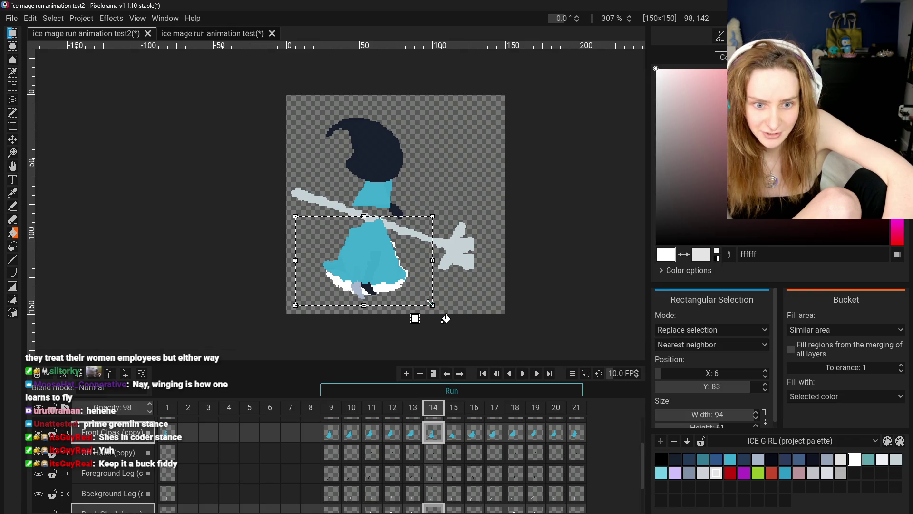
{"action": "left_click", "coordinate": [104, 20]}
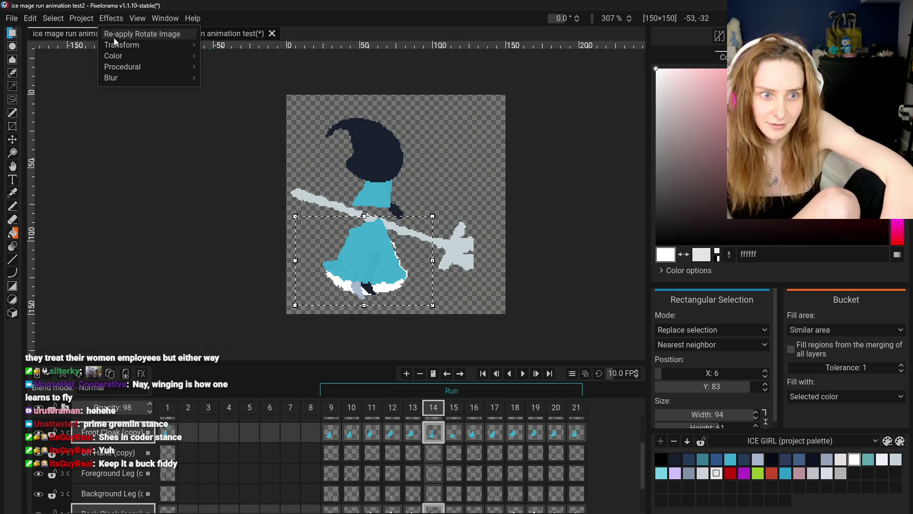
{"action": "mouse_move", "coordinate": [118, 44]}
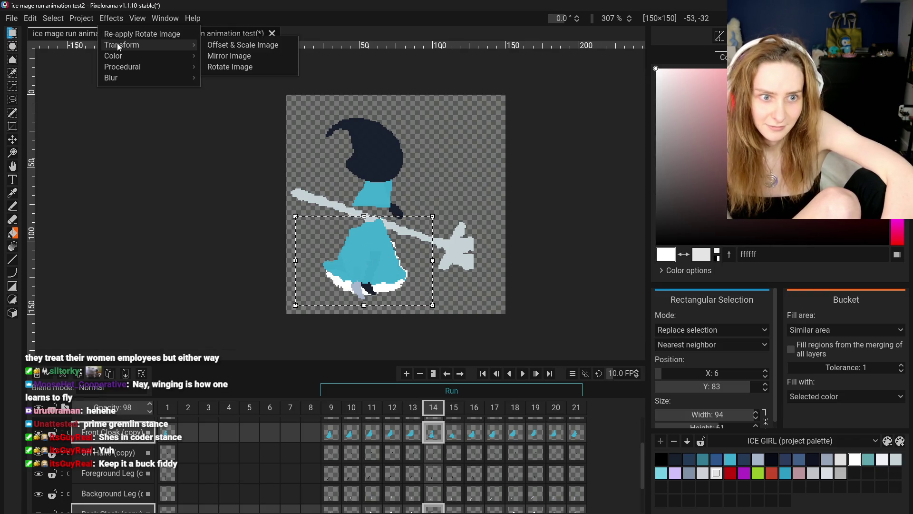
{"action": "left_click", "coordinate": [167, 34]}
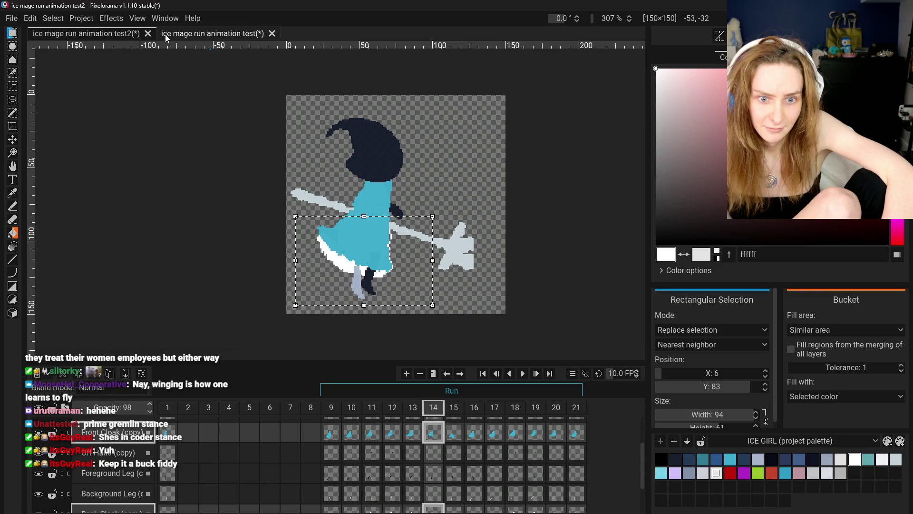
{"action": "left_click", "coordinate": [514, 243]}
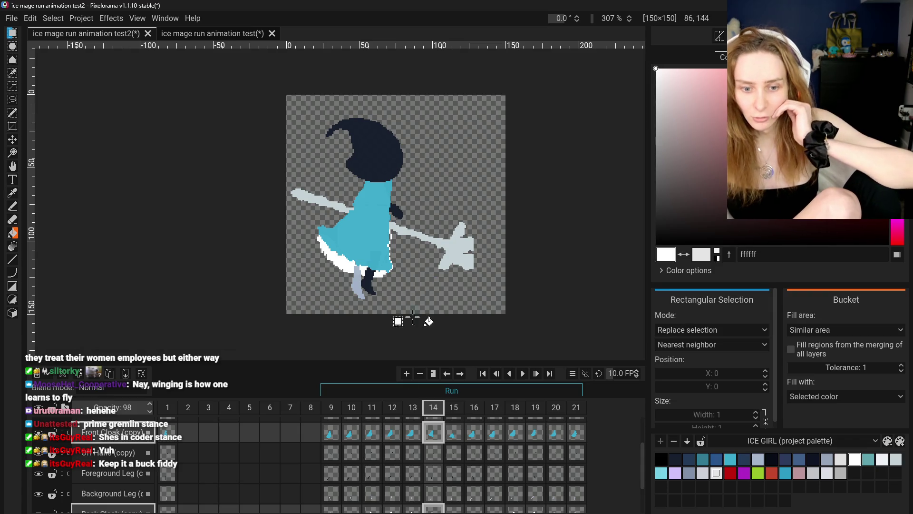
Step: Flip between frames 13 and 14 to compare the rotated skirt pose
{"action": "left_click", "coordinate": [413, 432]}
{"action": "left_click", "coordinate": [429, 436]}
{"action": "left_click", "coordinate": [413, 432]}
{"action": "left_click", "coordinate": [434, 434]}
{"action": "left_click", "coordinate": [412, 432]}
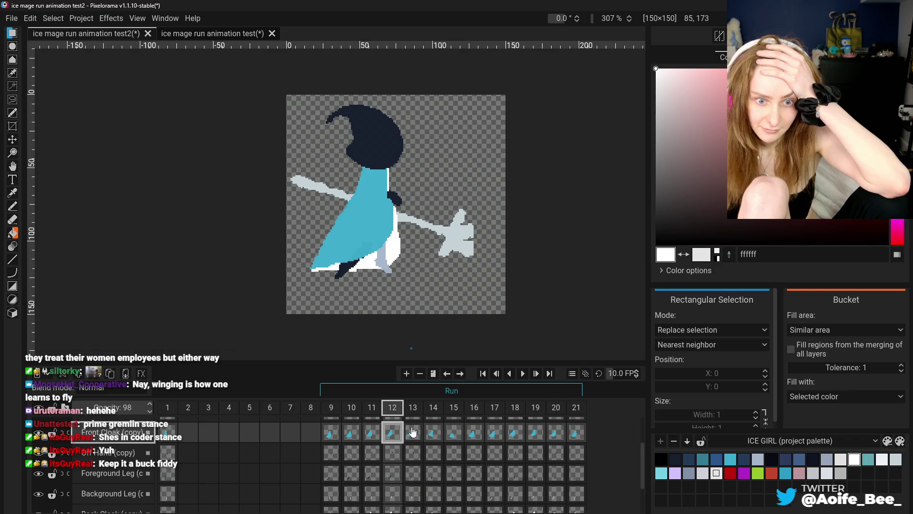
Step: Sample the cloak's cyan 3baacb from frame 14's skirt and switch to the Pencil
{"action": "left_click", "coordinate": [441, 434]}
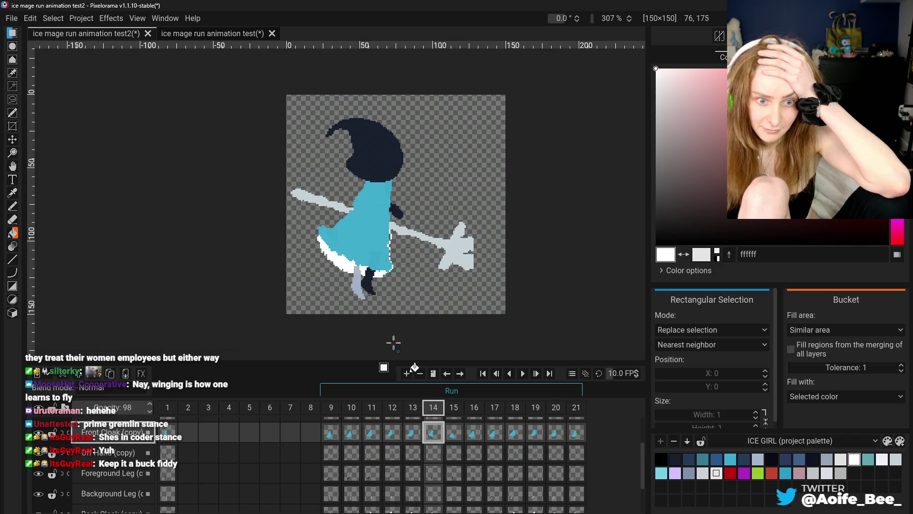
{"action": "scroll", "coordinate": [340, 264], "scroll_direction": "up", "scroll_amount": 2}
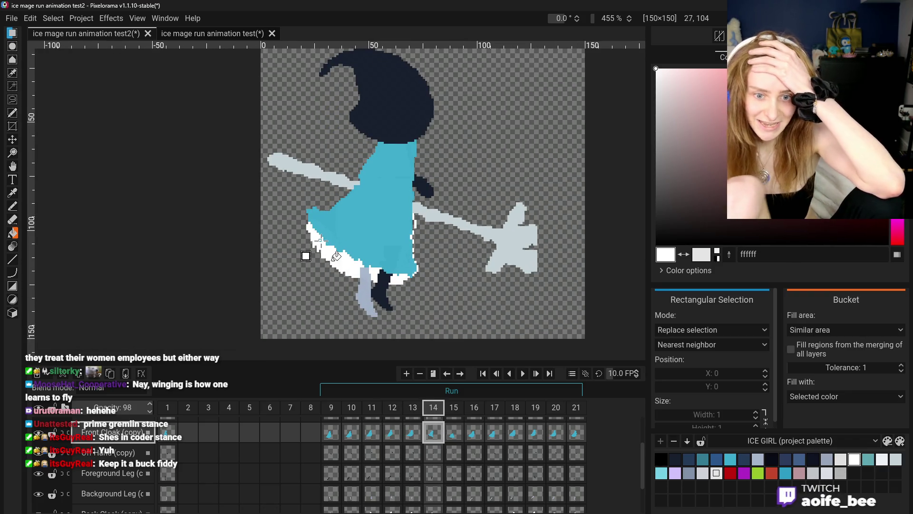
{"action": "left_click", "coordinate": [13, 194]}
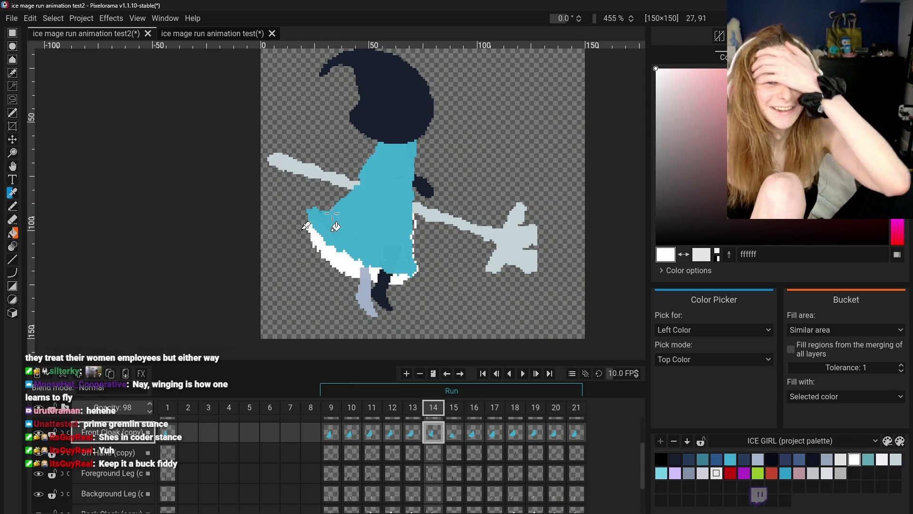
{"action": "left_click", "coordinate": [102, 181]}
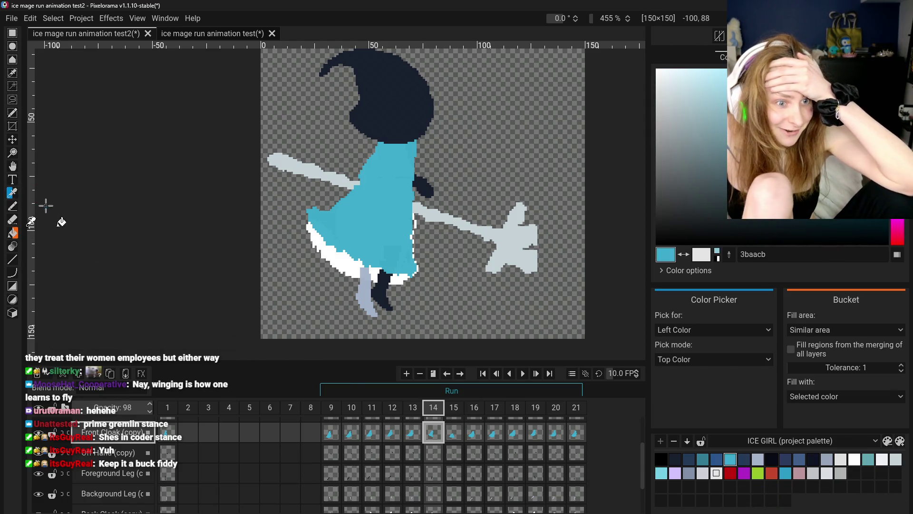
{"action": "left_click", "coordinate": [14, 205]}
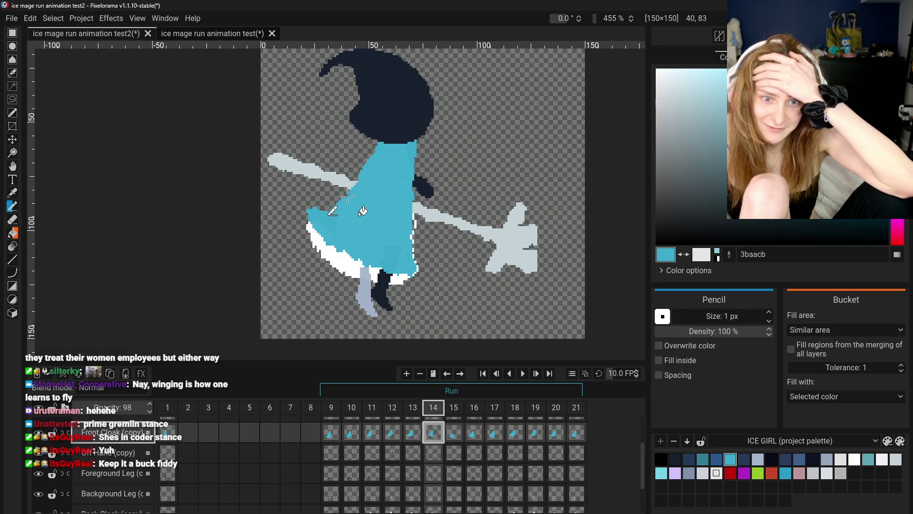
Step: Glance at frame 13, return to frame 14, and switch to the 1 px Eraser
{"action": "scroll", "coordinate": [333, 206], "scroll_direction": "down", "scroll_amount": 3}
{"action": "left_click", "coordinate": [404, 430]}
{"action": "left_click", "coordinate": [429, 434]}
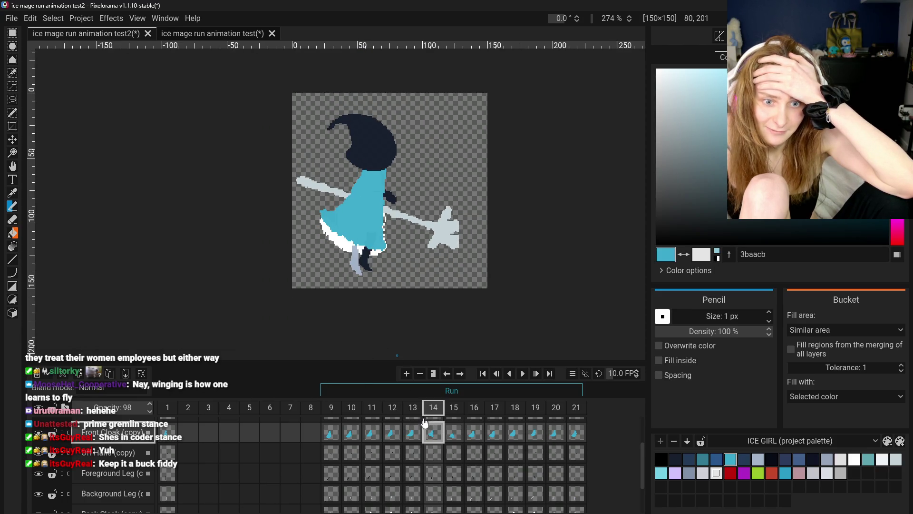
{"action": "scroll", "coordinate": [398, 265], "scroll_direction": "up", "scroll_amount": 4}
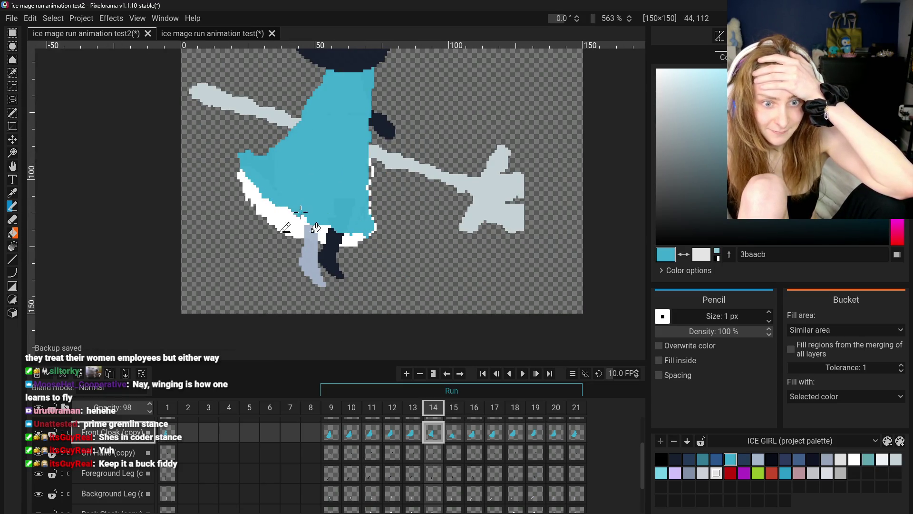
{"action": "left_click", "coordinate": [12, 219]}
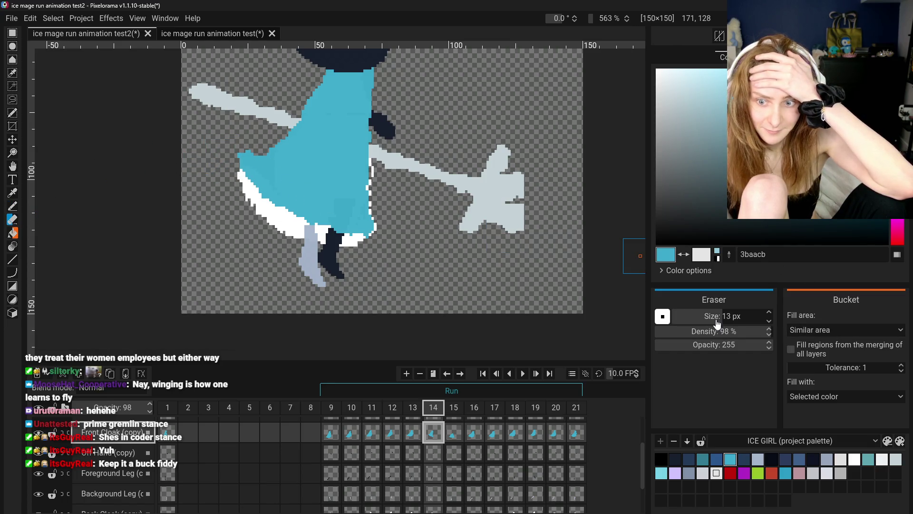
{"action": "scroll", "coordinate": [717, 331], "scroll_direction": "down", "scroll_amount": 9}
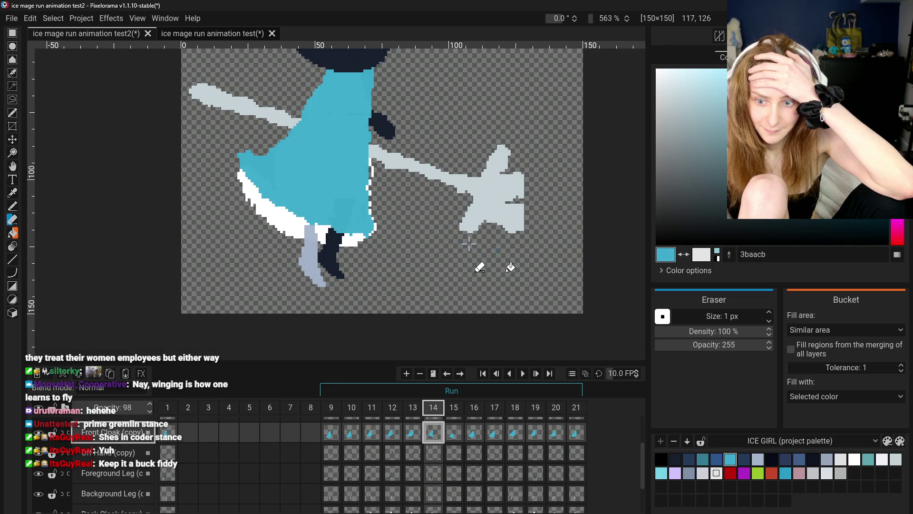